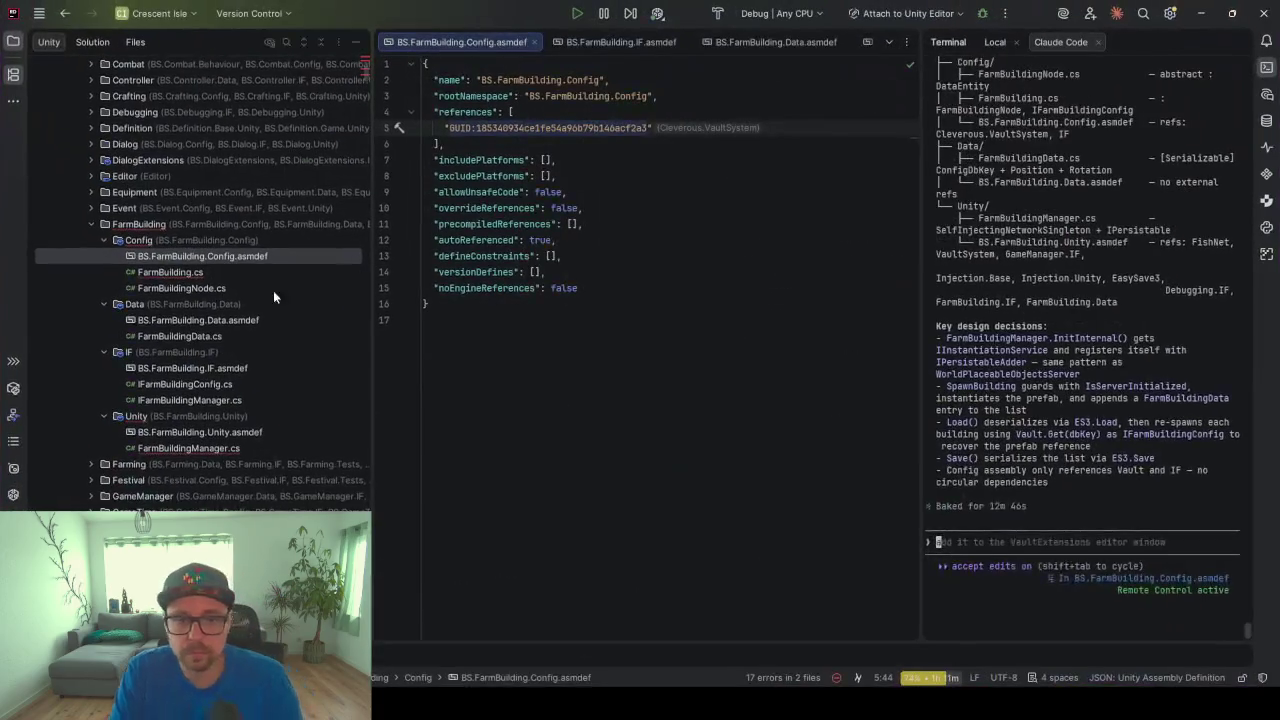
# From FarmBuilding.cs, quick-fix a BS.FarmBuilding.IF reference into the Config assembly and verify it
pyautogui.click(262, 270)
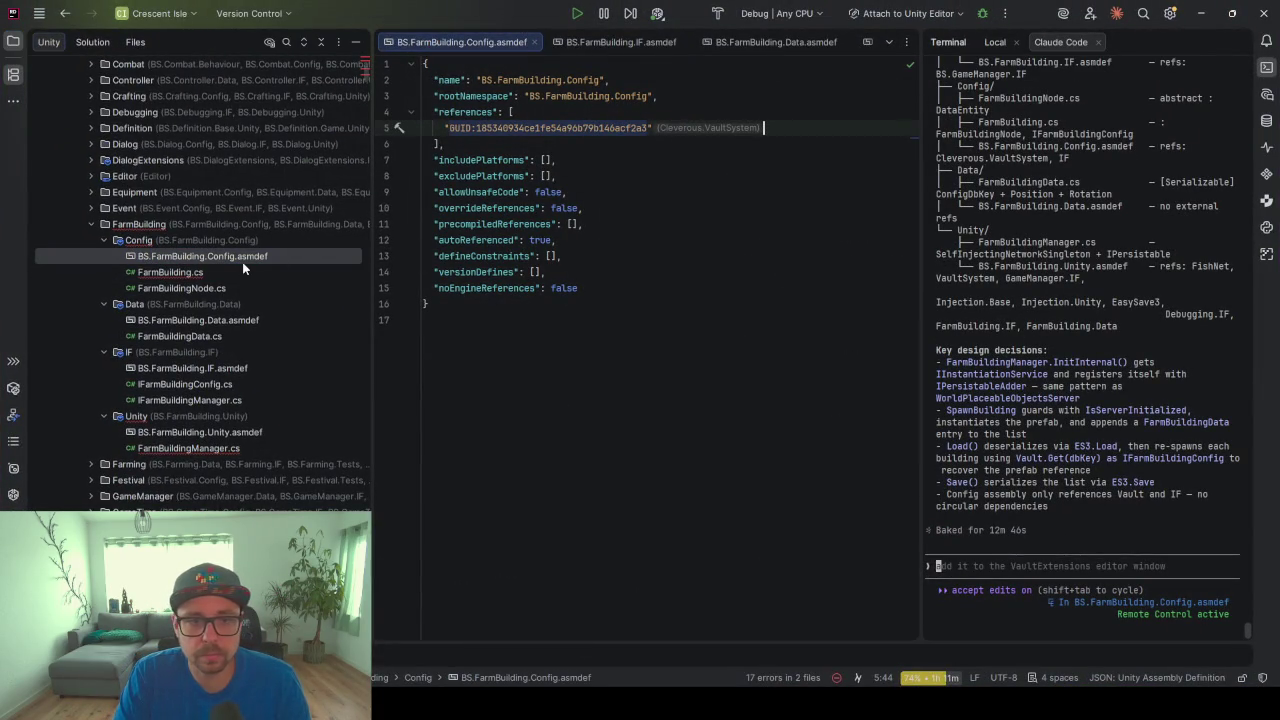
pyautogui.doubleClick(242, 268)
pyautogui.hotkey('alt', 'Return')
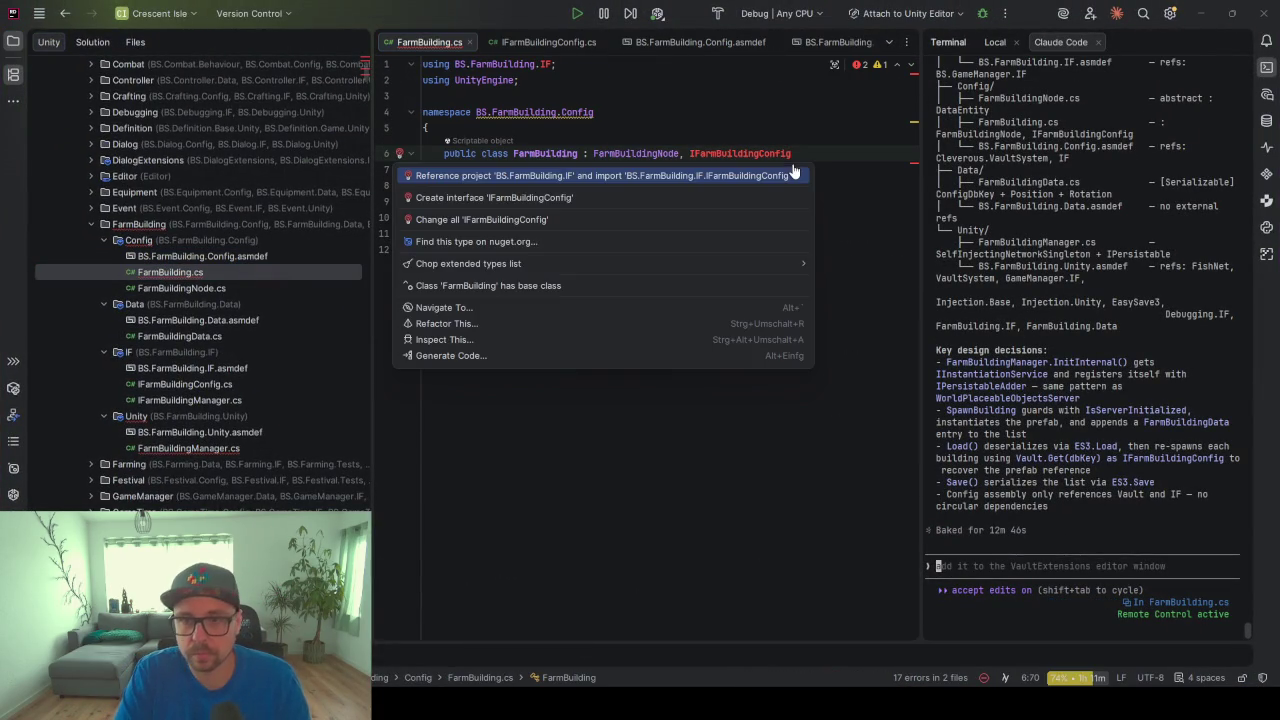
pyautogui.click(793, 175)
pyautogui.doubleClick(241, 256)
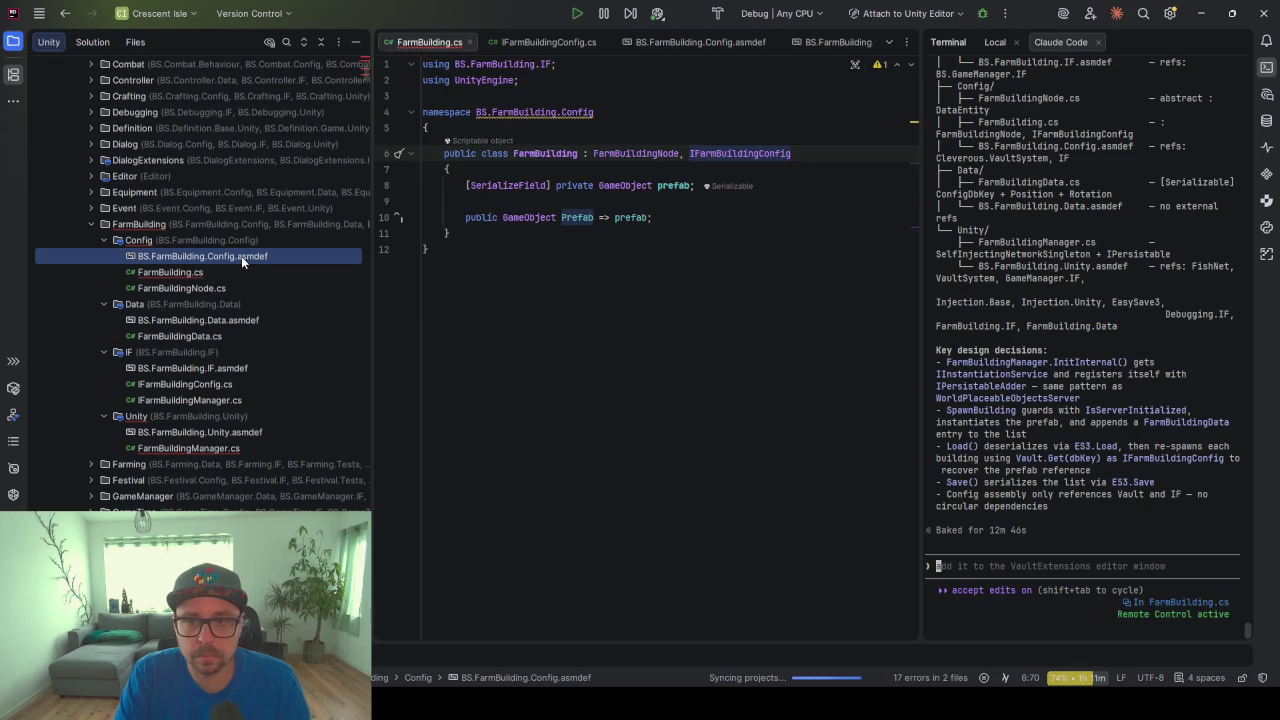
pyautogui.click(588, 144)
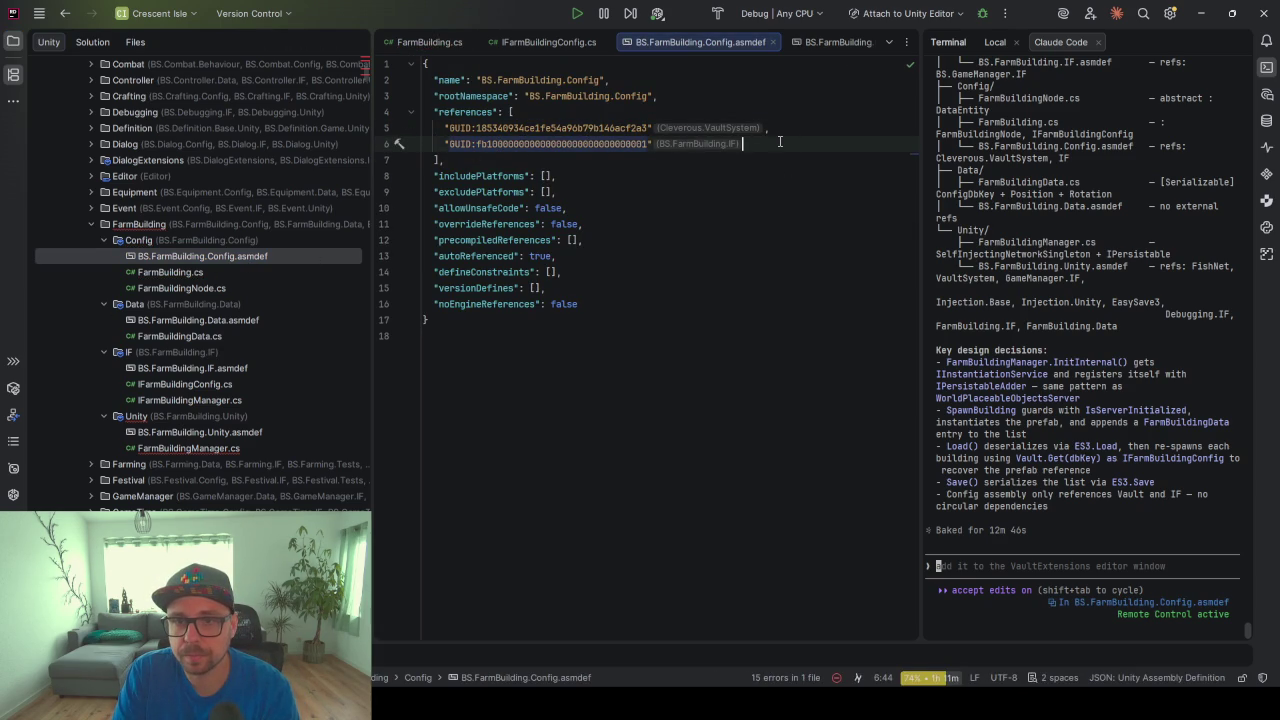
# In FarmBuildingManager.cs, quick-fix references to BS.FarmBuilding.IF and BS.FarmBuilding.Data
pyautogui.doubleClick(160, 449)
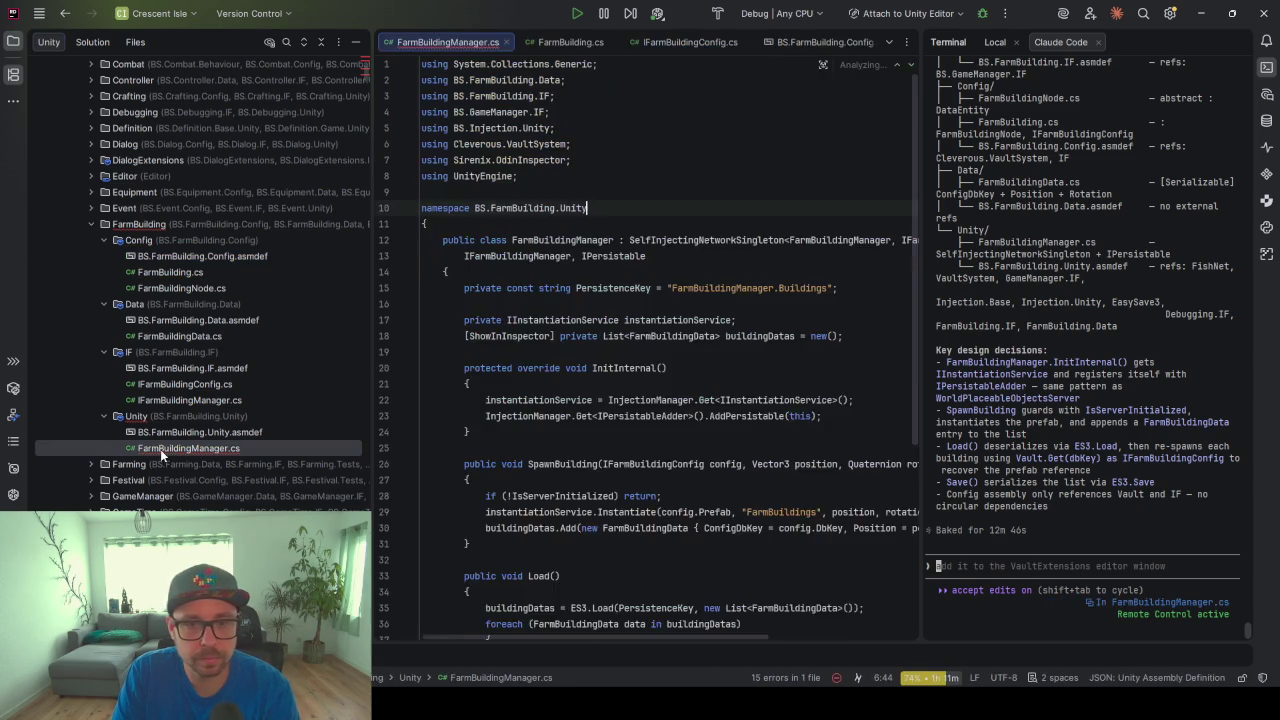
pyautogui.doubleClick(568, 265)
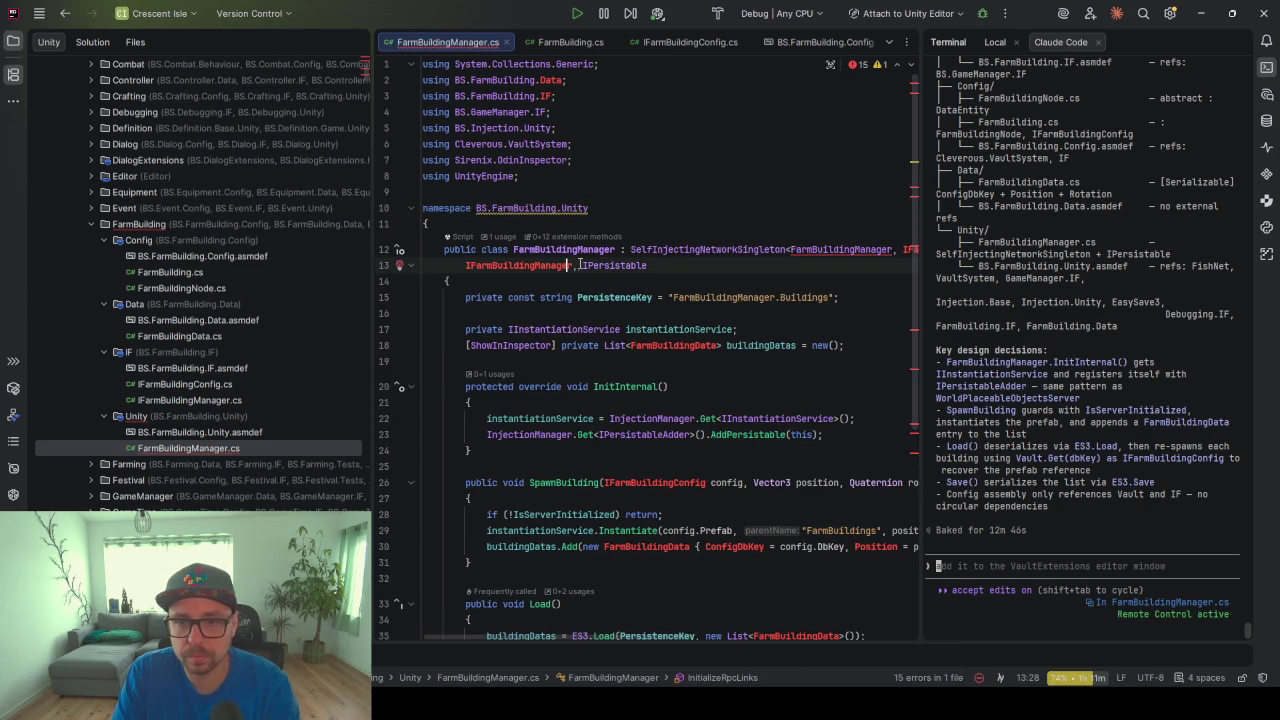
pyautogui.hotkey('alt', 'Return')
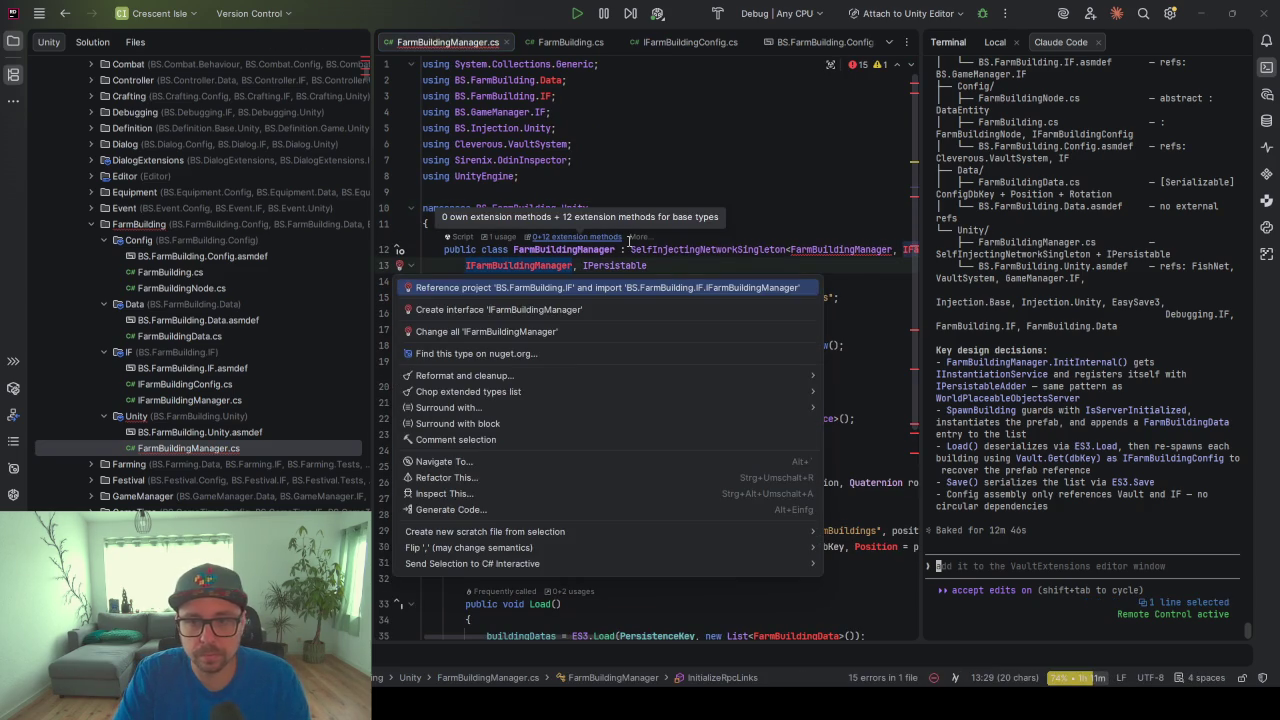
pyautogui.press('Return')
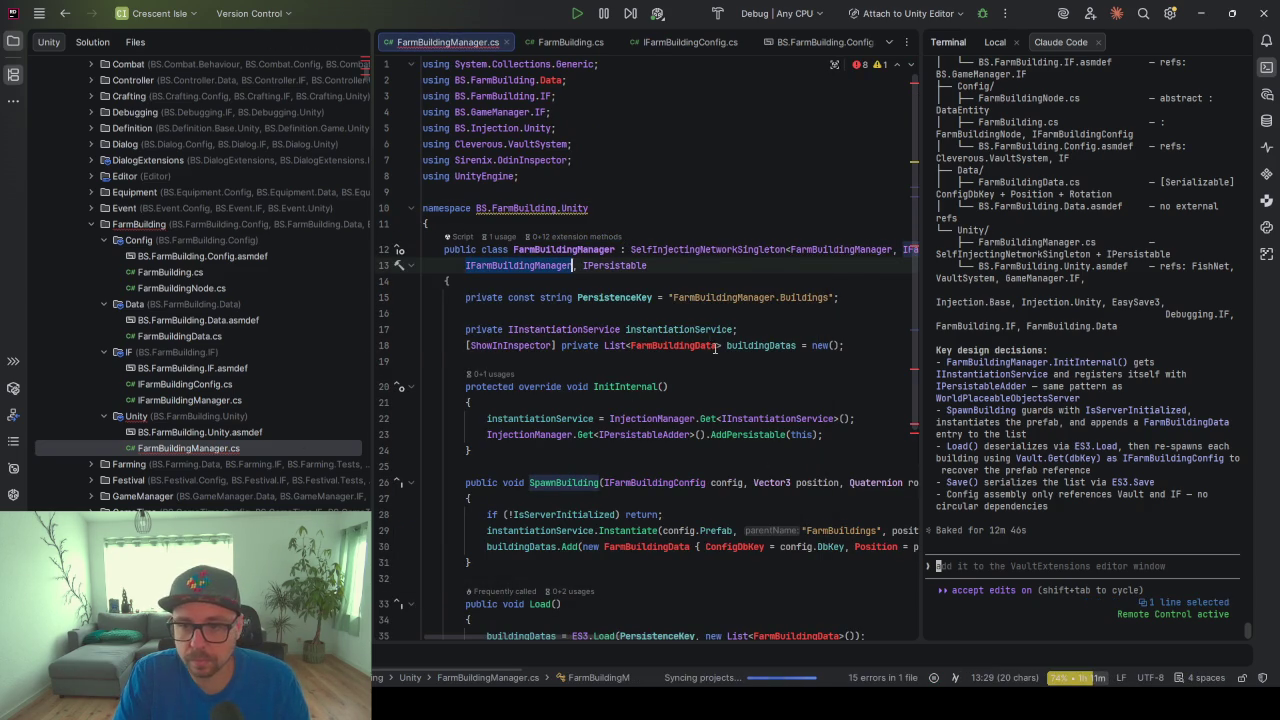
pyautogui.click(717, 345)
pyautogui.hotkey('alt', 'Return')
pyautogui.press('Return')
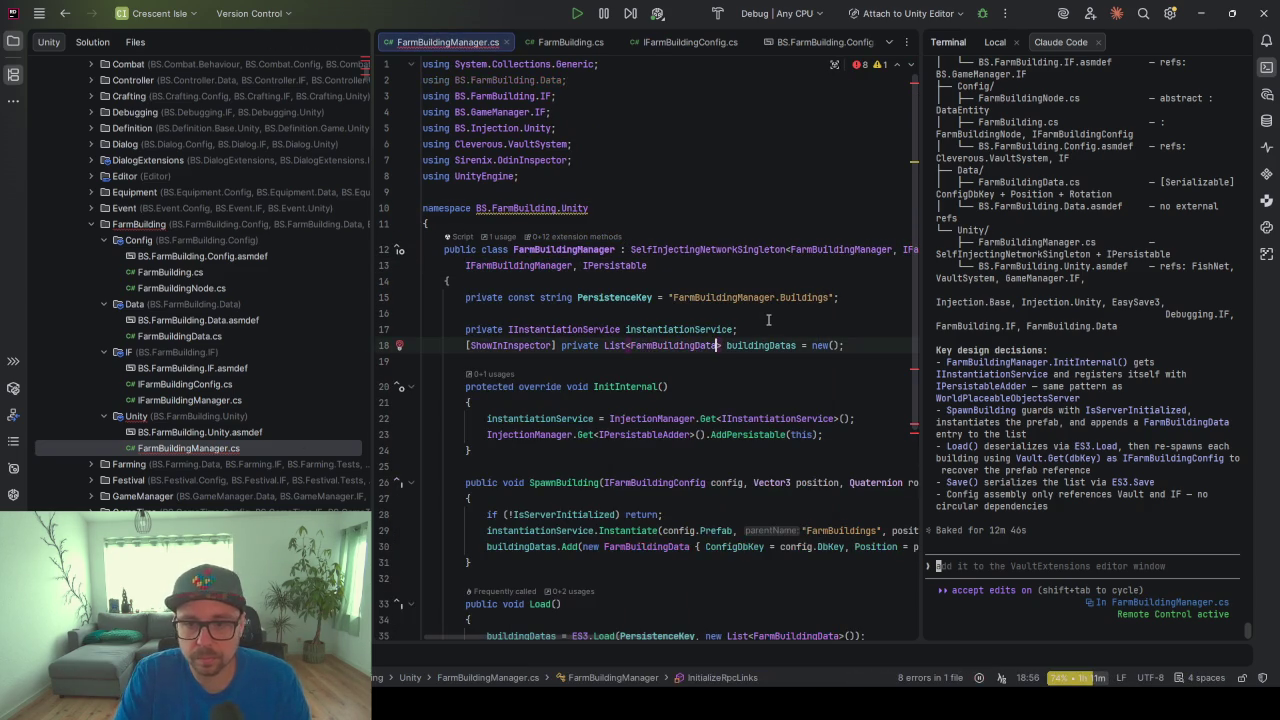
# Check the BS.FarmBuilding.Unity asmdef's reference list, then switch to the Unity Editor
pyautogui.click(190, 432)
pyautogui.click(770, 286)
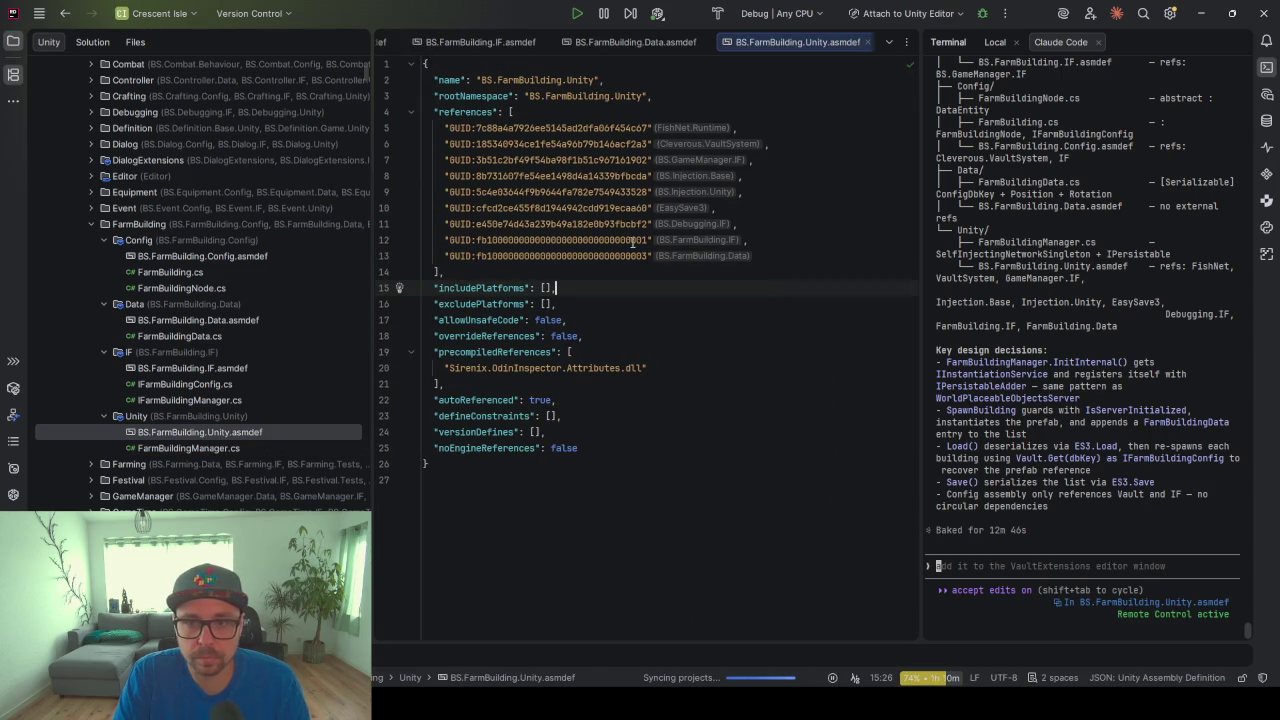
pyautogui.hotkey('alt', 'Tab')
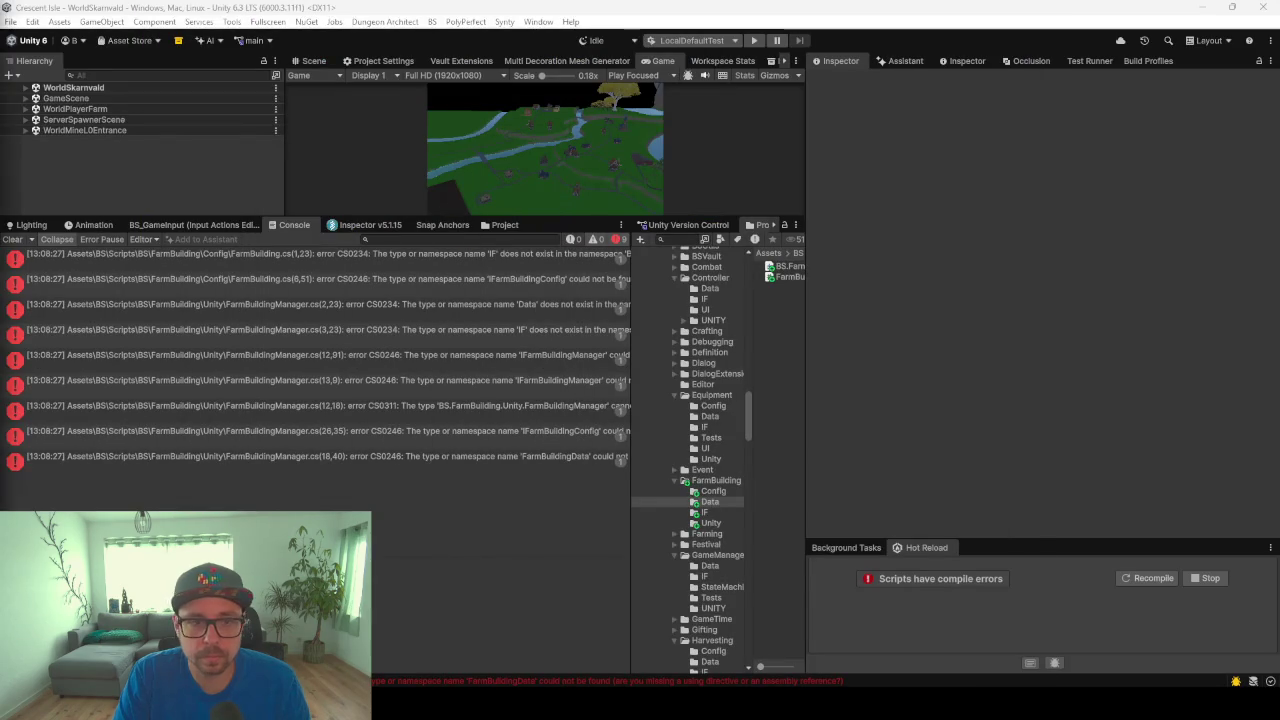
# Select the BS.FarmBuilding.Config assembly definition in the project assets
pyautogui.click(503, 224)
pyautogui.click(308, 266)
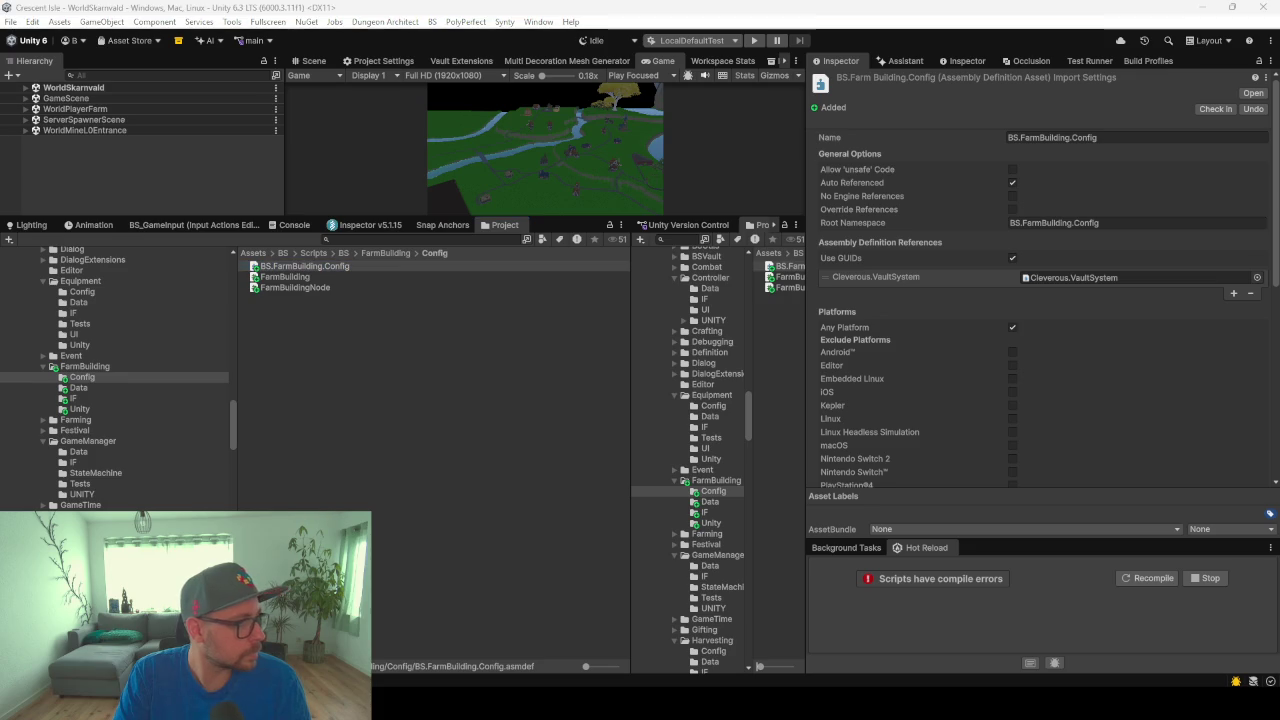
pyautogui.click(1096, 313)
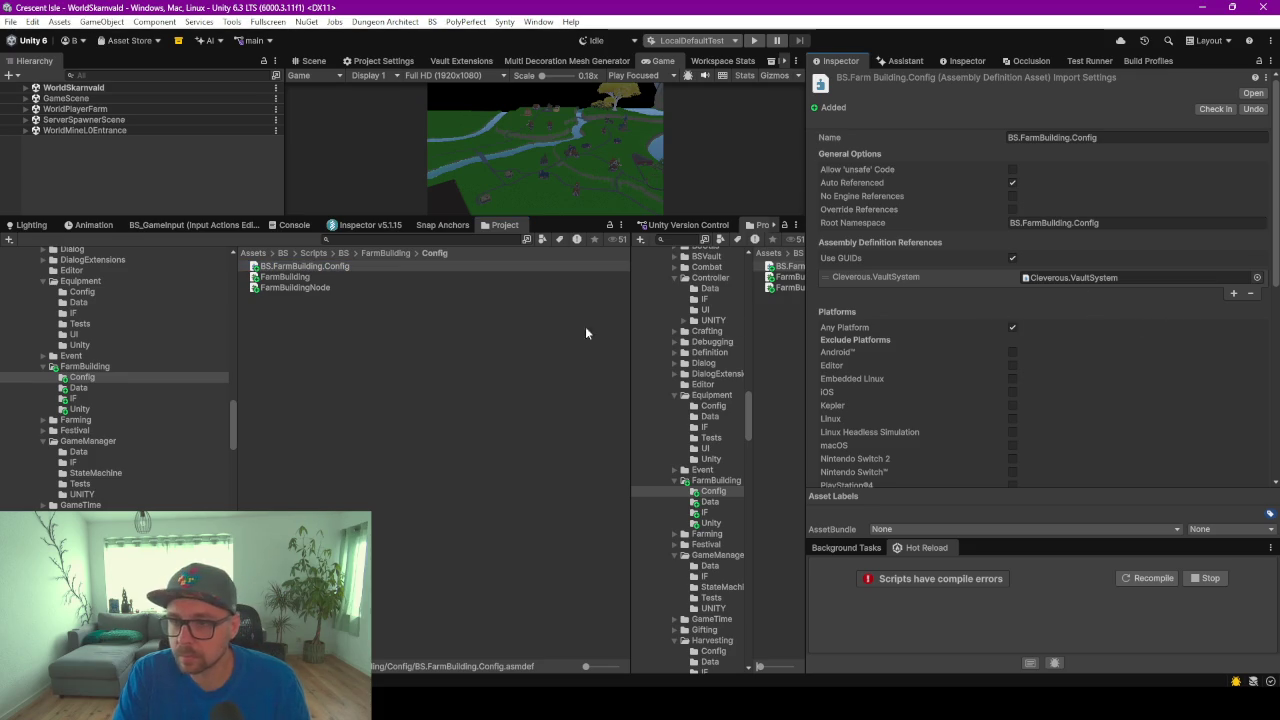
pyautogui.click(360, 266)
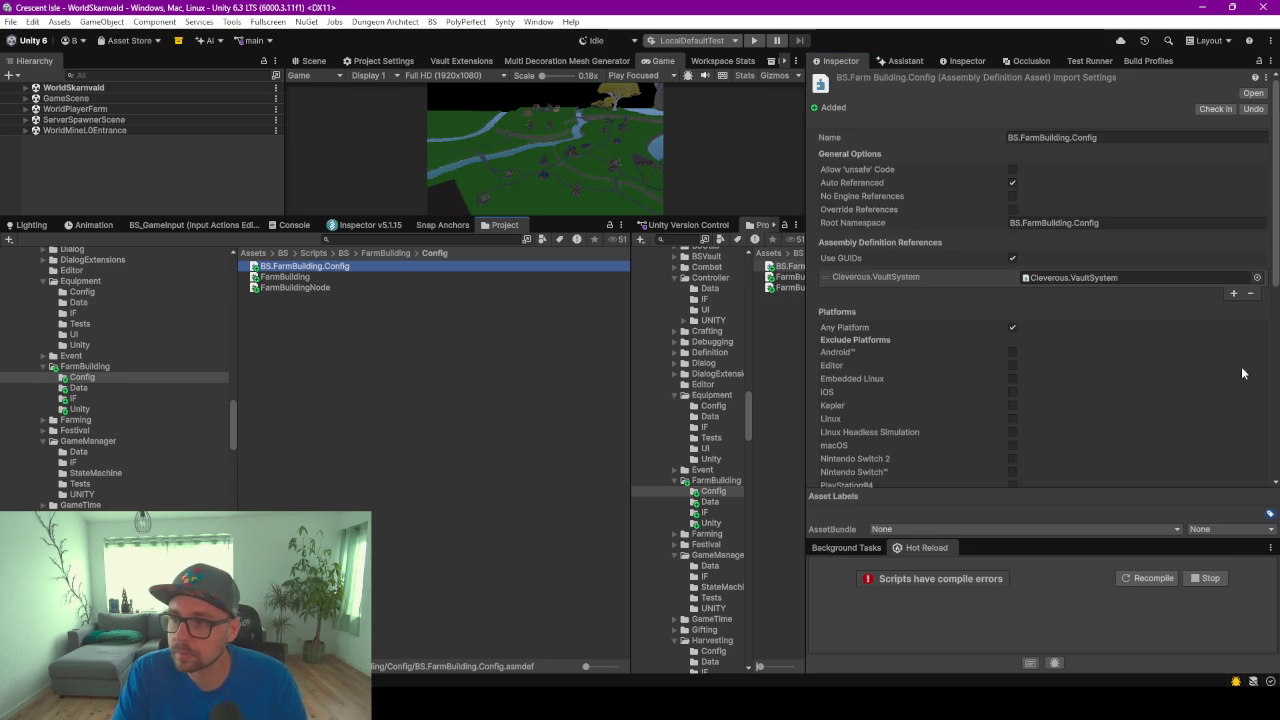
# Add BS.FarmBuilding.IF under Assembly Definition References, save, and open the asmdef in Rider
pyautogui.click(1235, 294)
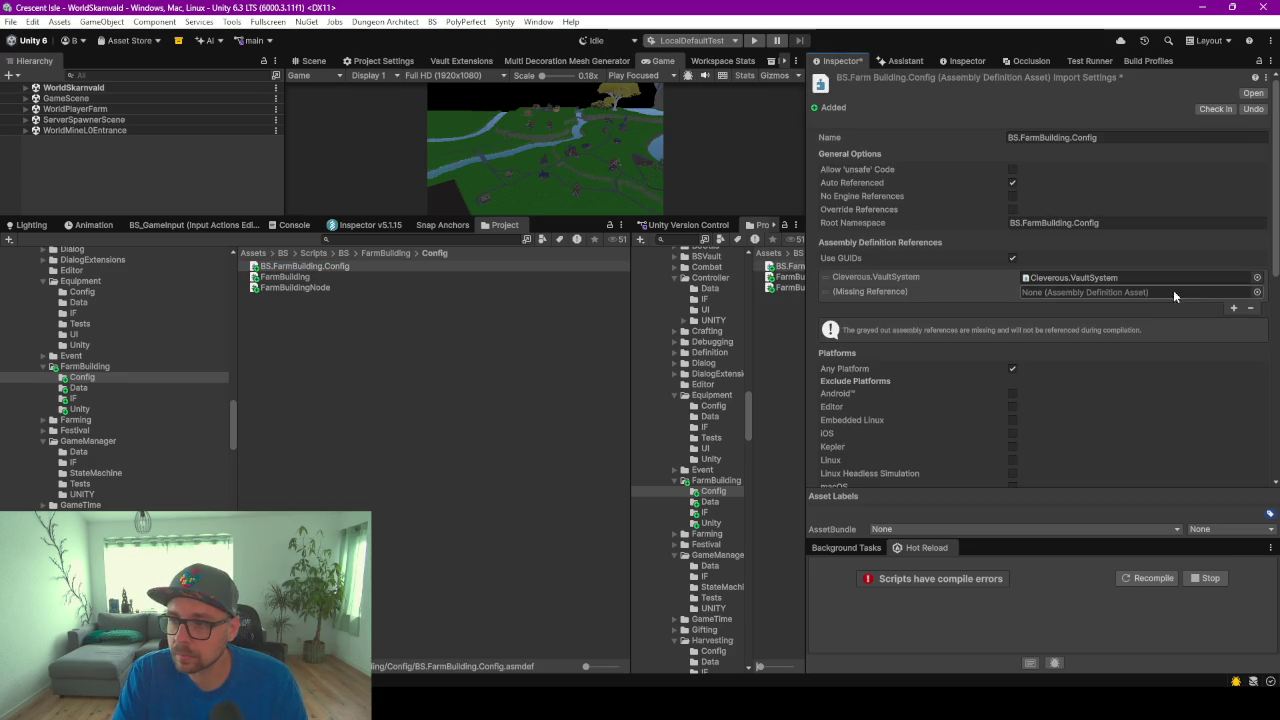
pyautogui.click(1255, 292)
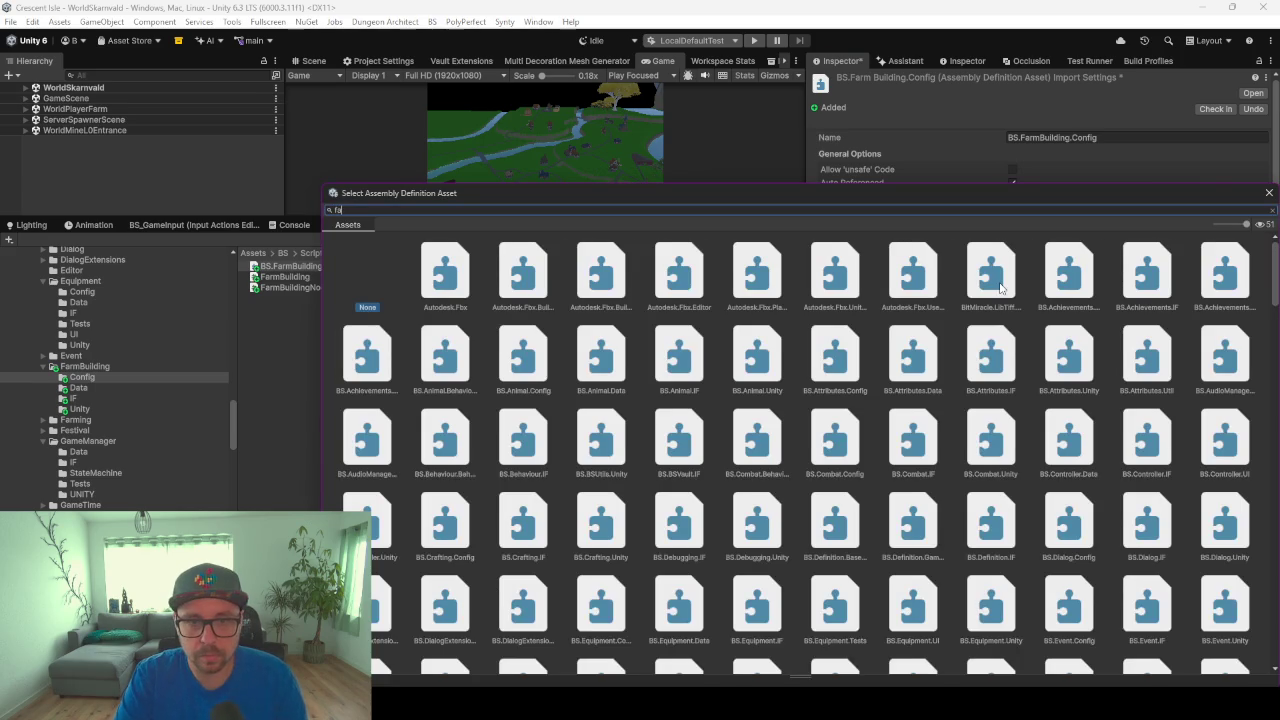
pyautogui.write('farm ')
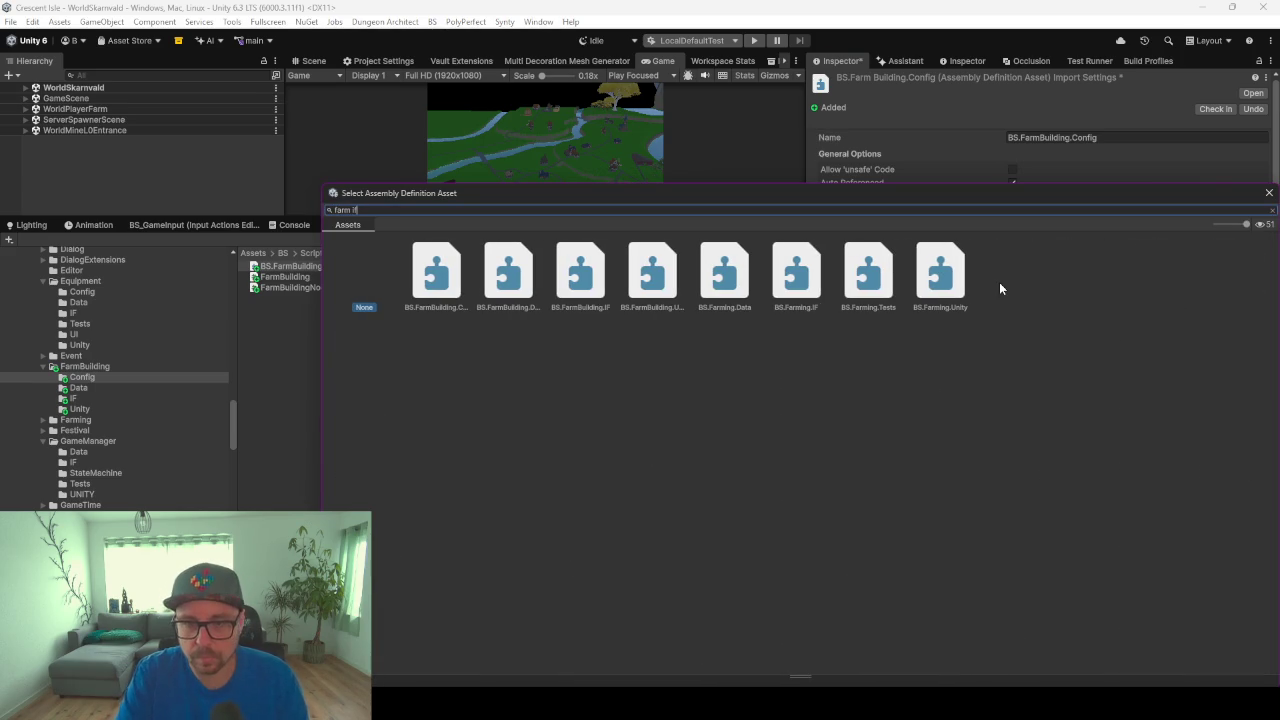
pyautogui.write('if')
pyautogui.click(432, 283)
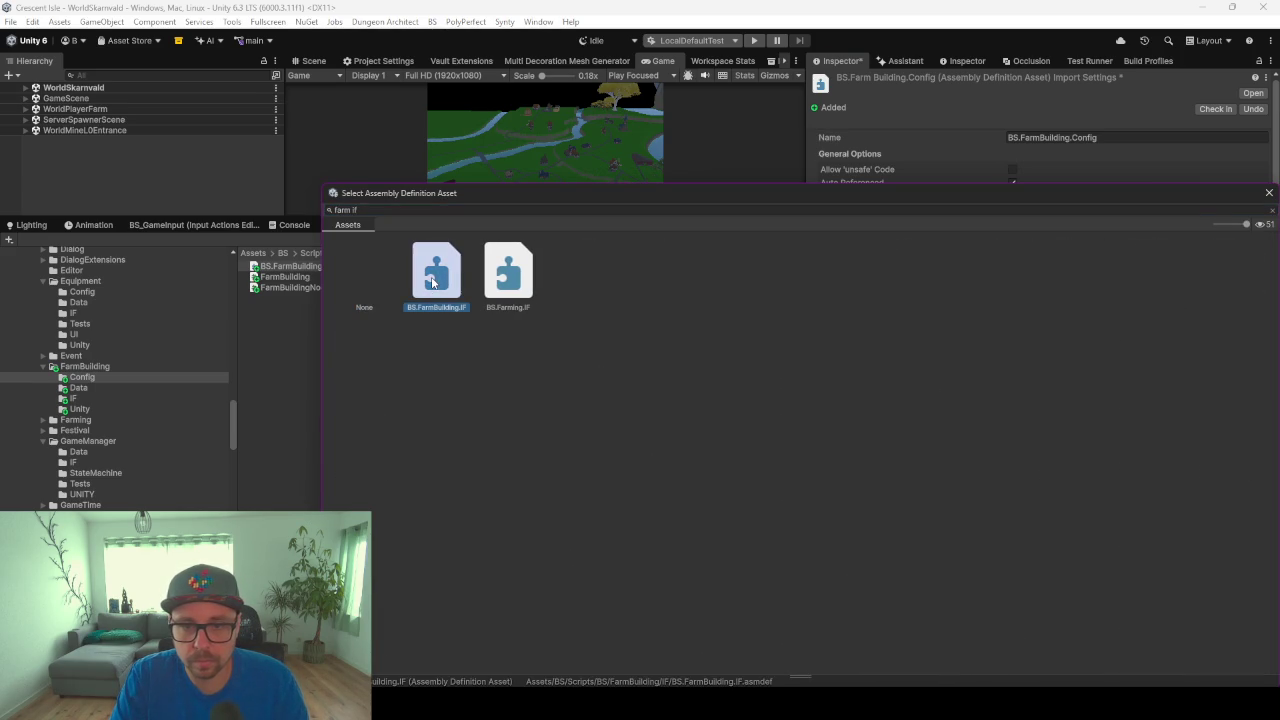
pyautogui.doubleClick(432, 283)
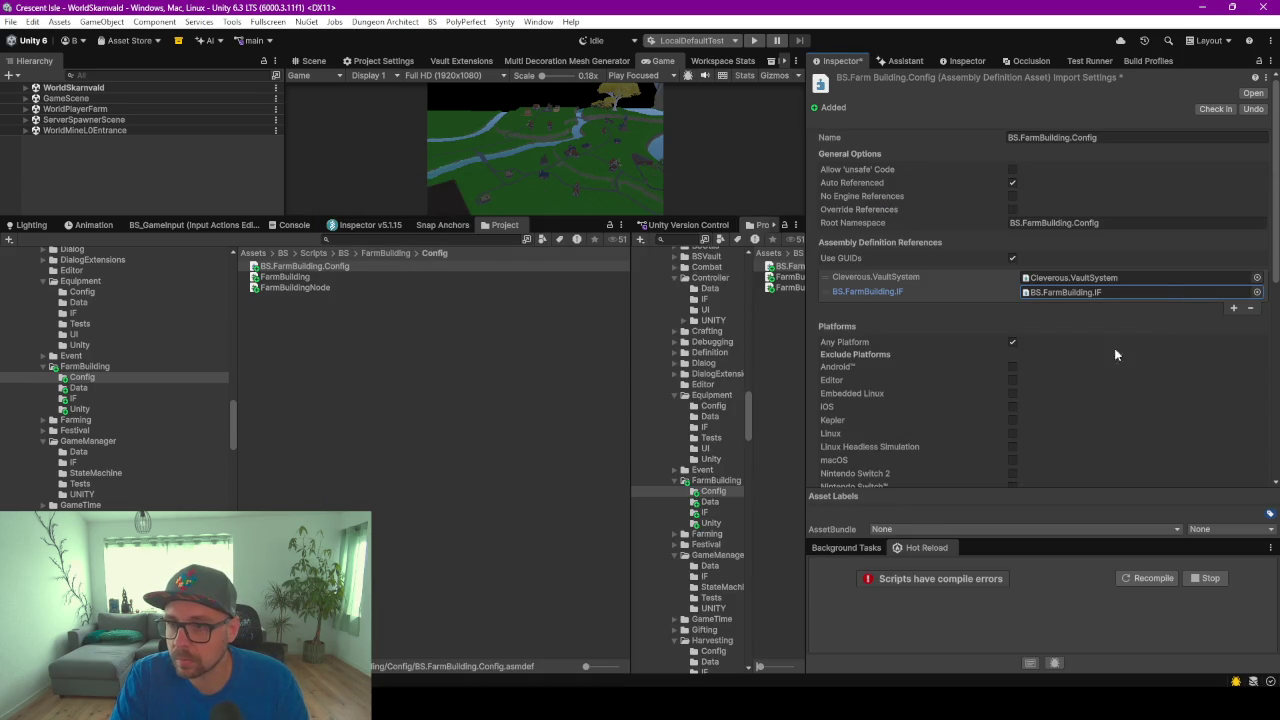
pyautogui.click(590, 370)
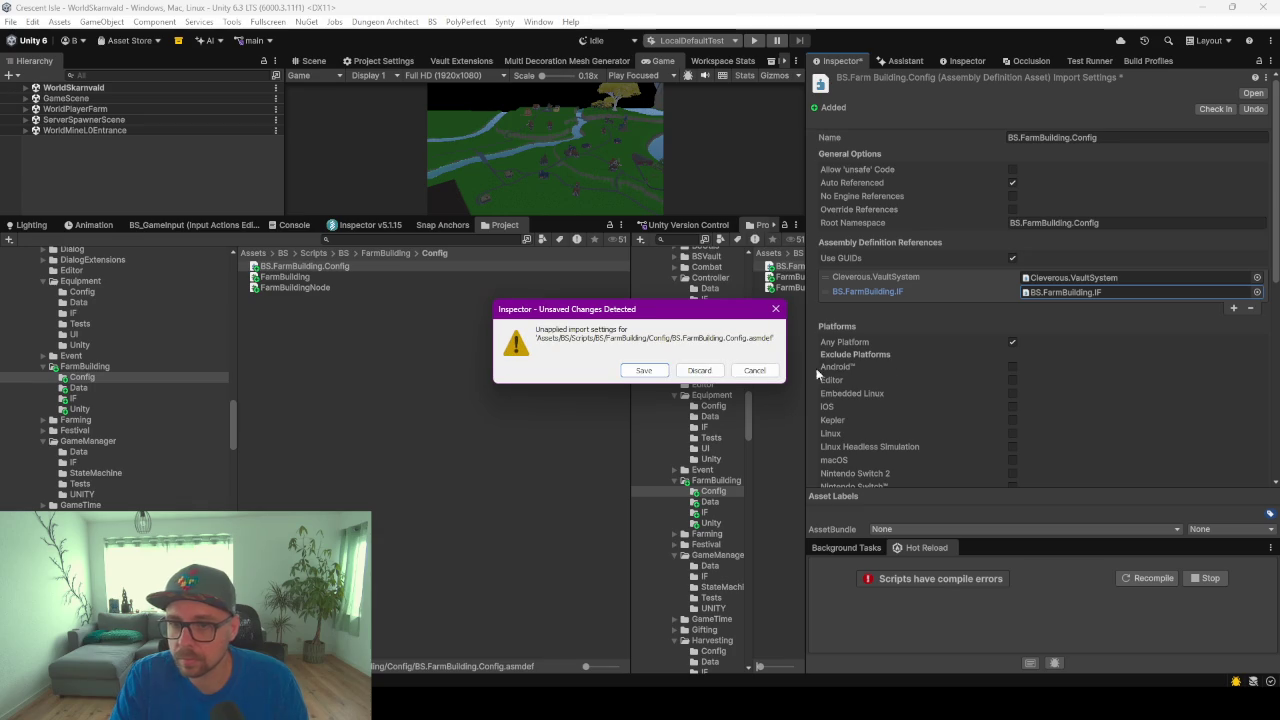
pyautogui.click(643, 370)
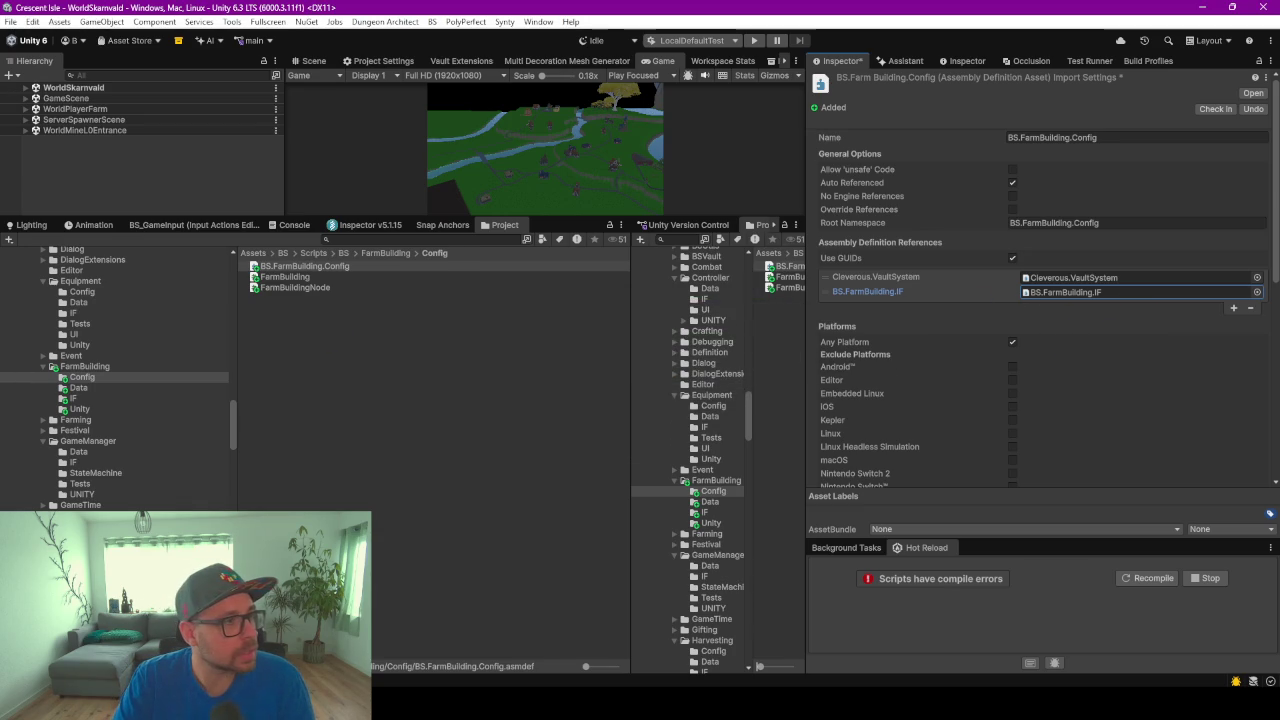
pyautogui.doubleClick(300, 266)
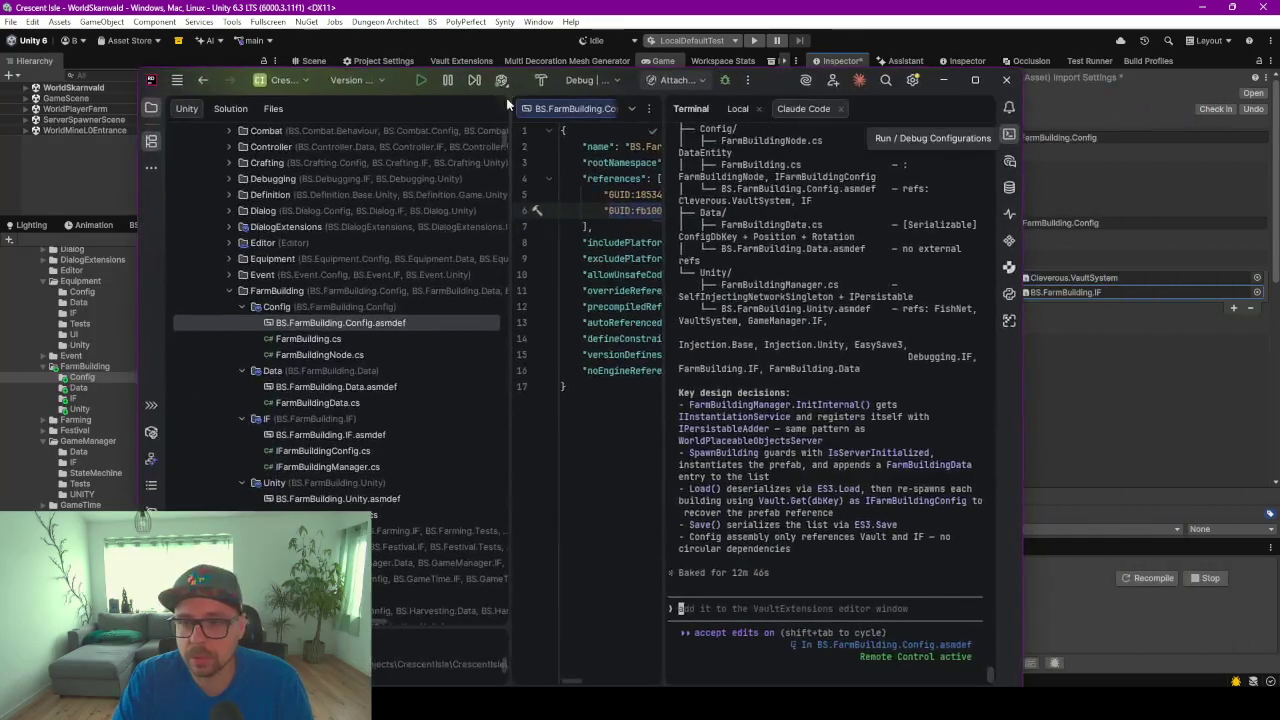
# Maximise Rider, check FarmBuilding.cs and BS.FarmBuilding.Config.asmdef references, then return to Unity
pyautogui.click(975, 80)
pyautogui.click(655, 304)
pyautogui.doubleClick(170, 272)
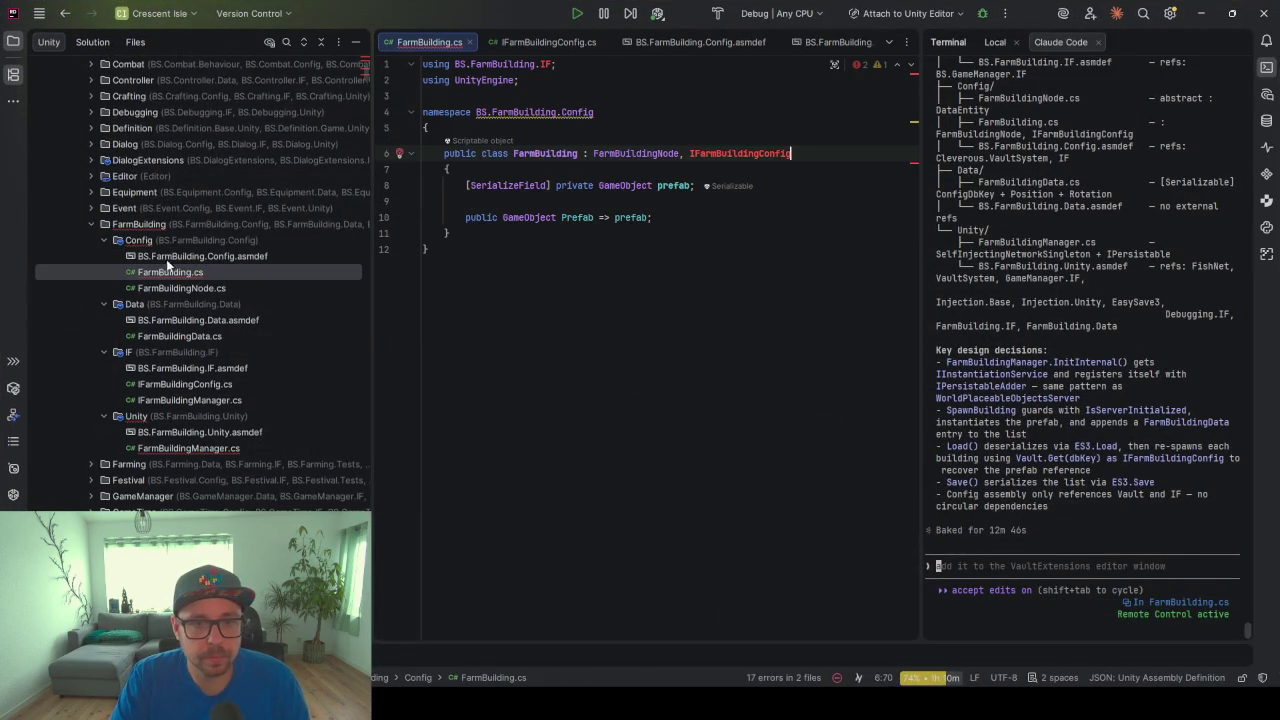
pyautogui.click(170, 259)
pyautogui.doubleClick(170, 257)
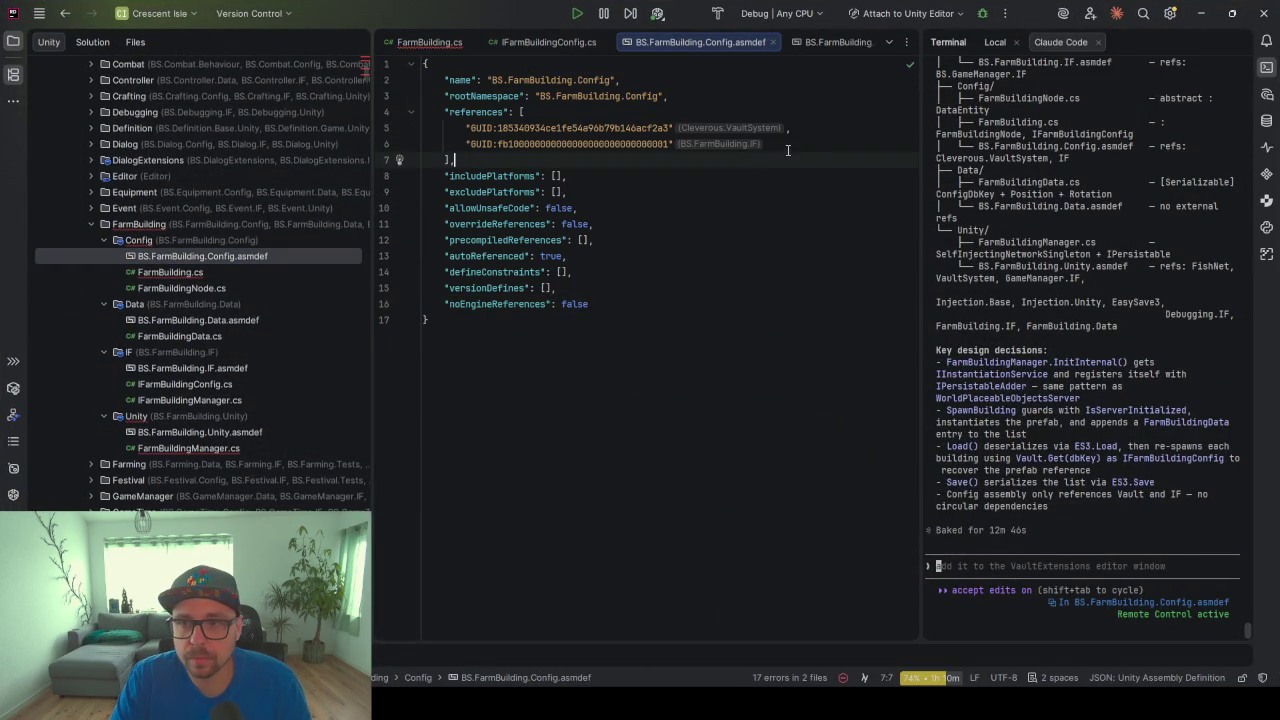
pyautogui.hotkey('alt', 'Tab')
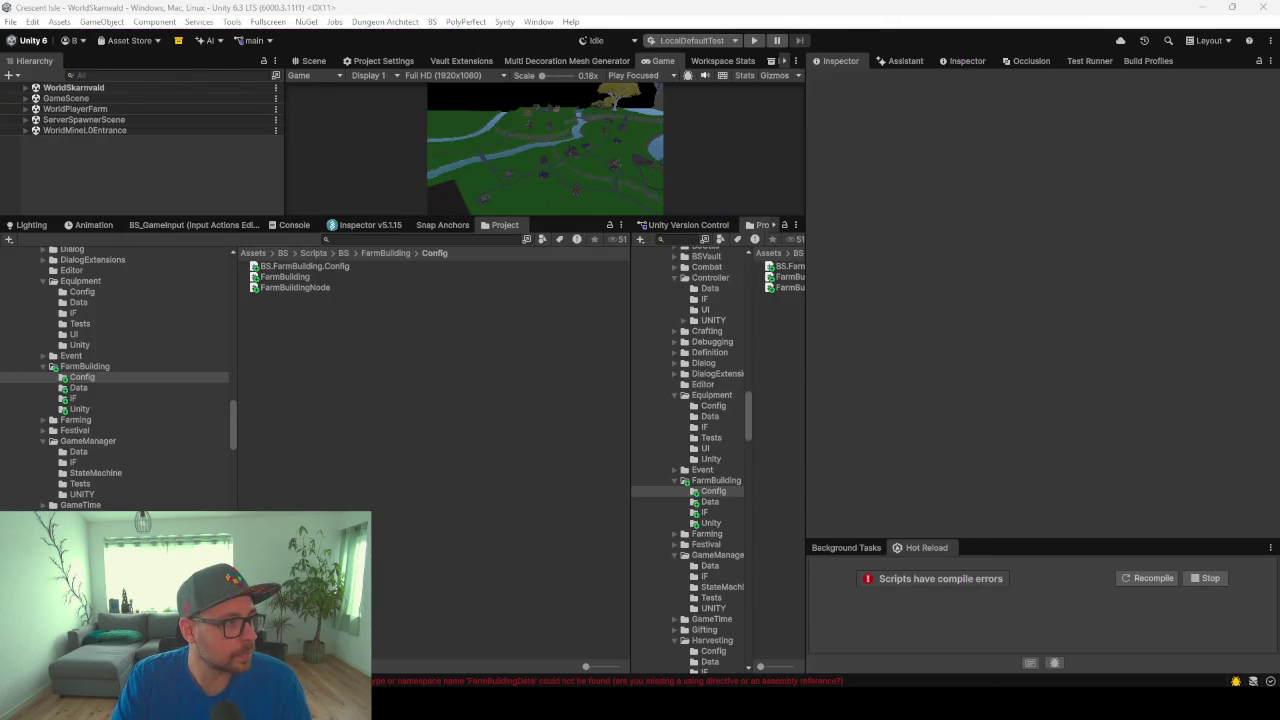
# Inspect the Data and IF assembly definitions, then select BS.FarmBuilding.Unity's settings
pyautogui.click(100, 388)
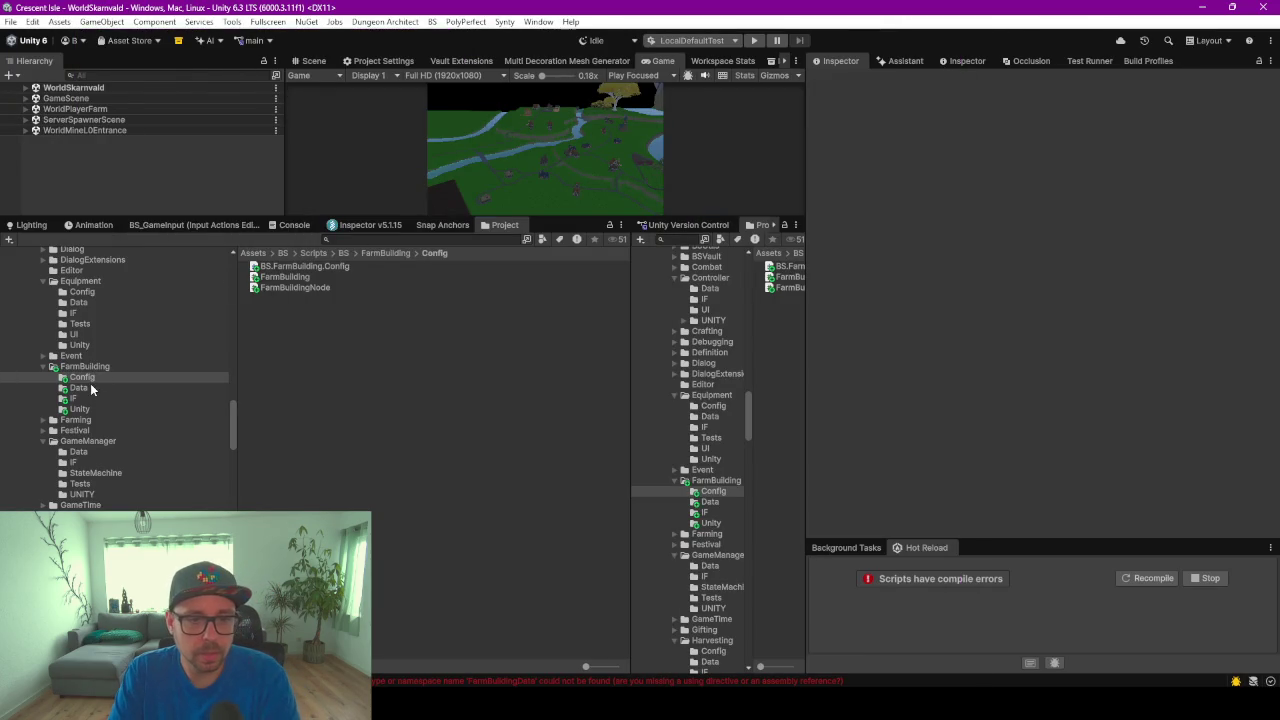
pyautogui.click(326, 275)
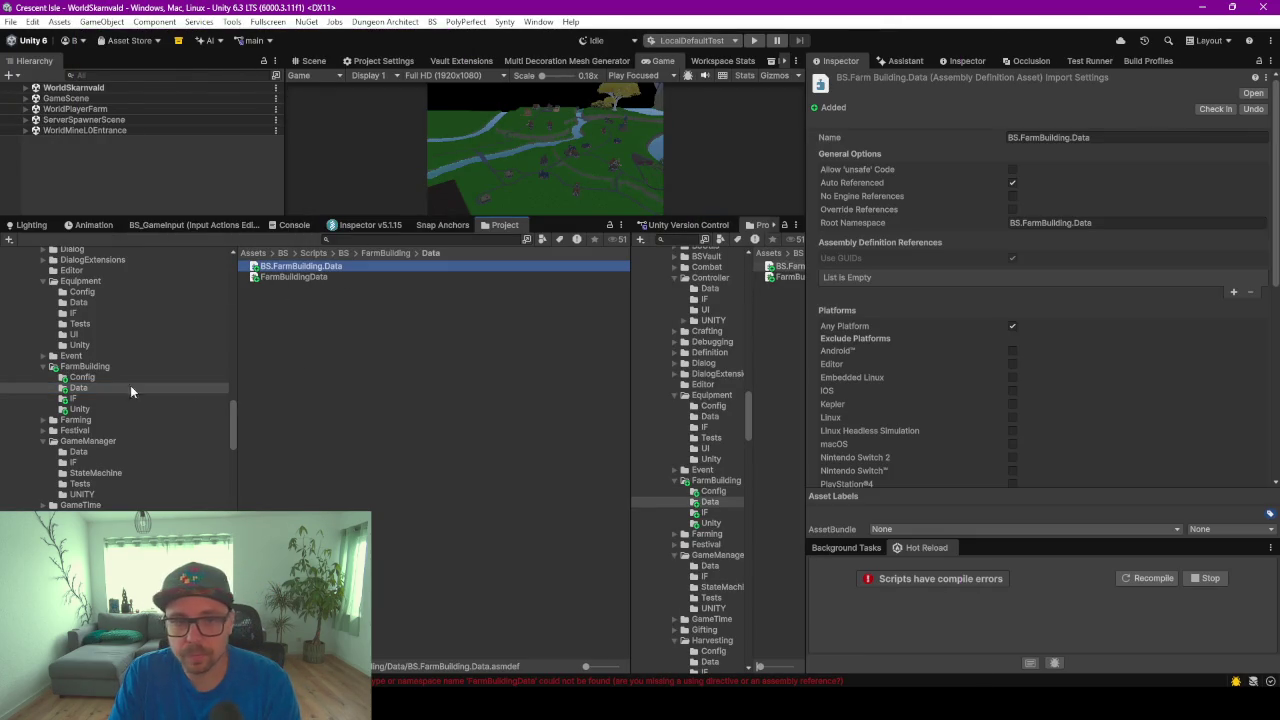
pyautogui.click(78, 399)
pyautogui.click(322, 268)
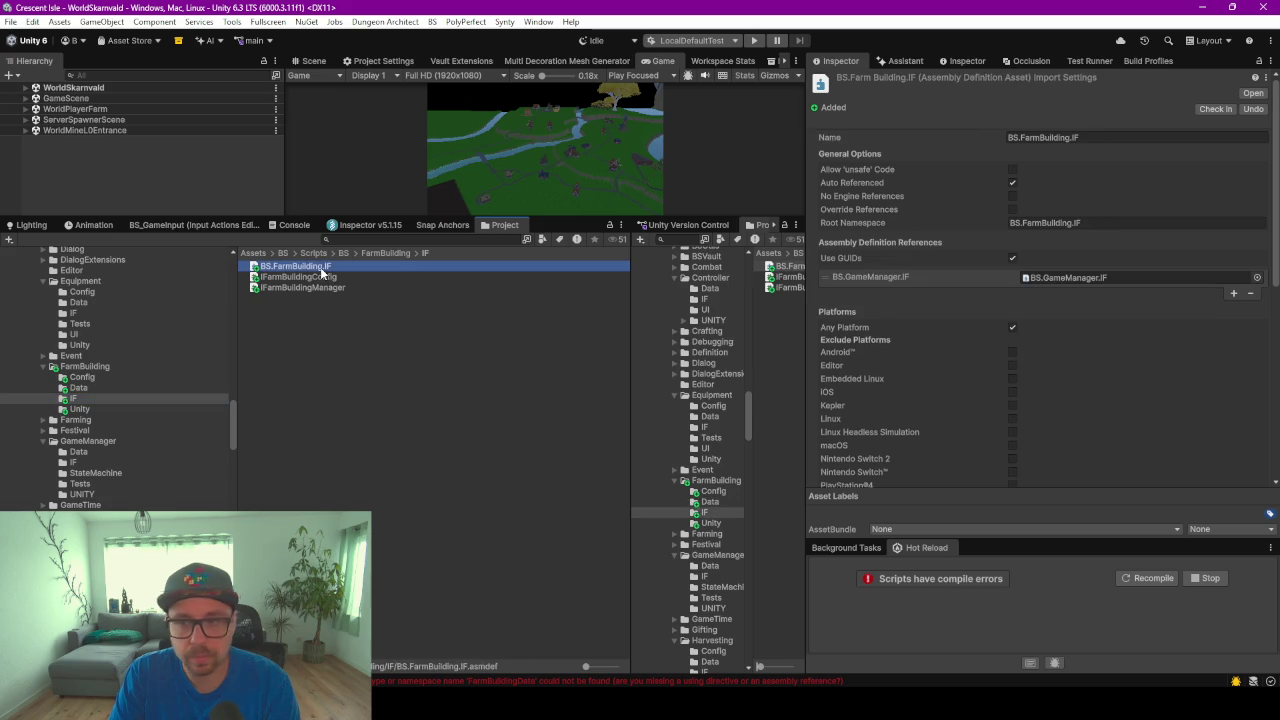
pyautogui.click(82, 409)
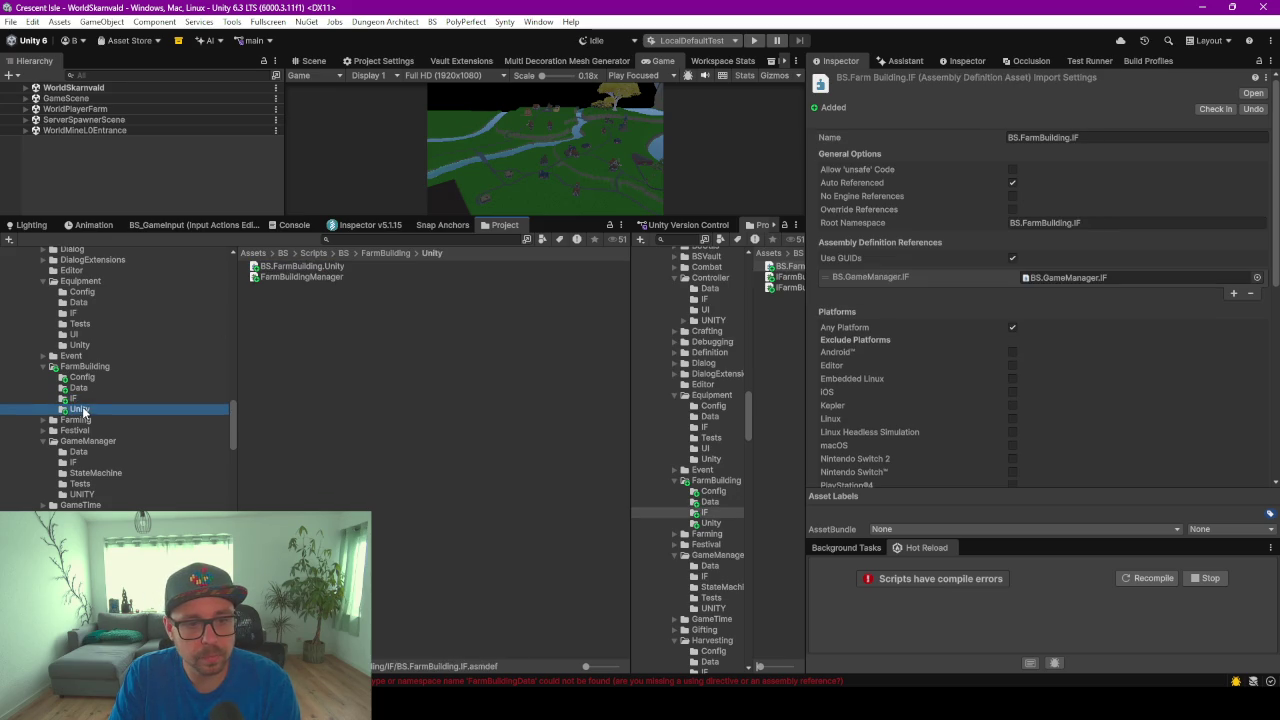
pyautogui.click(300, 267)
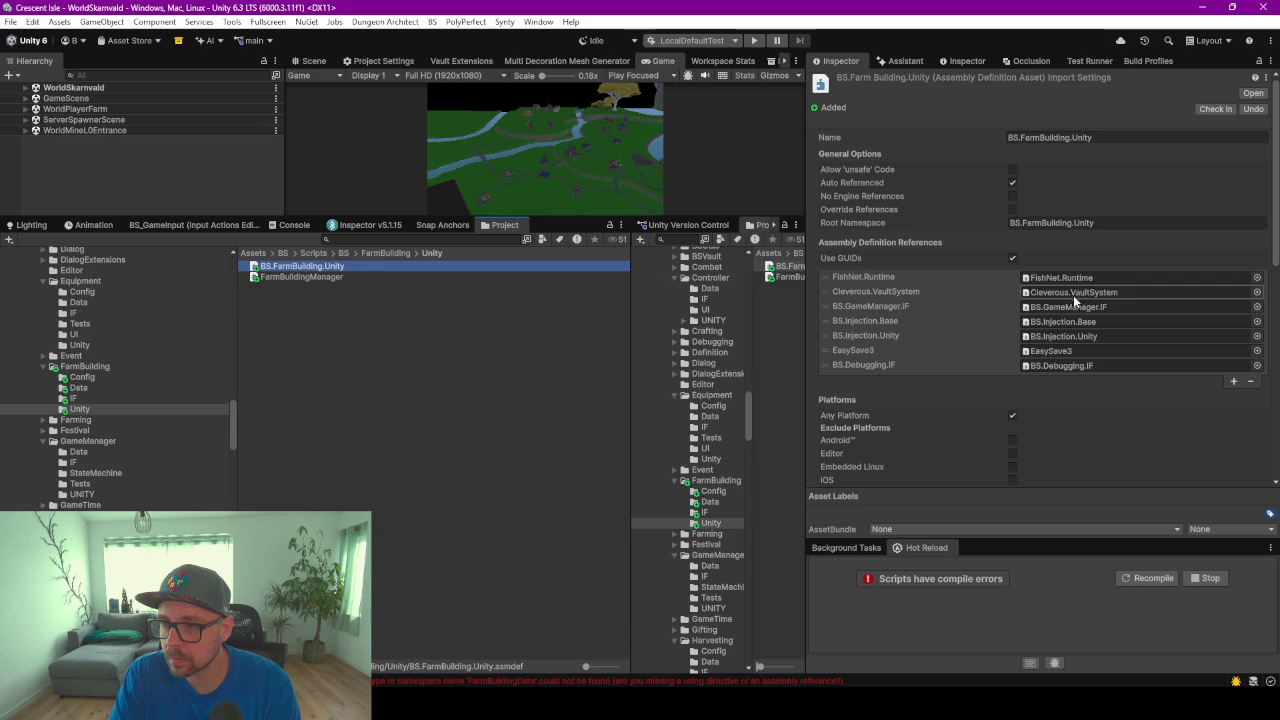
# Add BS.FarmBuilding.IF as a new assembly reference of BS.FarmBuilding.Unity and apply it
pyautogui.click(1234, 383)
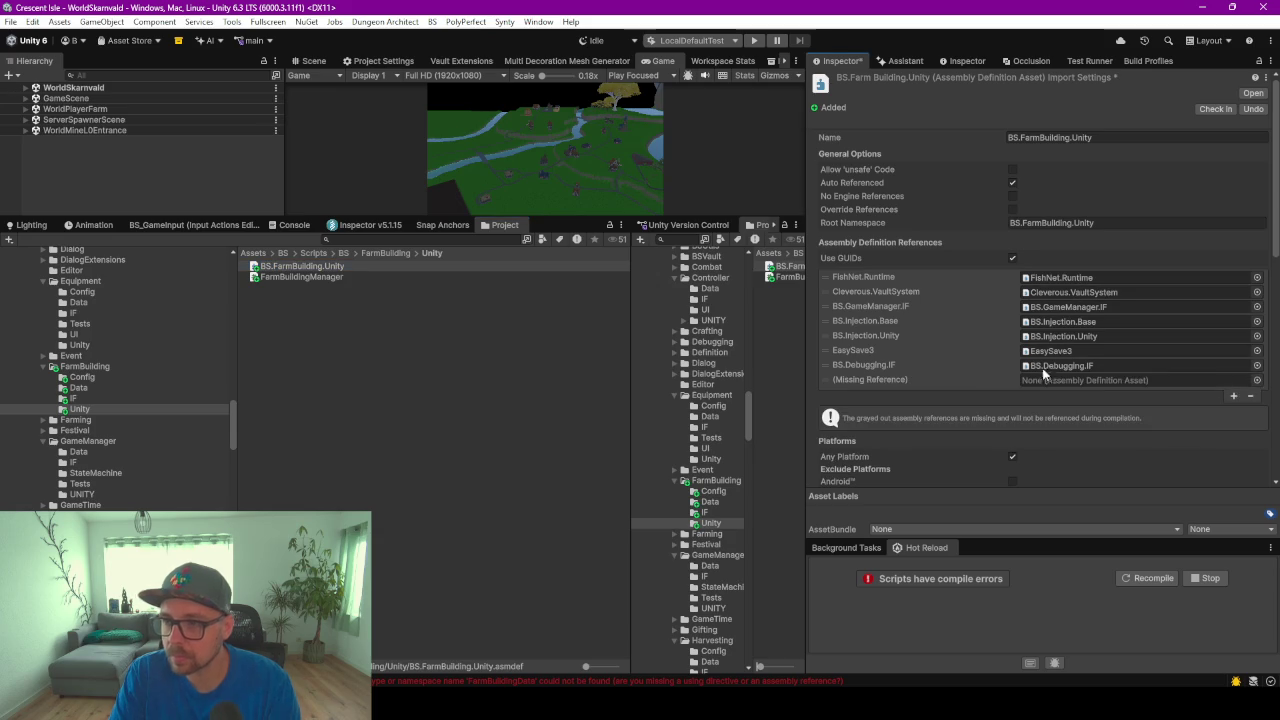
pyautogui.click(1258, 381)
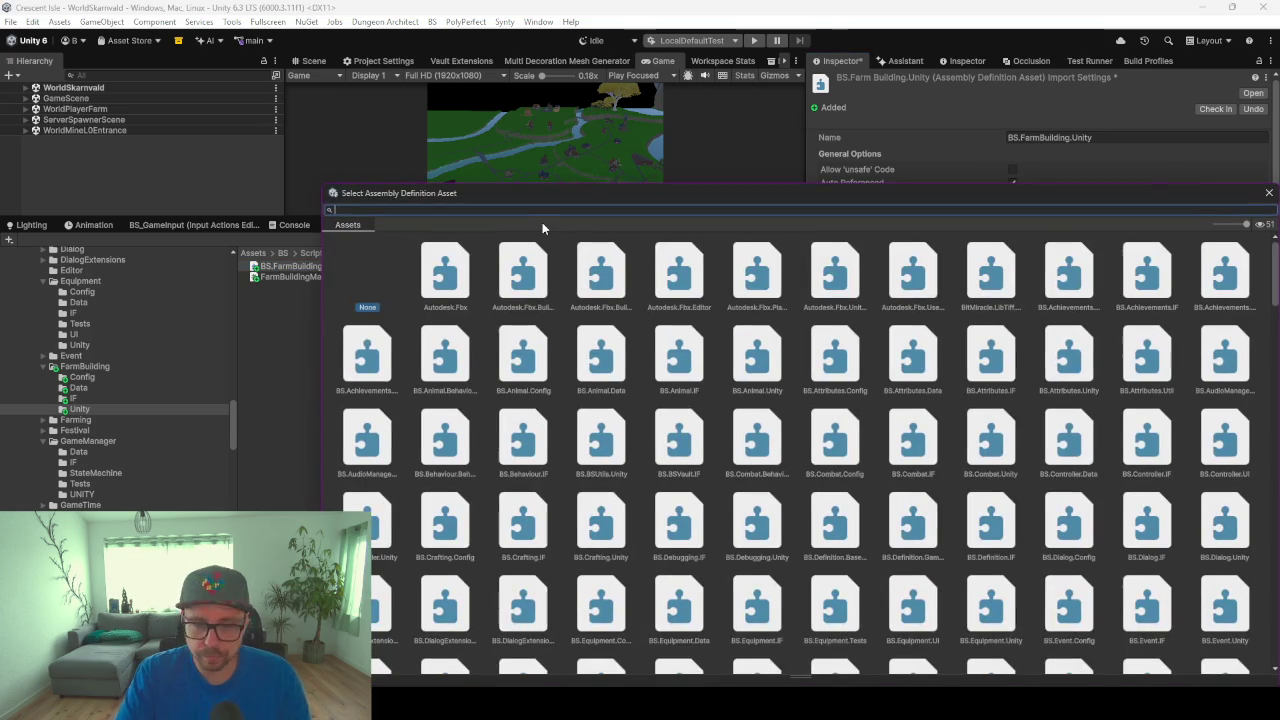
pyautogui.write('farm if')
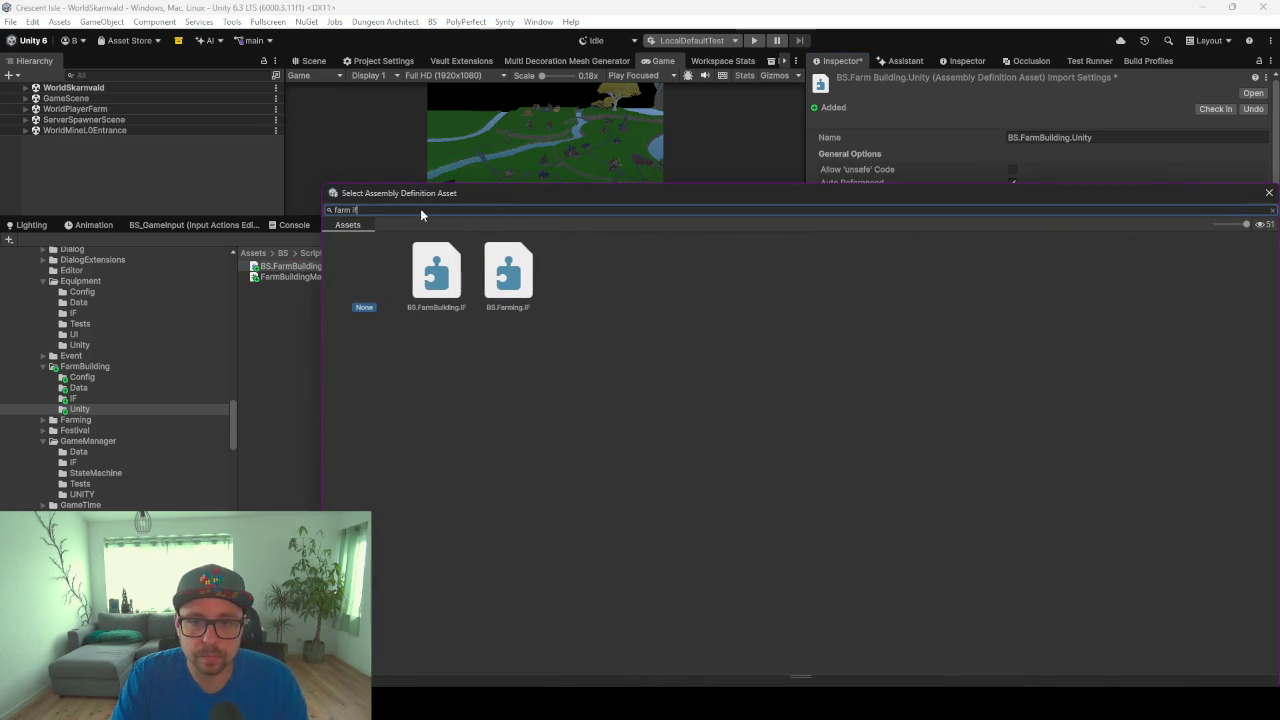
pyautogui.doubleClick(446, 276)
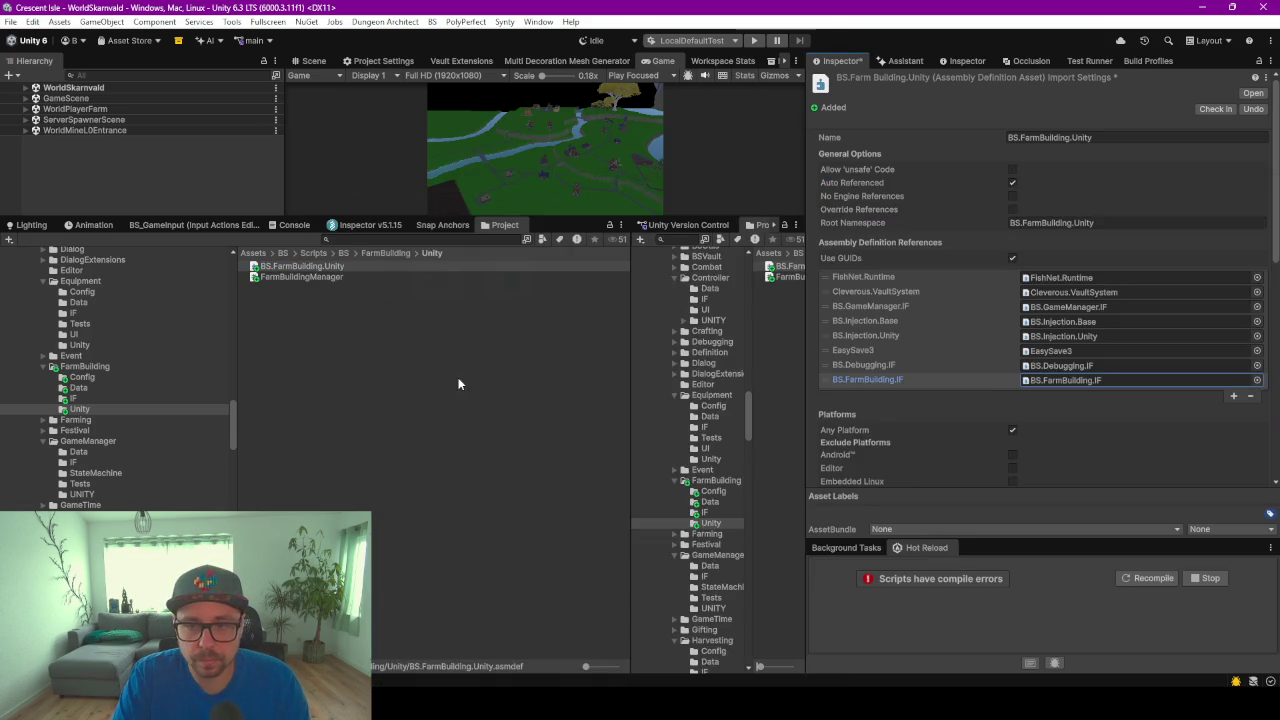
pyautogui.click(643, 398)
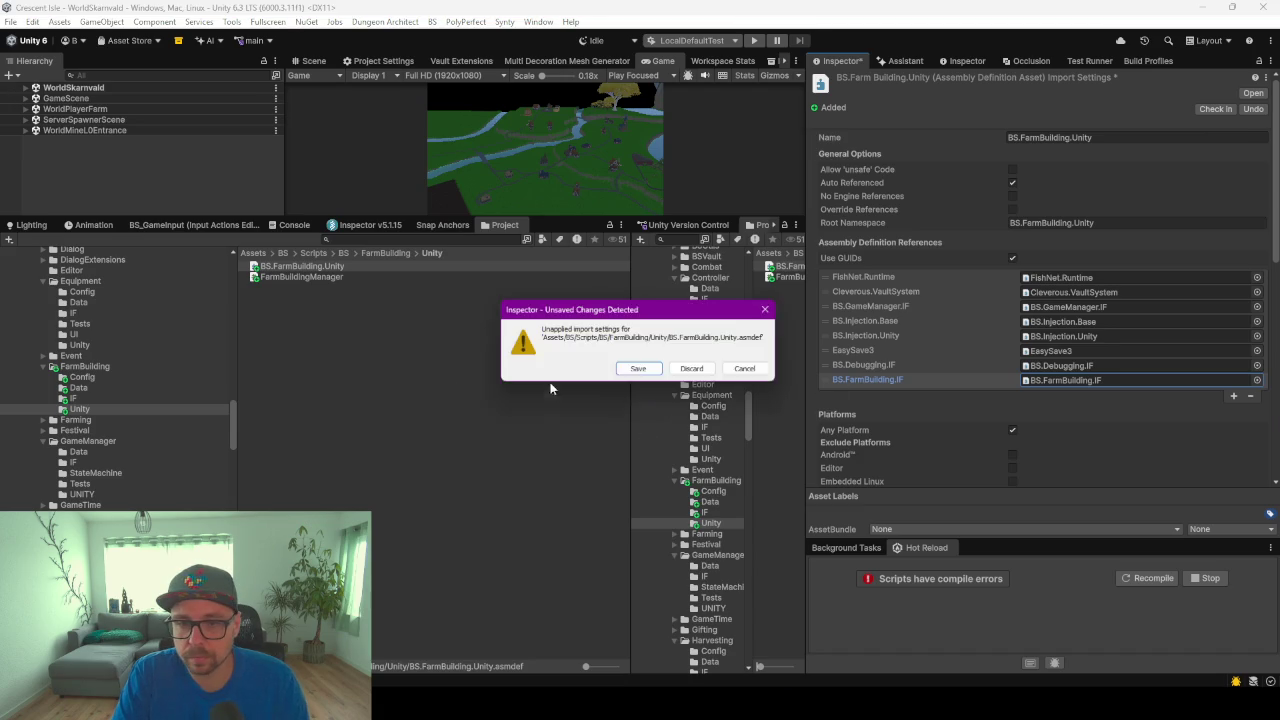
pyautogui.click(632, 367)
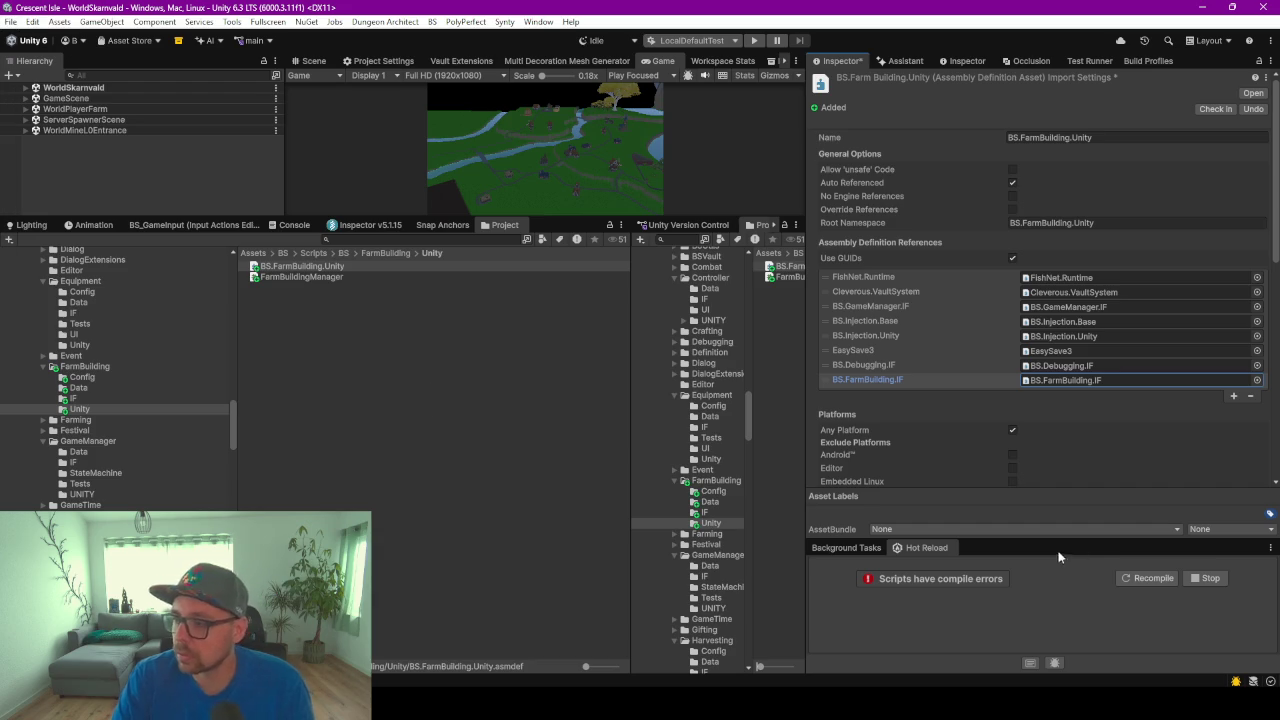
pyautogui.click(390, 365)
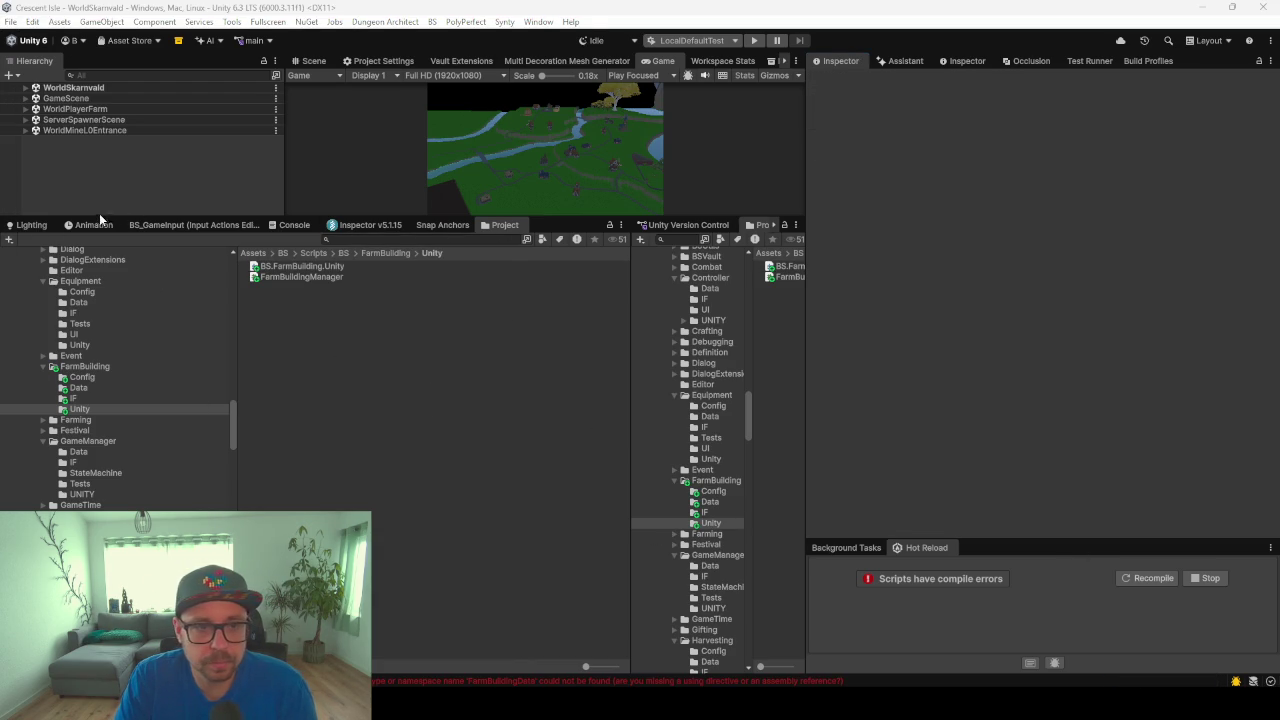
# Dock the Animation, Lighting and BS_GameInput panels into the right-hand panel
pyautogui.moveTo(88, 222)
pyautogui.mouseDown()
pyautogui.moveTo(745, 226)
pyautogui.moveTo(690, 225)
pyautogui.mouseUp()
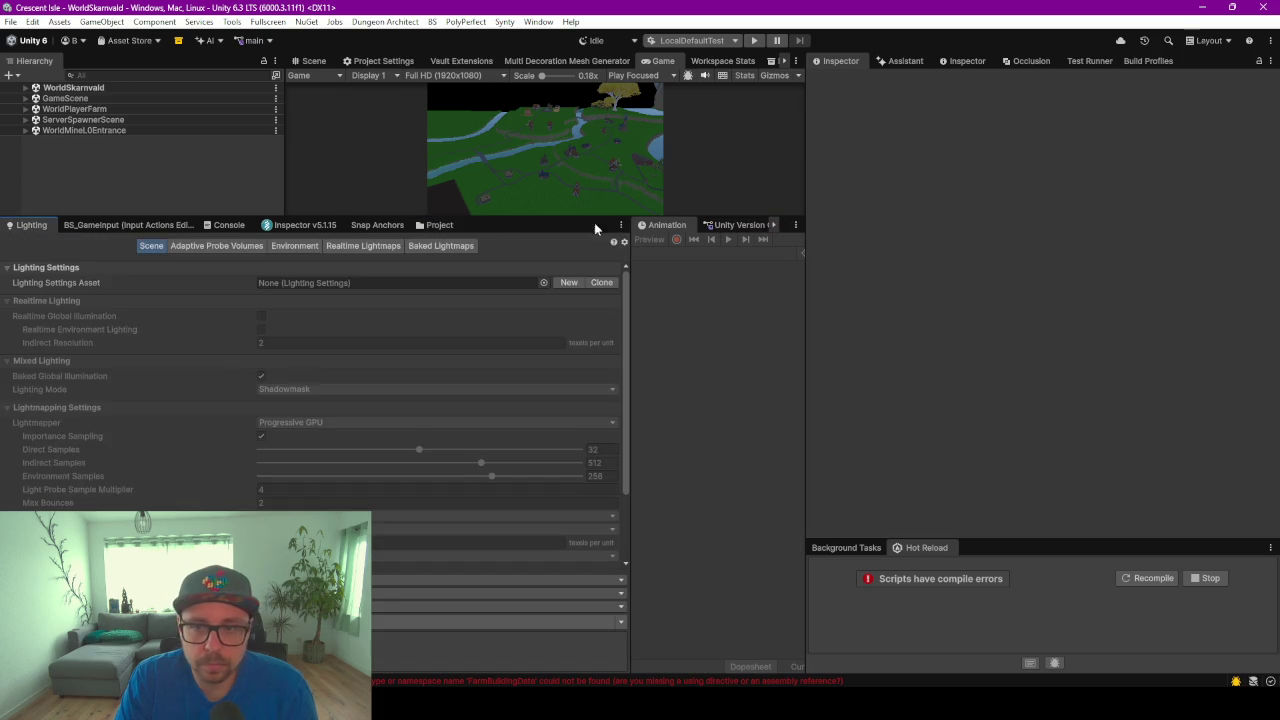
pyautogui.moveTo(35, 227)
pyautogui.mouseDown()
pyautogui.moveTo(329, 214)
pyautogui.moveTo(700, 225)
pyautogui.mouseUp()
pyautogui.click(7, 227)
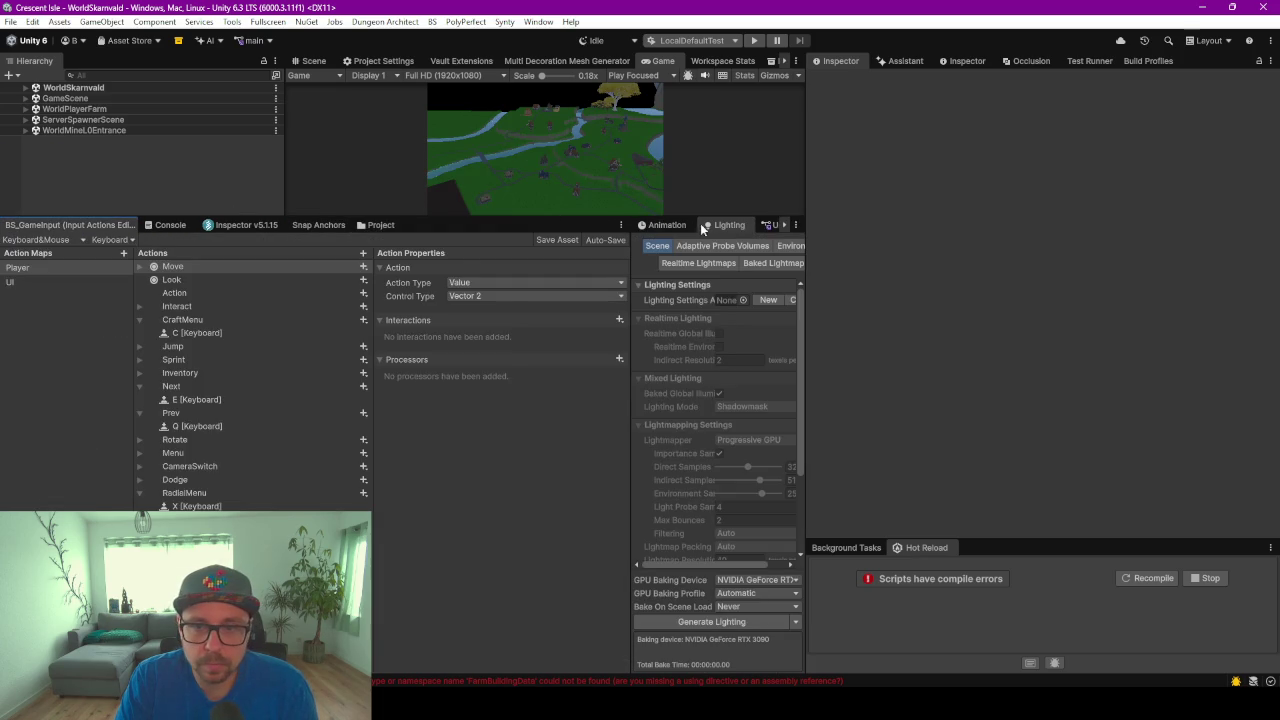
pyautogui.moveTo(70, 224); pyautogui.dragTo(696, 224)
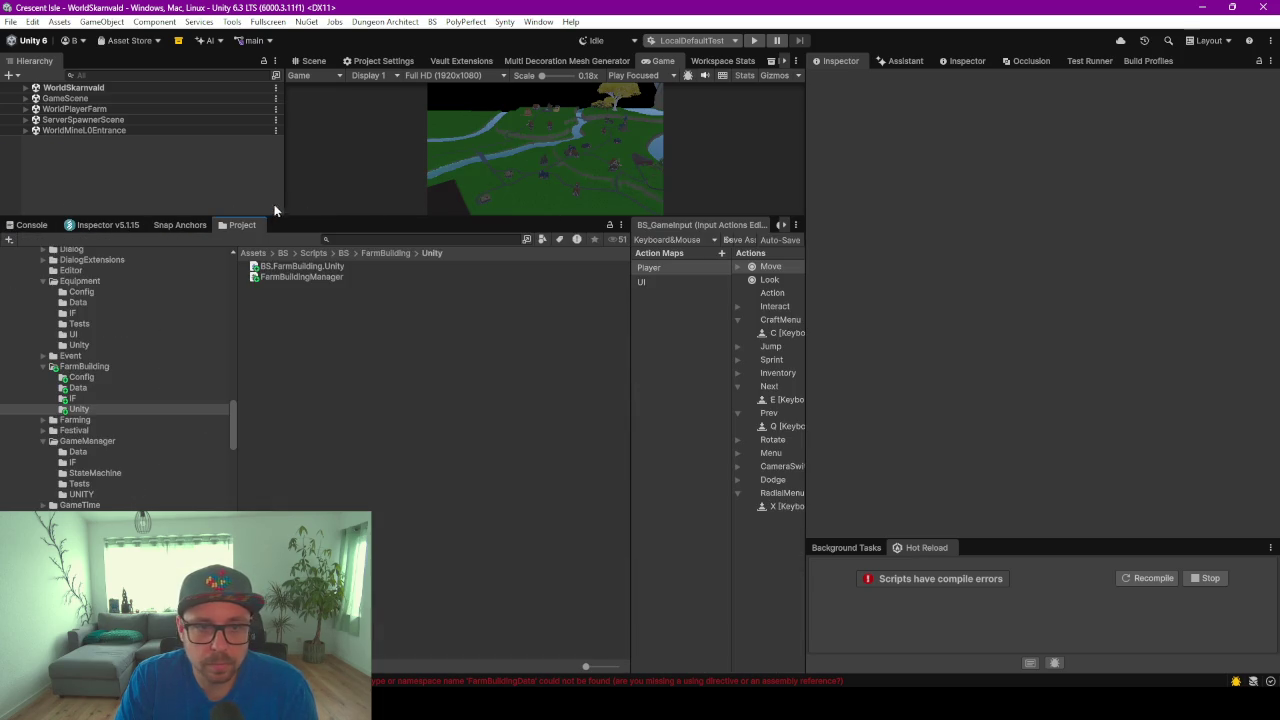
# Clear the Console, inspect the first FarmBuilding error, recompile, and switch to Rider
pyautogui.click(31, 225)
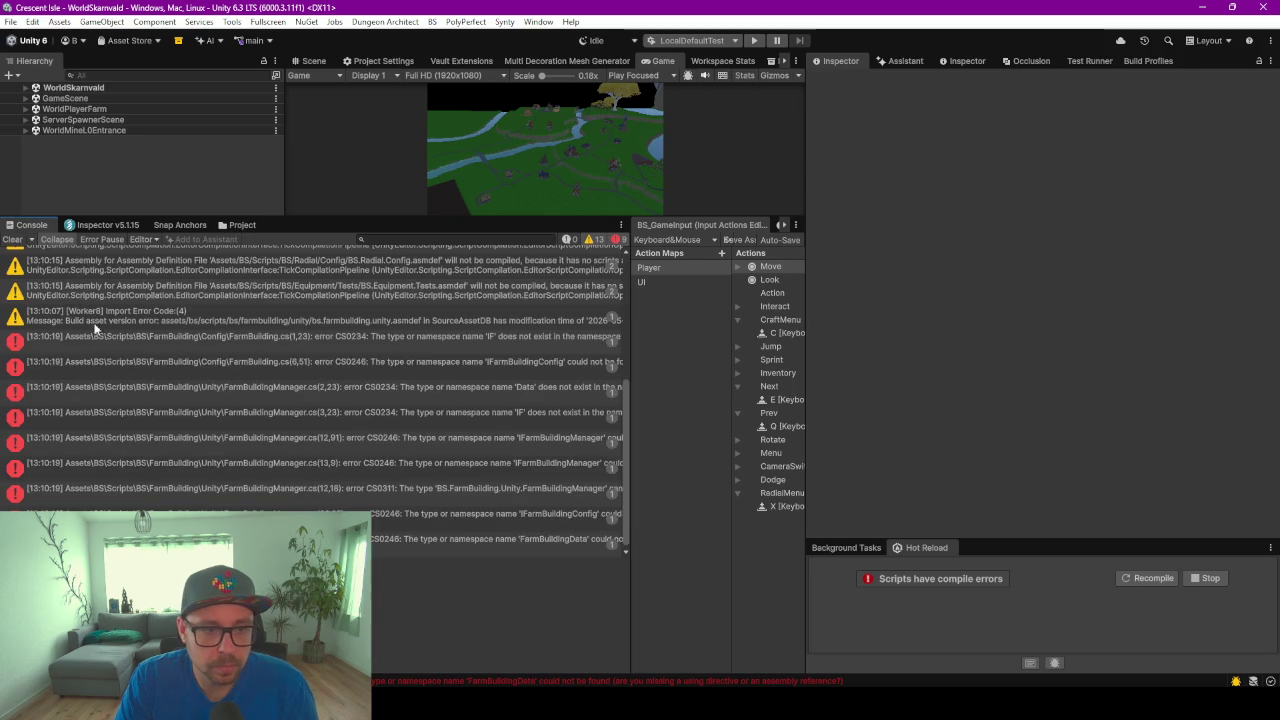
pyautogui.click(12, 240)
pyautogui.click(296, 262)
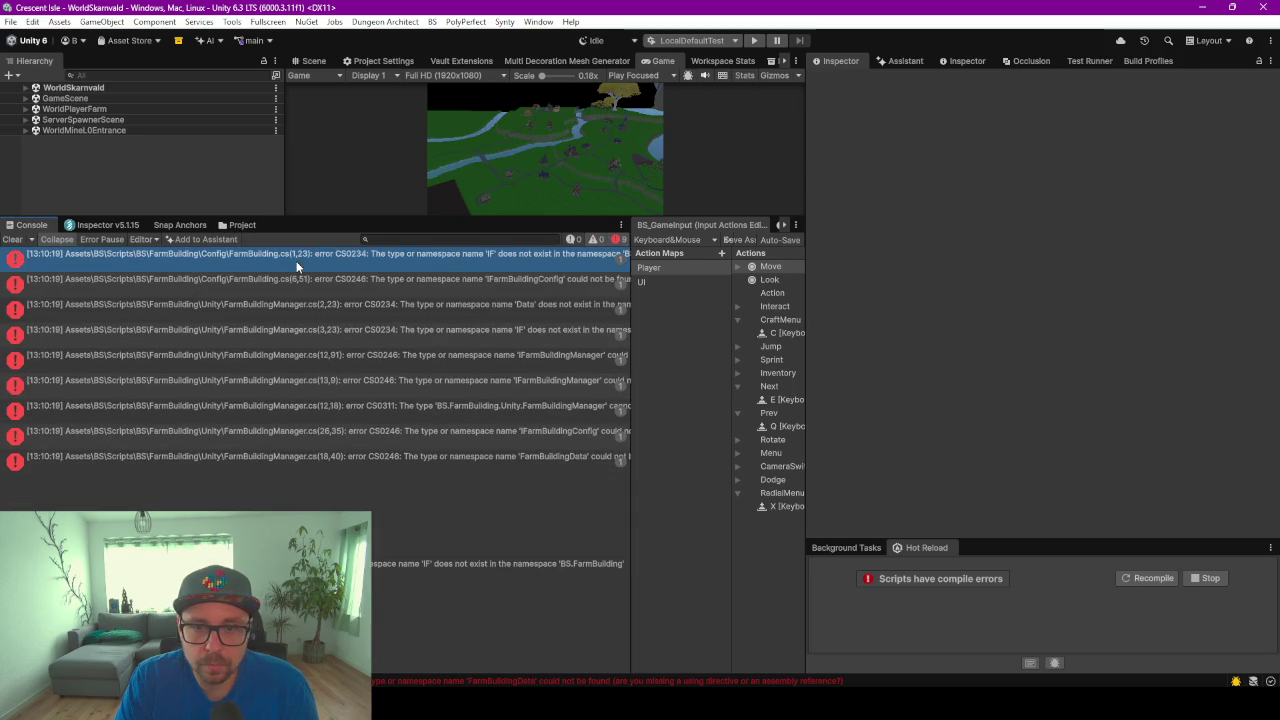
pyautogui.click(1152, 579)
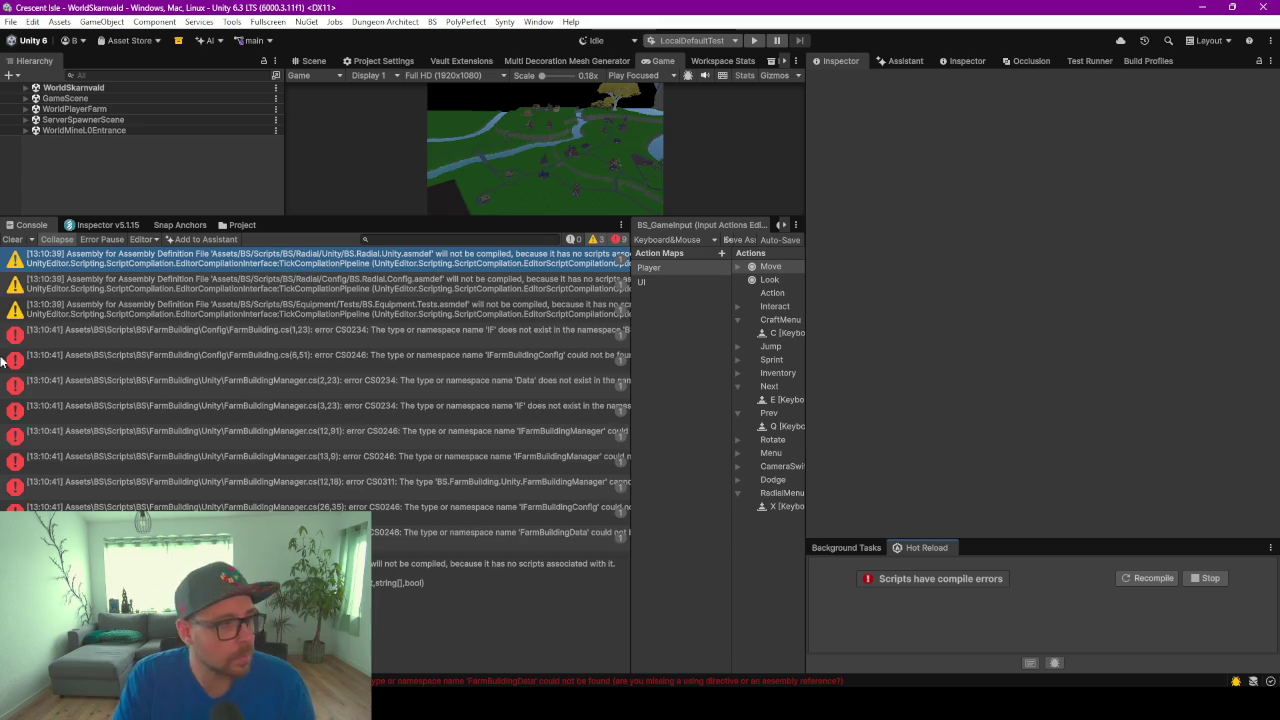
pyautogui.hotkey('alt', 'Tab')
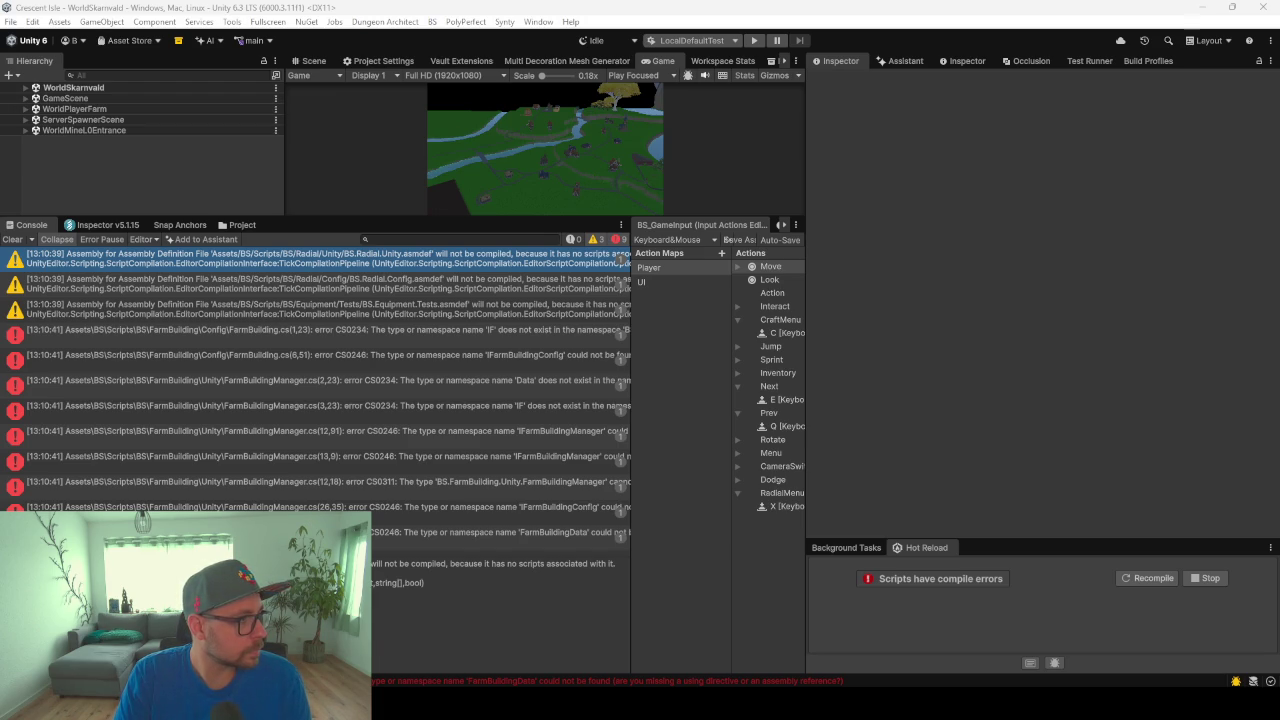
pyautogui.hotkey('alt', 'Tab')
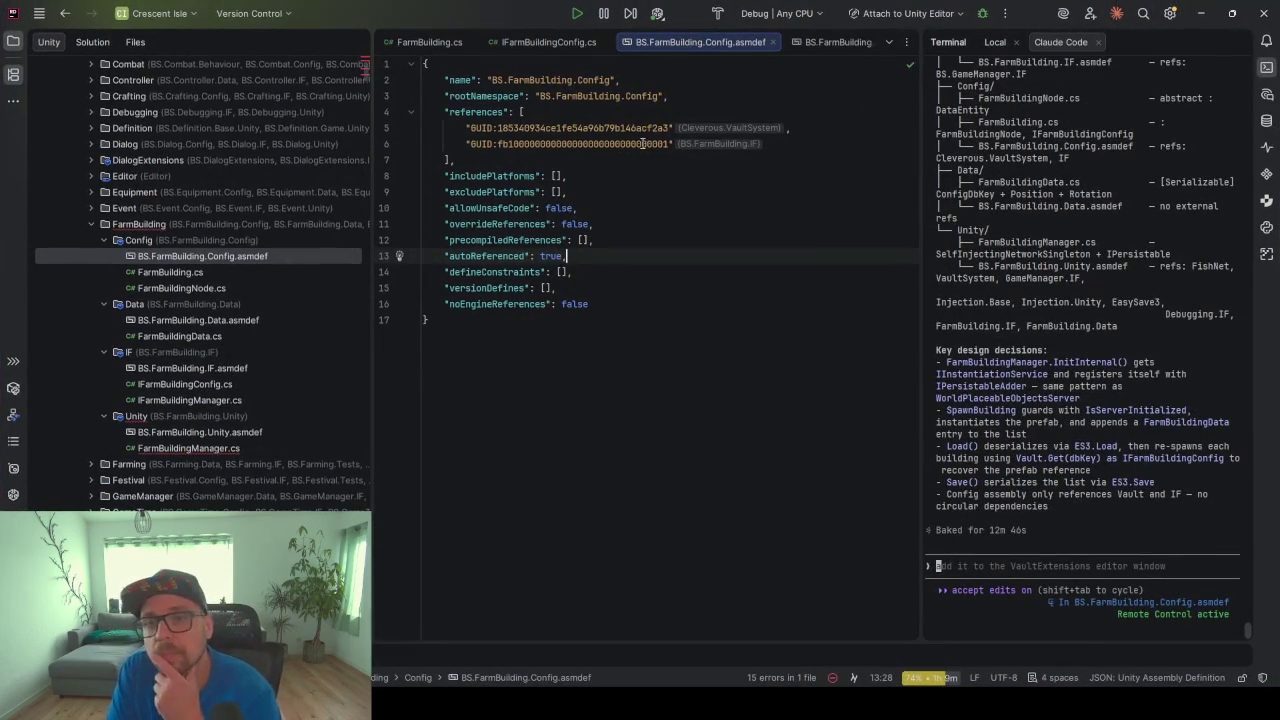
# Compare the BS.FarmBuilding.IF reference GUID across the Data, IF and Unity asmdef files
pyautogui.moveTo(670, 144); pyautogui.dragTo(467, 144)
pyautogui.click(513, 145)
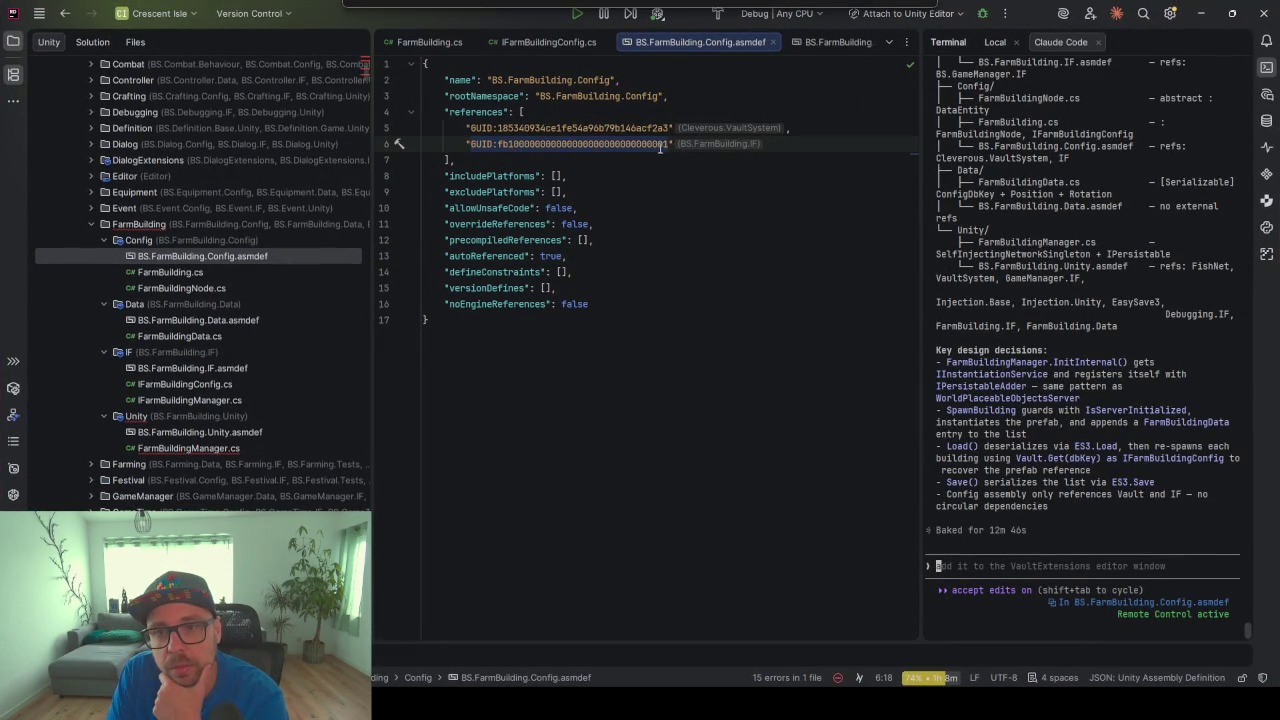
pyautogui.moveTo(661, 144); pyautogui.dragTo(513, 144)
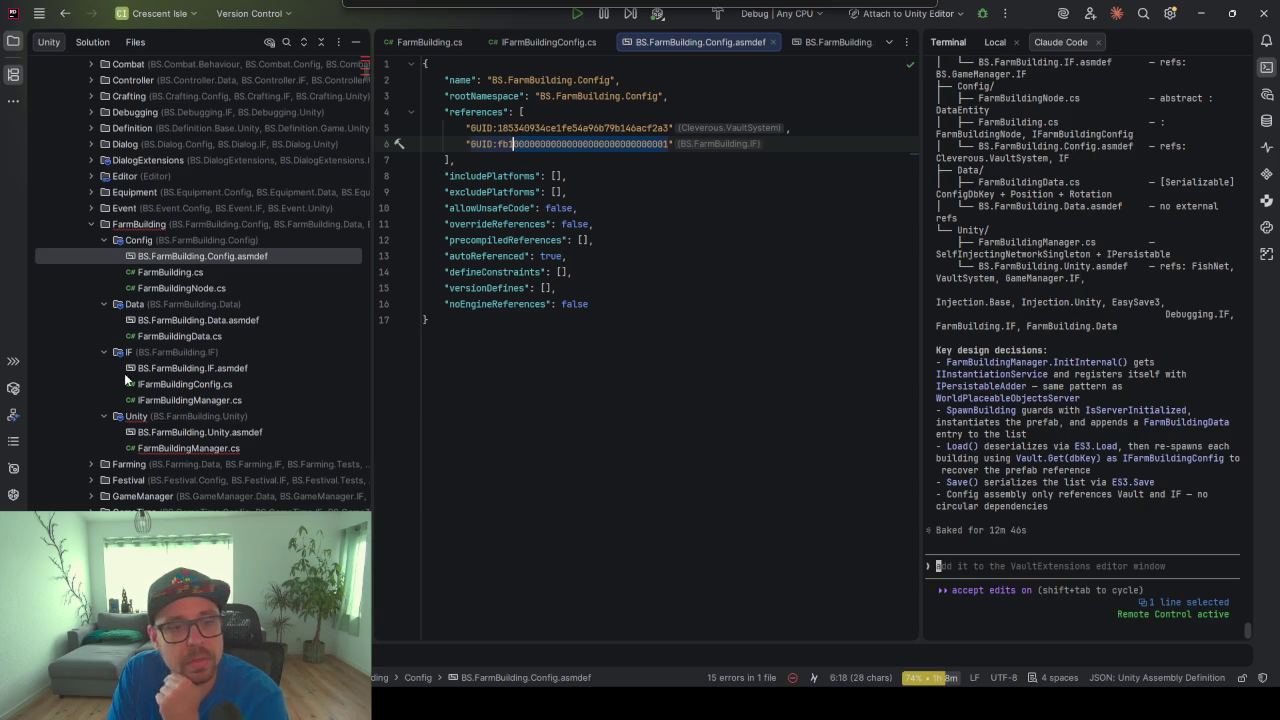
pyautogui.doubleClick(177, 321)
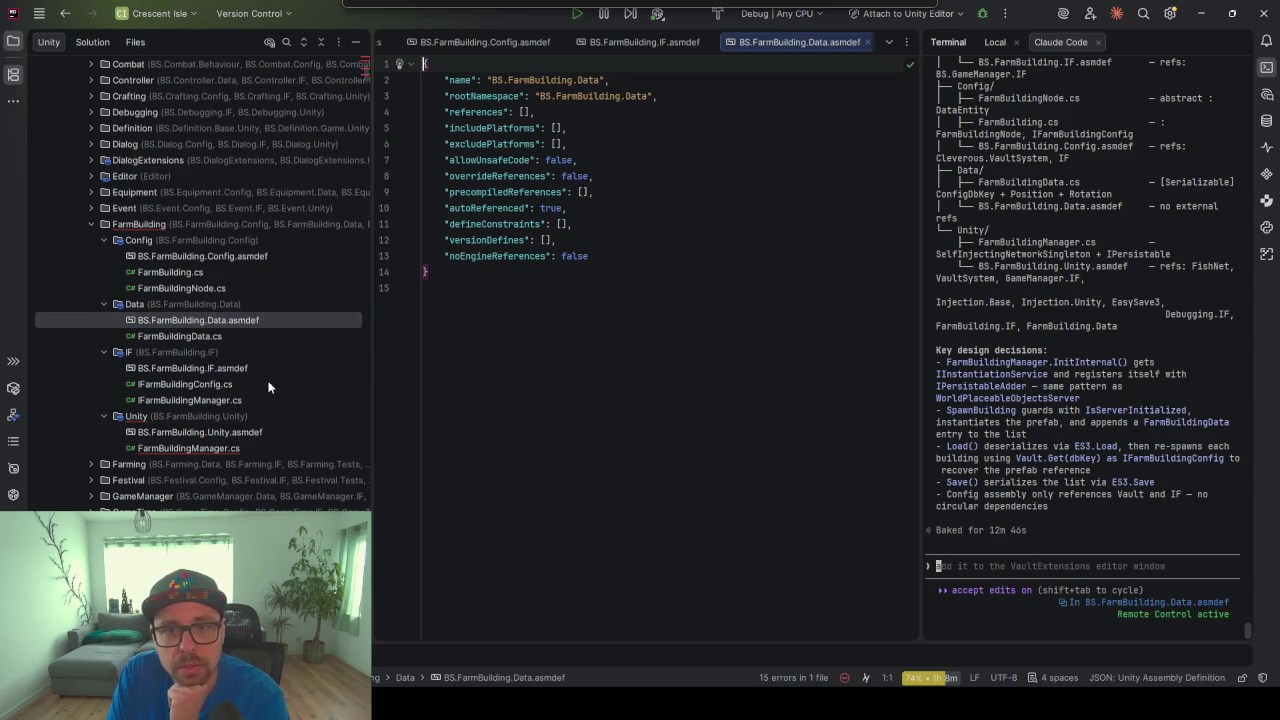
pyautogui.doubleClick(187, 368)
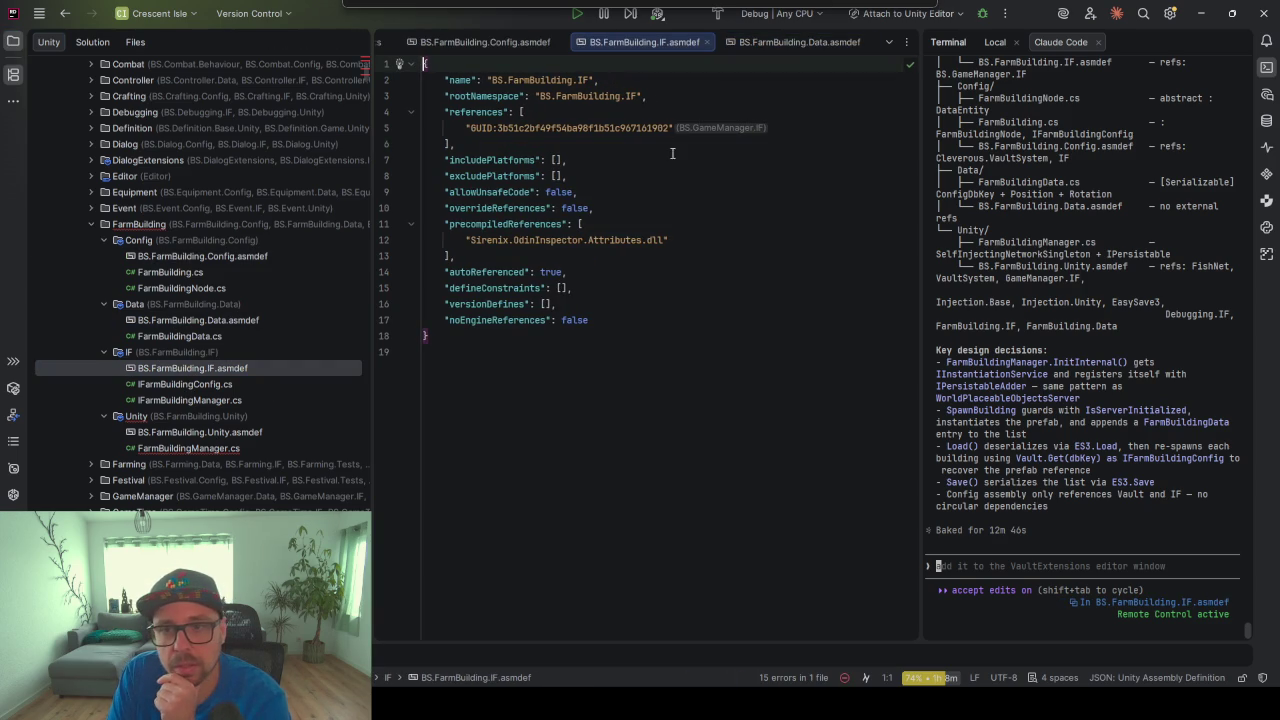
pyautogui.click(211, 448)
pyautogui.doubleClick(200, 432)
pyautogui.click(614, 240)
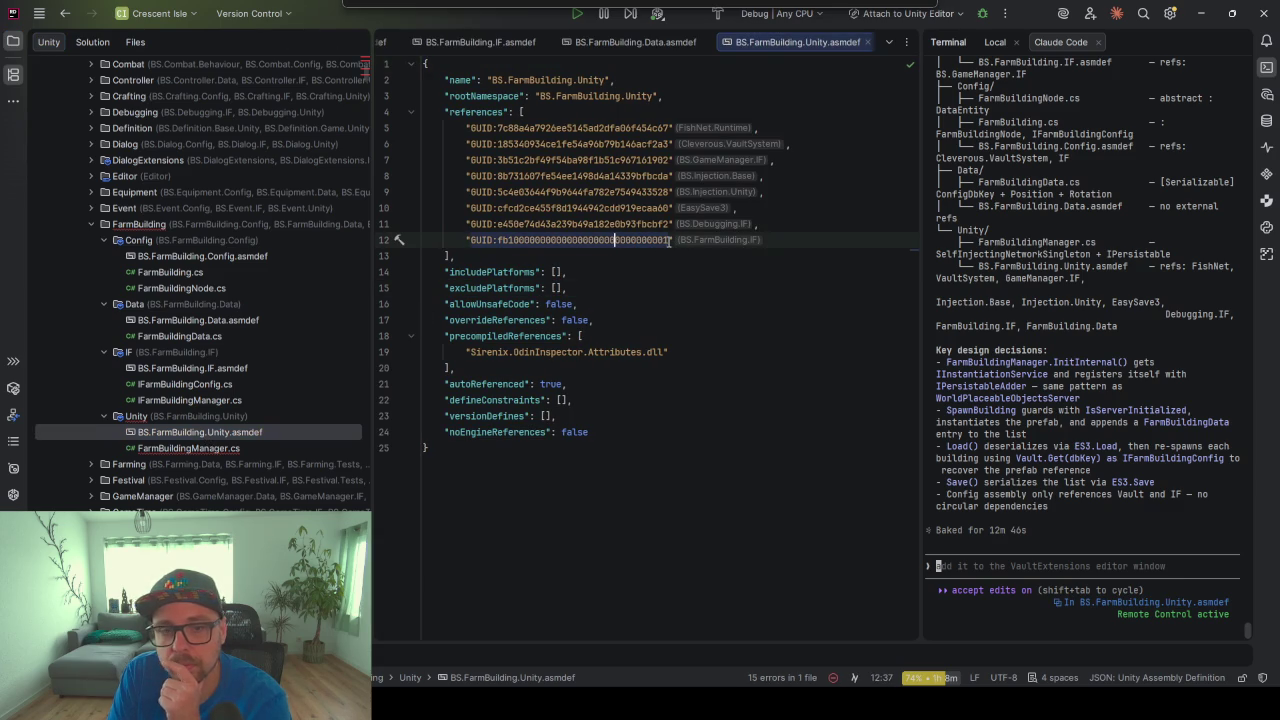
# Quick-fix FarmBuildingManager.cs to add the BS.FarmBuilding.Data reference, verify the Unity asmdef, return to Unity
pyautogui.doubleClick(206, 448)
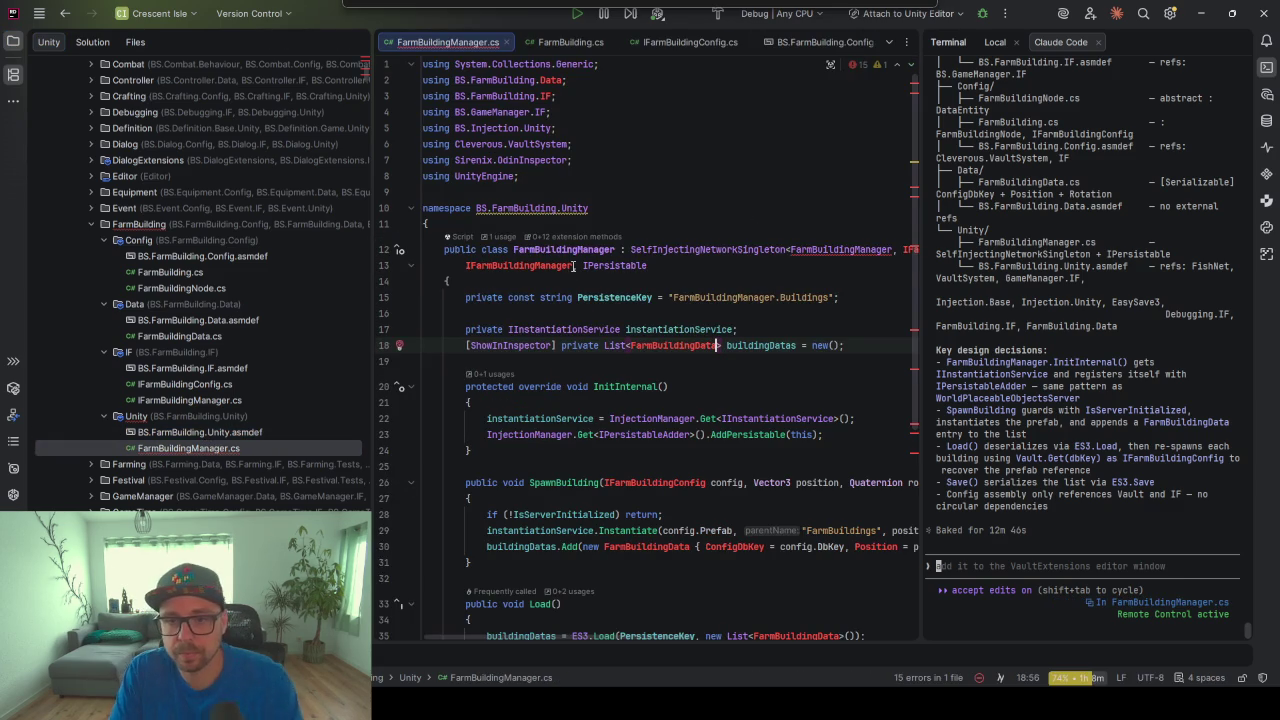
pyautogui.hotkey('alt', 'Return')
pyautogui.press('Return')
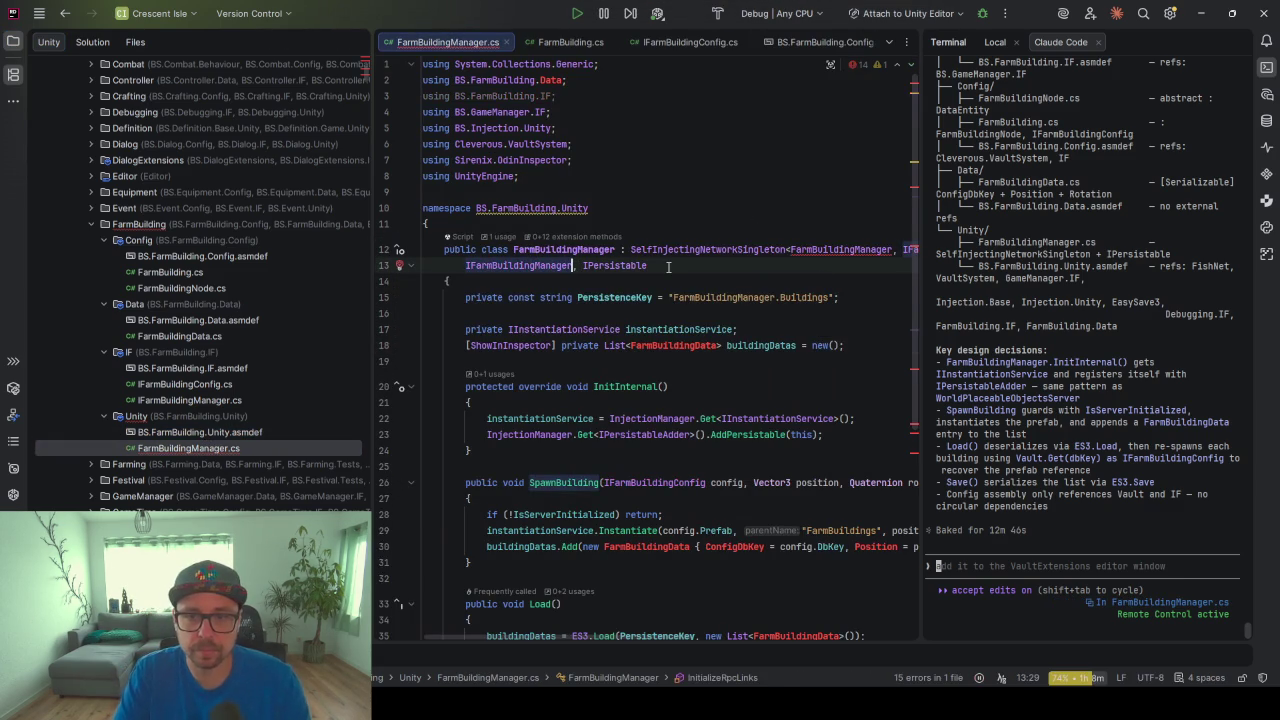
pyautogui.click(727, 345)
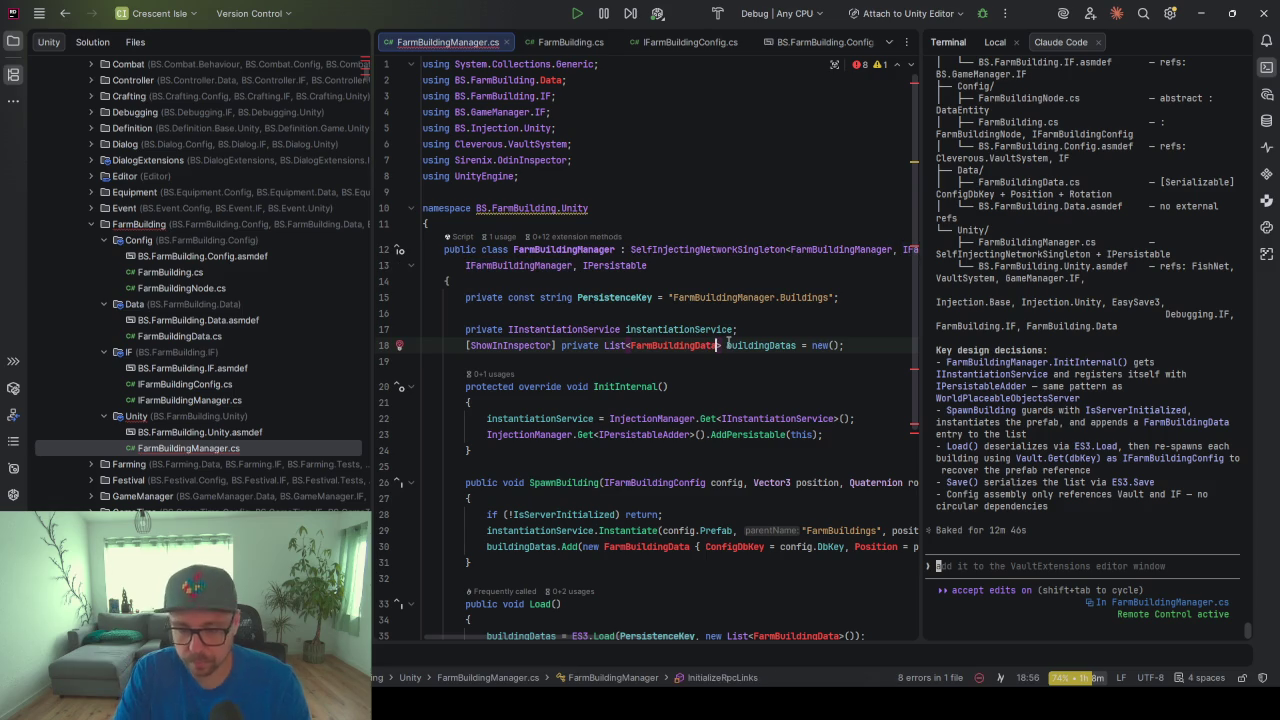
pyautogui.hotkey('alt', 'Return')
pyautogui.press('Return')
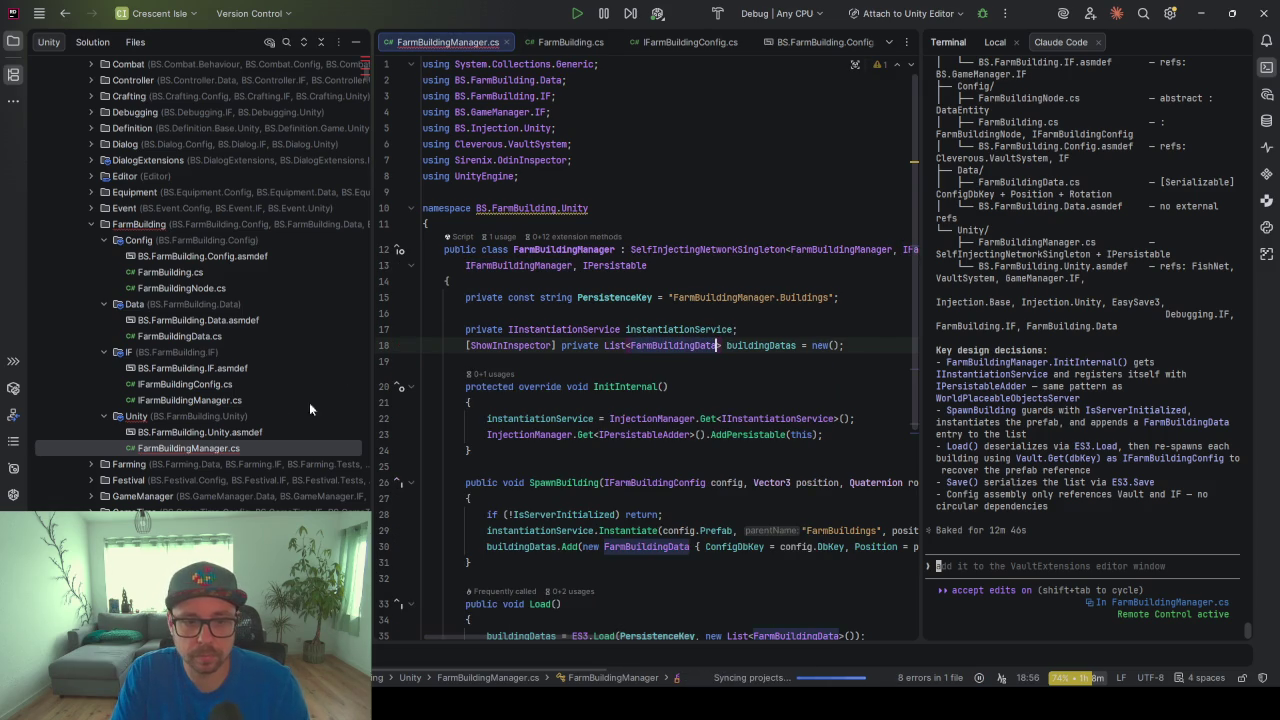
pyautogui.doubleClick(200, 432)
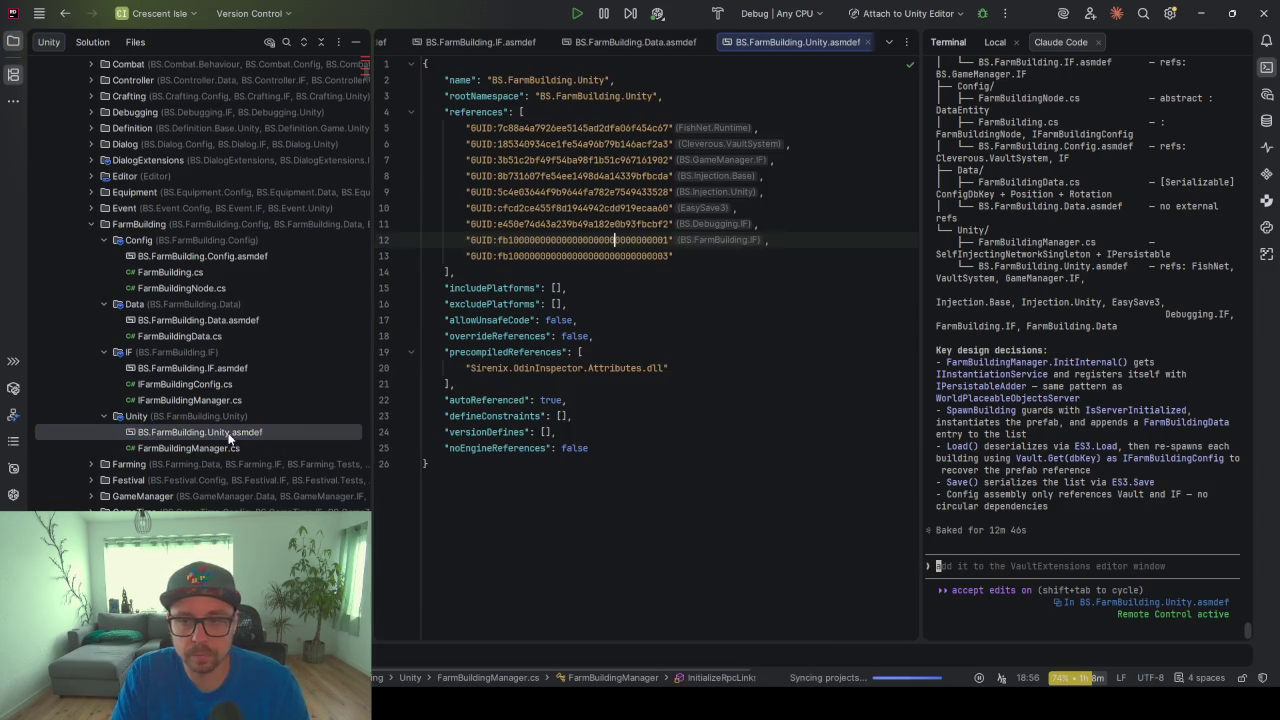
pyautogui.click(663, 256)
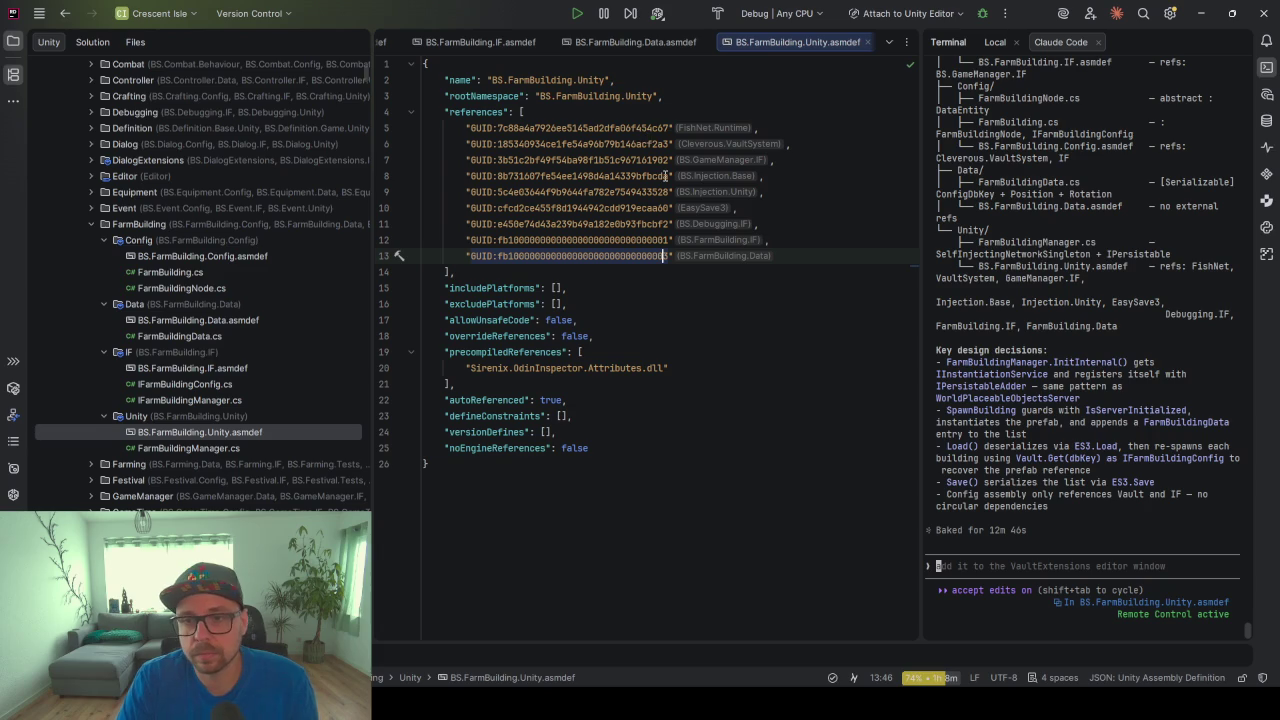
pyautogui.hotkey('alt', 'Tab')
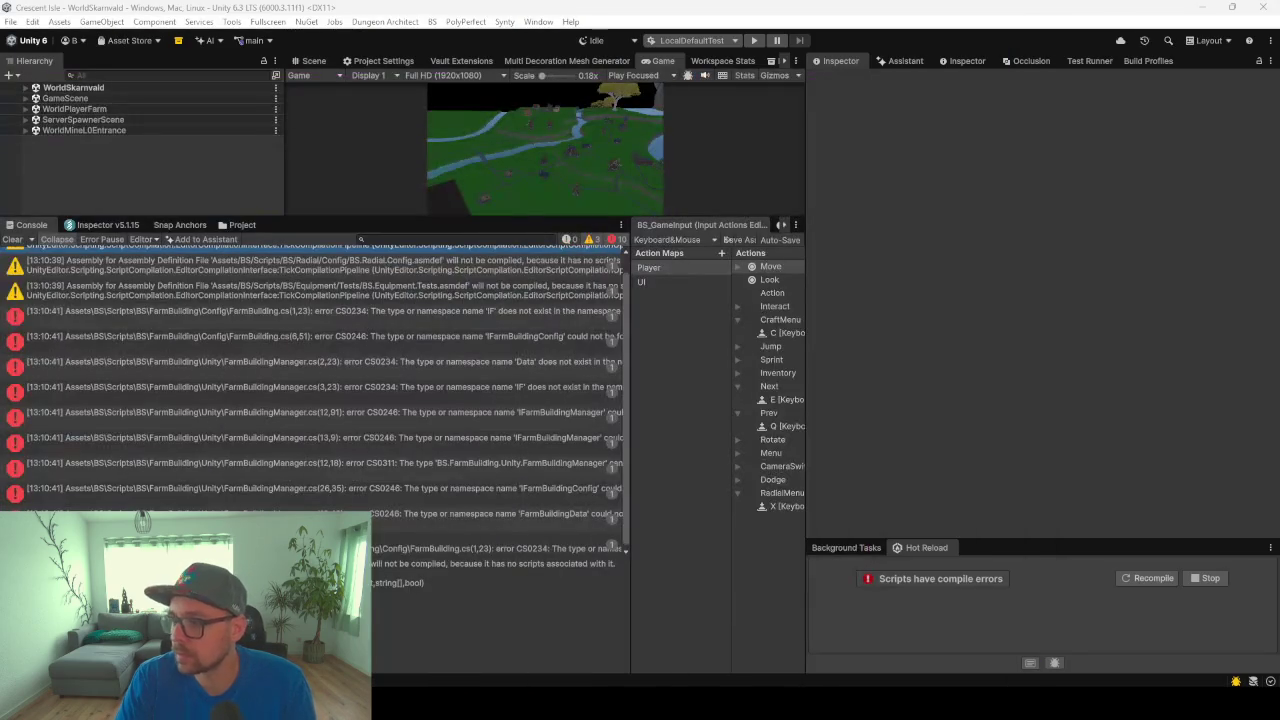
# Clear the Console, review the CS0311 FarmBuildingManager.cs error, then close Unity
pyautogui.click(13, 241)
pyautogui.click(383, 383)
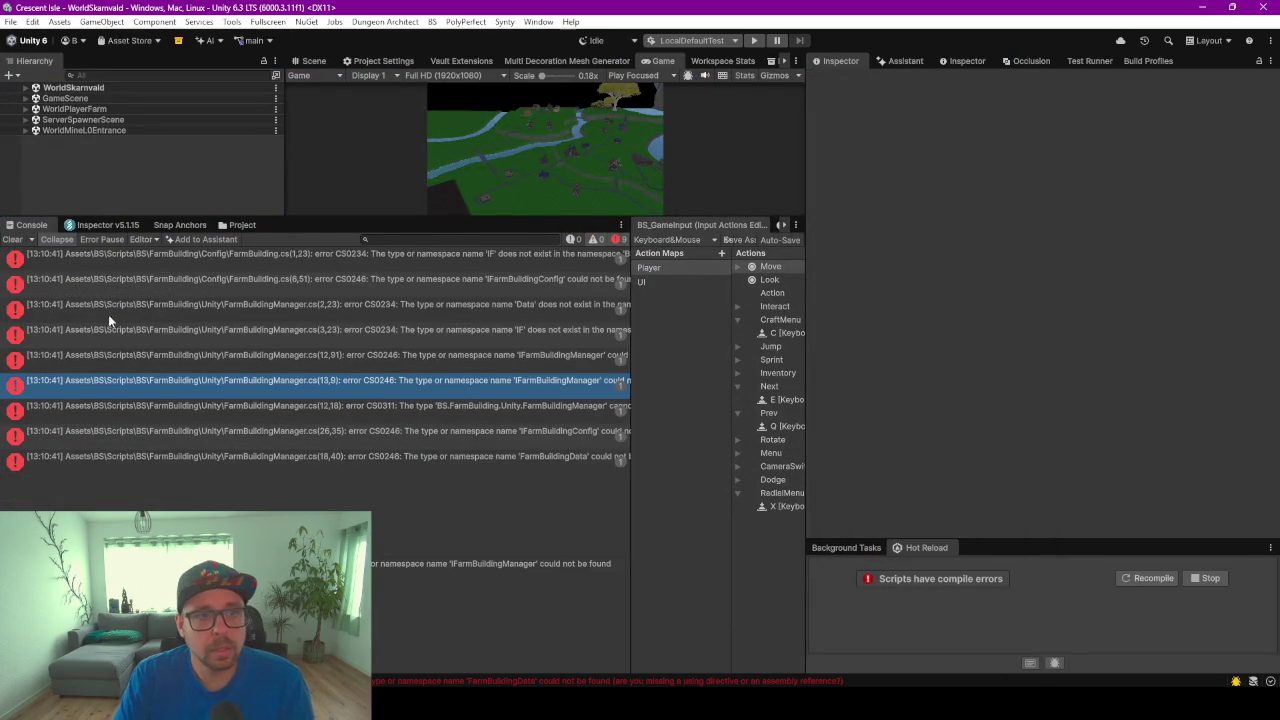
pyautogui.click(490, 421)
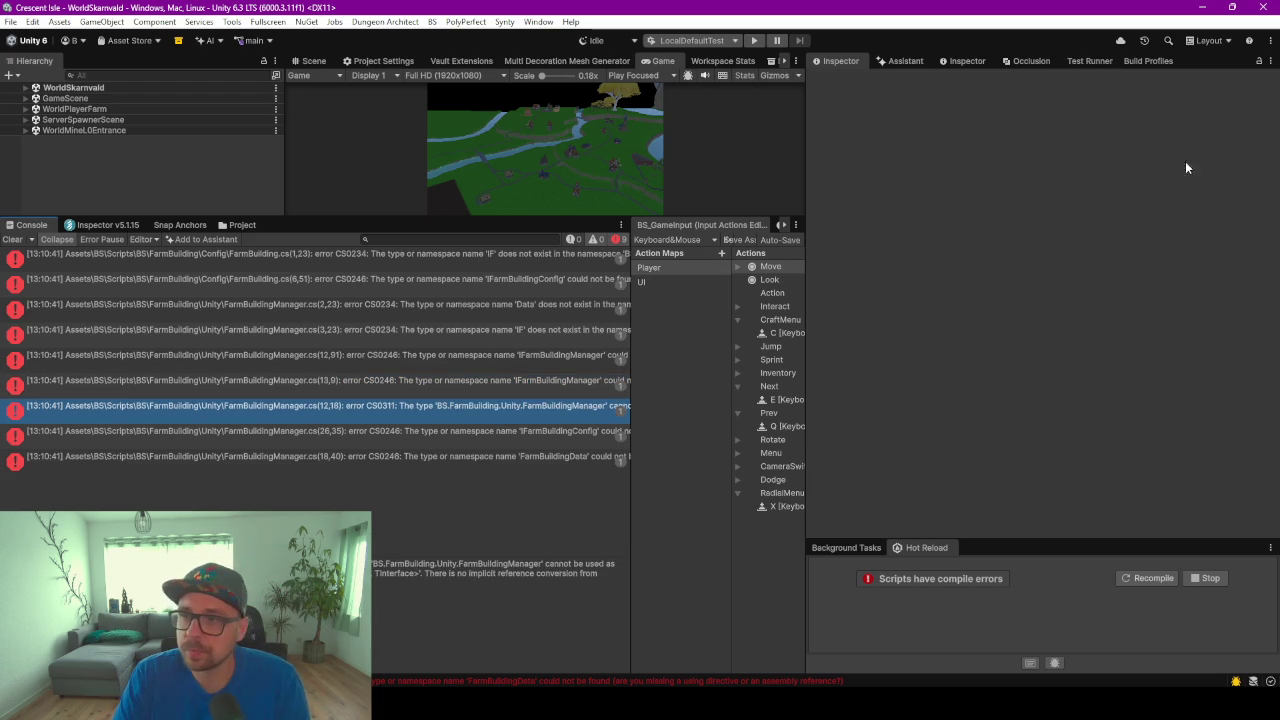
pyautogui.click(1263, 9)
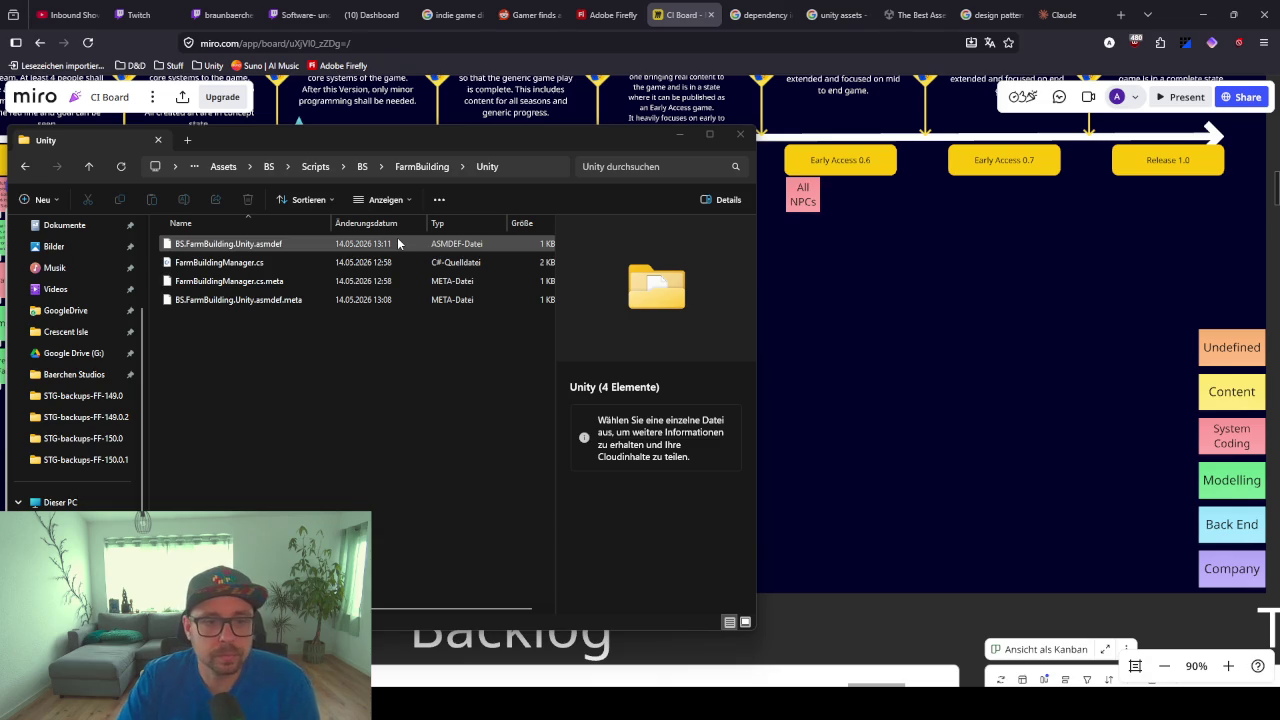
# Refresh the FarmBuilding Unity folder and open BS.FarmBuilding.Unity.asmdef.meta with 'Mit Notepad++ bearbeiten'
pyautogui.click(354, 357)
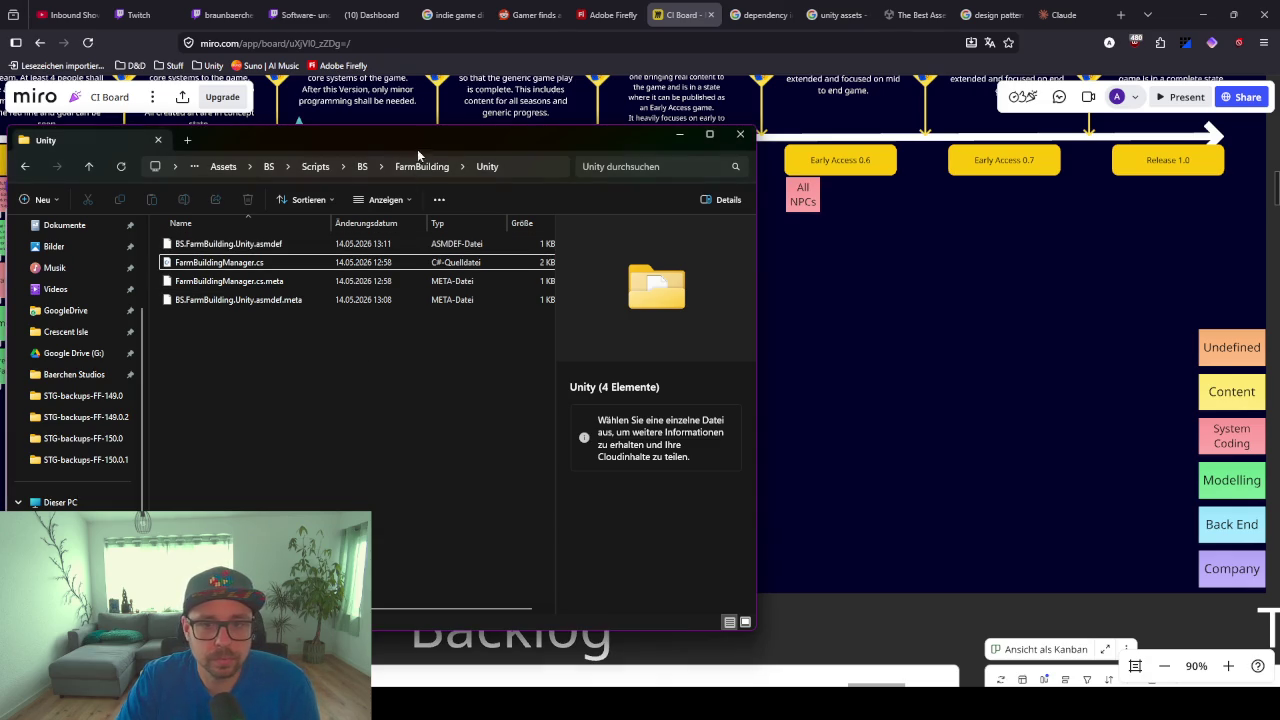
pyautogui.click(121, 166)
pyautogui.click(292, 265)
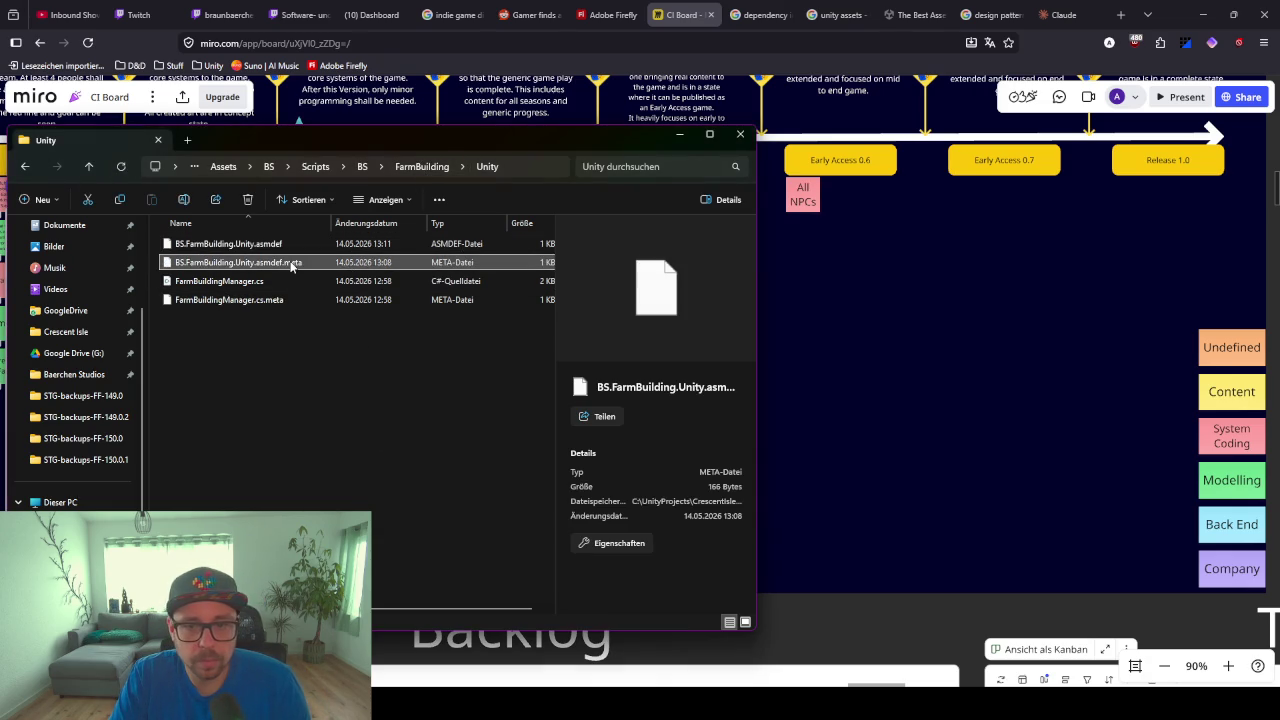
pyautogui.rightClick(292, 265)
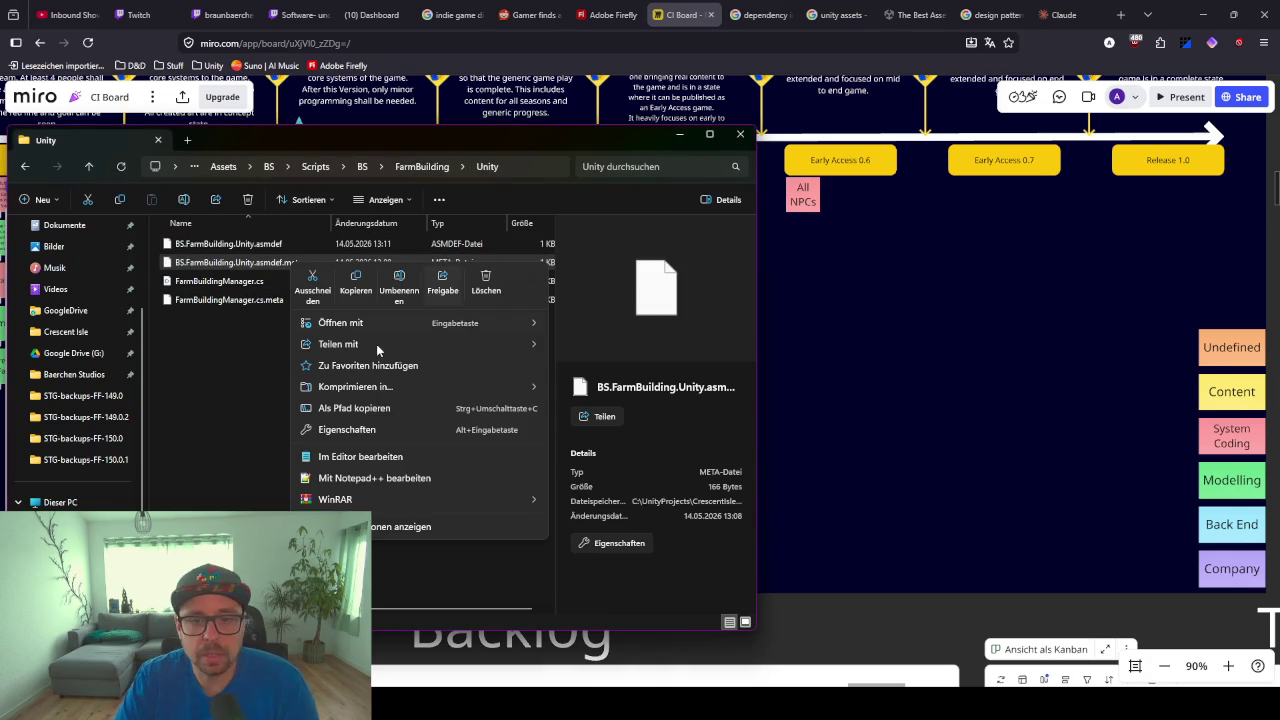
pyautogui.moveTo(340, 344)
pyautogui.click(380, 408)
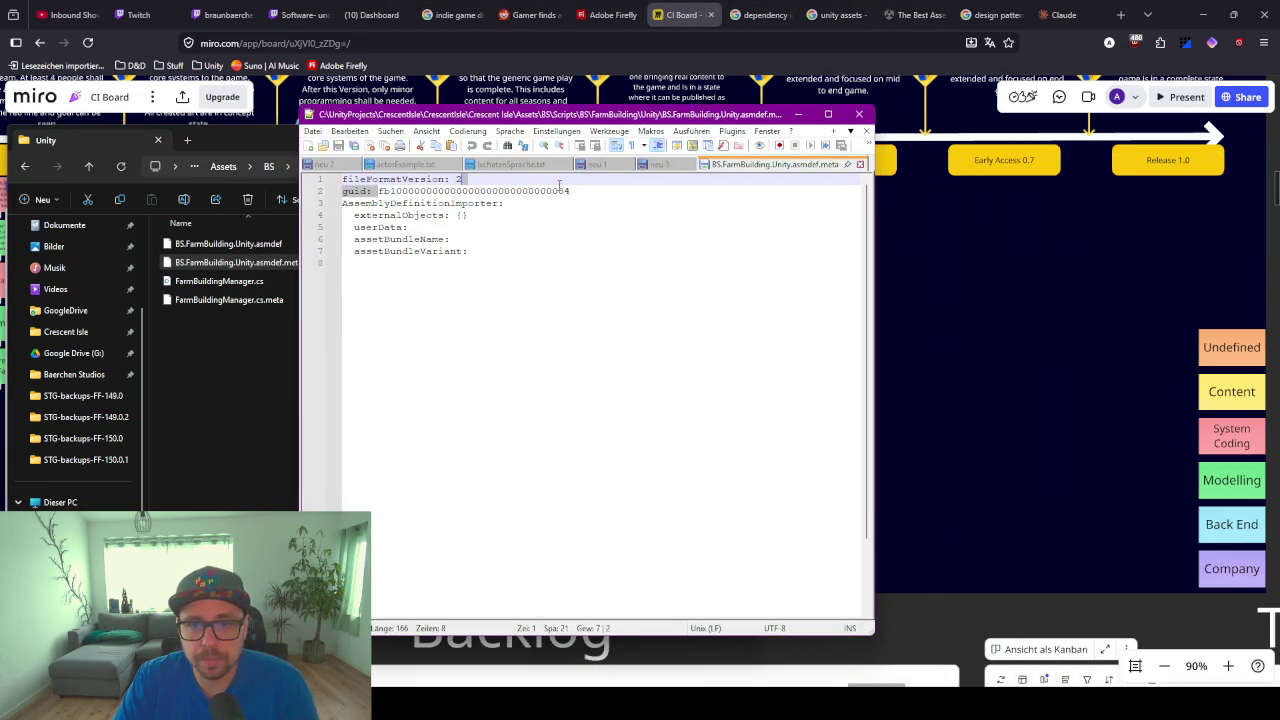
# Select the guid value on line 2 of the meta file, then close Notepad++
pyautogui.doubleClick(380, 191)
pyautogui.click(485, 341)
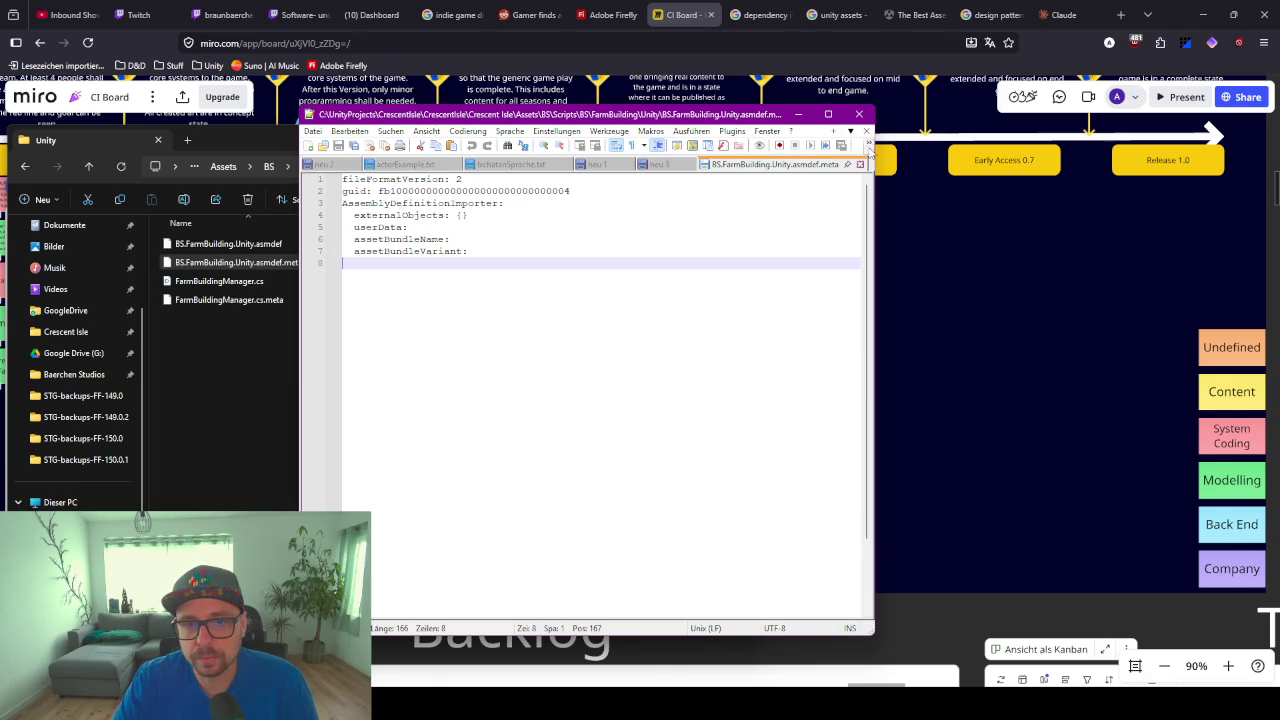
pyautogui.click(860, 116)
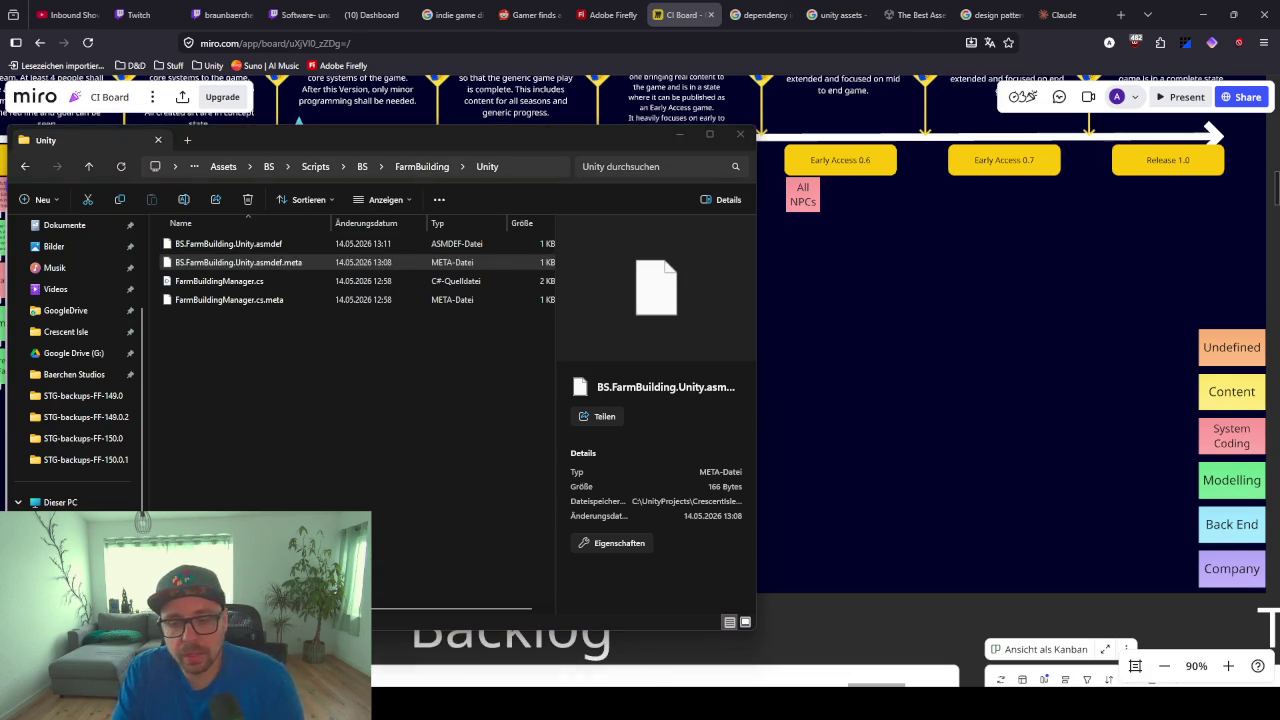
# Reopen the Crescent Isle project from Unity Hub, choosing Ignore at the Safe Mode prompt
pyautogui.click(480, 240)
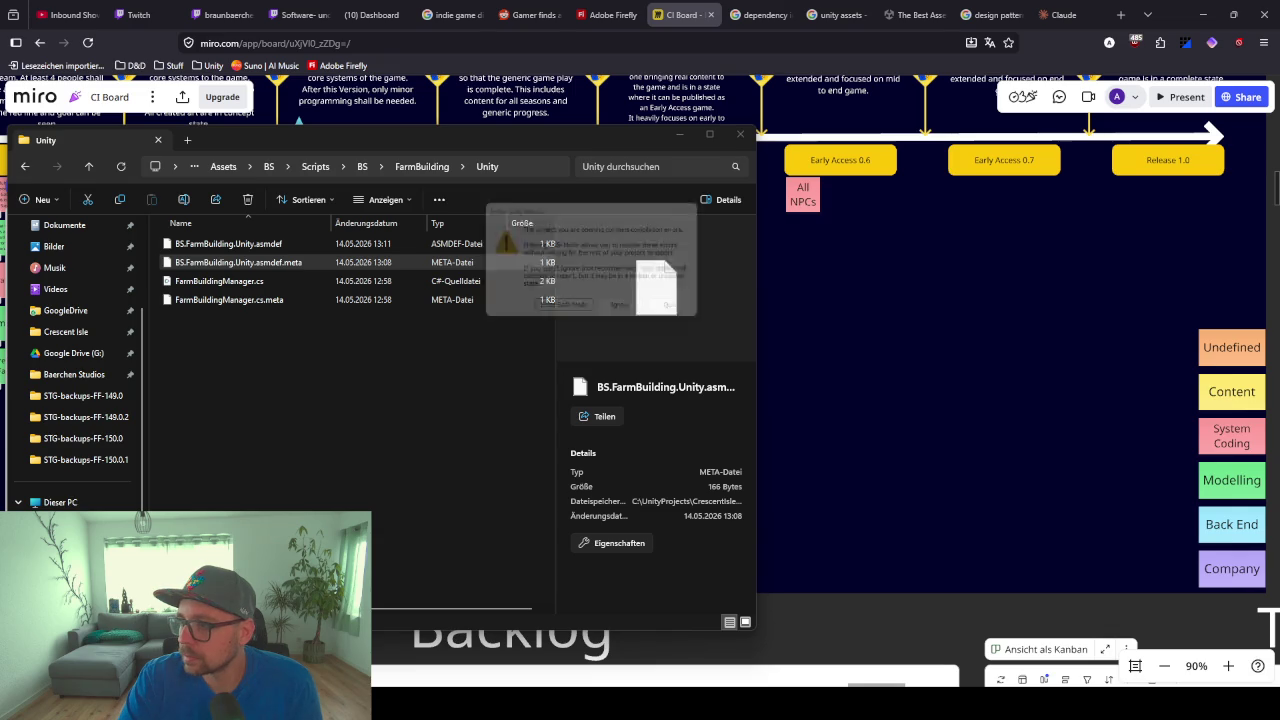
pyautogui.click(628, 312)
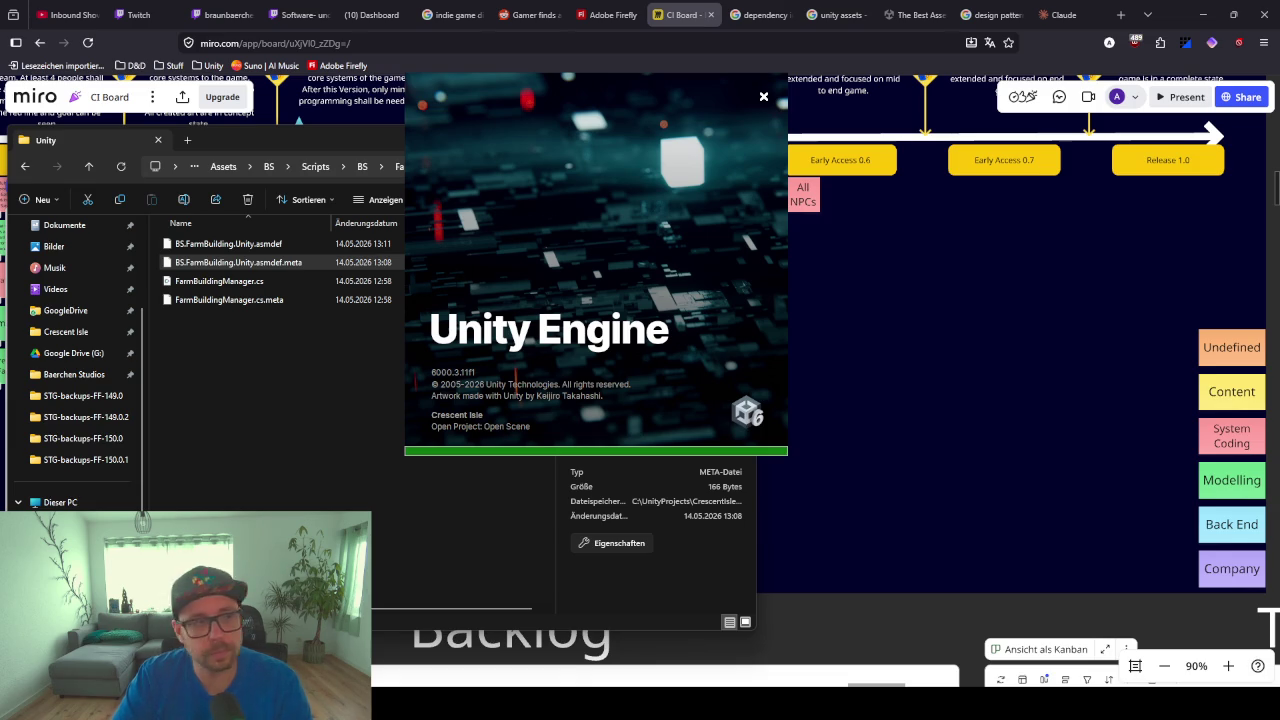
# Open the script flagged by the CS0012 IDbKeyProvider error, then open the C# project in Rider
pyautogui.moveTo(646, 241)
pyautogui.mouseDown()
pyautogui.moveTo(680, 239)
pyautogui.moveTo(670, 271)
pyautogui.mouseUp()
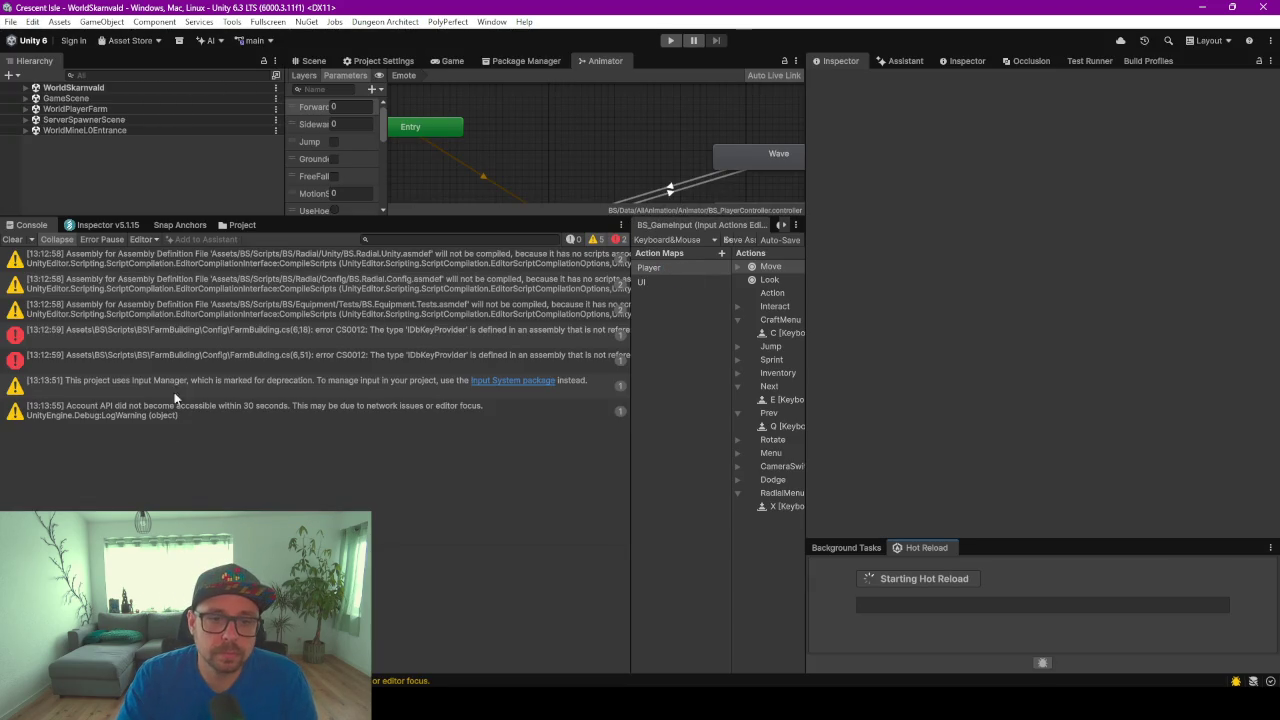
pyautogui.click(320, 334)
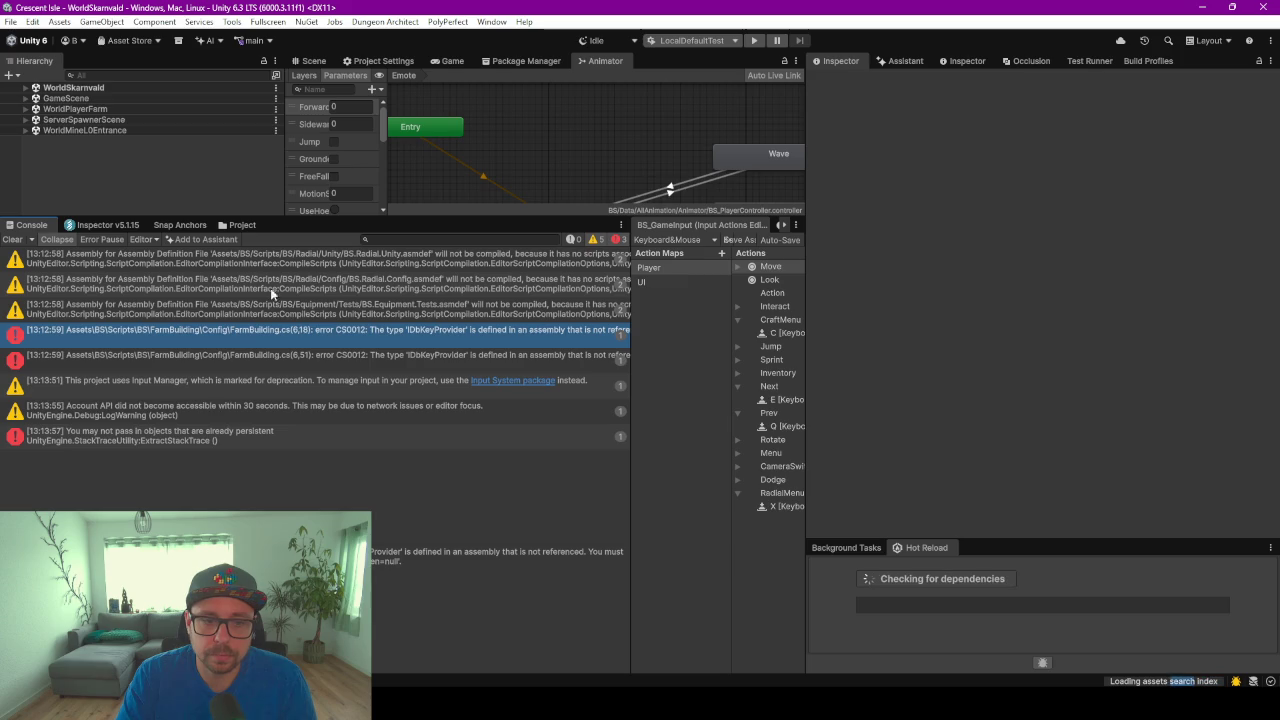
pyautogui.doubleClick(347, 335)
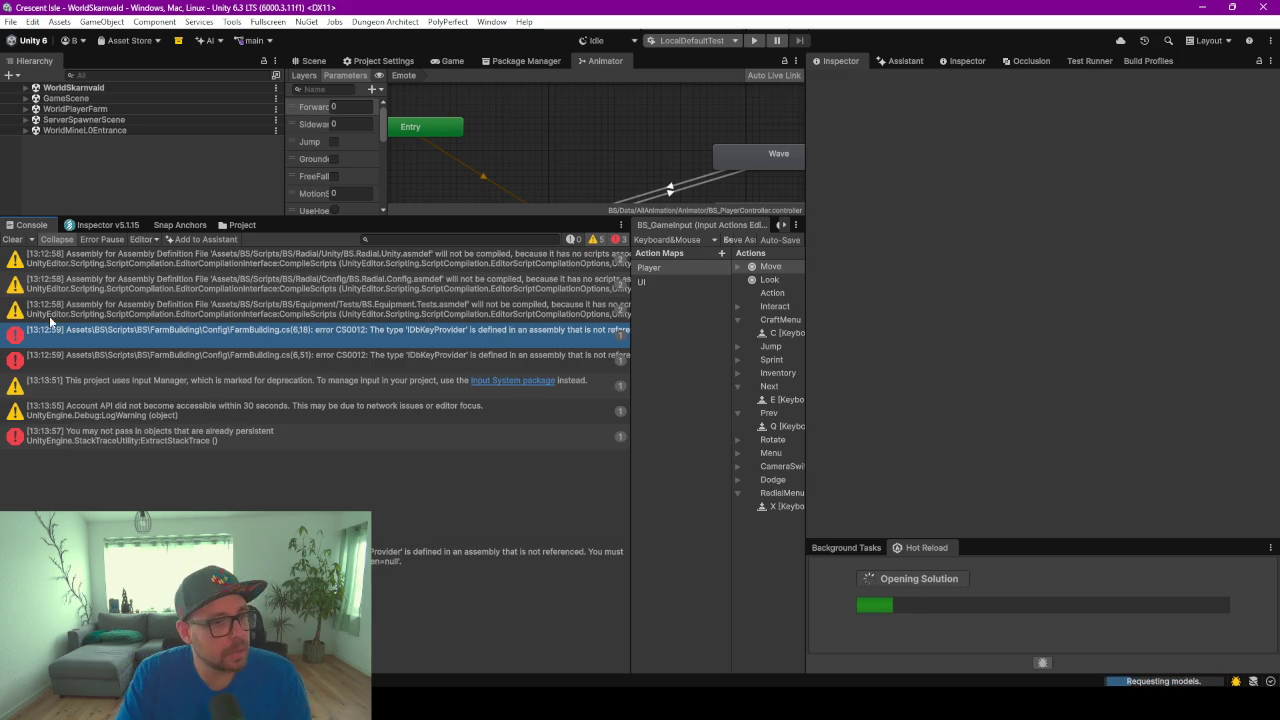
pyautogui.click(59, 21)
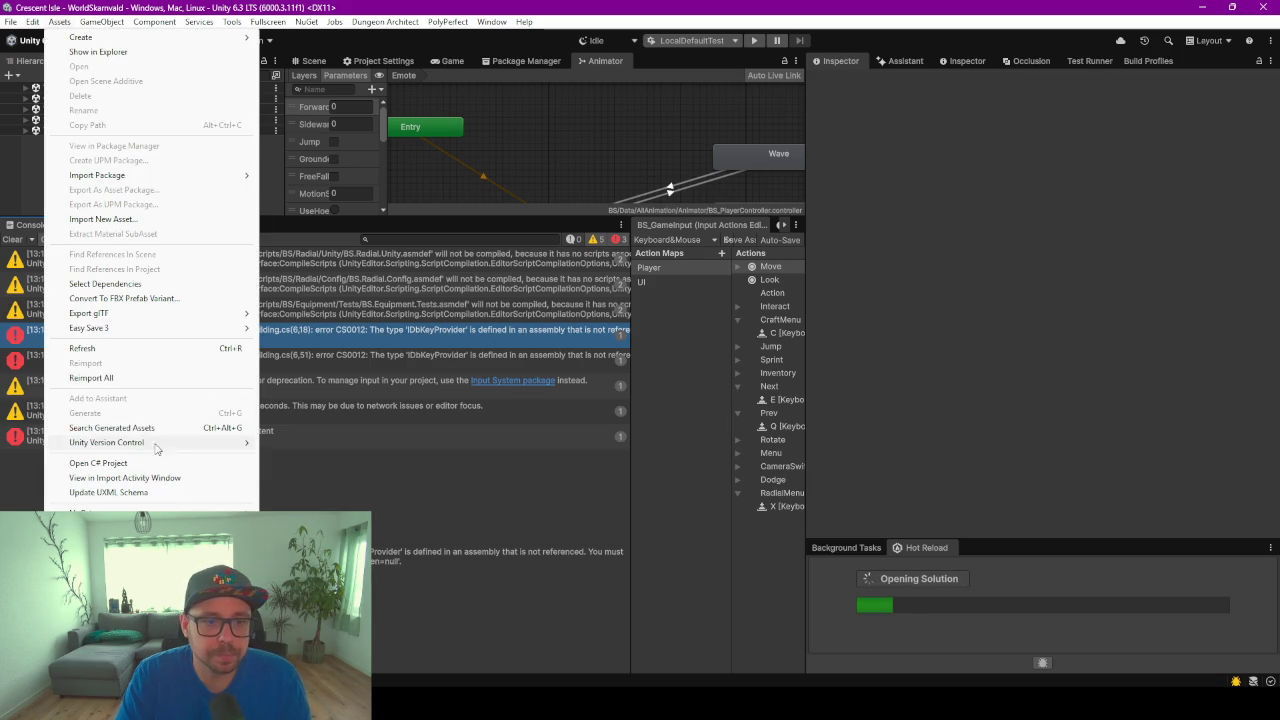
pyautogui.click(118, 466)
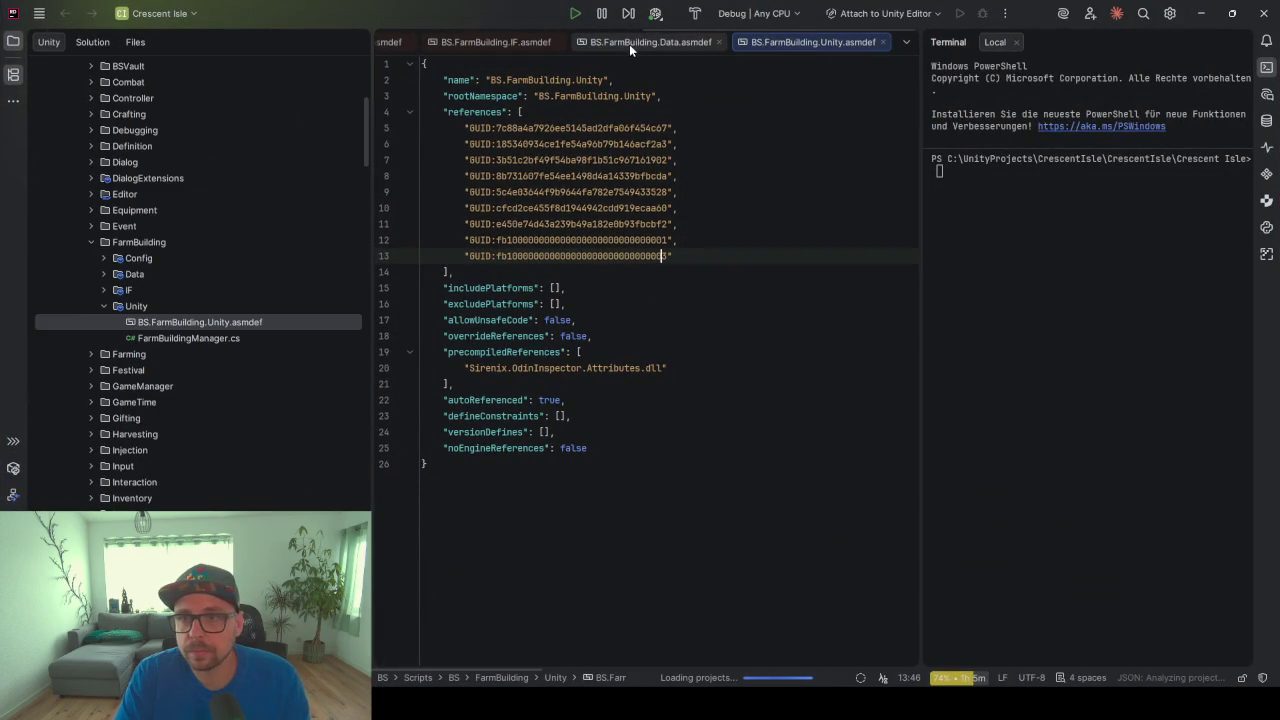
# Add a new "BS.GameManager.IF" entry to the references list in BS.FarmBuilding.Config.asmdef
pyautogui.scroll(3, 517, 40)
pyautogui.click(519, 40)
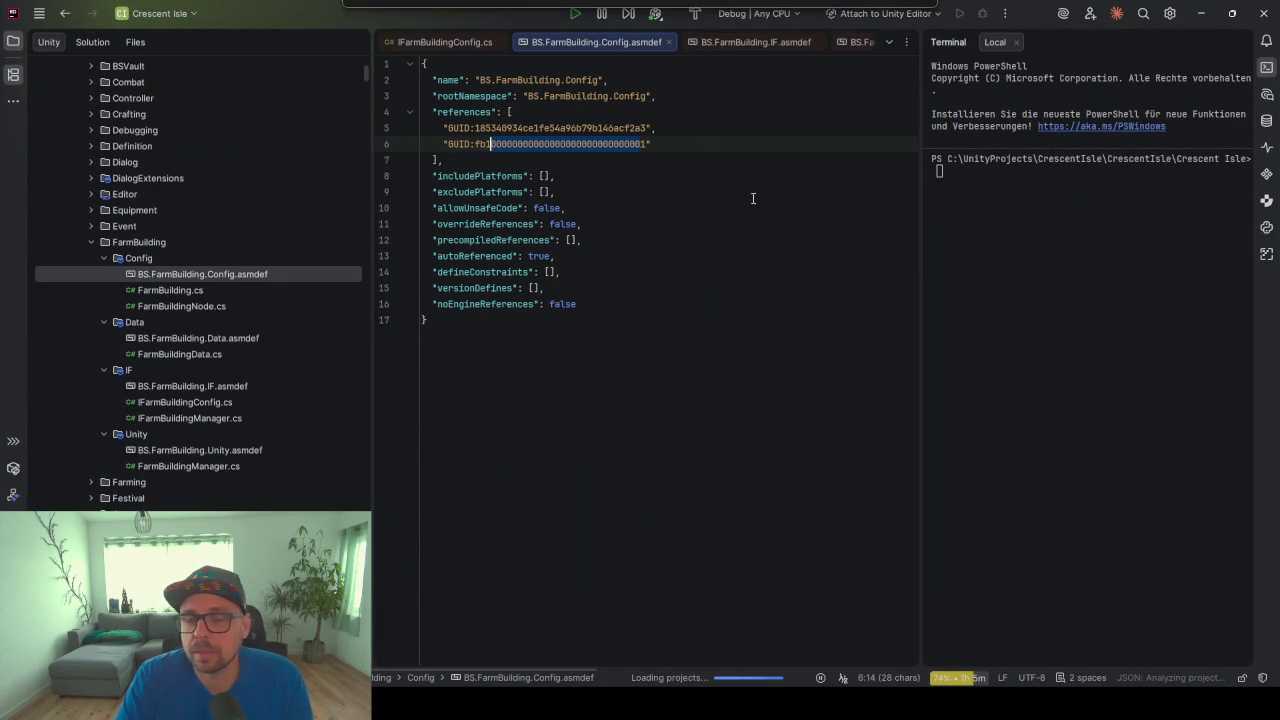
pyautogui.click(738, 145)
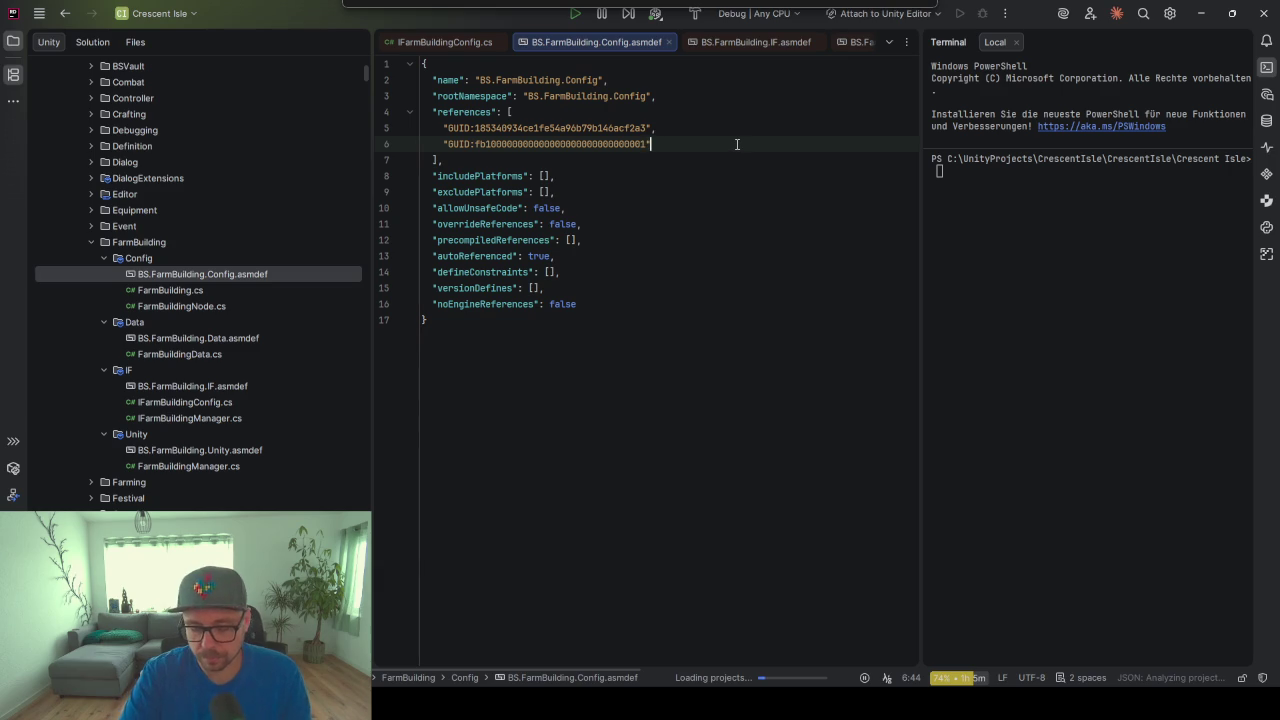
pyautogui.write(',')
pyautogui.press('Return')
pyautogui.write('"BS.GameMa')
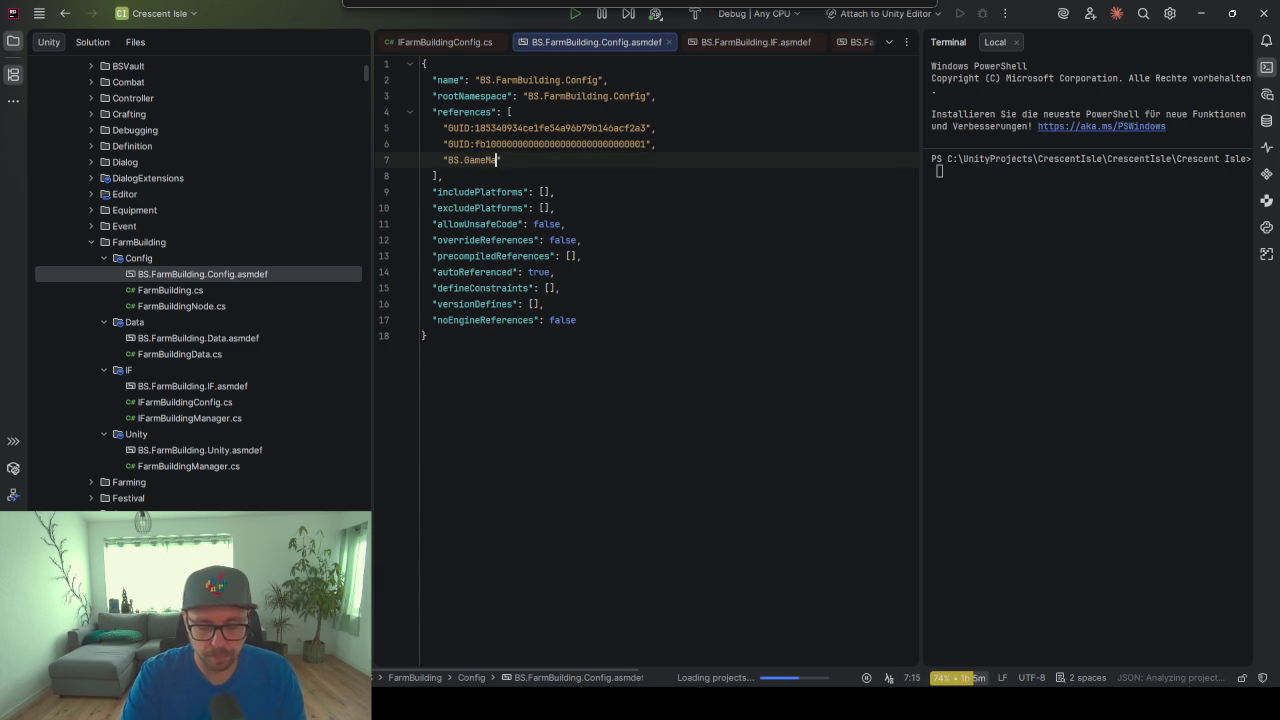
pyautogui.write('nager.IF')
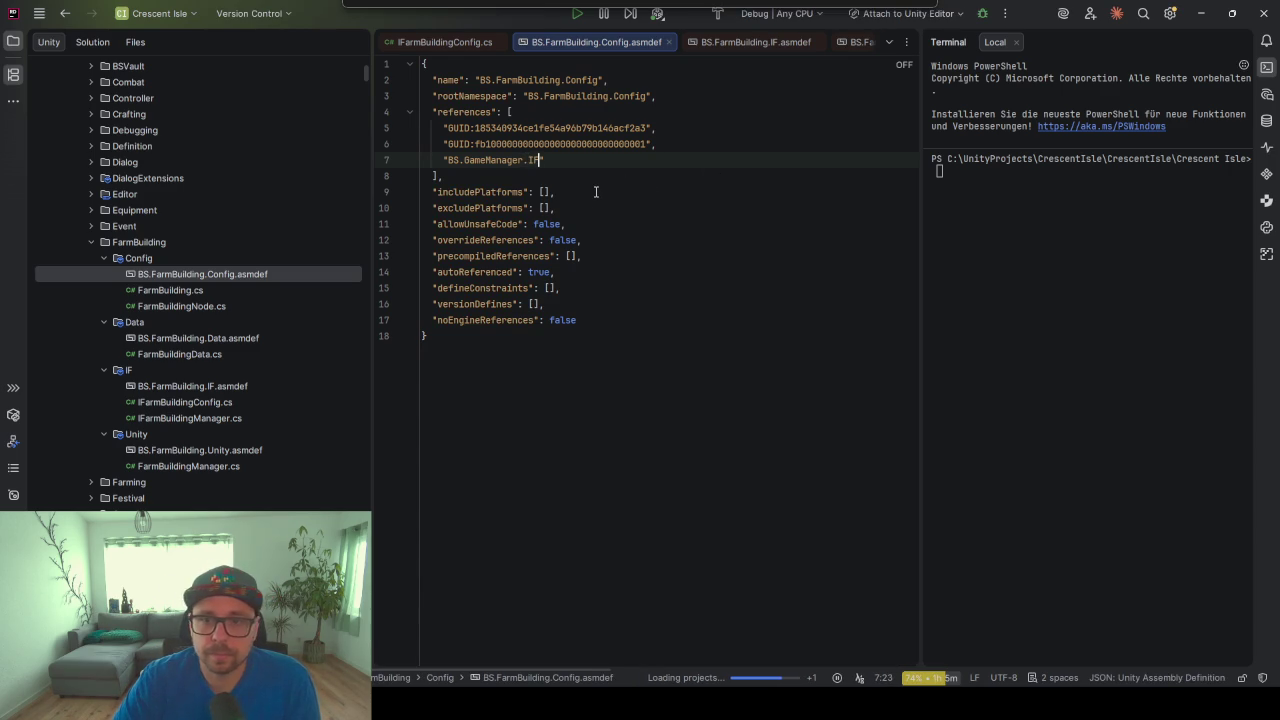
pyautogui.hotkey('ctrl', 'space')
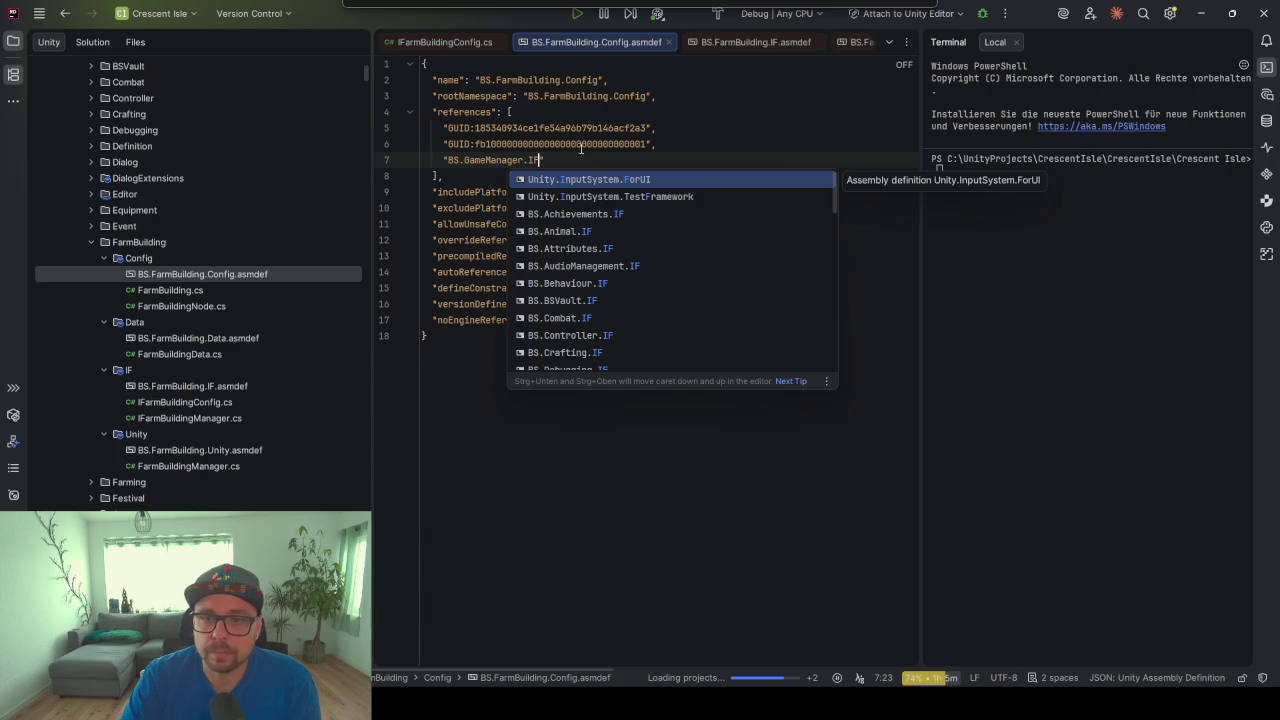
pyautogui.scroll(-5, 598, 282)
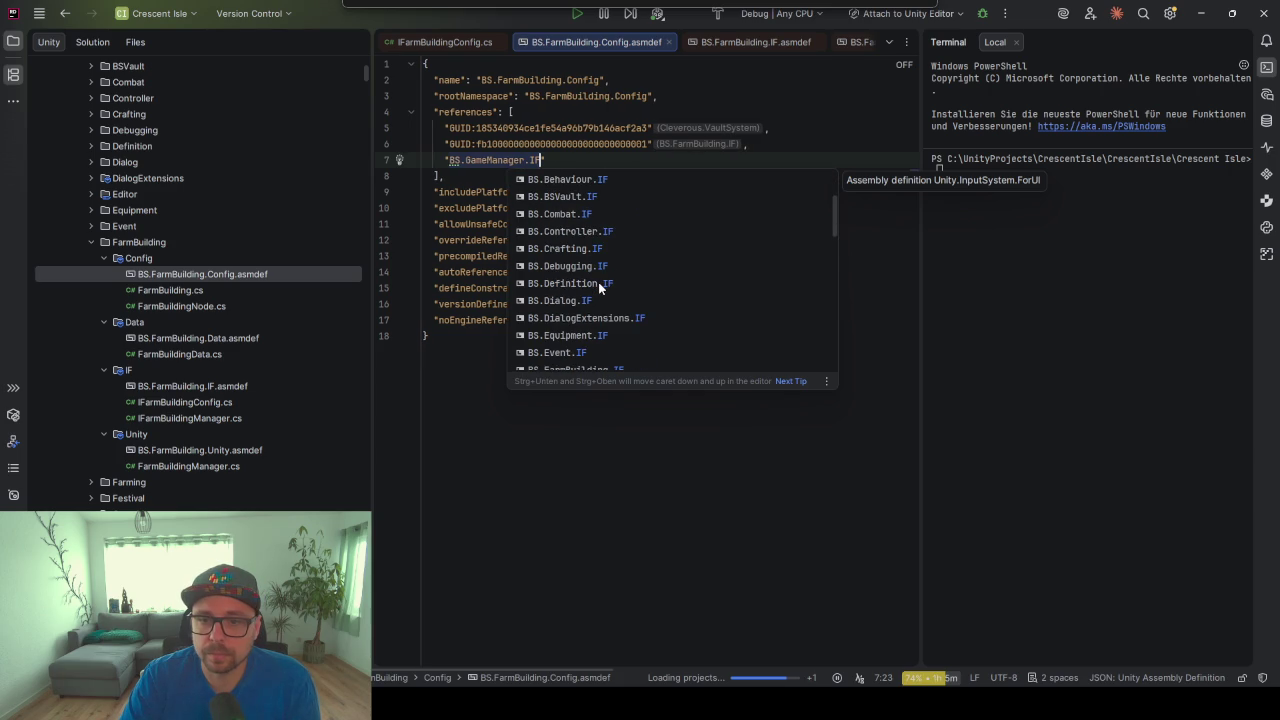
pyautogui.click(460, 160)
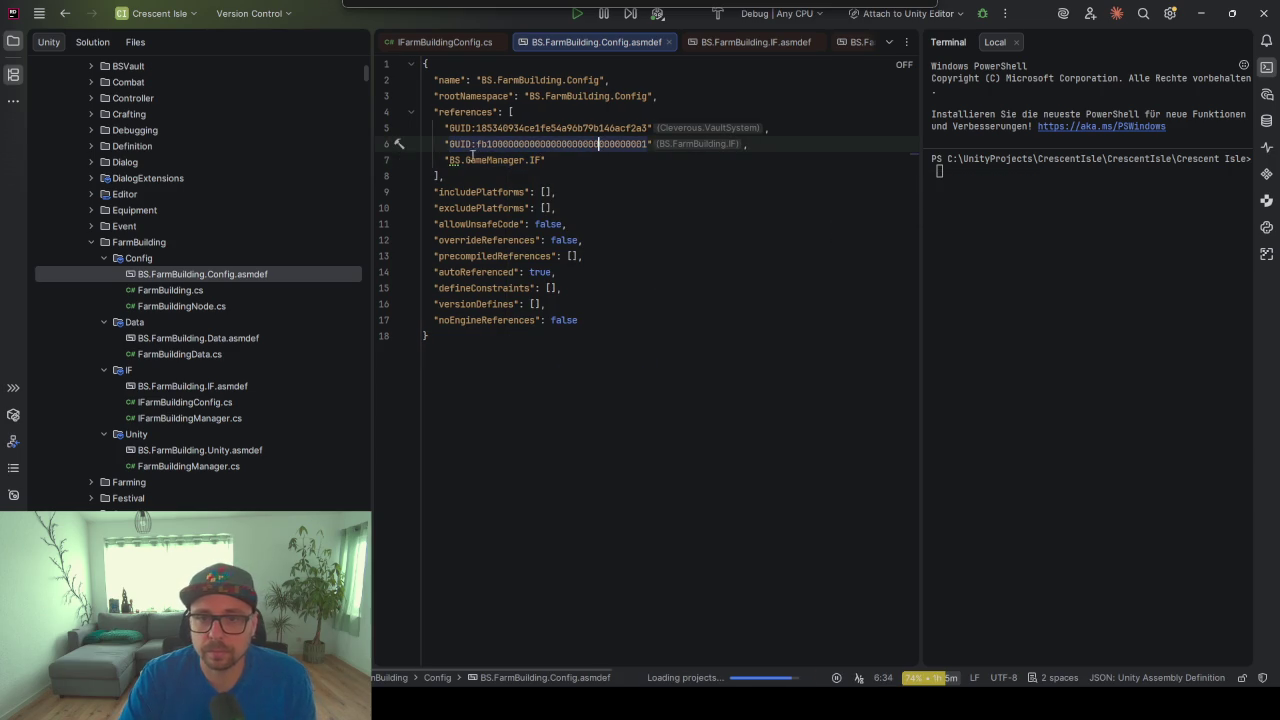
# Check the reference's quick-fixes, then re-enter BS.GameManager.IF through completion
pyautogui.hotkey('alt', 'Return')
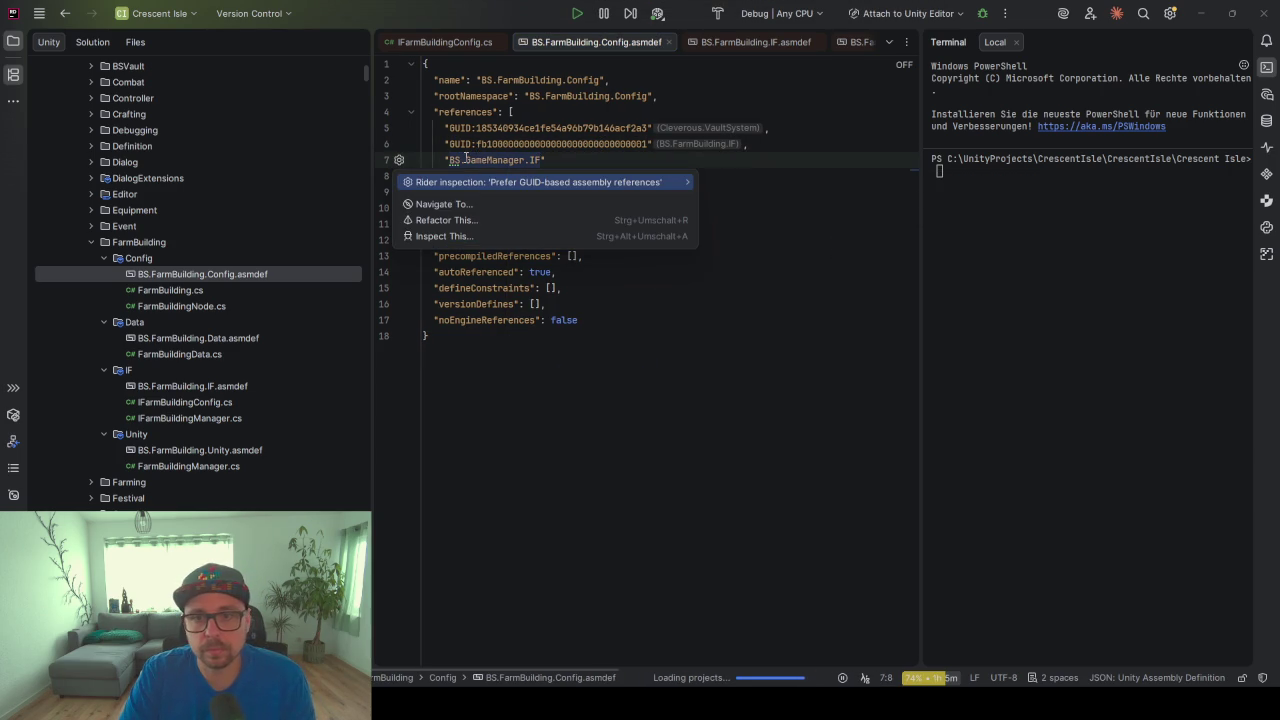
pyautogui.press('Right')
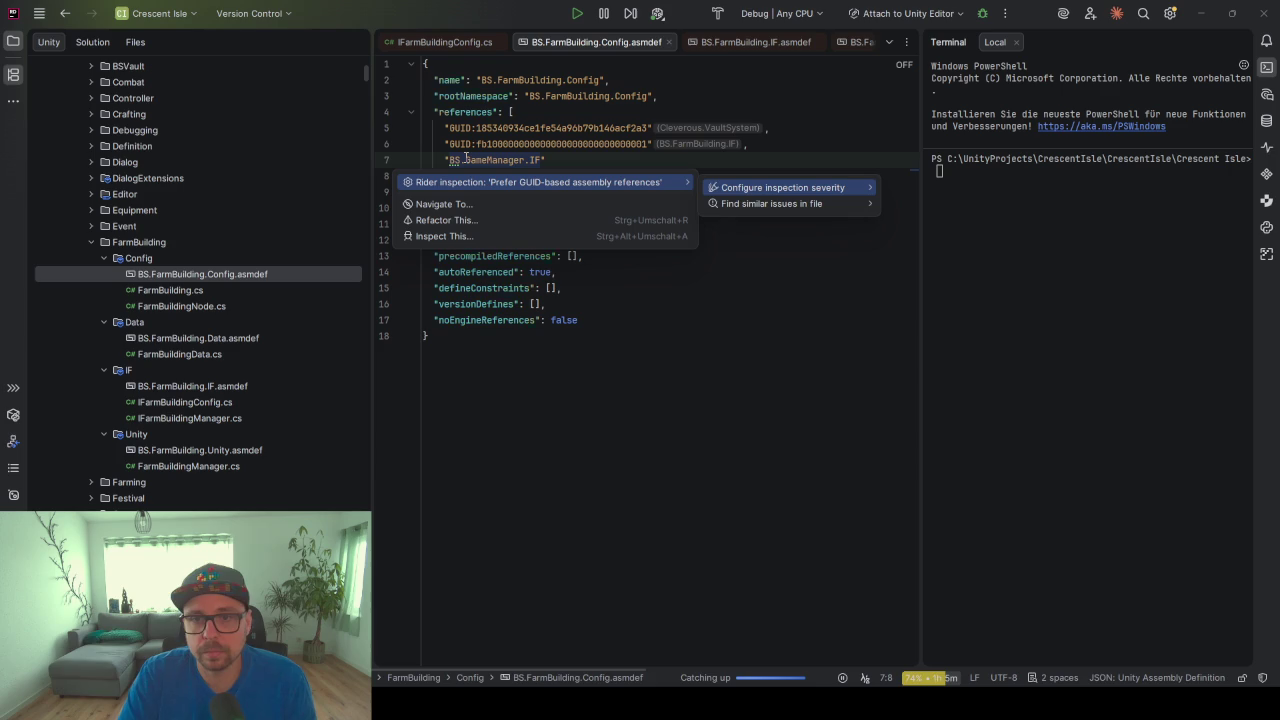
pyautogui.press('Escape')
pyautogui.press('Escape')
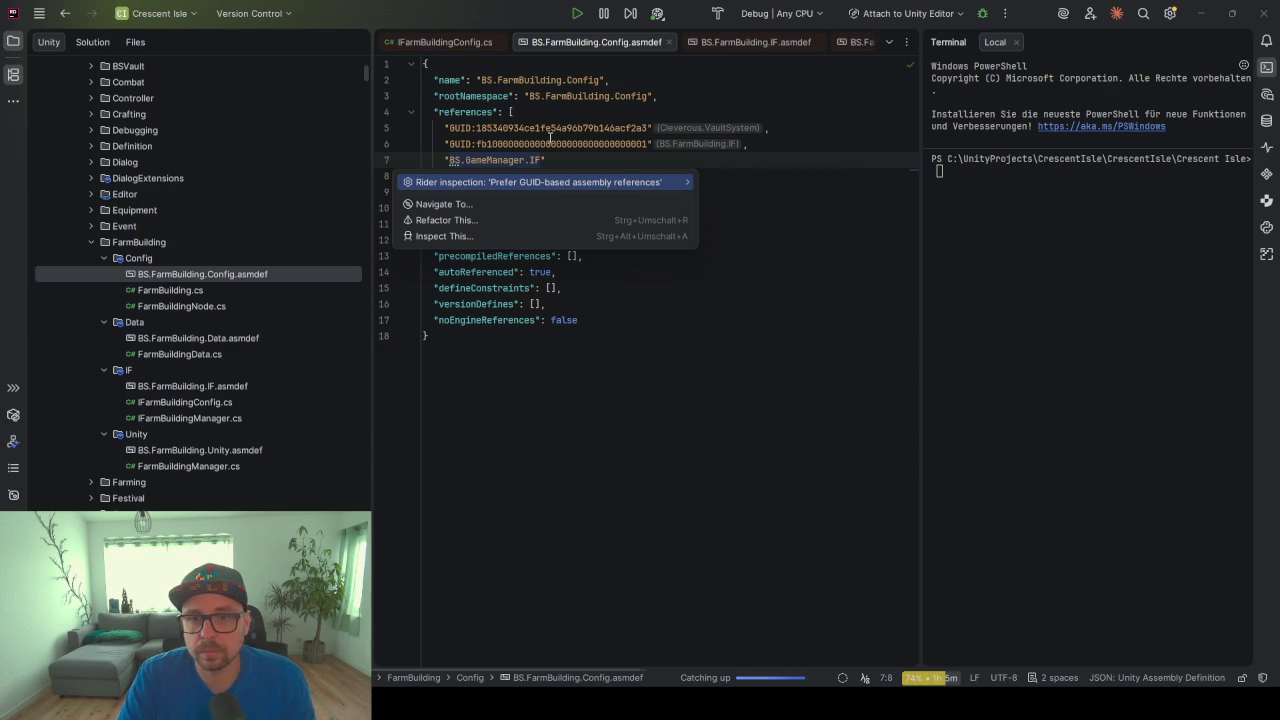
pyautogui.press('End')
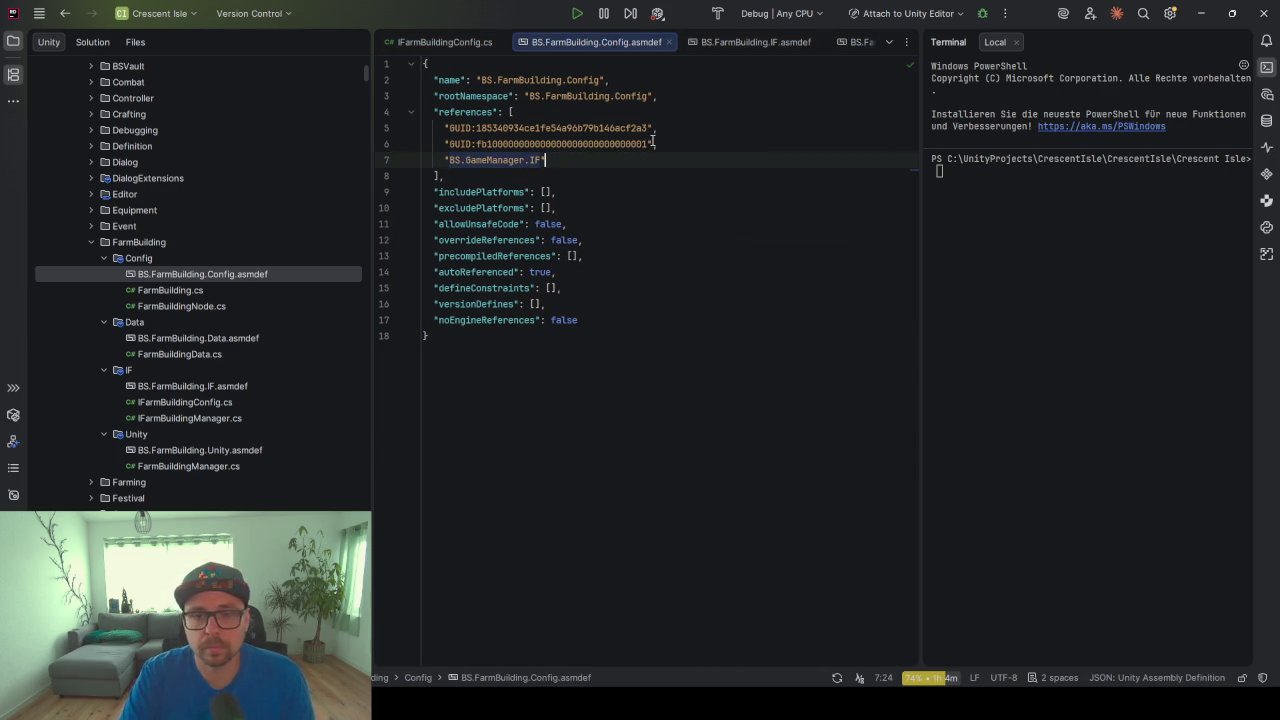
pyautogui.press('Down')
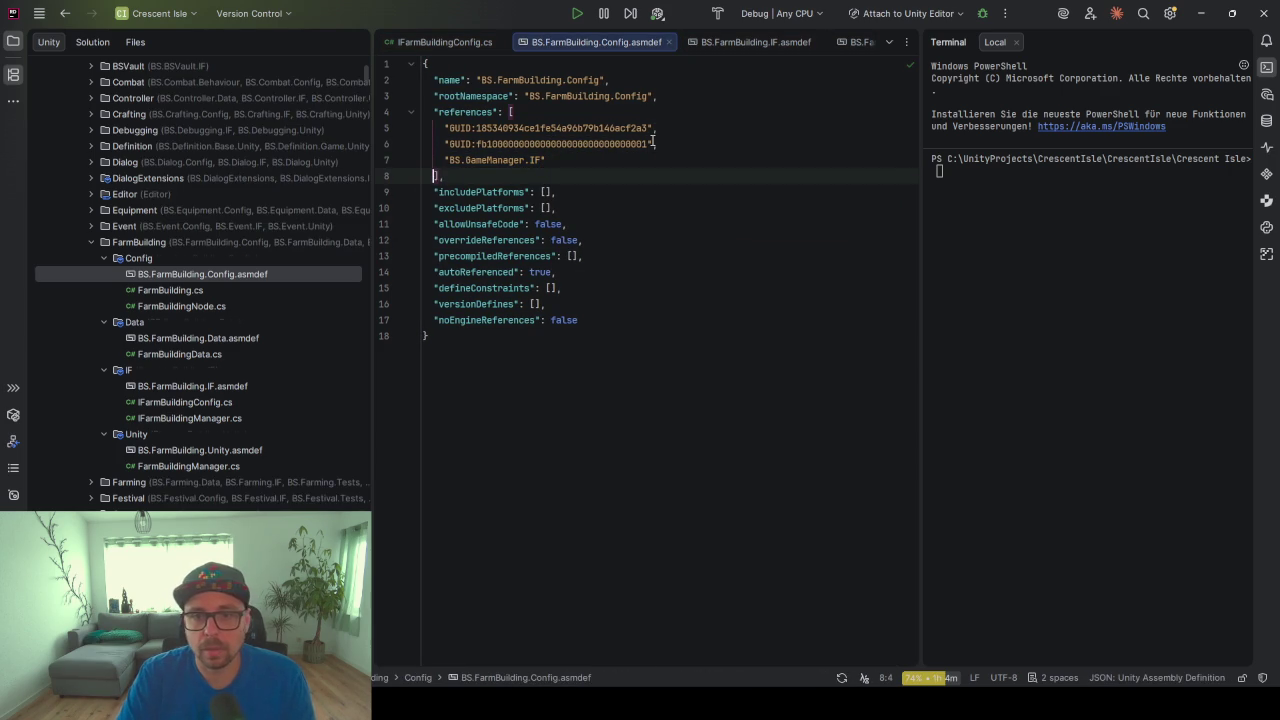
pyautogui.press('Up')
pyautogui.press('Left')
pyautogui.press('BackSpace')
pyautogui.press('BackSpace')
pyautogui.press('BackSpace')
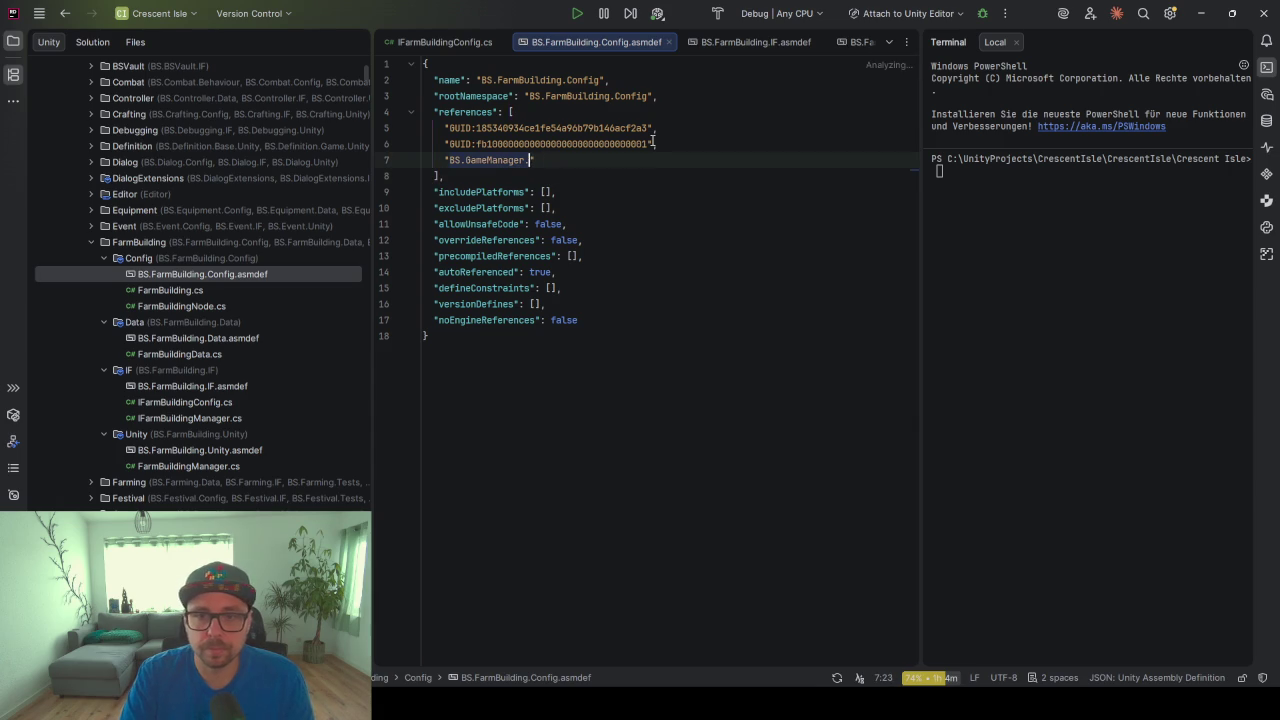
pyautogui.write('G')
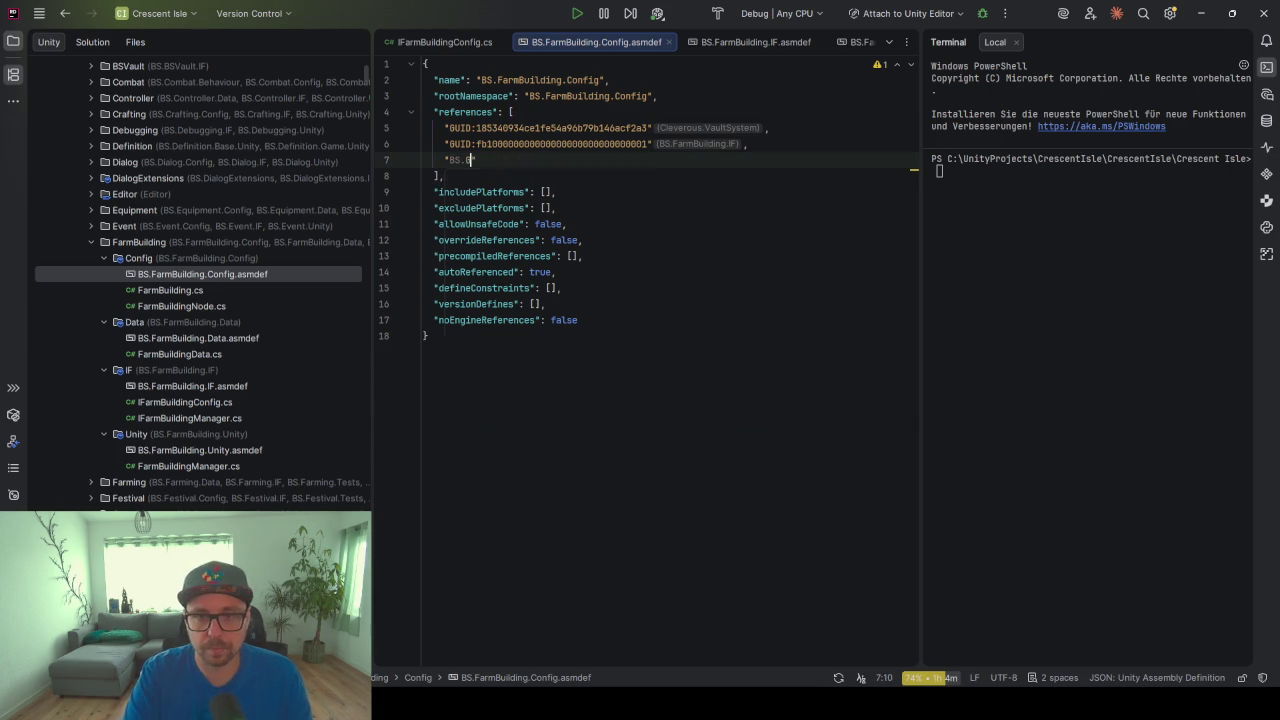
pyautogui.press('Down')
pyautogui.press('Return')
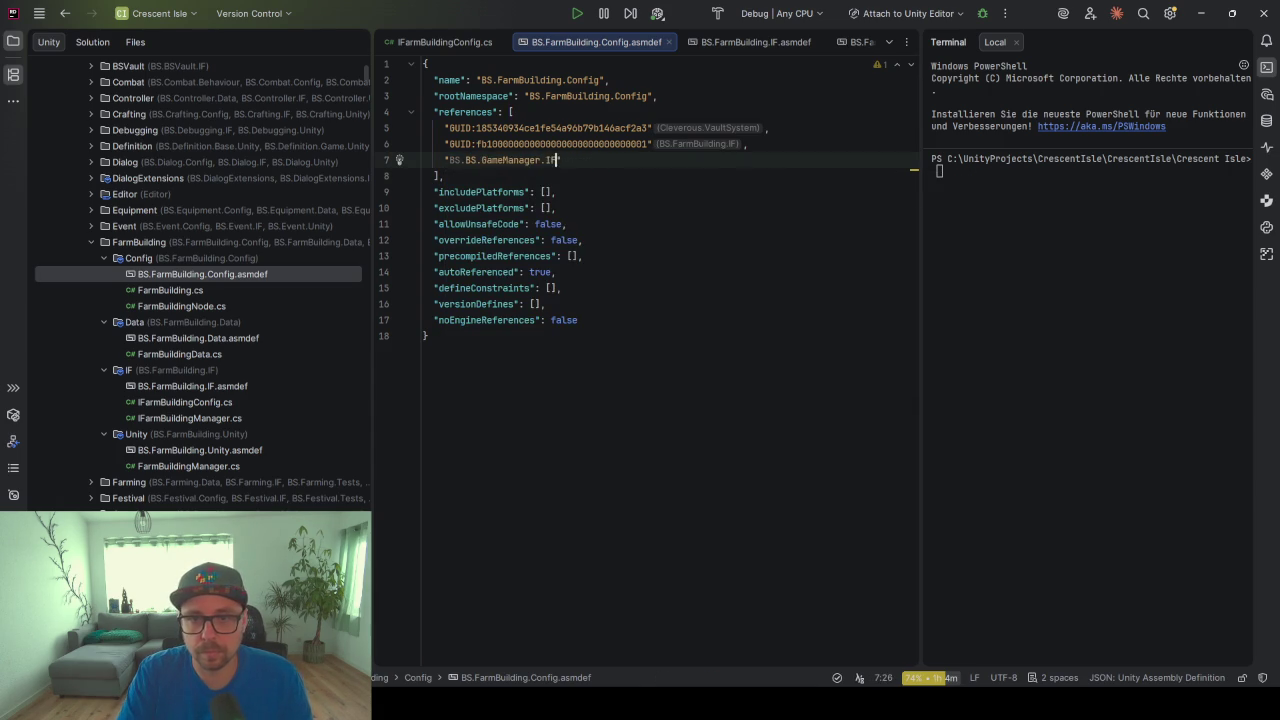
# Convert the BS.GameManager.IF entry into a GUID reference and return to Unity
pyautogui.press('Left')
pyautogui.press('Left')
pyautogui.press('Left')
pyautogui.hotkey('ctrl', 'Left')
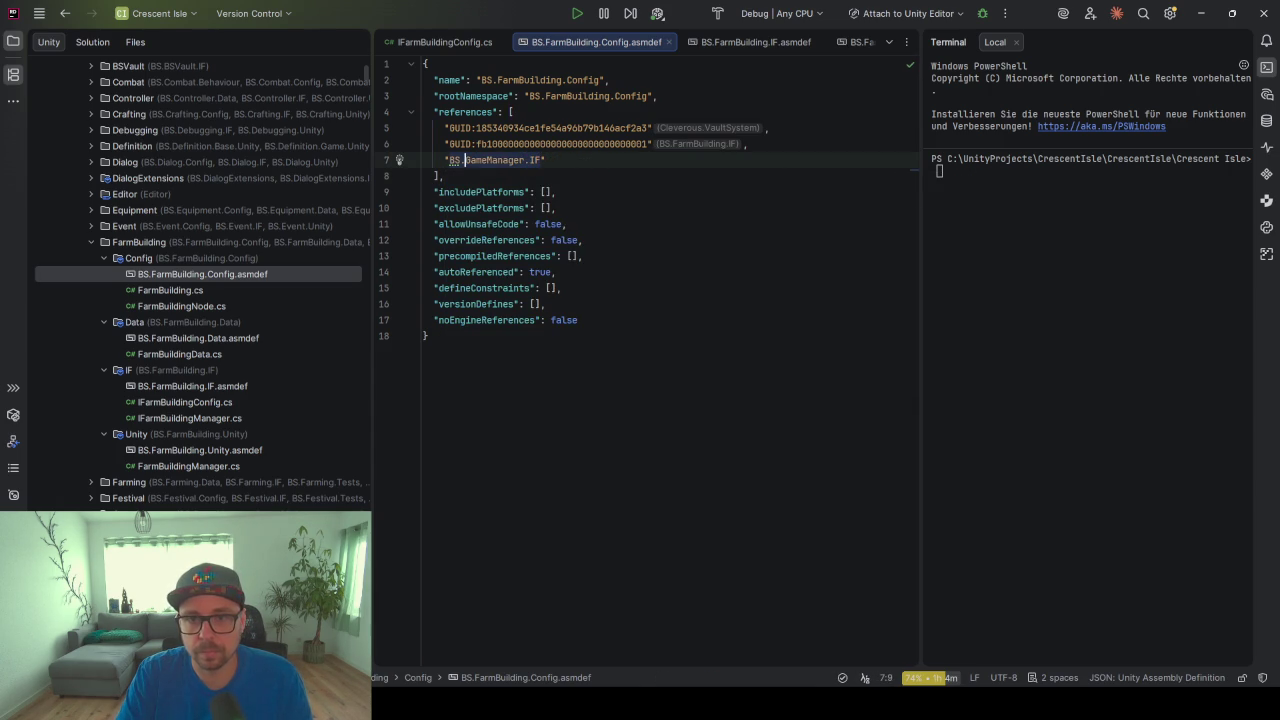
pyautogui.hotkey('ctrl', 'Right')
pyautogui.press('Return')
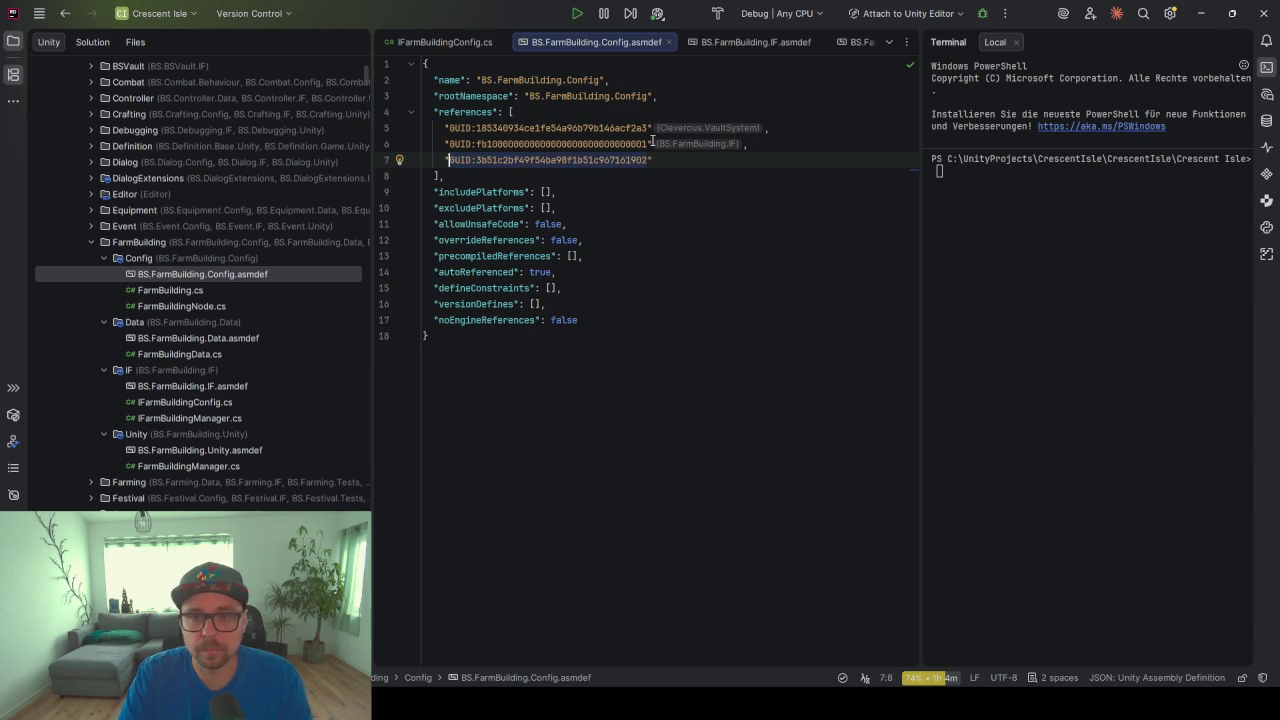
pyautogui.click(738, 205)
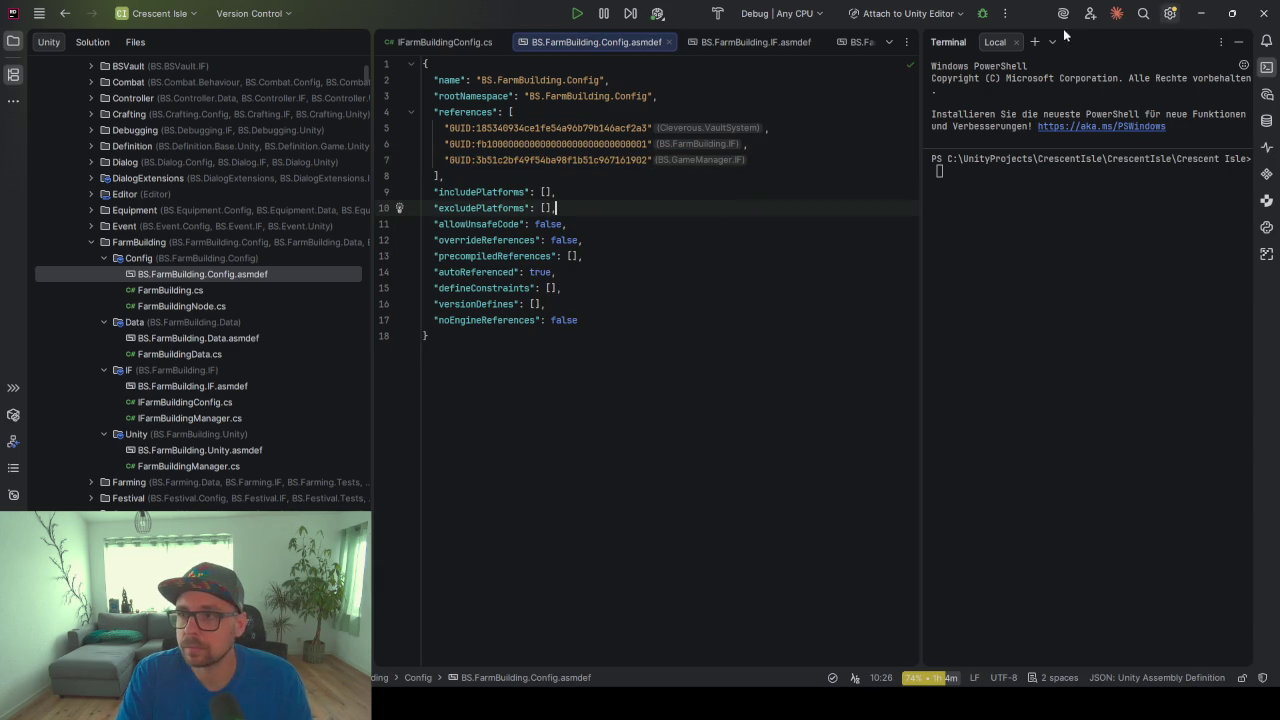
pyautogui.hotkey('alt', 'Tab')
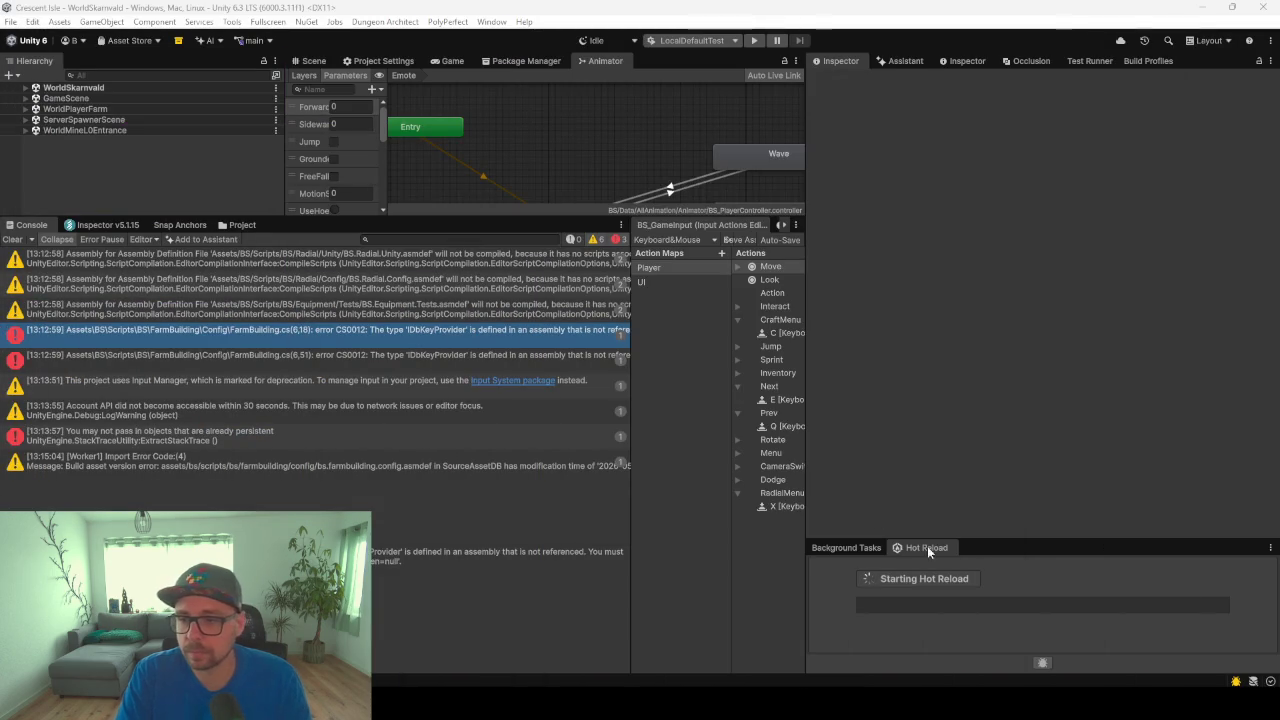
# Clear the Console, read the full Hot Reload compile error, and recompile the scripts
pyautogui.click(12, 239)
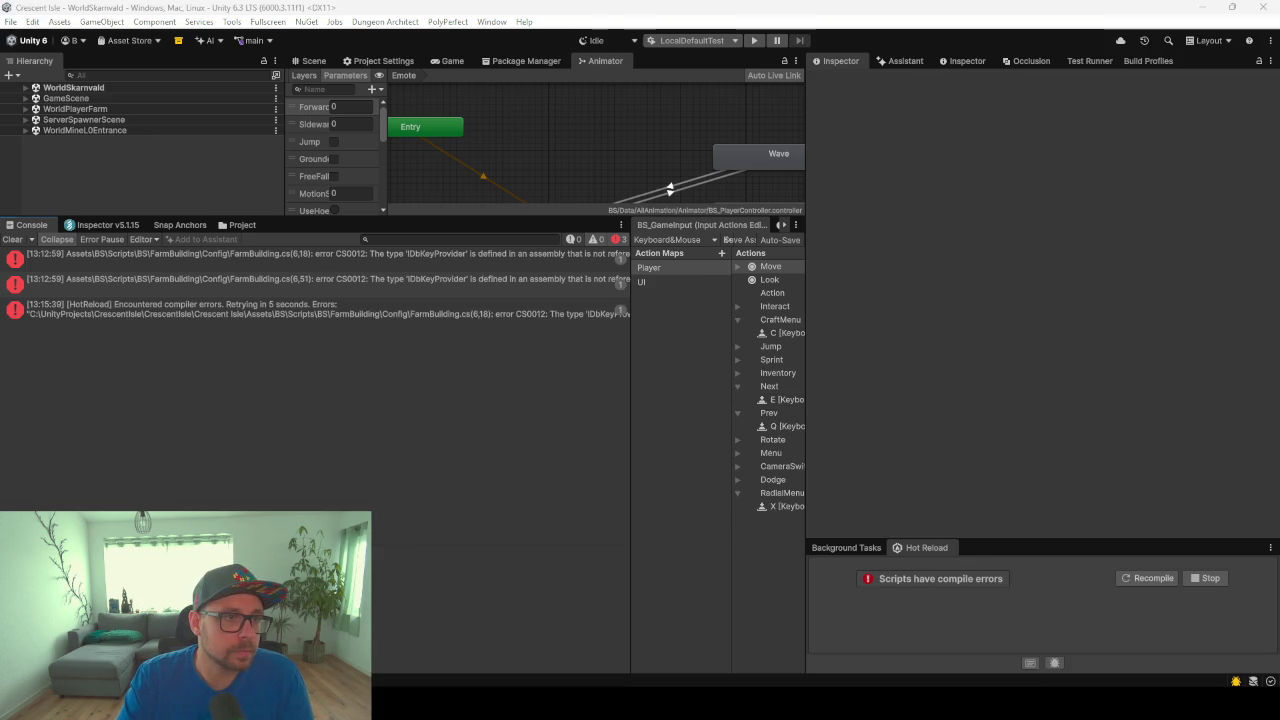
pyautogui.click(268, 479)
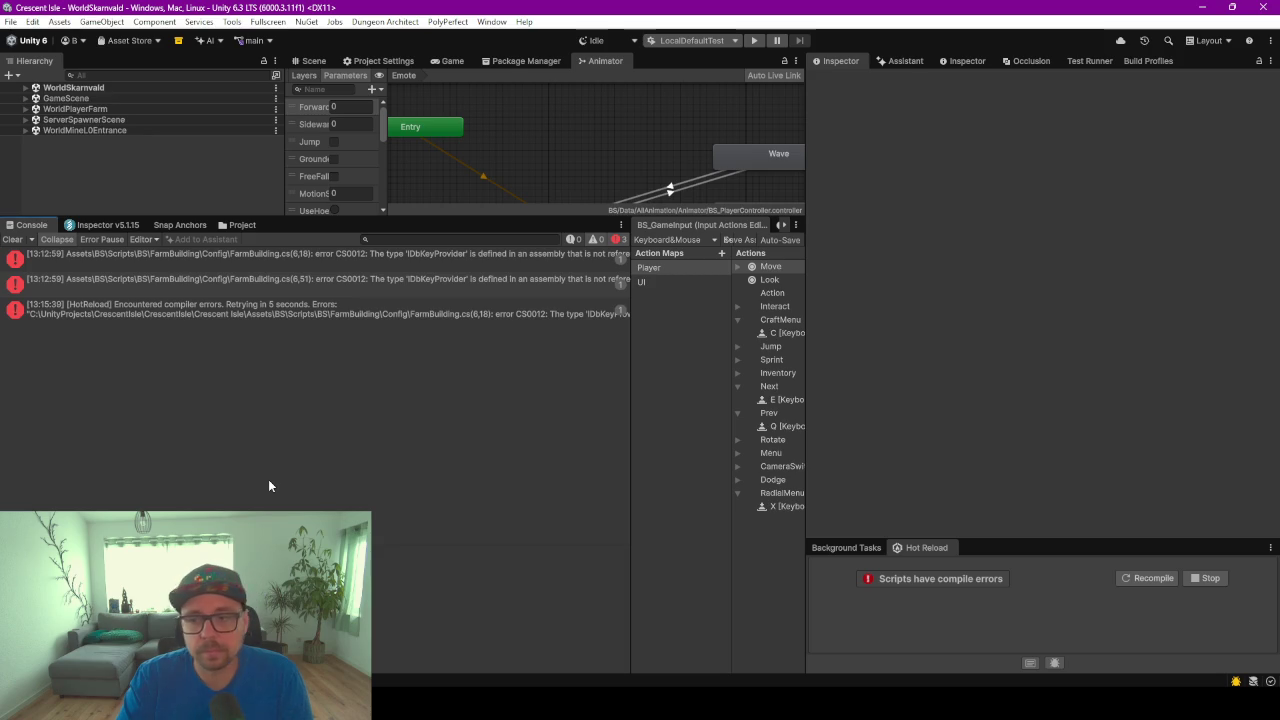
pyautogui.click(252, 306)
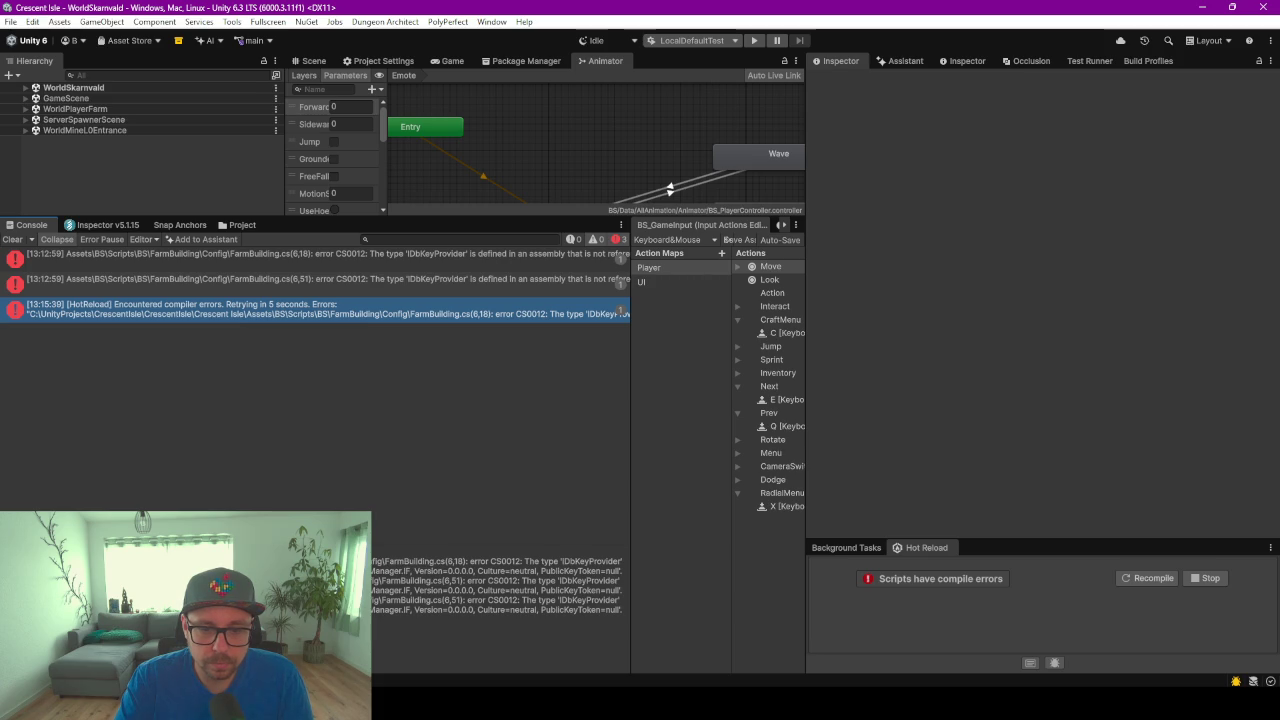
pyautogui.tripleClick(422, 603)
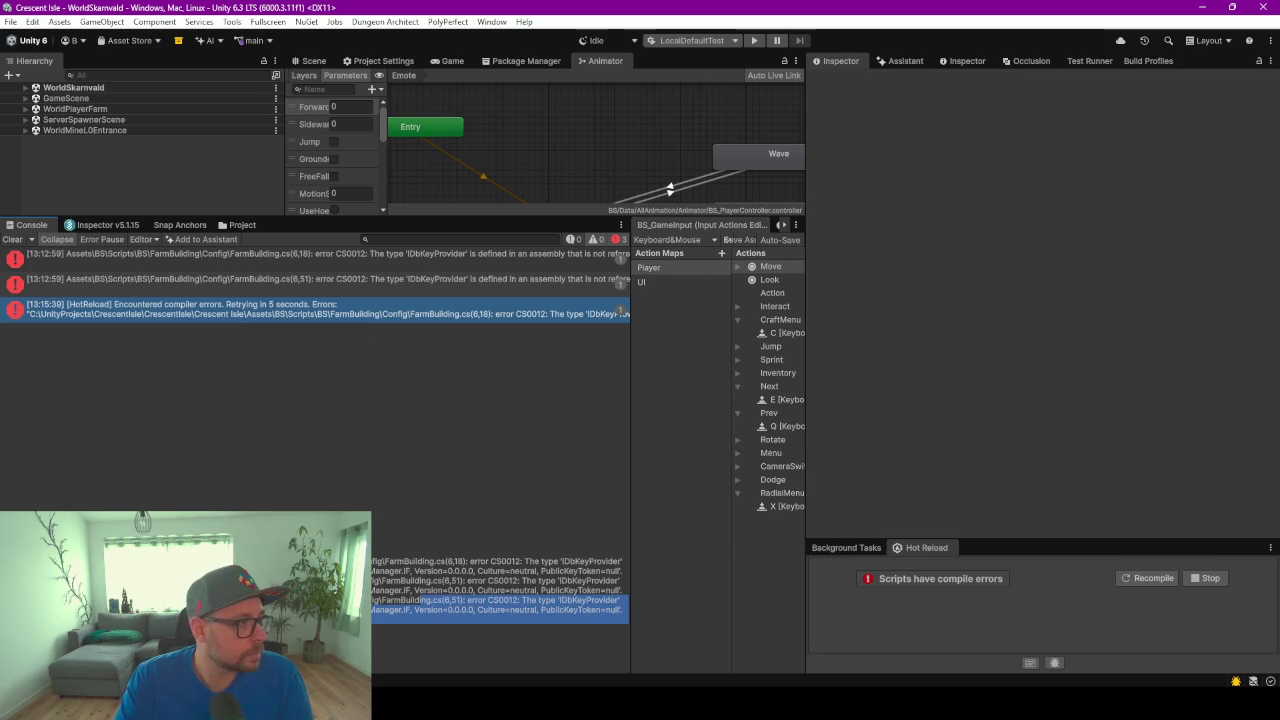
pyautogui.click(1150, 579)
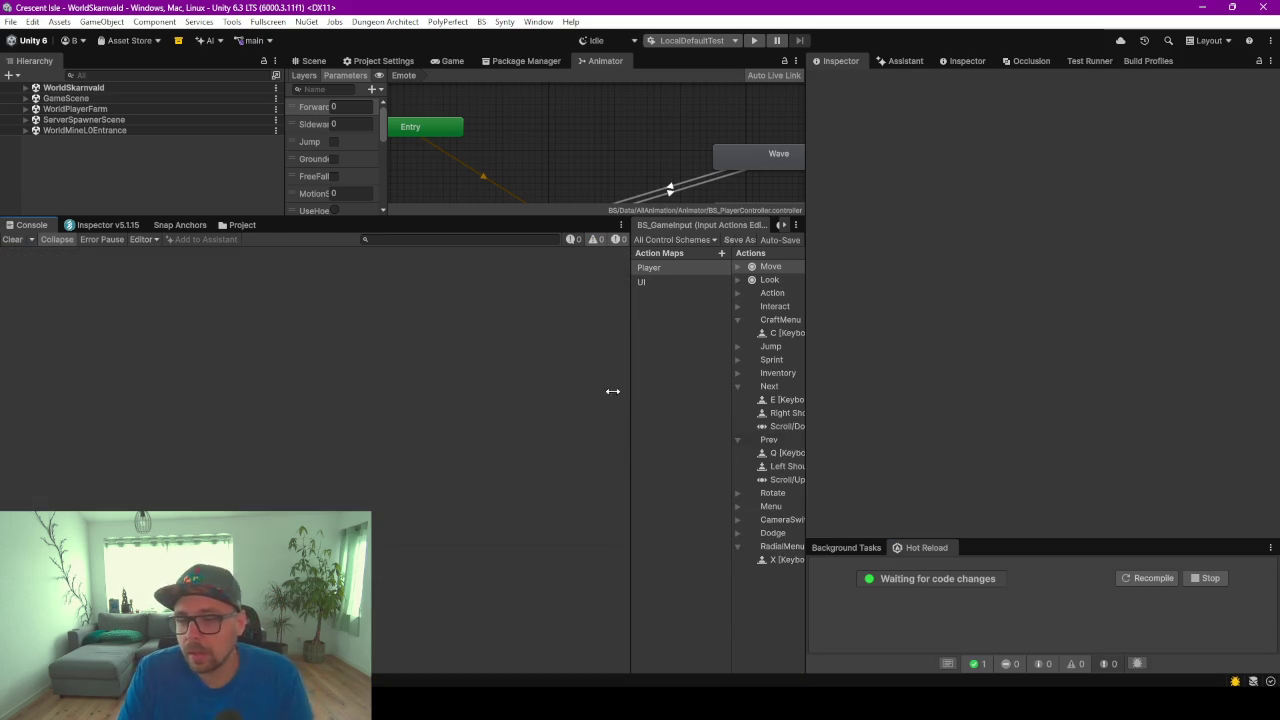
# Enlarge the Animator graph area by lowering the Console divider, then switch to Rider
pyautogui.moveTo(424, 218); pyautogui.dragTo(416, 408)
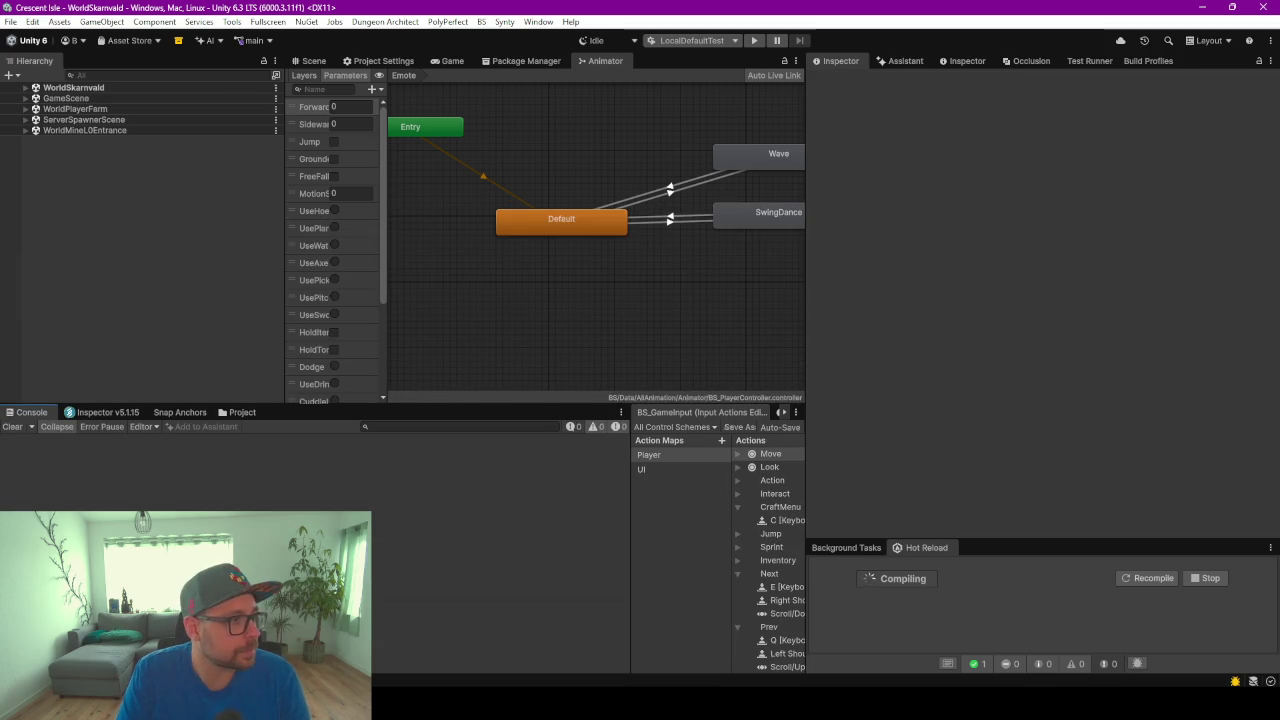
pyautogui.hotkey('alt', 'Tab')
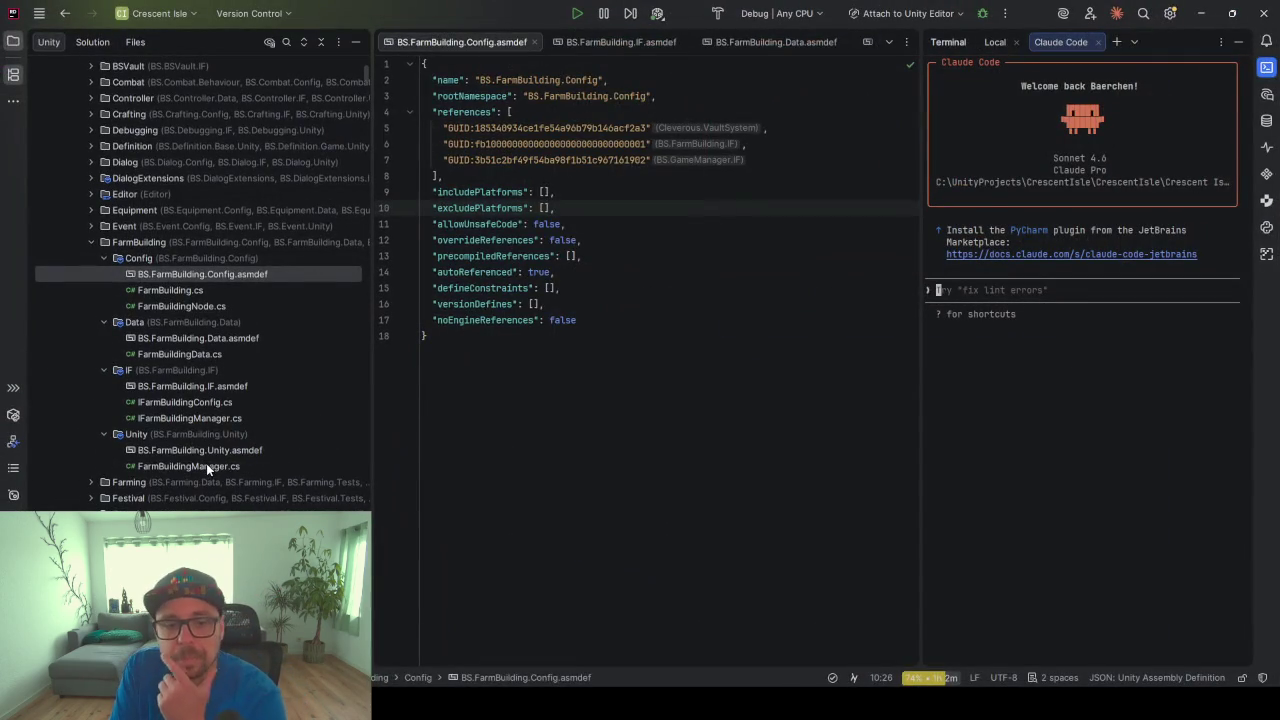
# Open FarmBuildingManager.cs, widen the code area, and inspect SpawnBuilding's instantiation call and the Save method
pyautogui.doubleClick(206, 463)
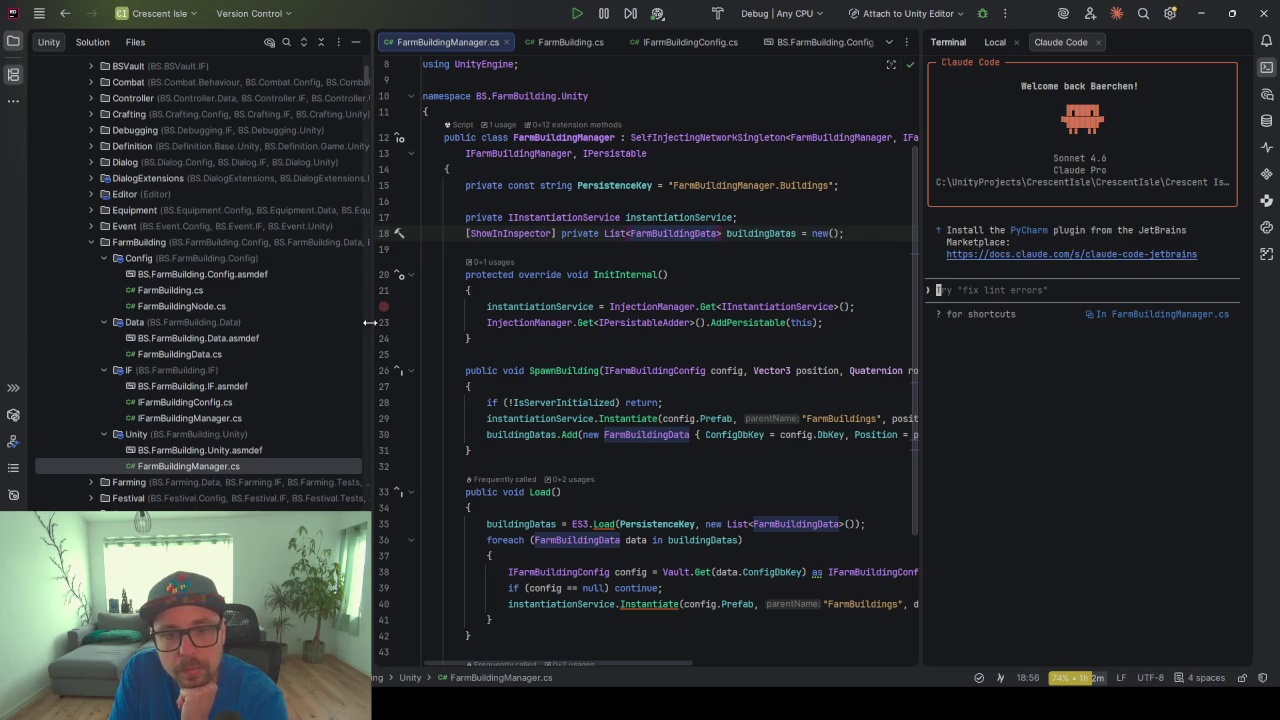
pyautogui.moveTo(370, 322); pyautogui.dragTo(203, 322)
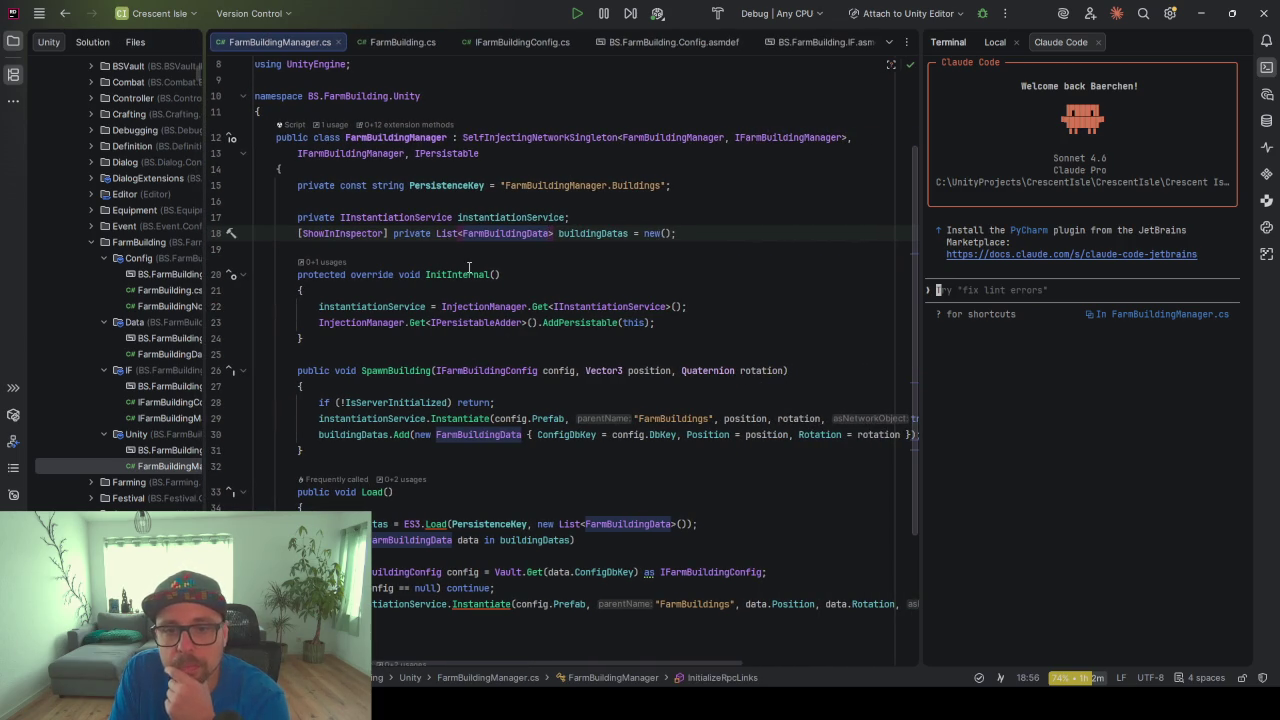
pyautogui.scroll(-2, 483, 374)
pyautogui.click(398, 338)
pyautogui.press('Up')
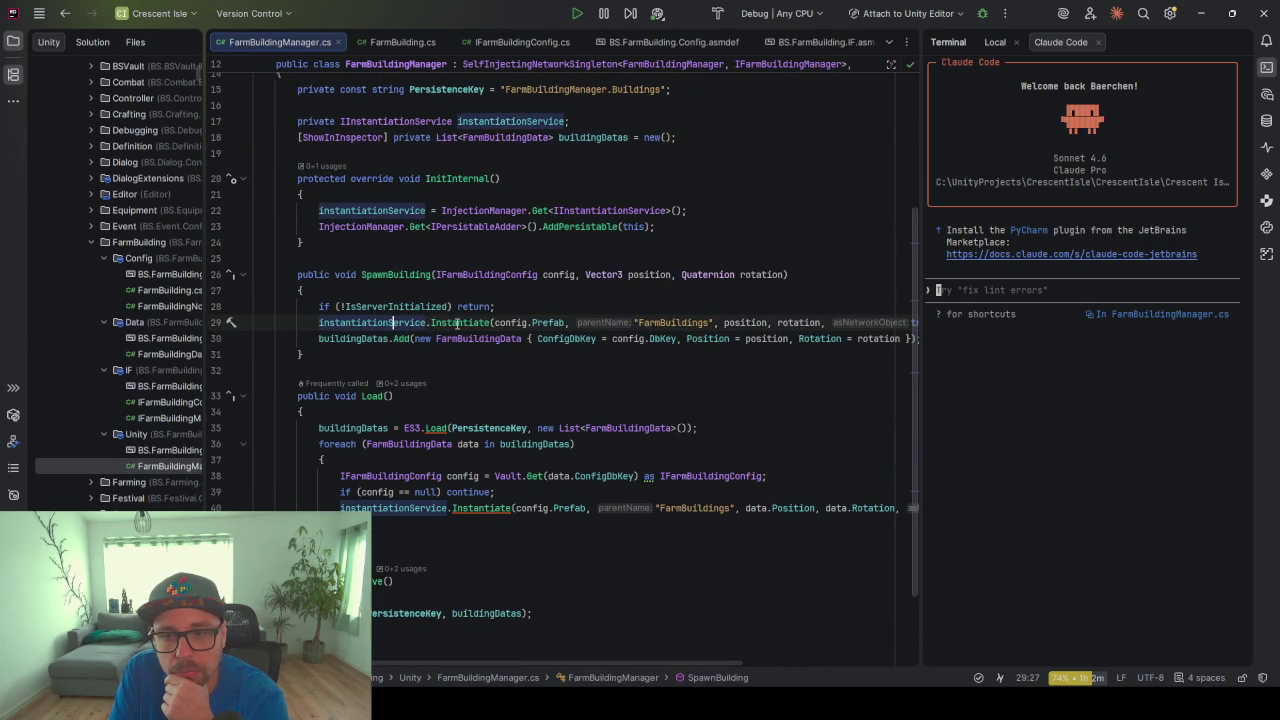
pyautogui.moveTo(458, 322)
pyautogui.moveTo(920, 360)
pyautogui.mouseDown()
pyautogui.moveTo(1100, 355)
pyautogui.moveTo(1050, 357)
pyautogui.mouseUp()
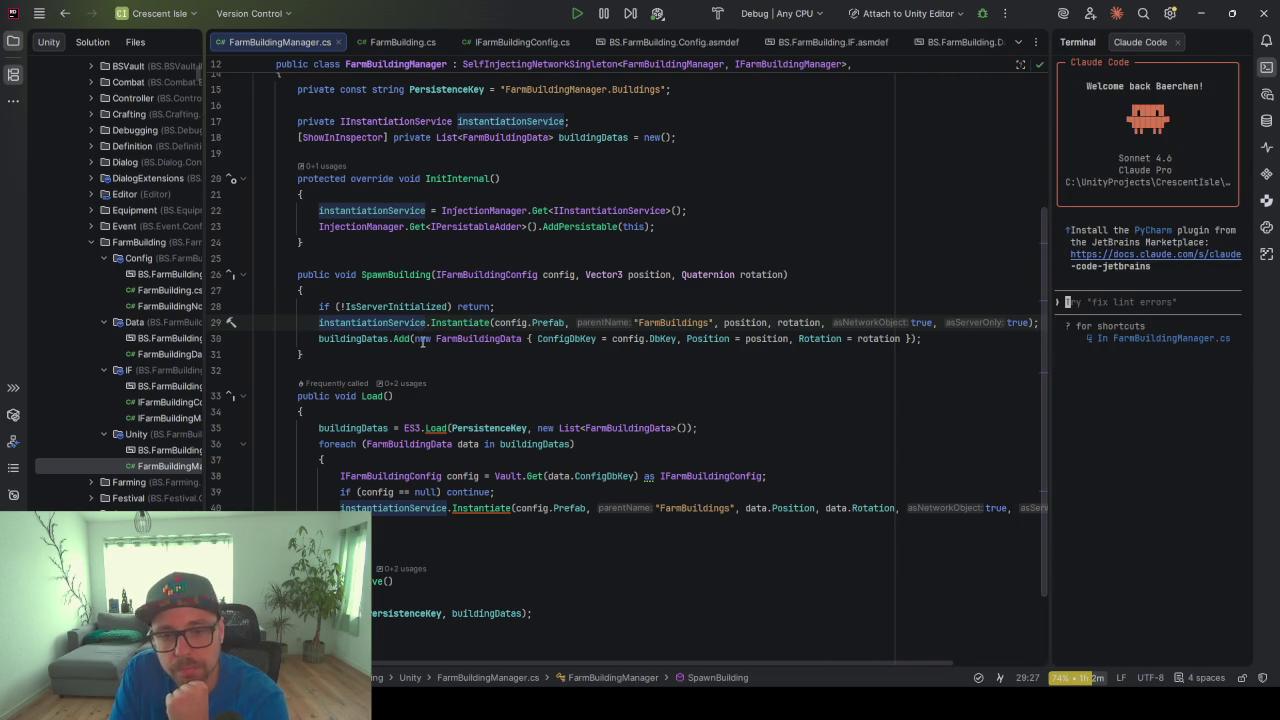
pyautogui.click(389, 580)
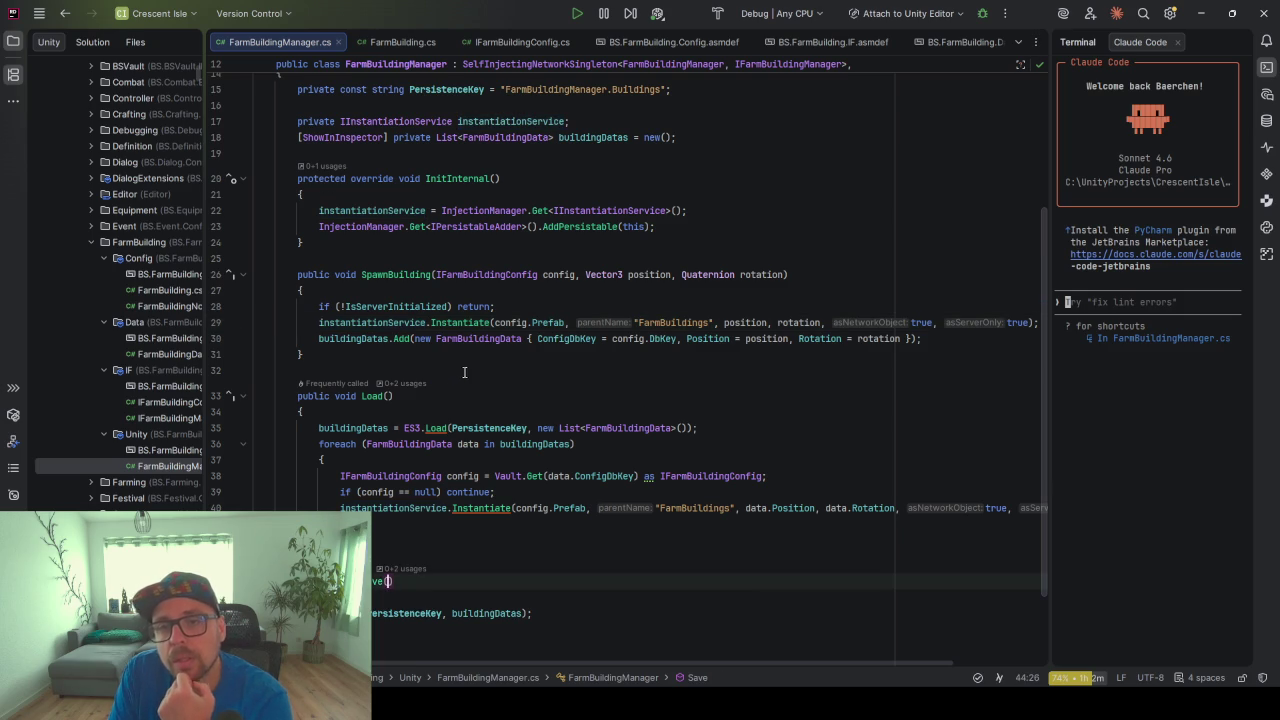
pyautogui.scroll(2, 461, 373)
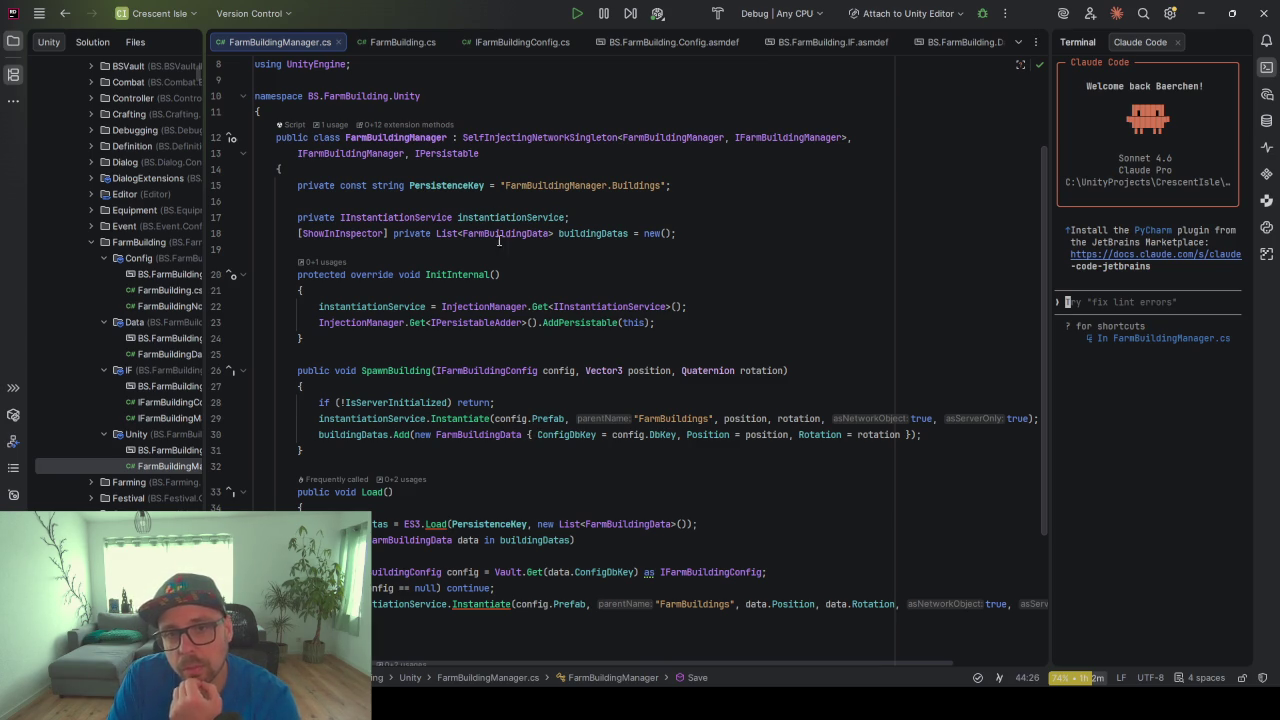
# Inspect FarmBuildingManager's SelfInjectingNetworkSingleton base, widen the project tree, and bring up the tab's context menu
pyautogui.click(380, 137)
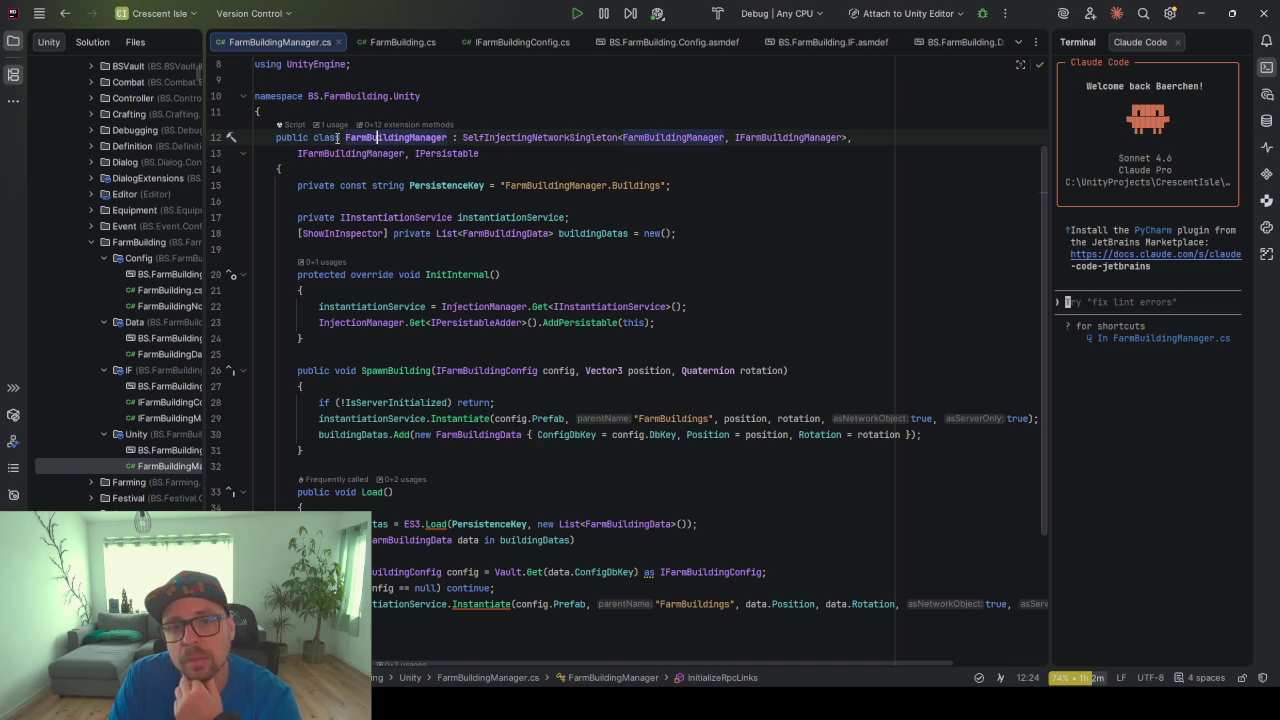
pyautogui.moveTo(543, 141); pyautogui.dragTo(615, 137)
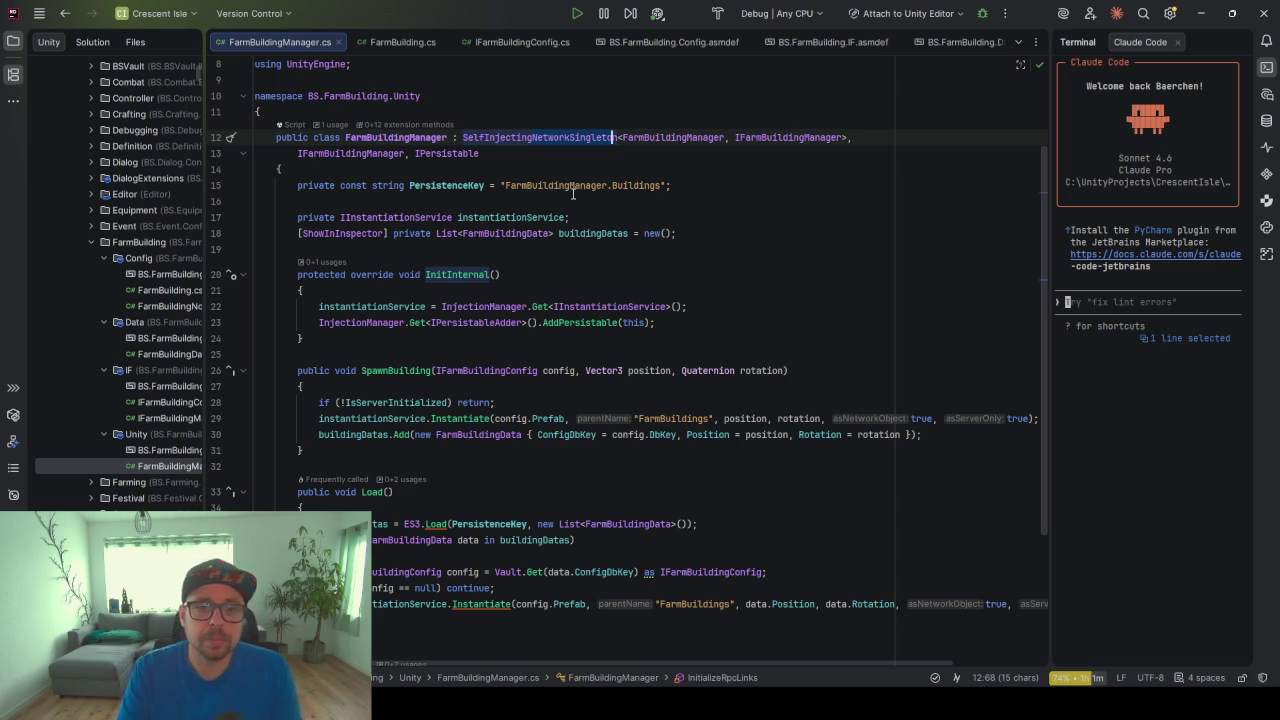
pyautogui.moveTo(206, 298); pyautogui.dragTo(341, 298)
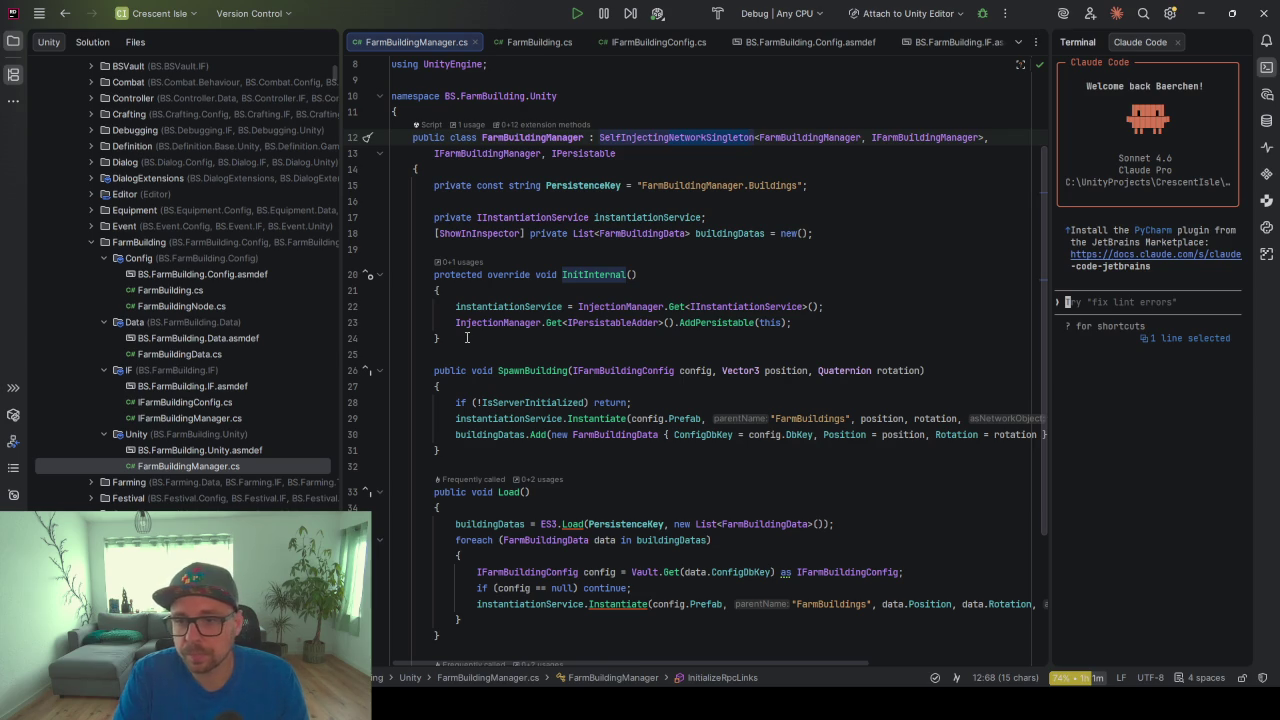
pyautogui.rightClick(443, 45)
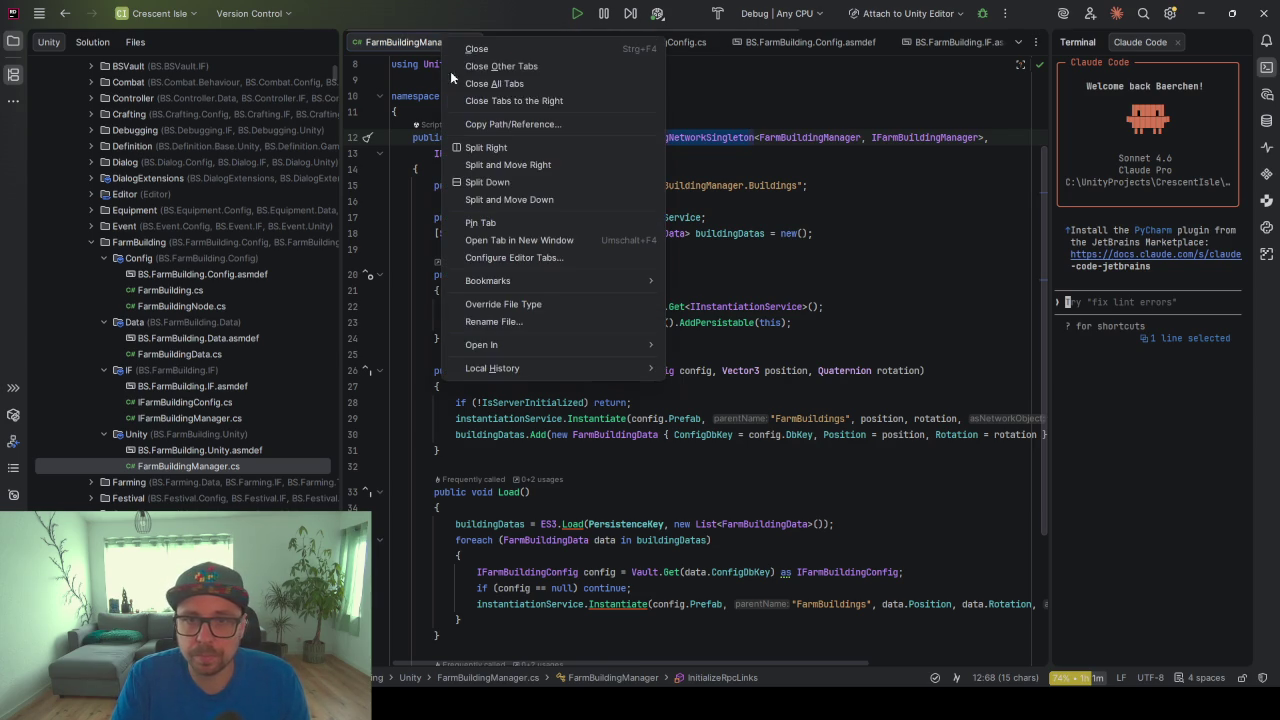
pyautogui.click(508, 66)
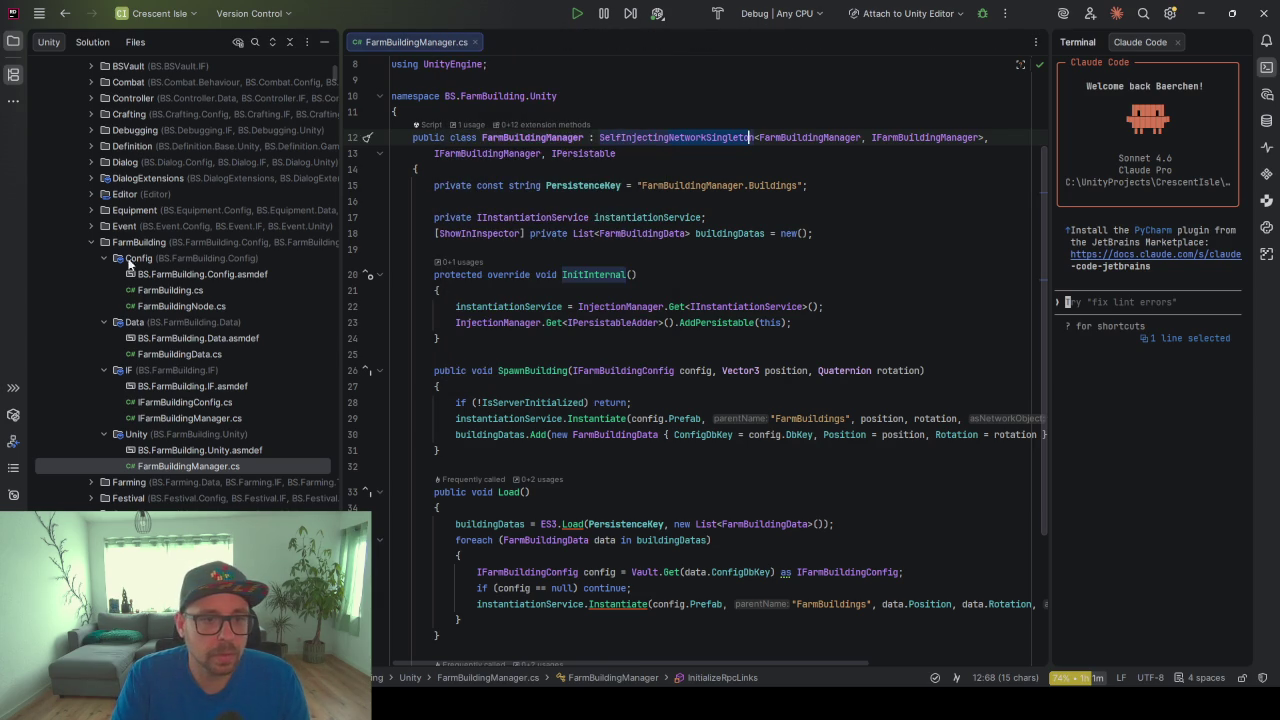
pyautogui.scroll(6, 143, 290)
pyautogui.click(92, 274)
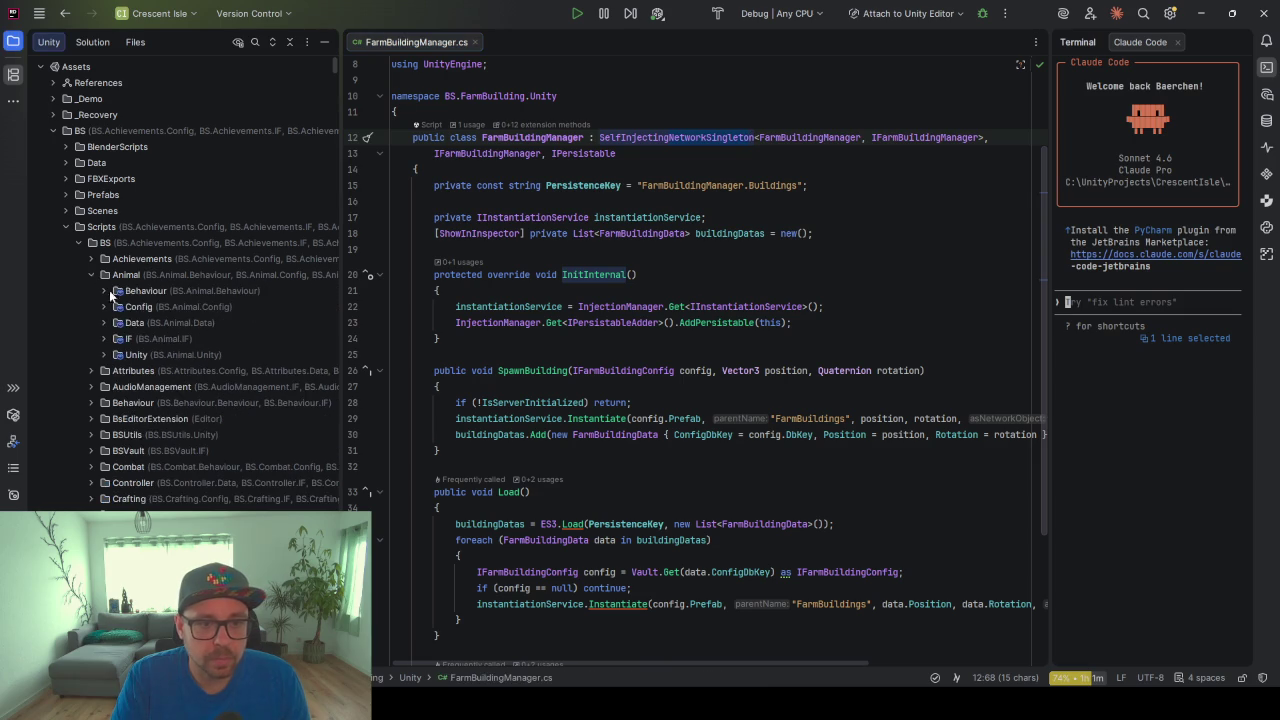
pyautogui.click(104, 339)
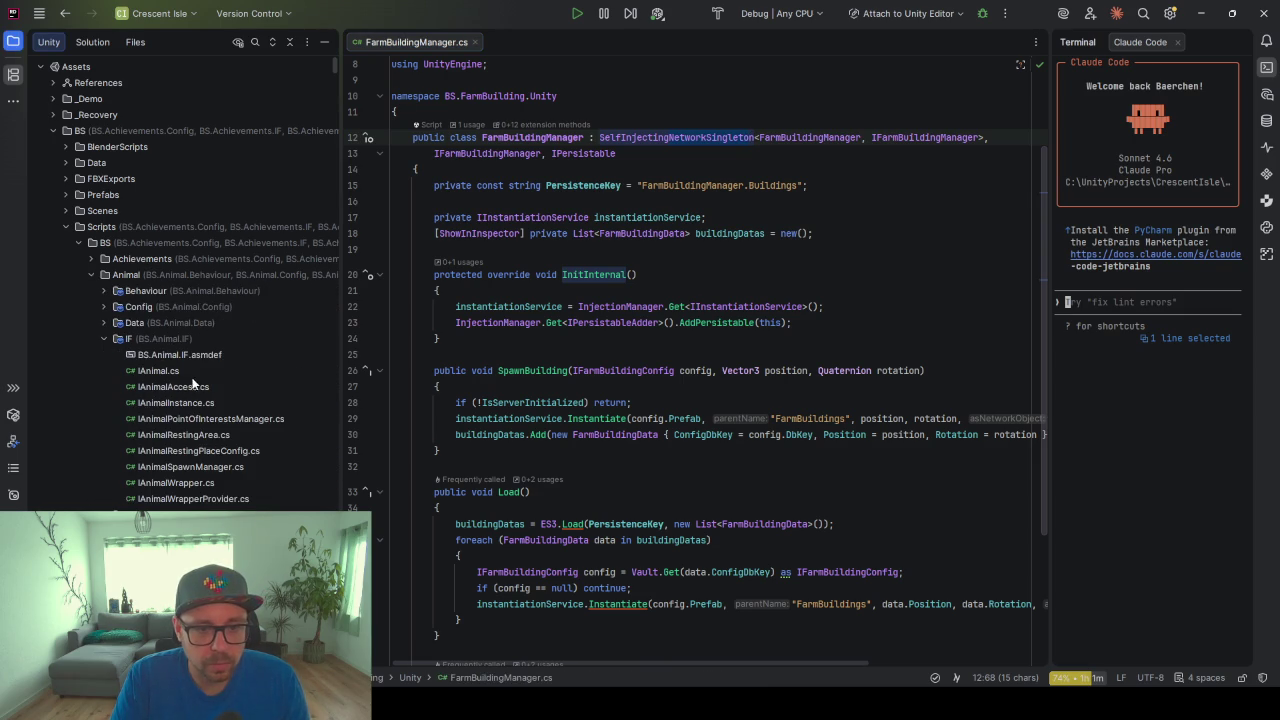
pyautogui.doubleClick(172, 485)
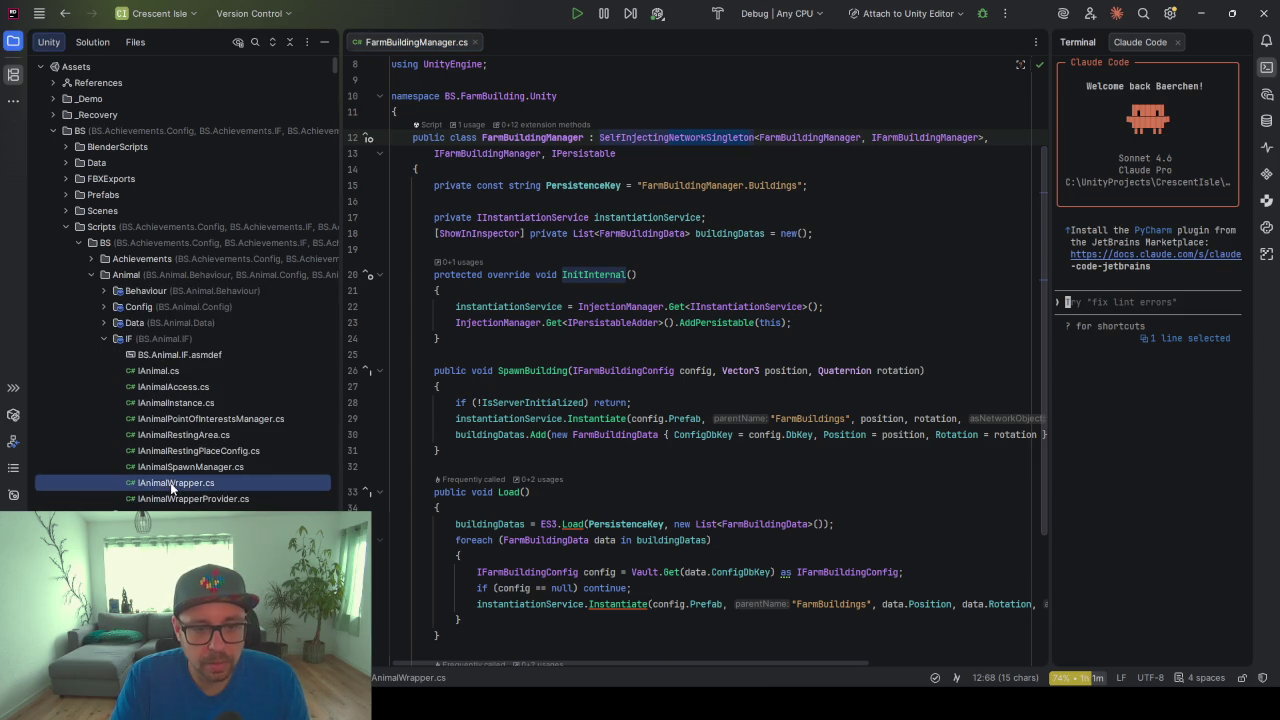
pyautogui.click(520, 248)
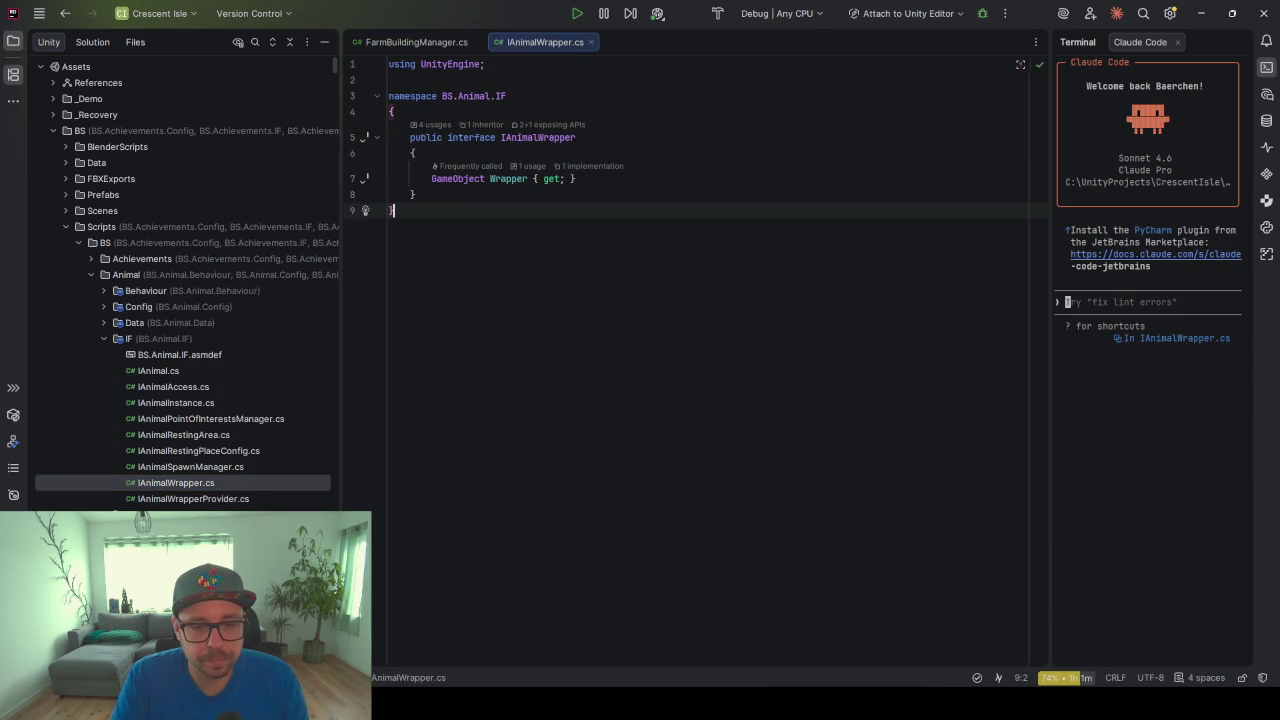
pyautogui.doubleClick(190, 499)
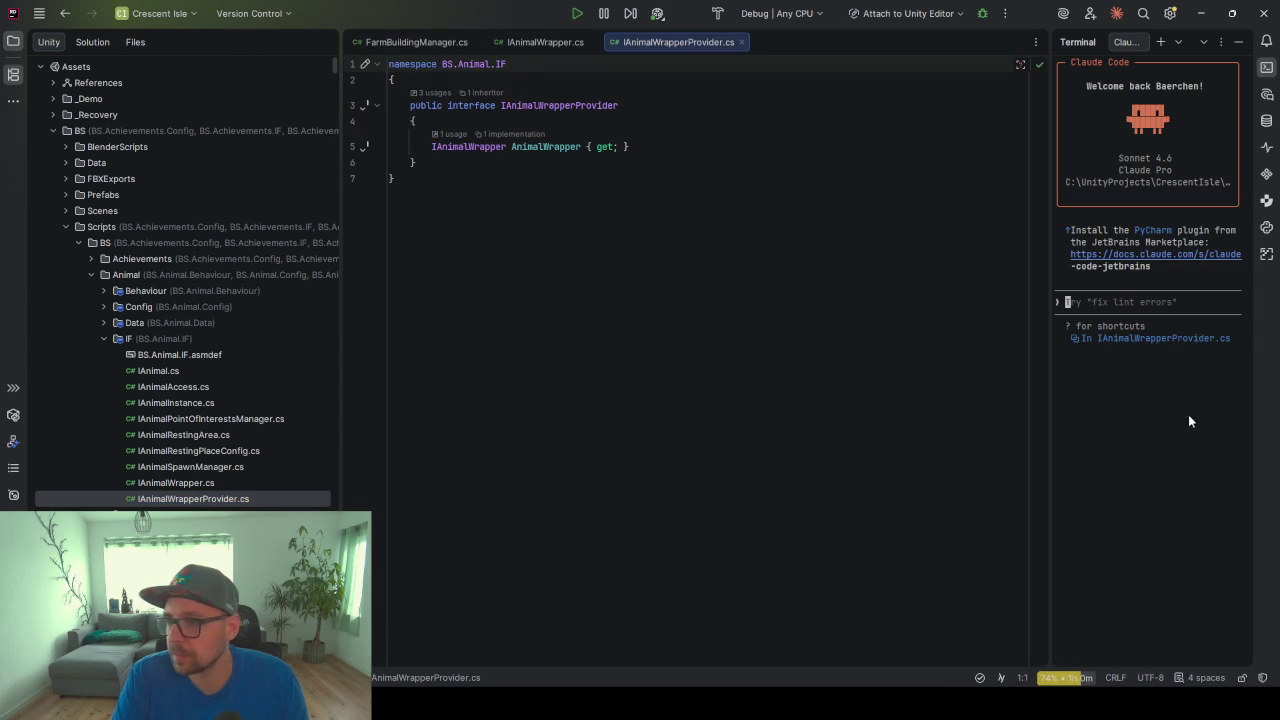
pyautogui.write('/re')
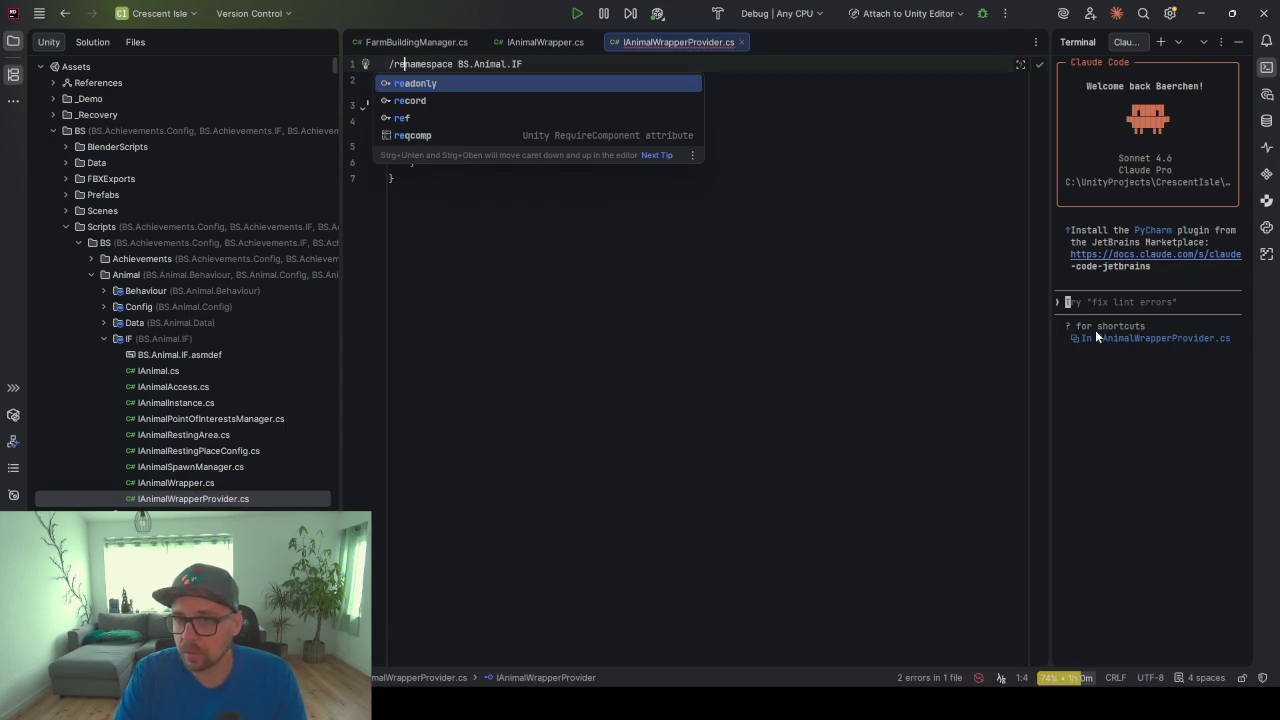
pyautogui.press('BackSpace')
pyautogui.press('BackSpace')
pyautogui.press('BackSpace')
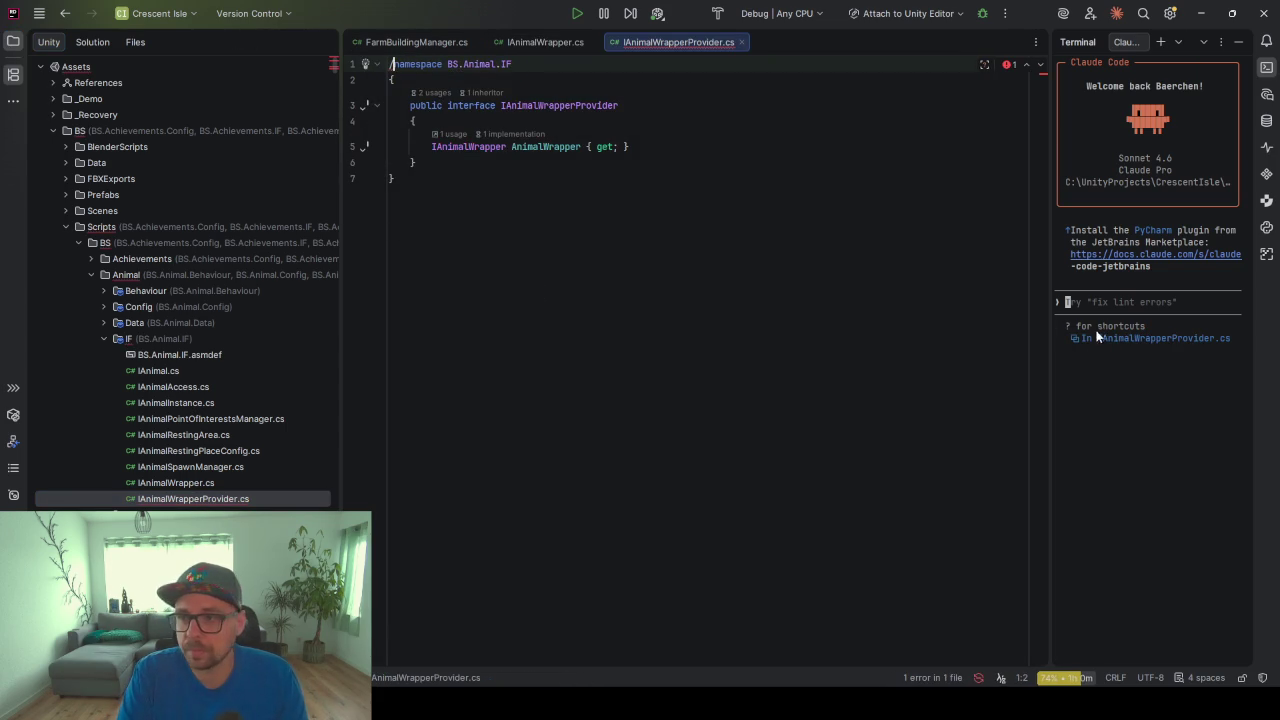
pyautogui.click(1130, 301)
# Resume the latest Claude Code conversation with /resume and widen its terminal beside FarmBuildingManager.cs
pyautogui.write('/res')
pyautogui.press('Return')
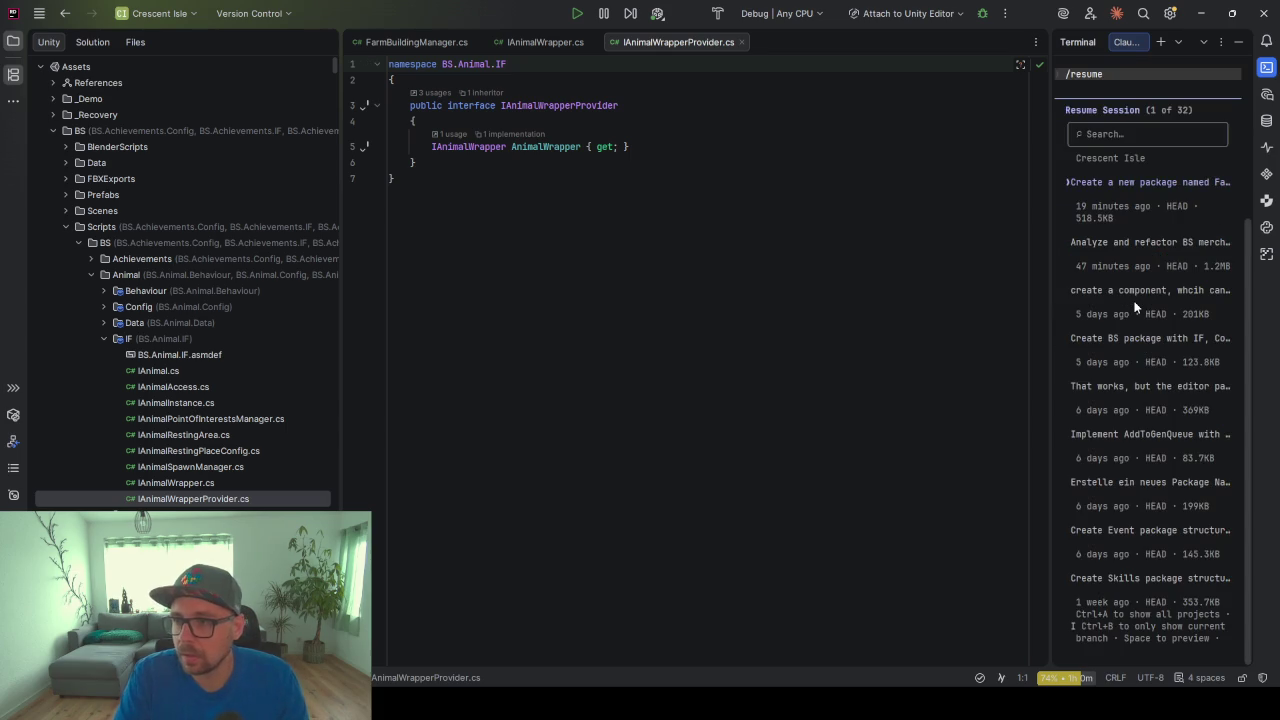
pyautogui.press('Return')
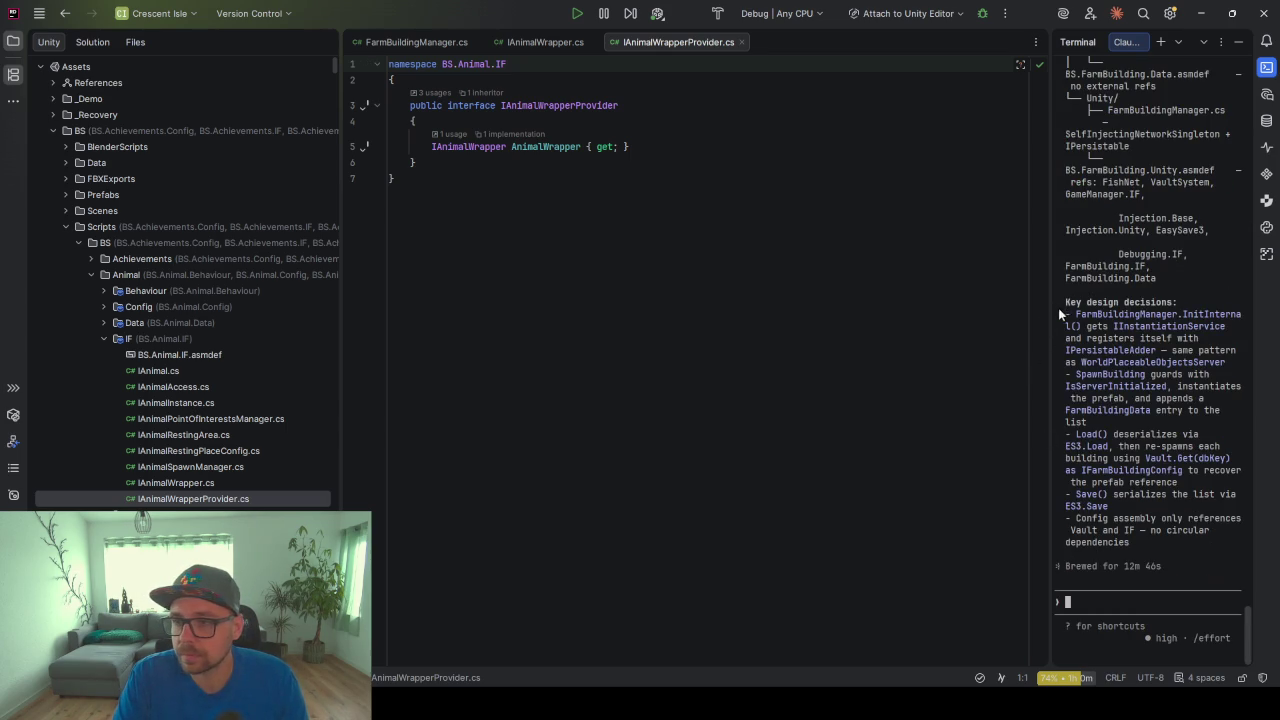
pyautogui.moveTo(1050, 306); pyautogui.dragTo(912, 300)
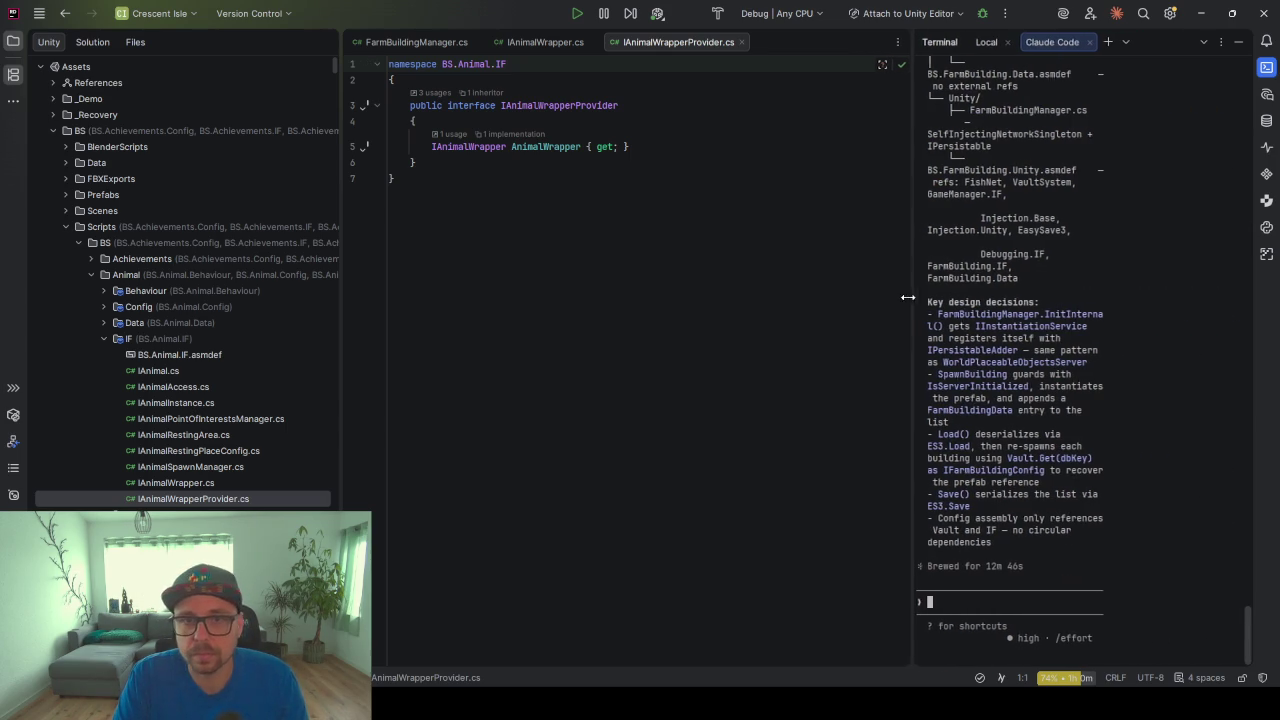
pyautogui.click(403, 48)
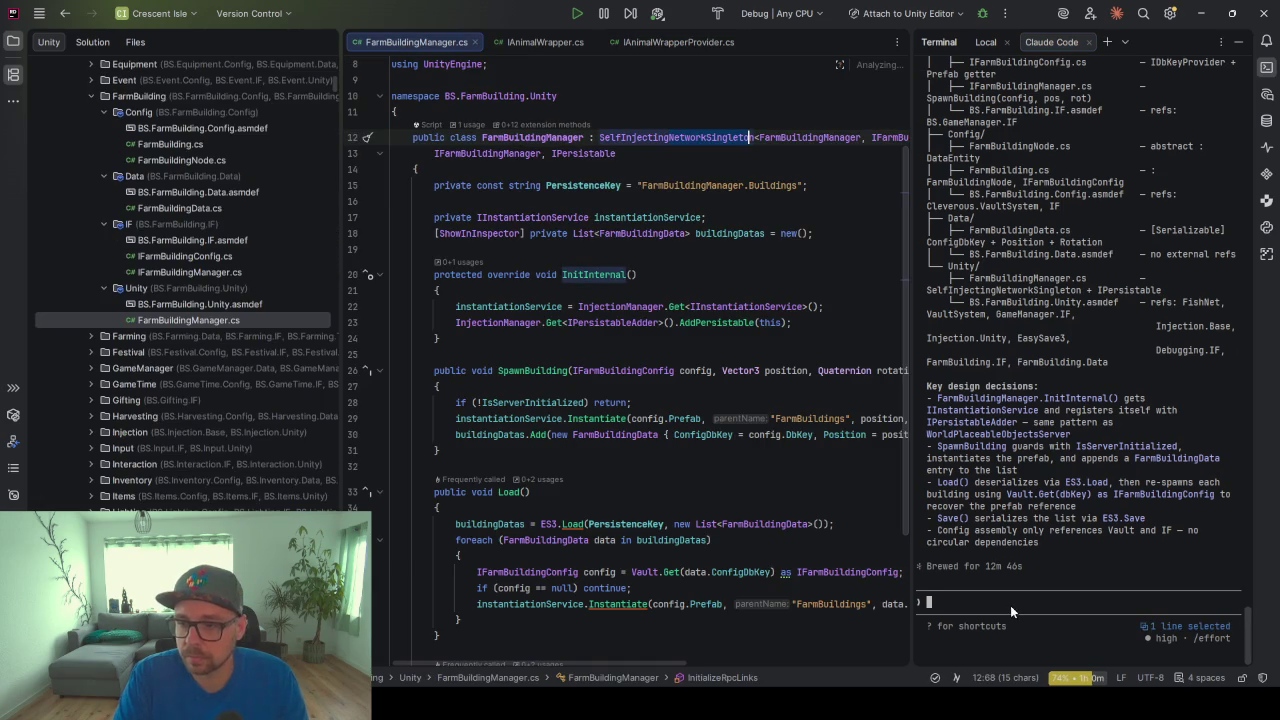
# Ask Claude Code to mirror the IAnimalWrapper/IAnimalWrapperProvider workflow, parenting instantiated FarmBuildings under the provided object
pyautogui.write('implement a ')
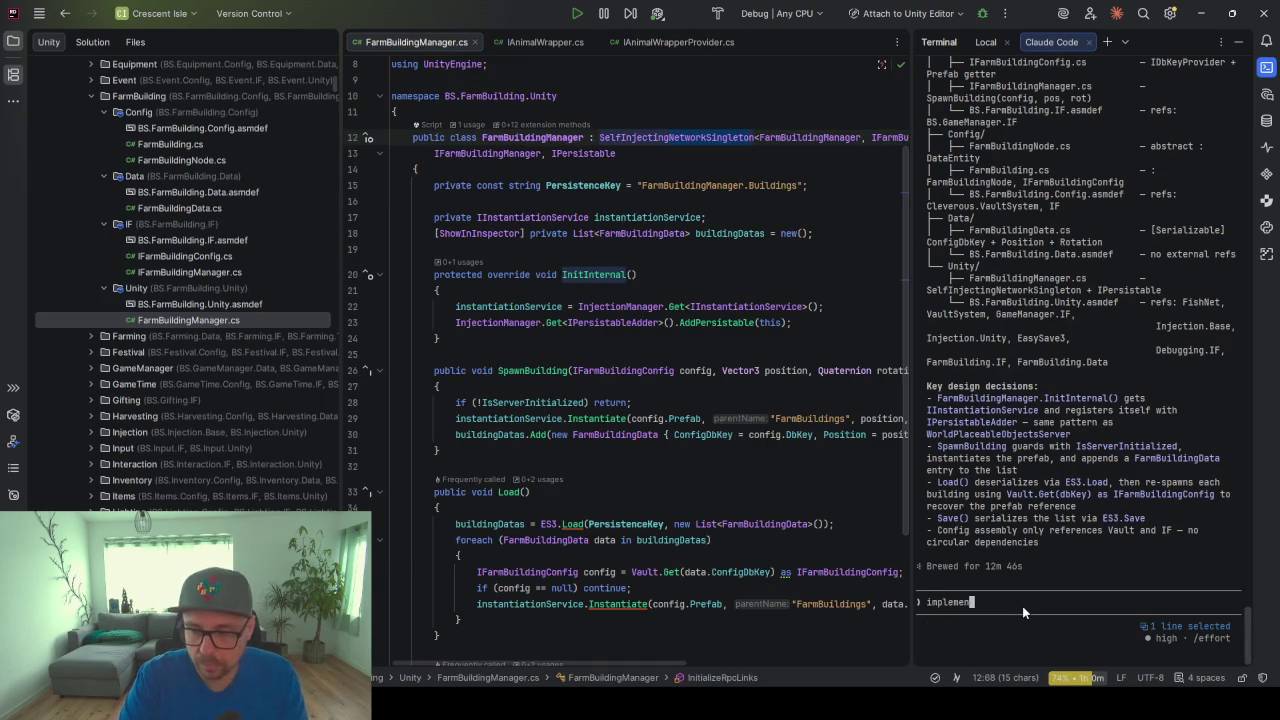
pyautogui.write('similar works')
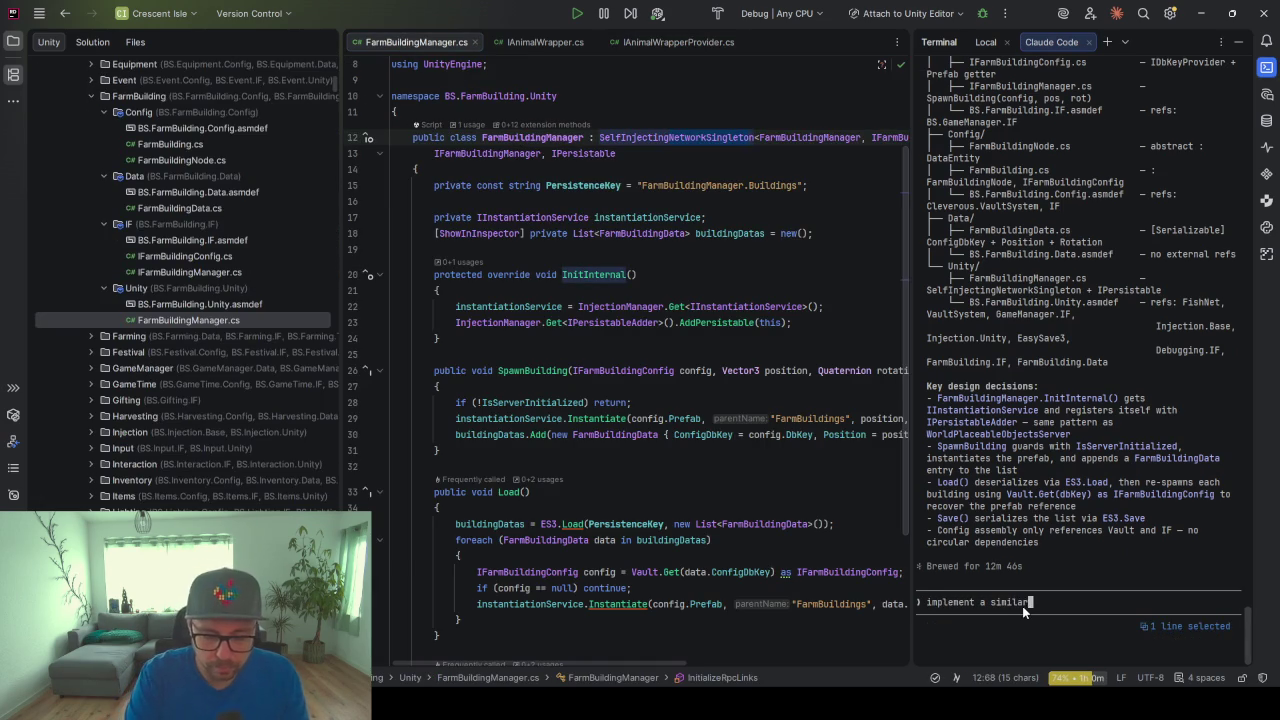
pyautogui.press('BackSpace')
pyautogui.write('flow ')
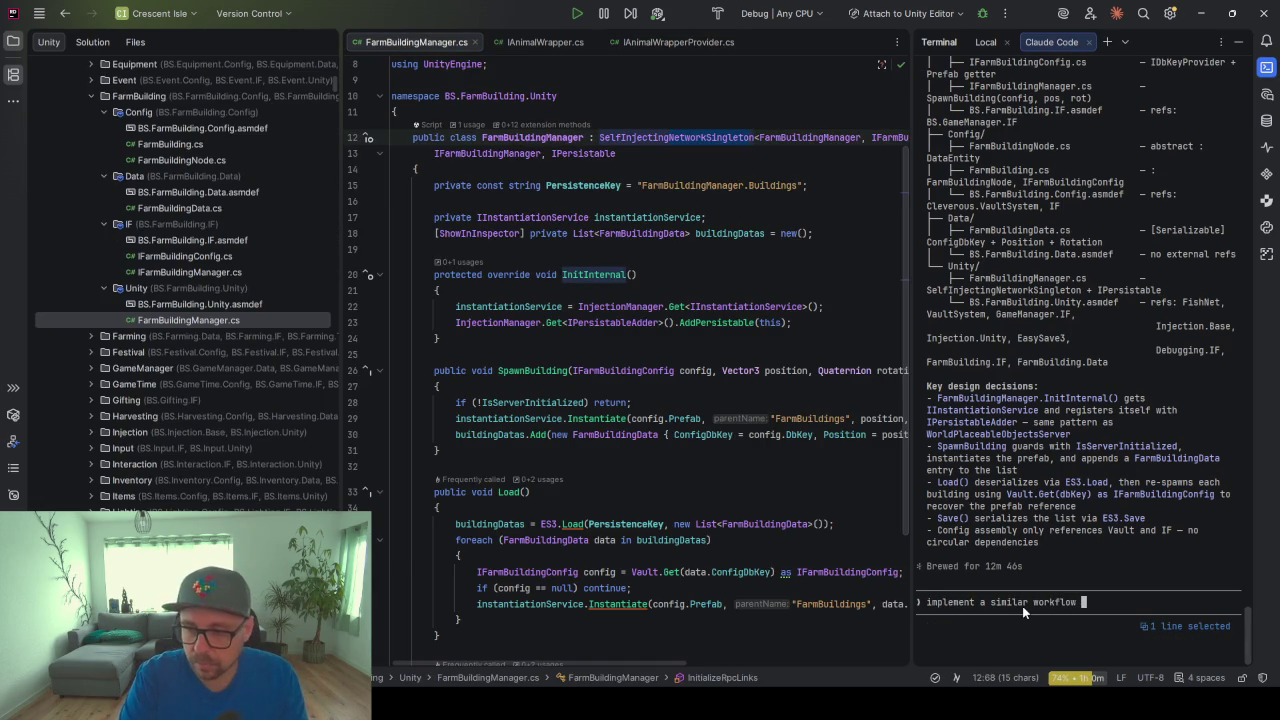
pyautogui.write('in the farming comp')
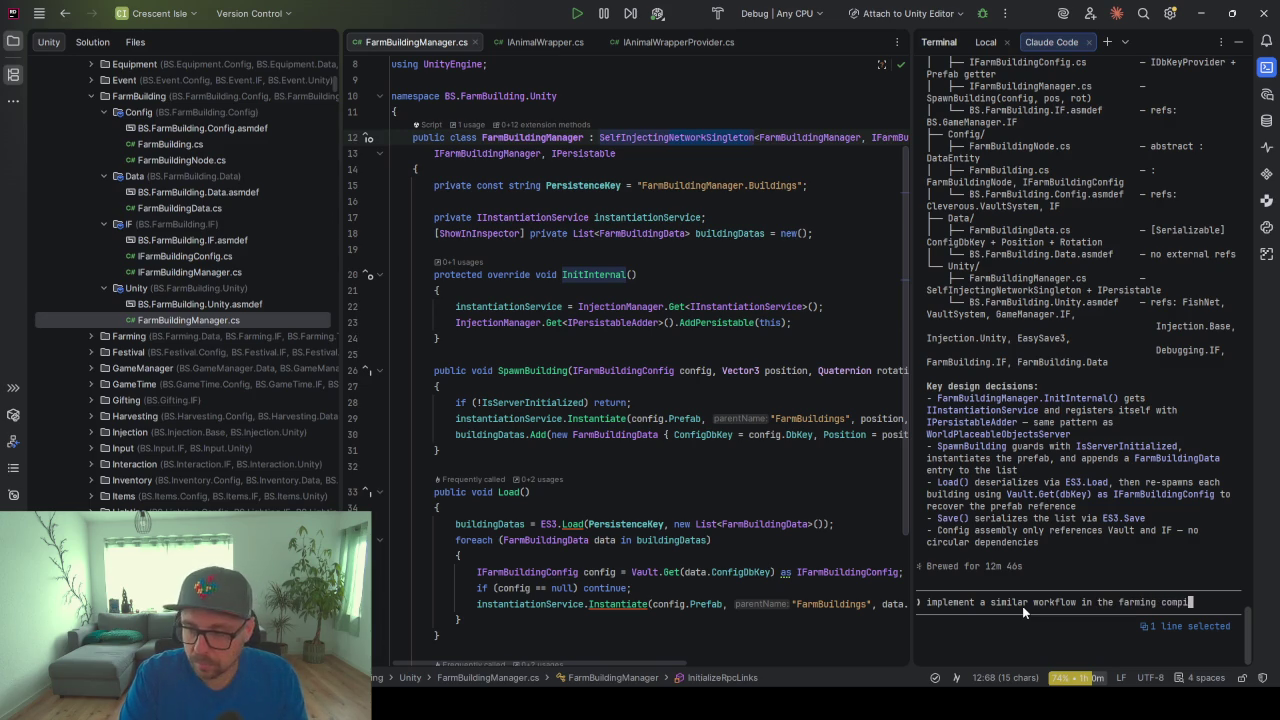
pyautogui.write('onent as with I')
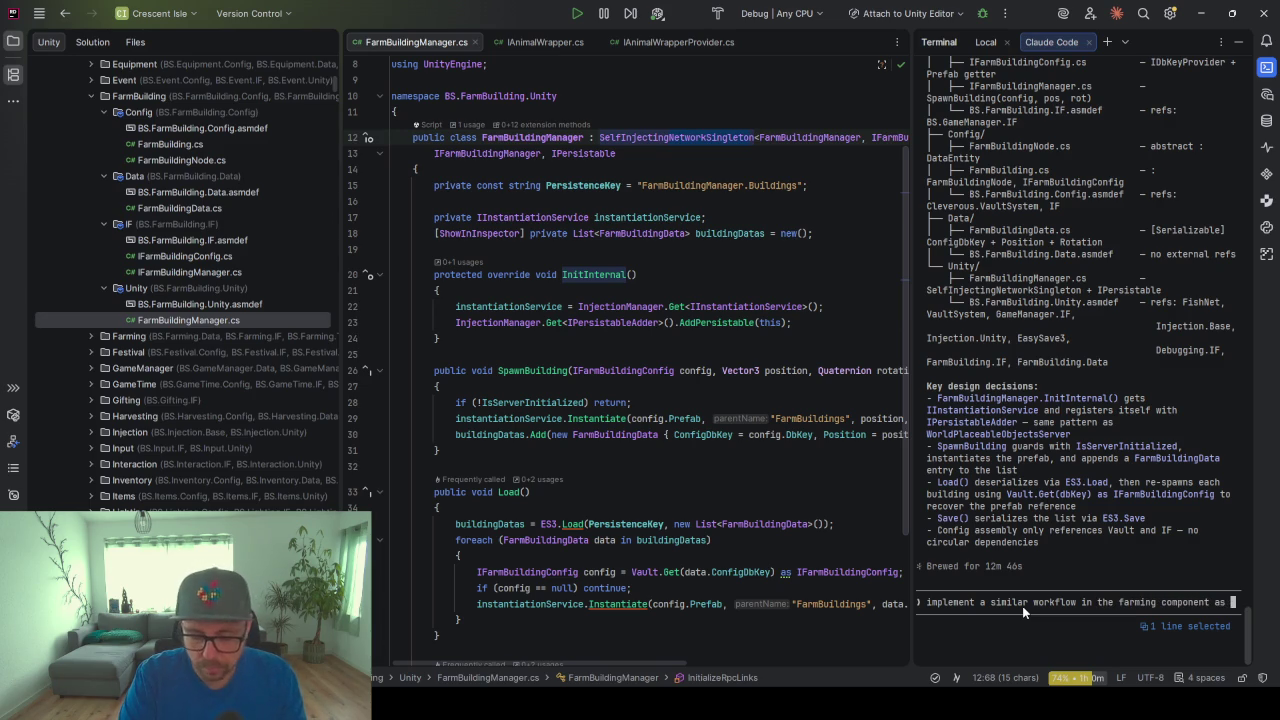
pyautogui.write('An')
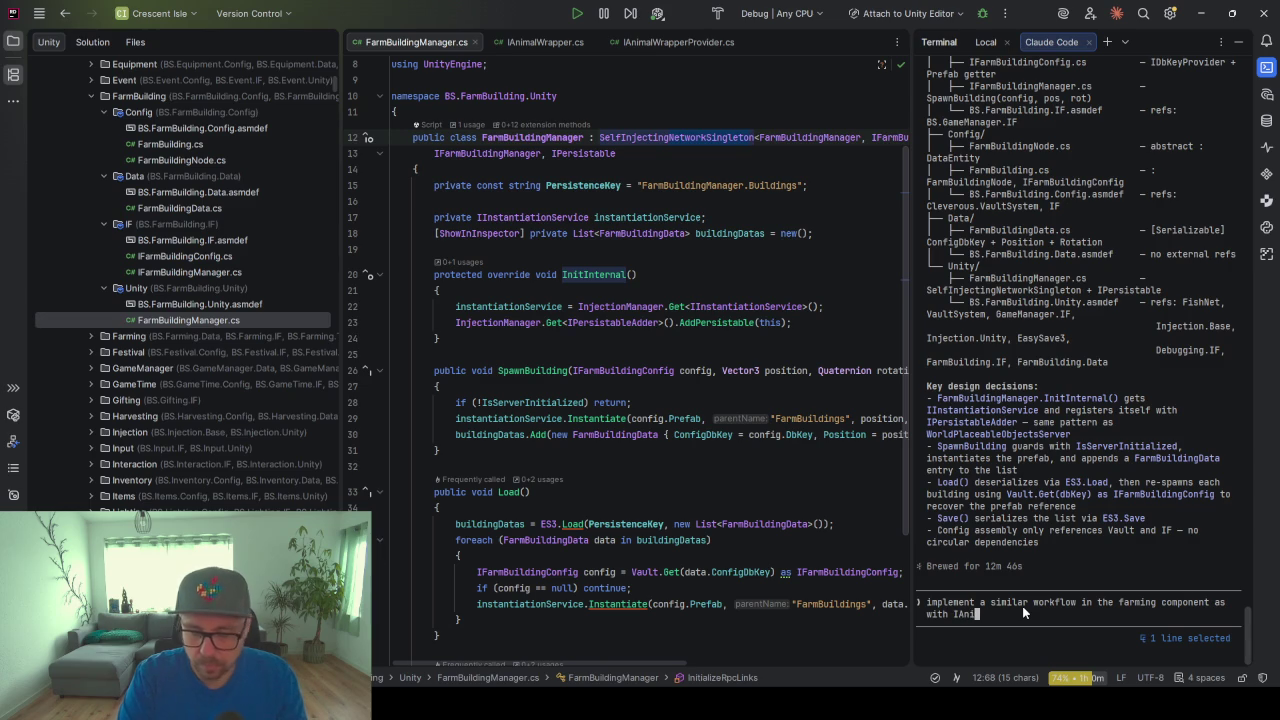
pyautogui.write('imalWrapper and')
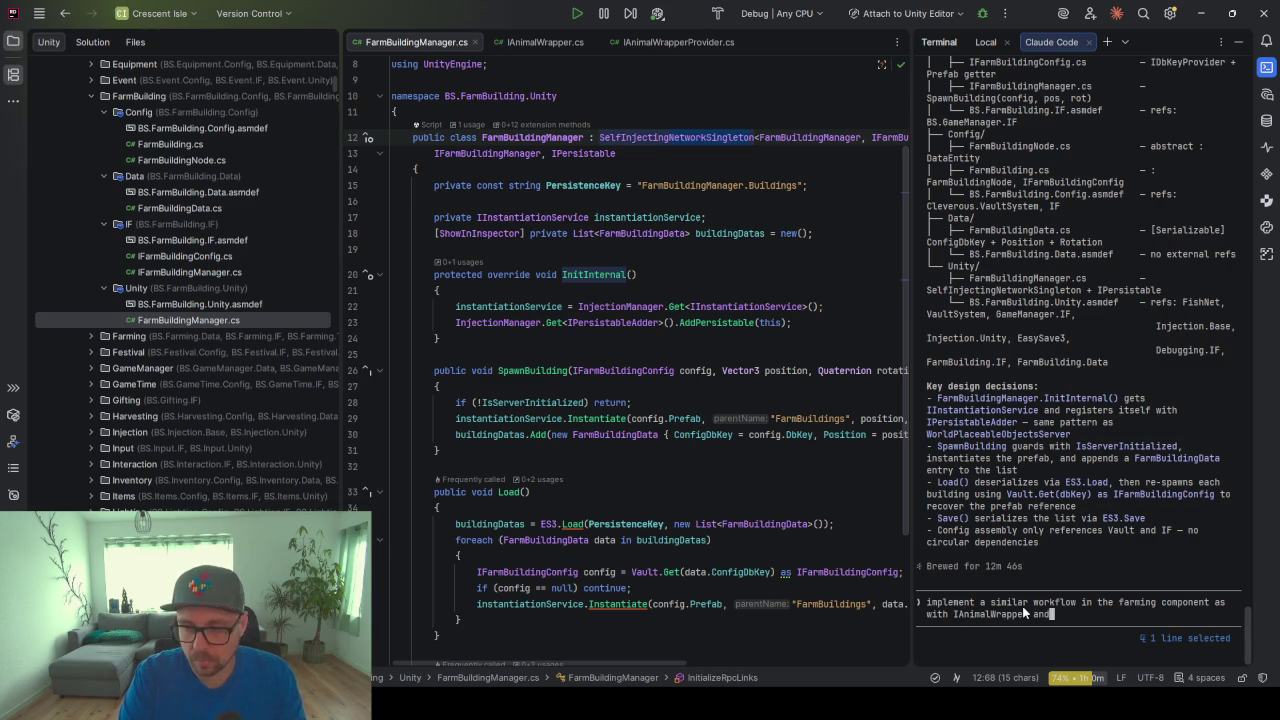
pyautogui.write(' IAnimalWrapperProc')
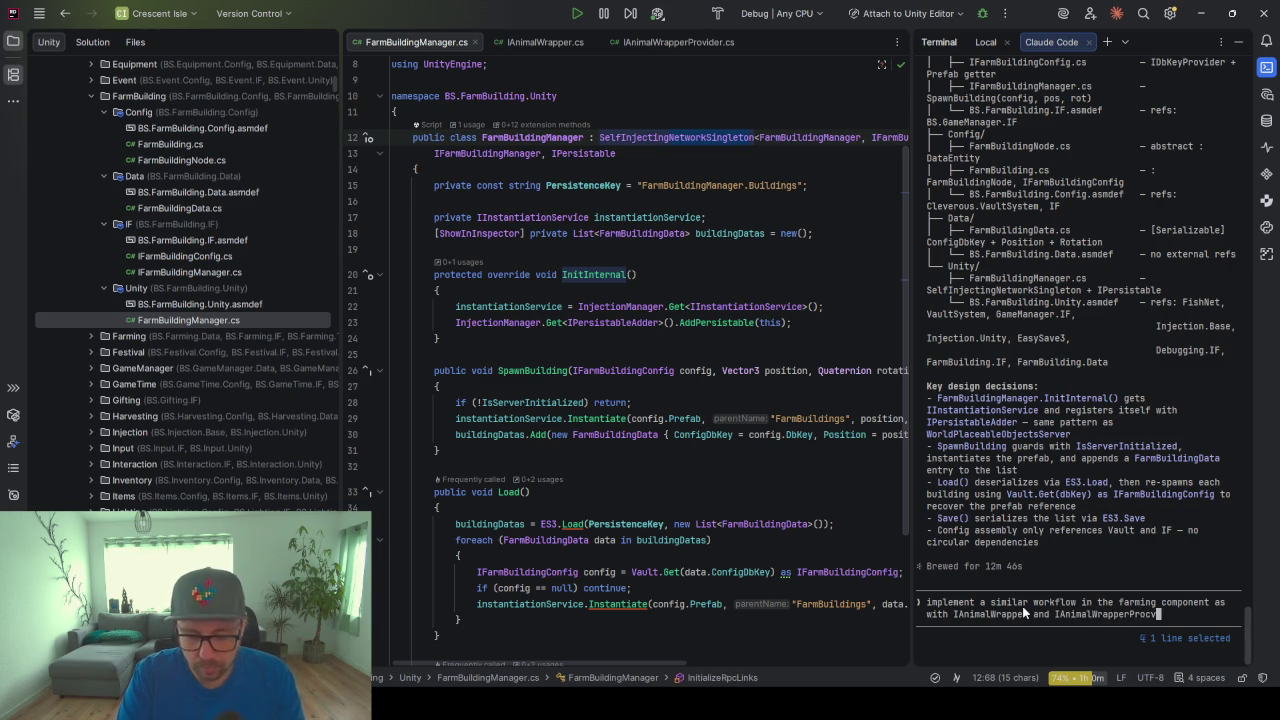
pyautogui.press('BackSpace')
pyautogui.write('vider. ')
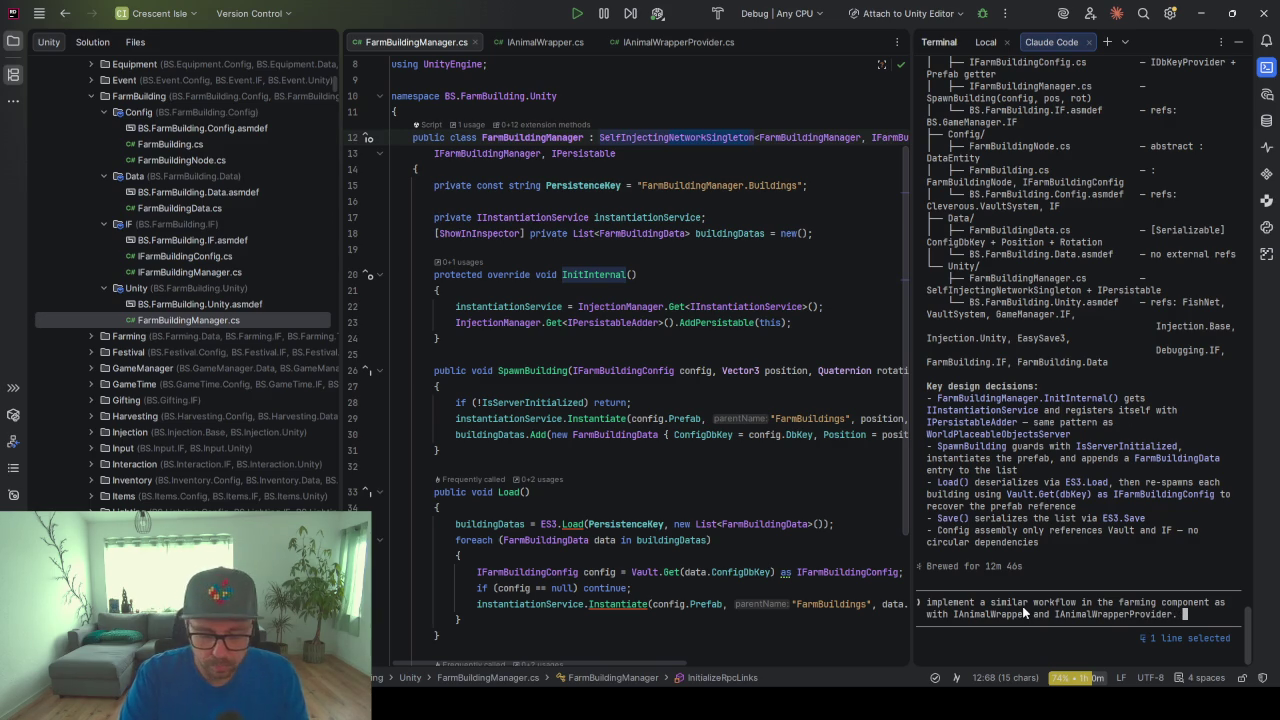
pyautogui.write('This pr')
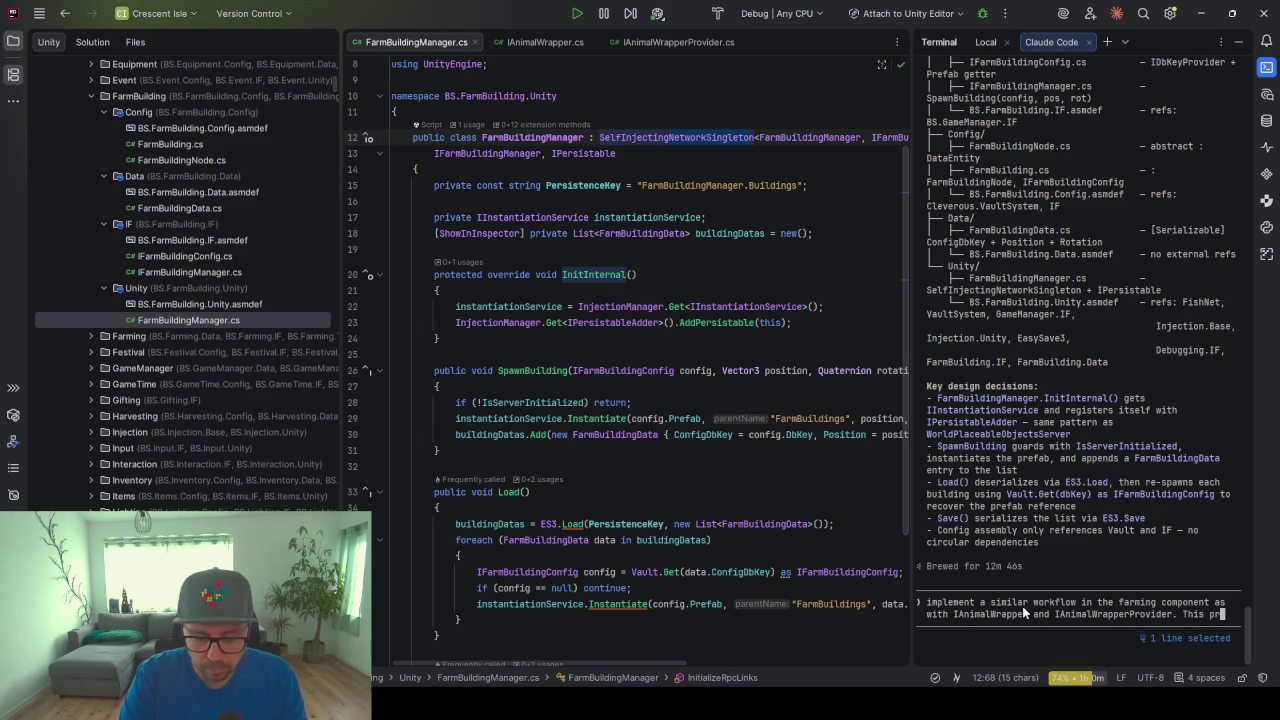
pyautogui.write('ovided Ob')
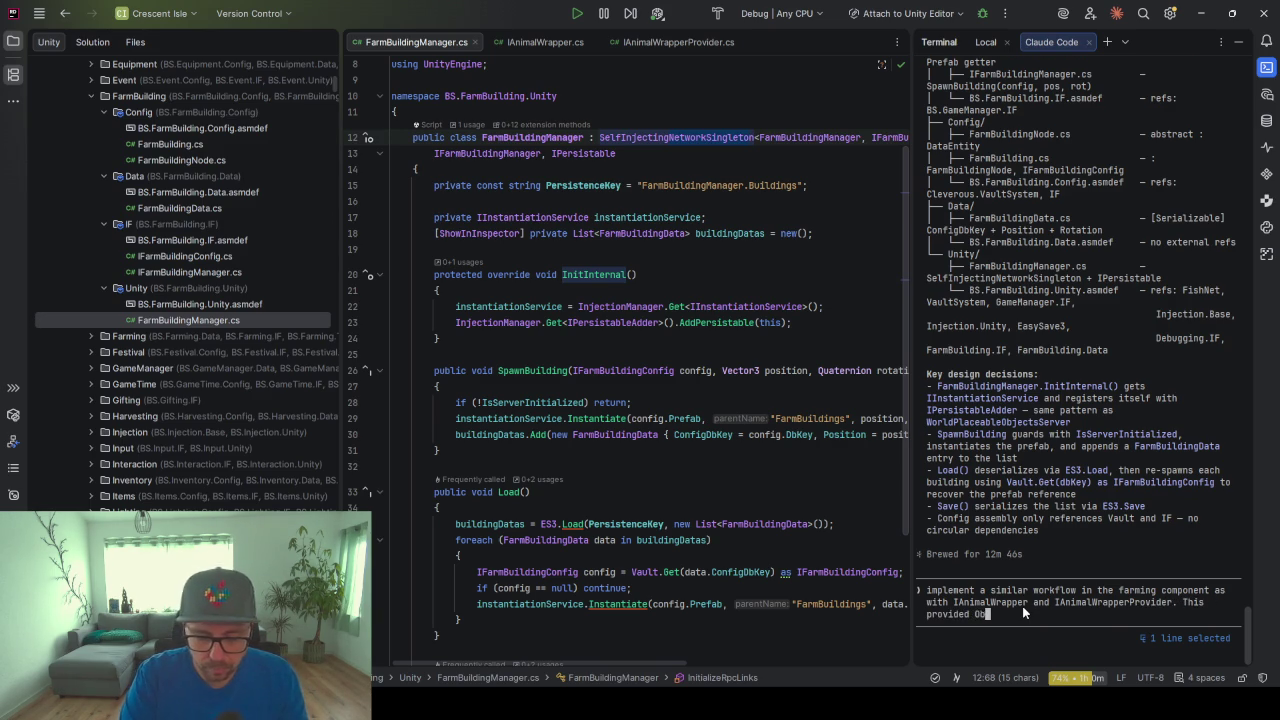
pyautogui.write('ject sh')
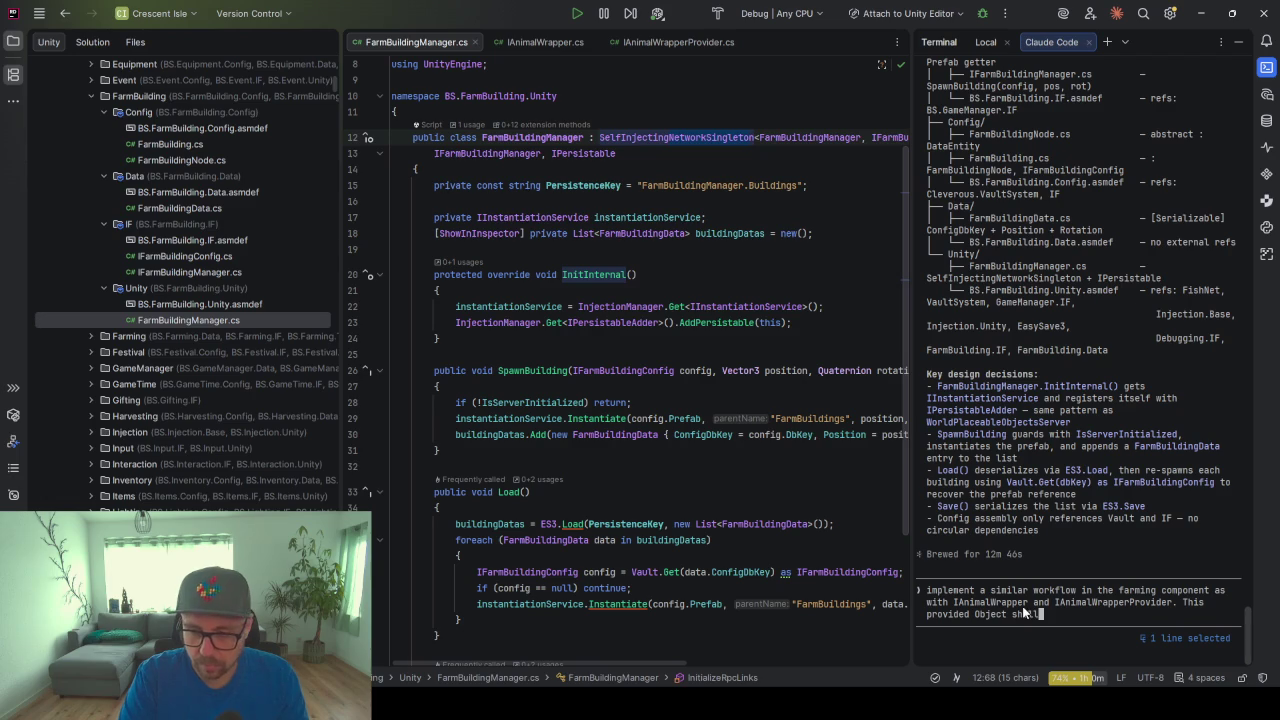
pyautogui.write('all be the par')
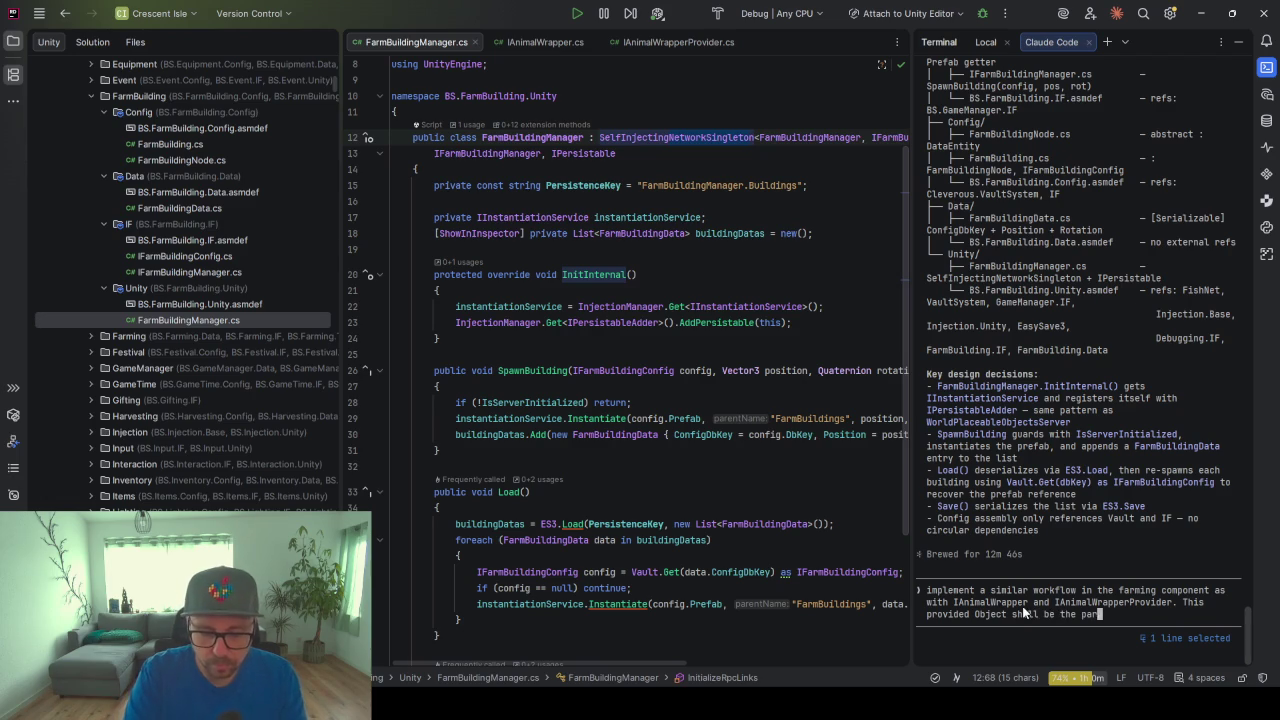
pyautogui.write('ent for the instatia')
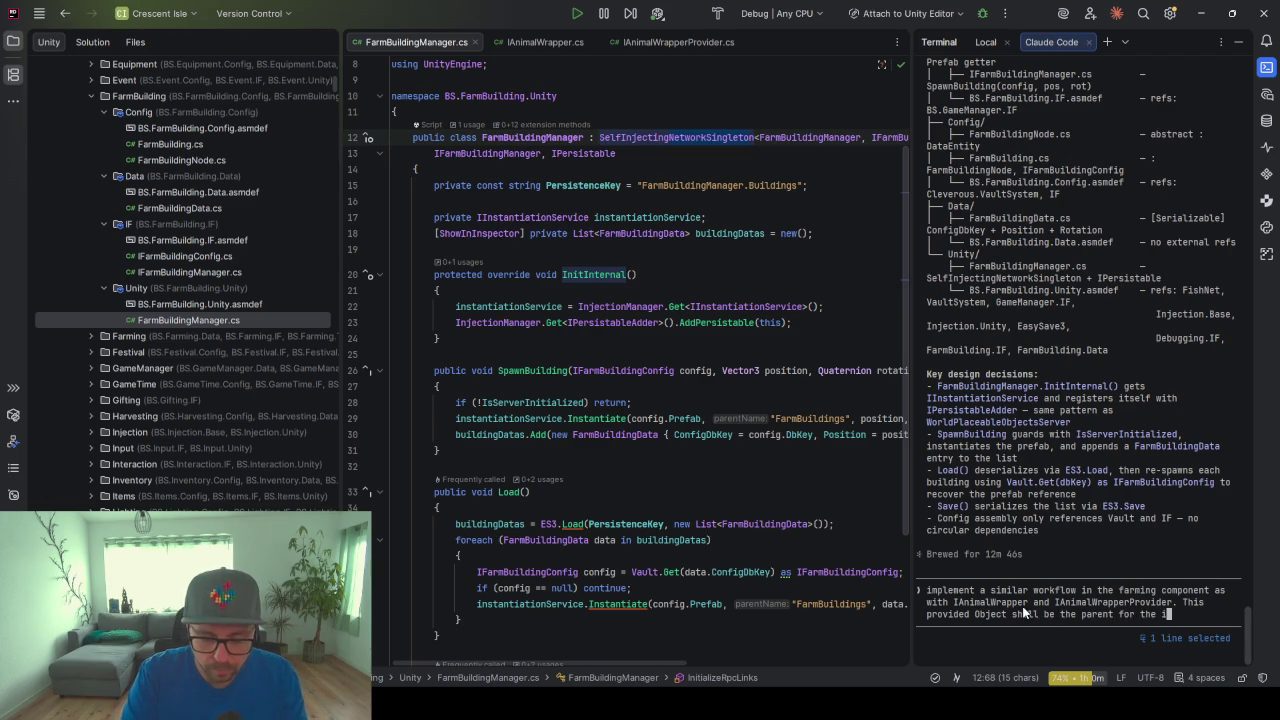
pyautogui.write('ted ')
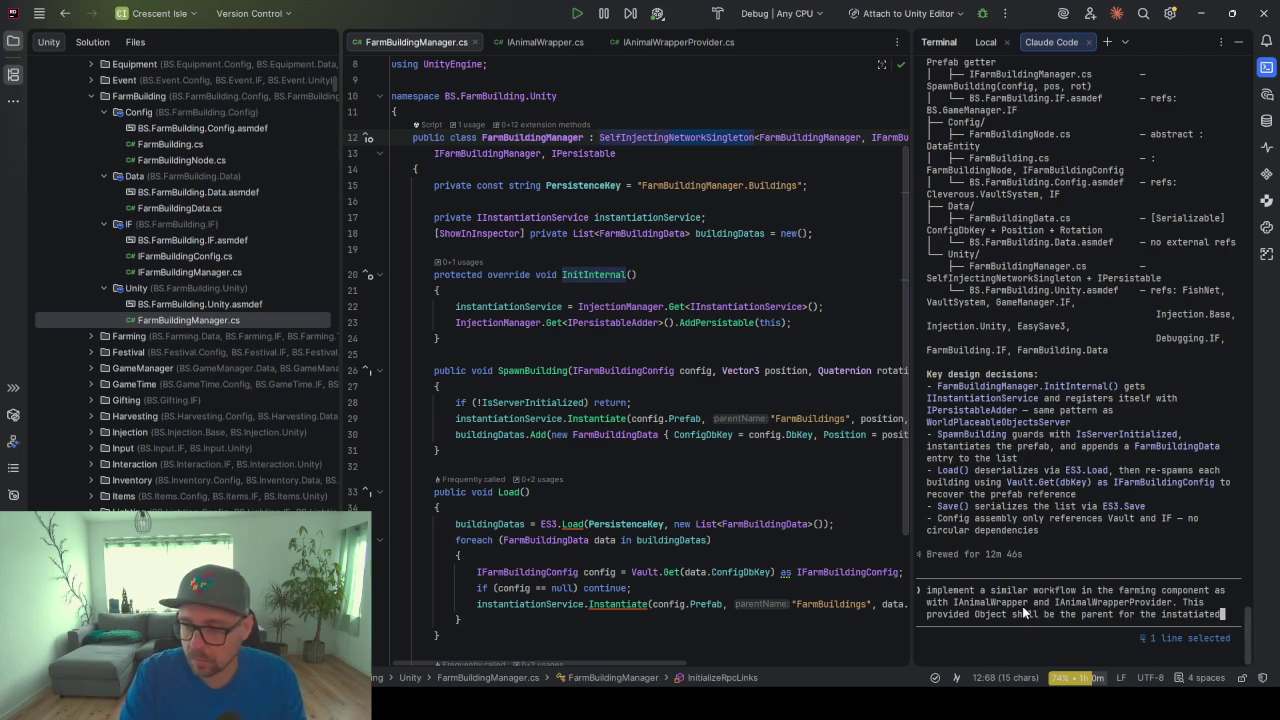
pyautogui.write('FarmBuilding')
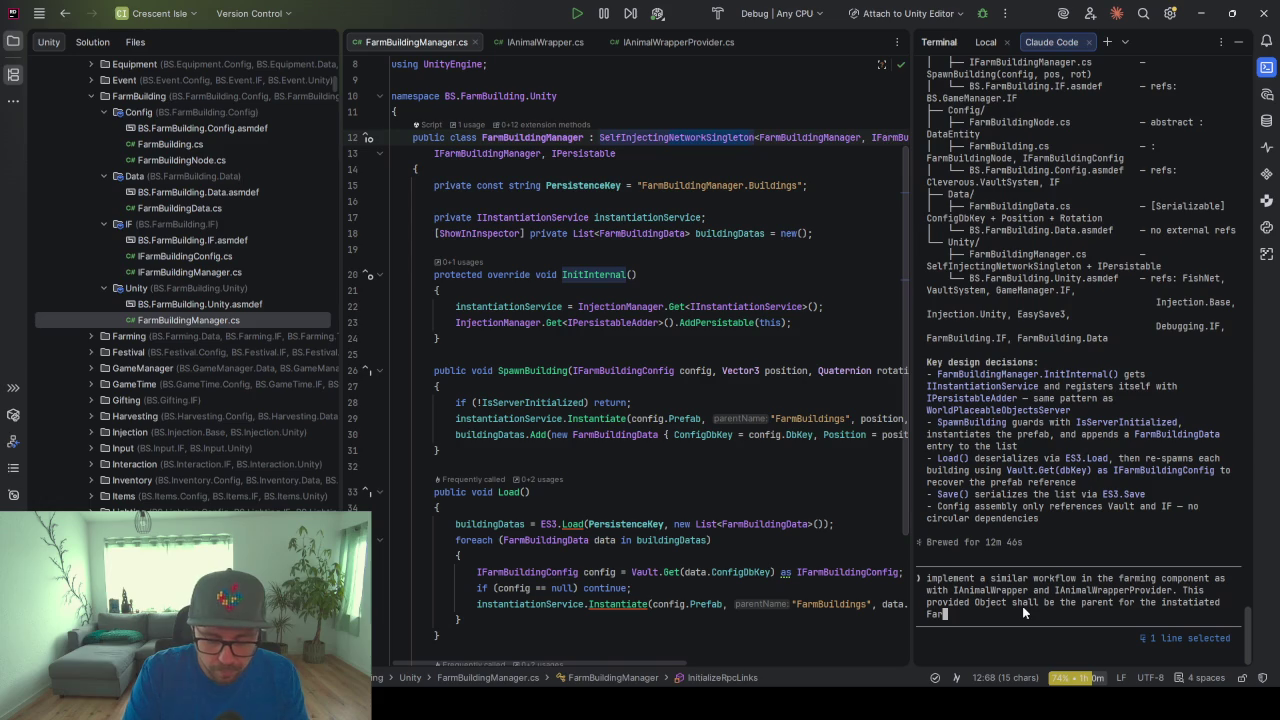
pyautogui.press('Return')
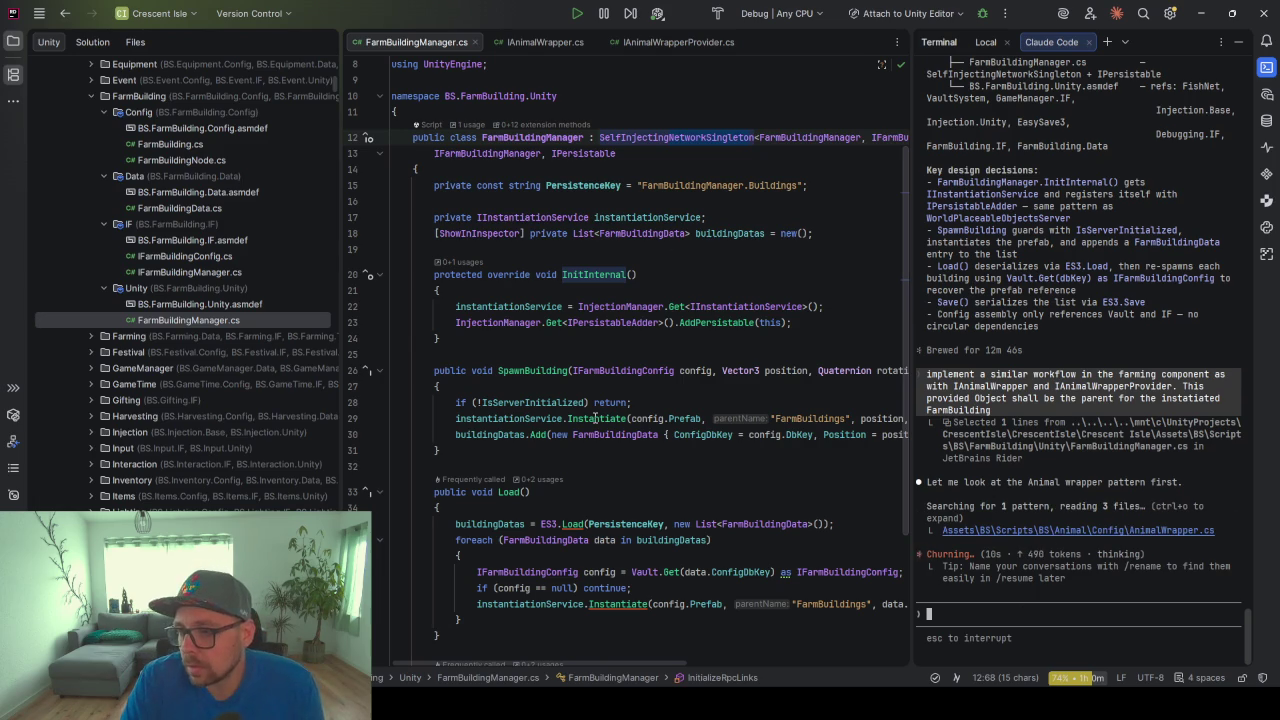
# Review IAnimalWrapper's Wrapper property and IAnimalWrapperProvider's AnimalWrapper, then list AnimalWrapper's usages
pyautogui.click(530, 42)
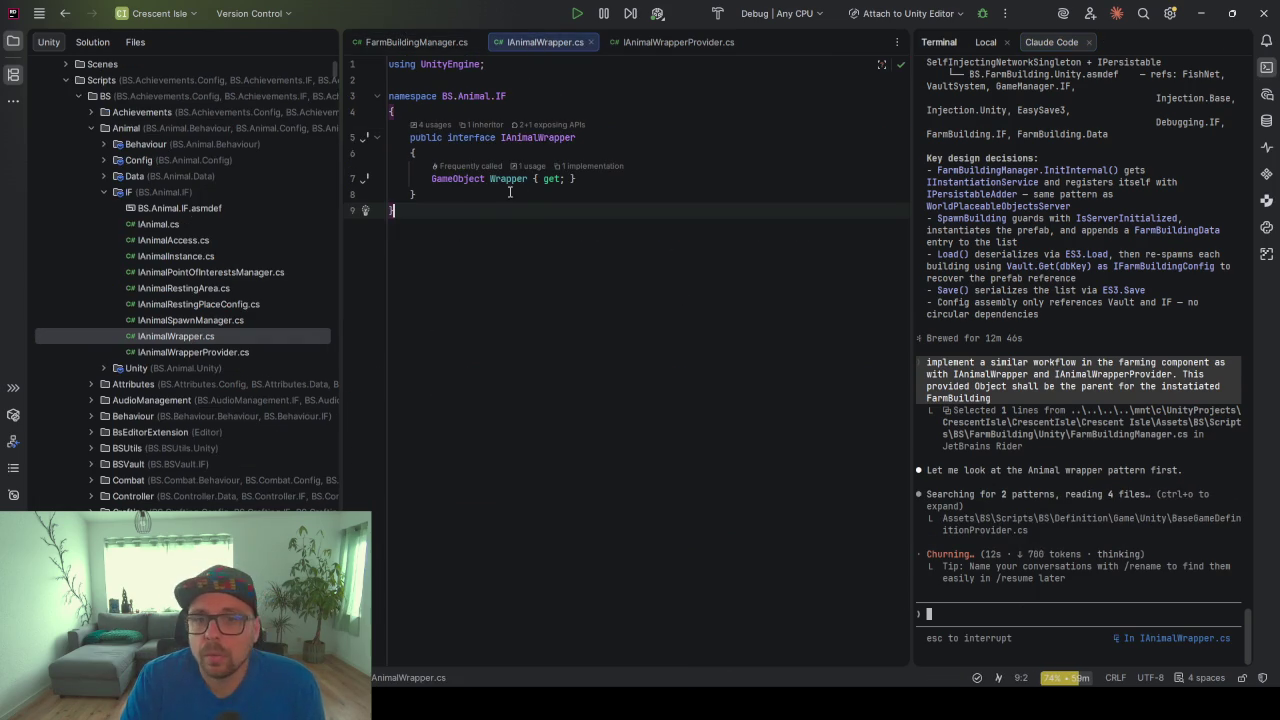
pyautogui.click(506, 178)
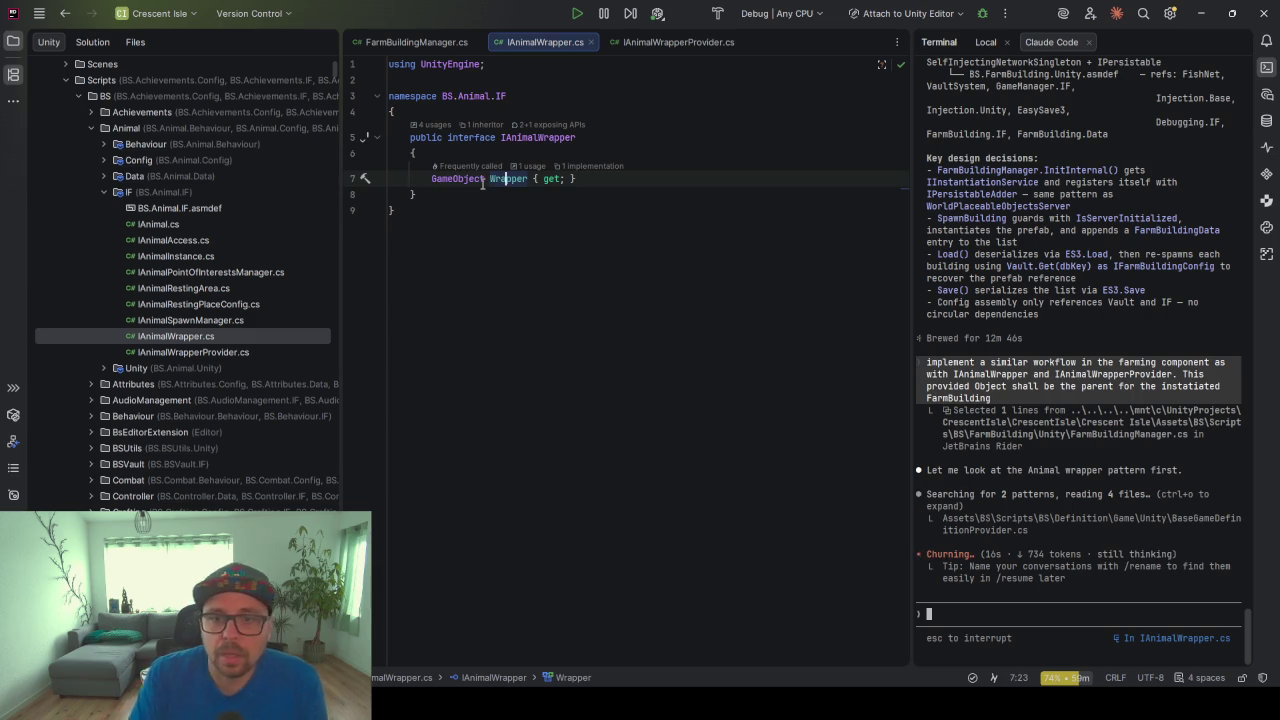
pyautogui.moveTo(483, 180)
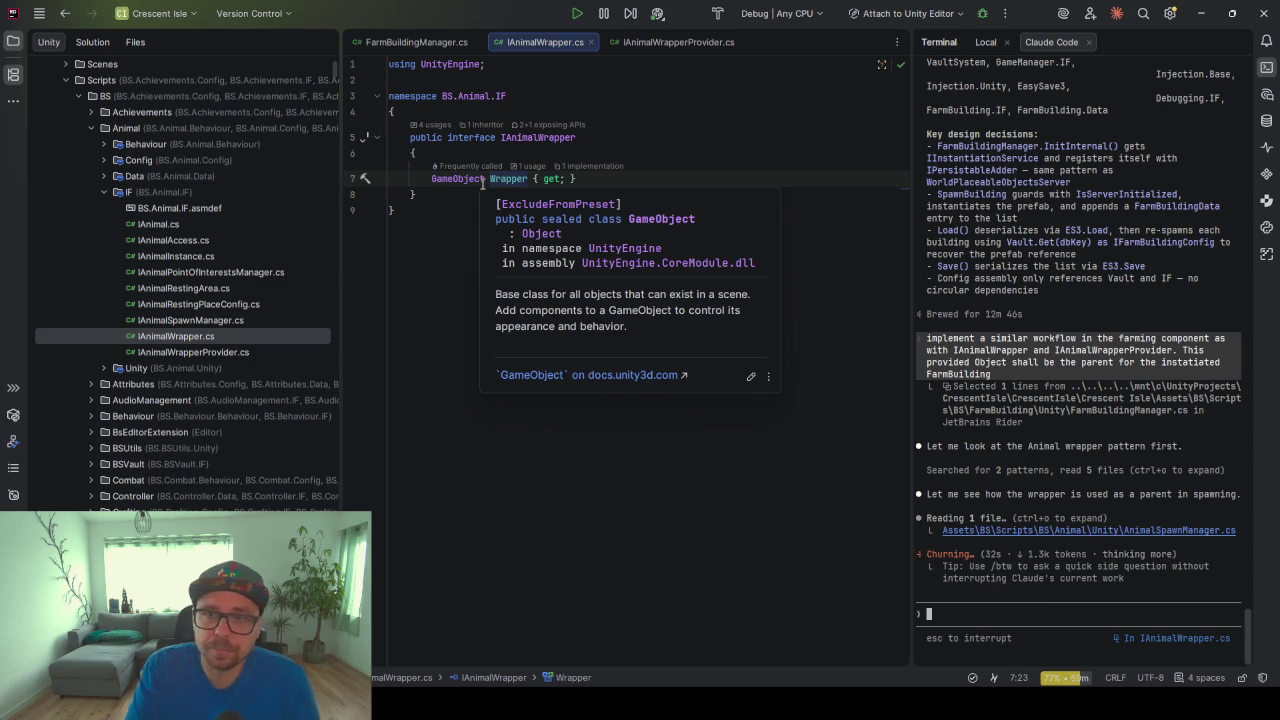
pyautogui.click(652, 44)
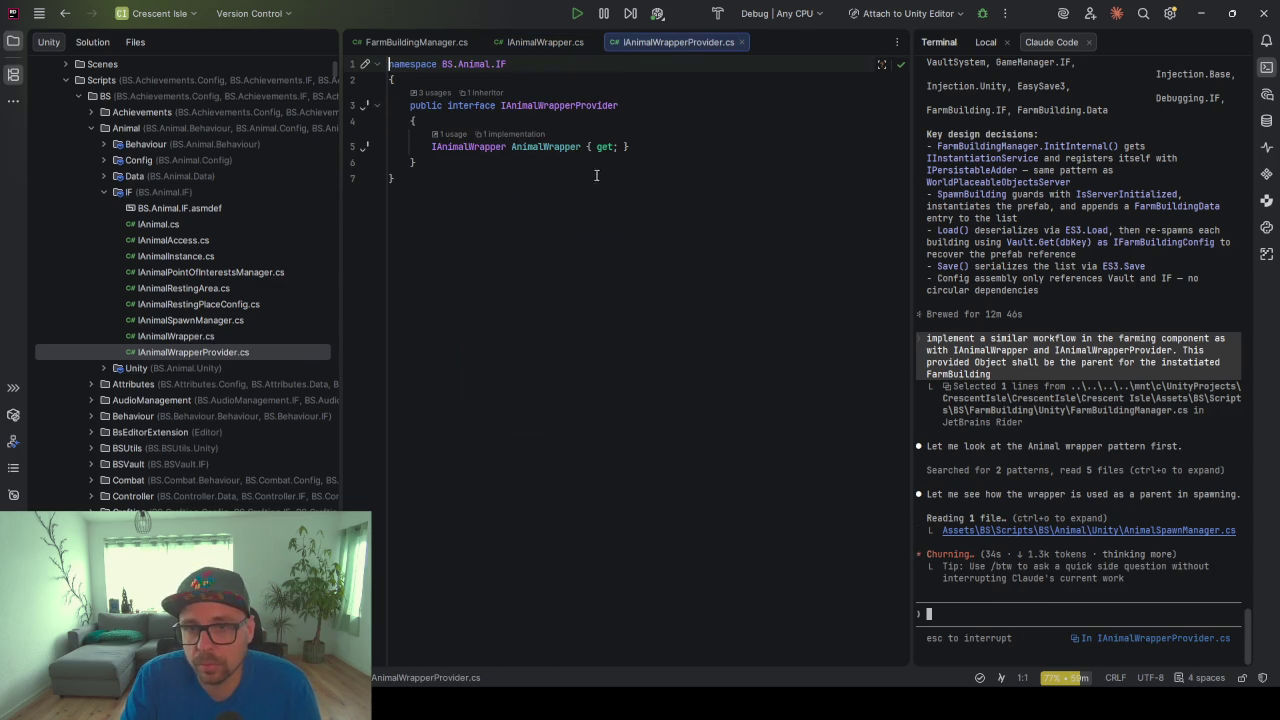
pyautogui.click(464, 149)
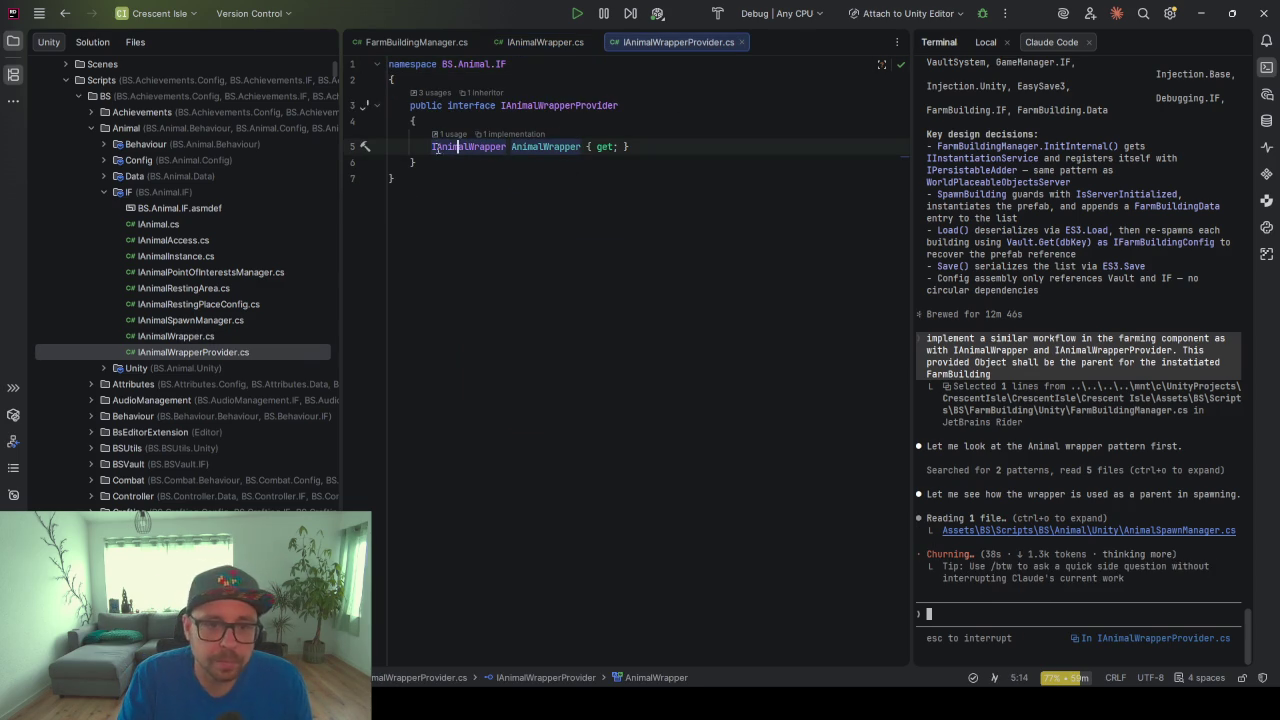
pyautogui.click(450, 134)
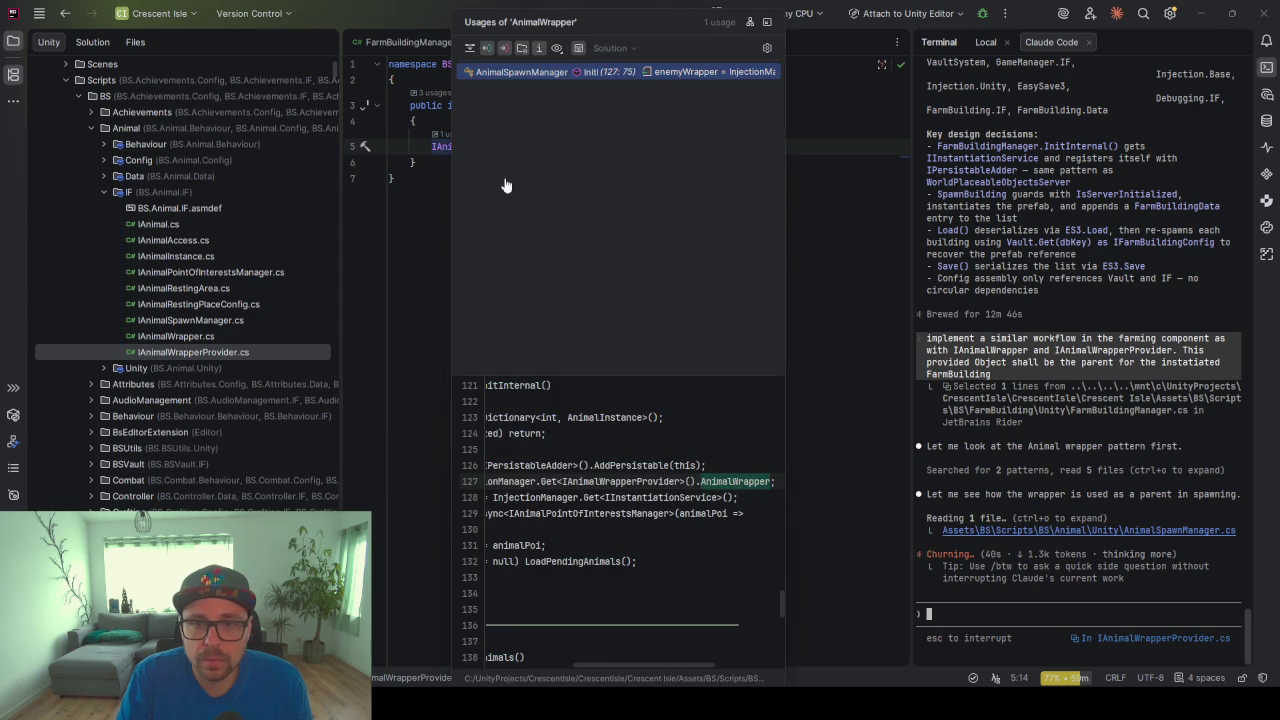
# Open AnimalSpawnManager.cs and trace how enemyWrapper and enemyWrapperWrapper are used
pyautogui.click(521, 72)
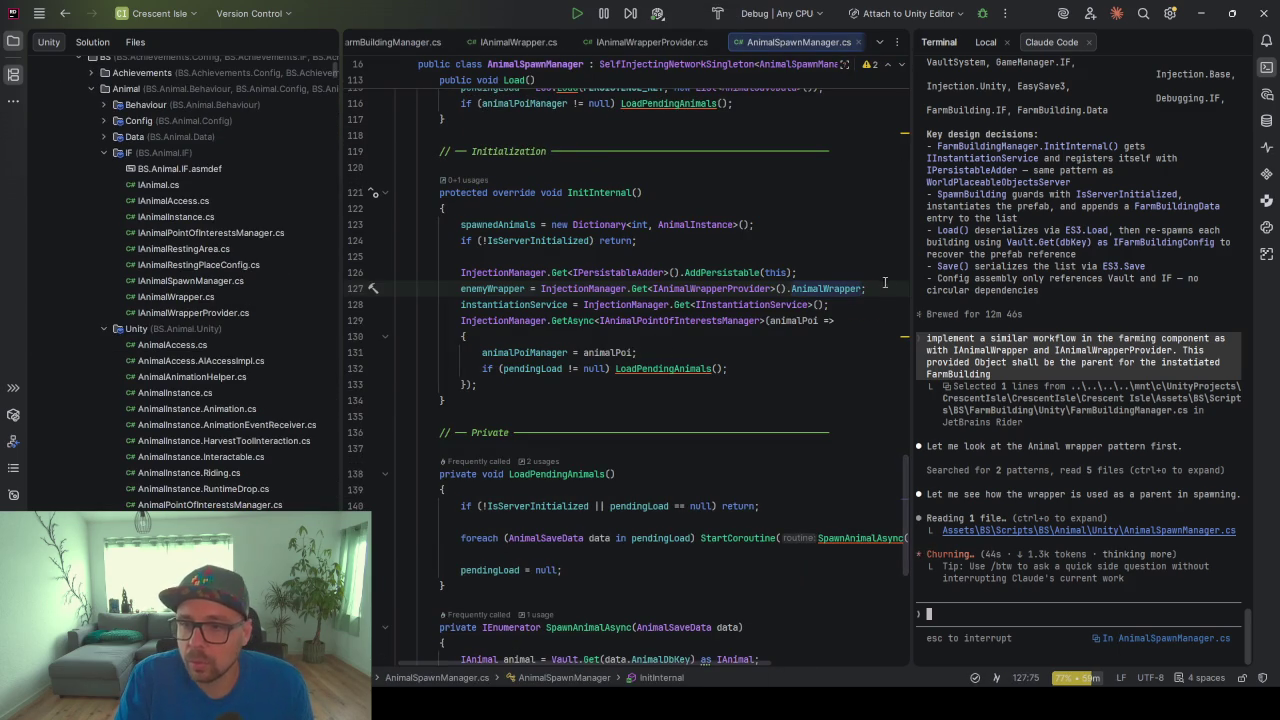
pyautogui.click(492, 288)
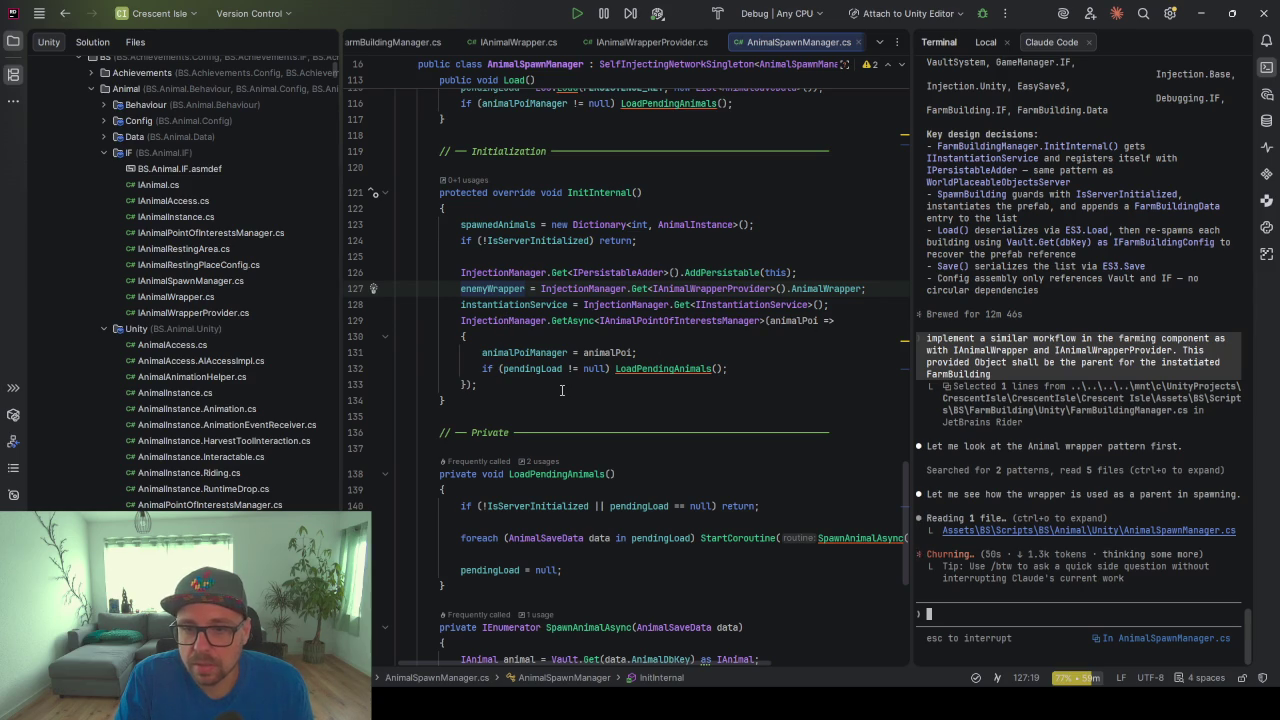
pyautogui.scroll(-1, 562, 390)
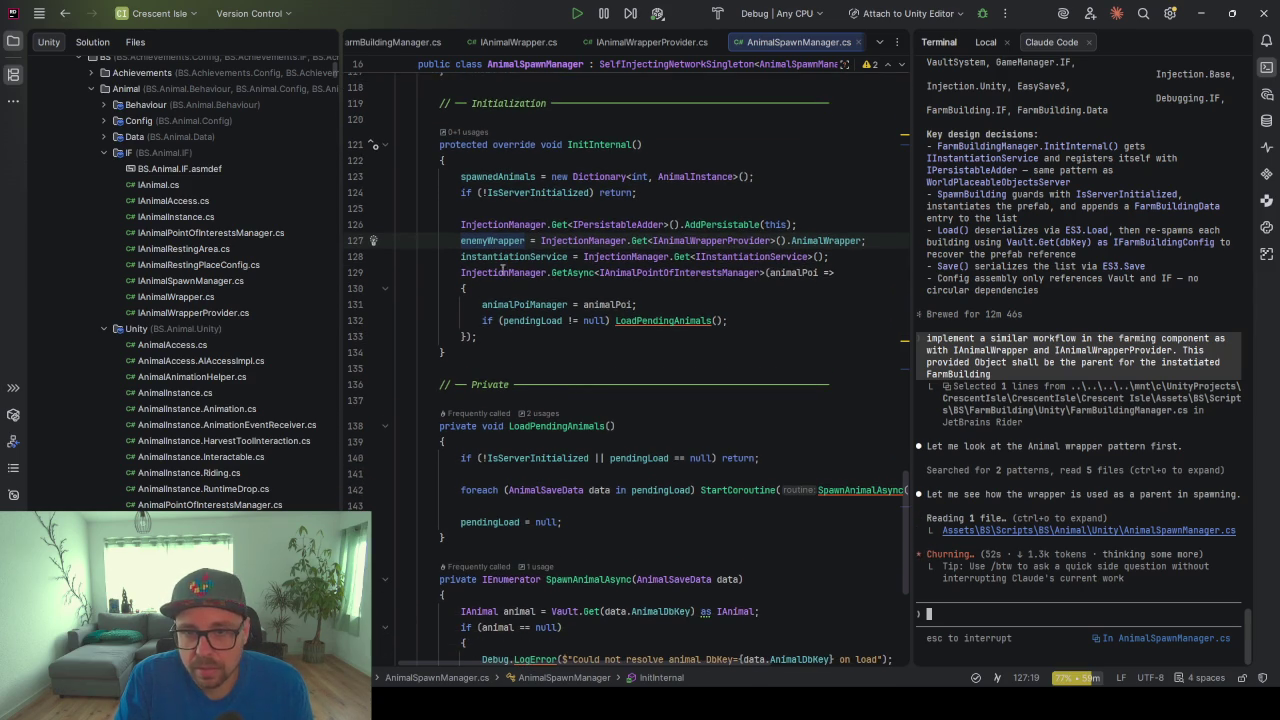
pyautogui.scroll(-1, 680, 323)
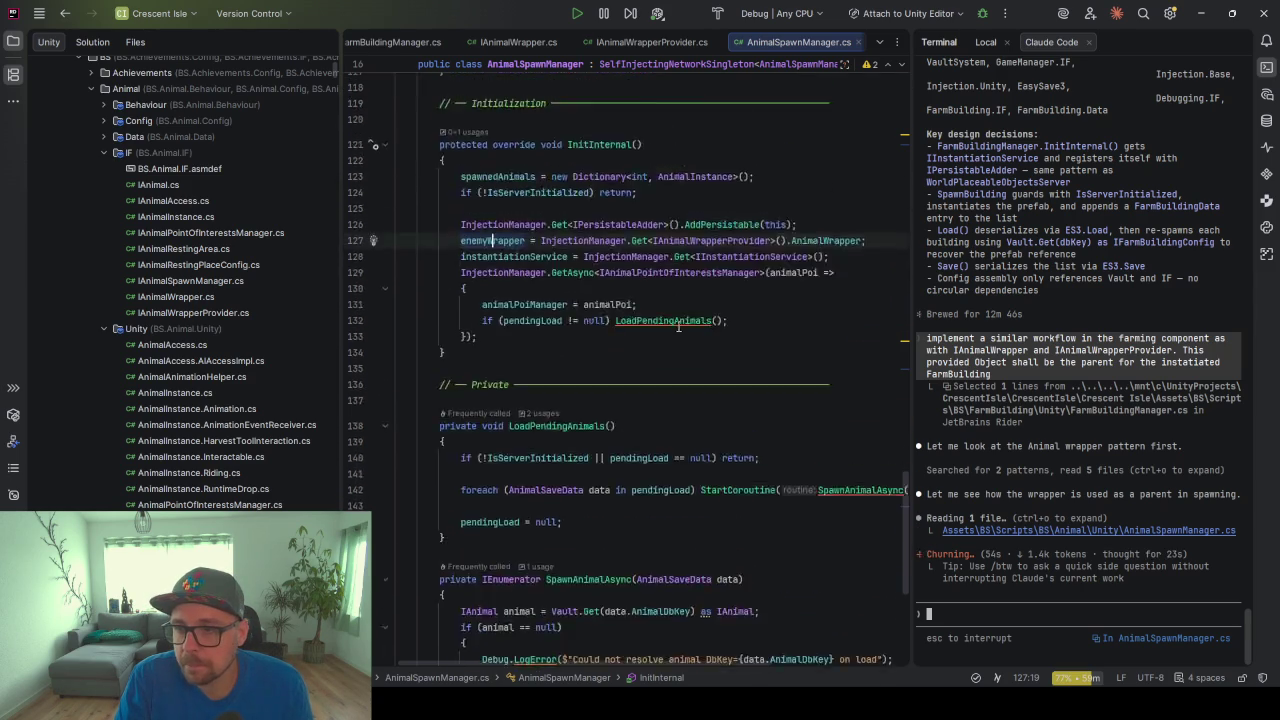
pyautogui.scroll(18, 678, 326)
pyautogui.scroll(-2, 678, 326)
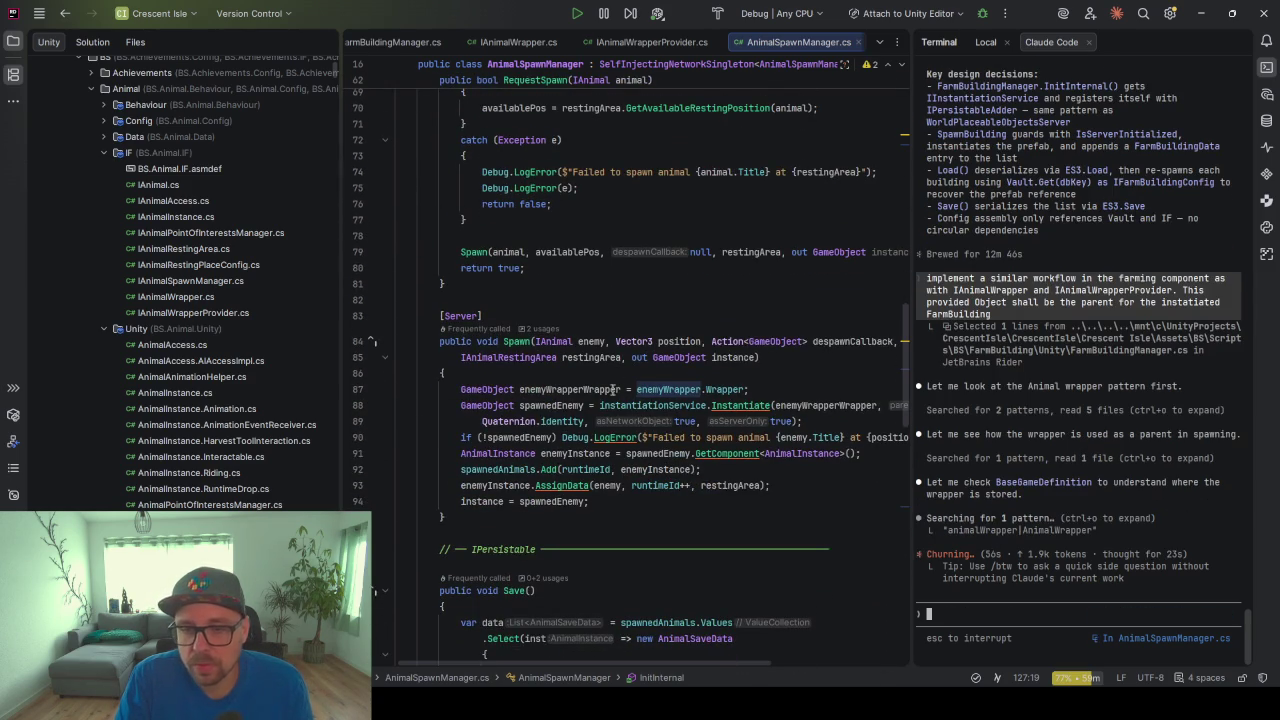
pyautogui.click(552, 389)
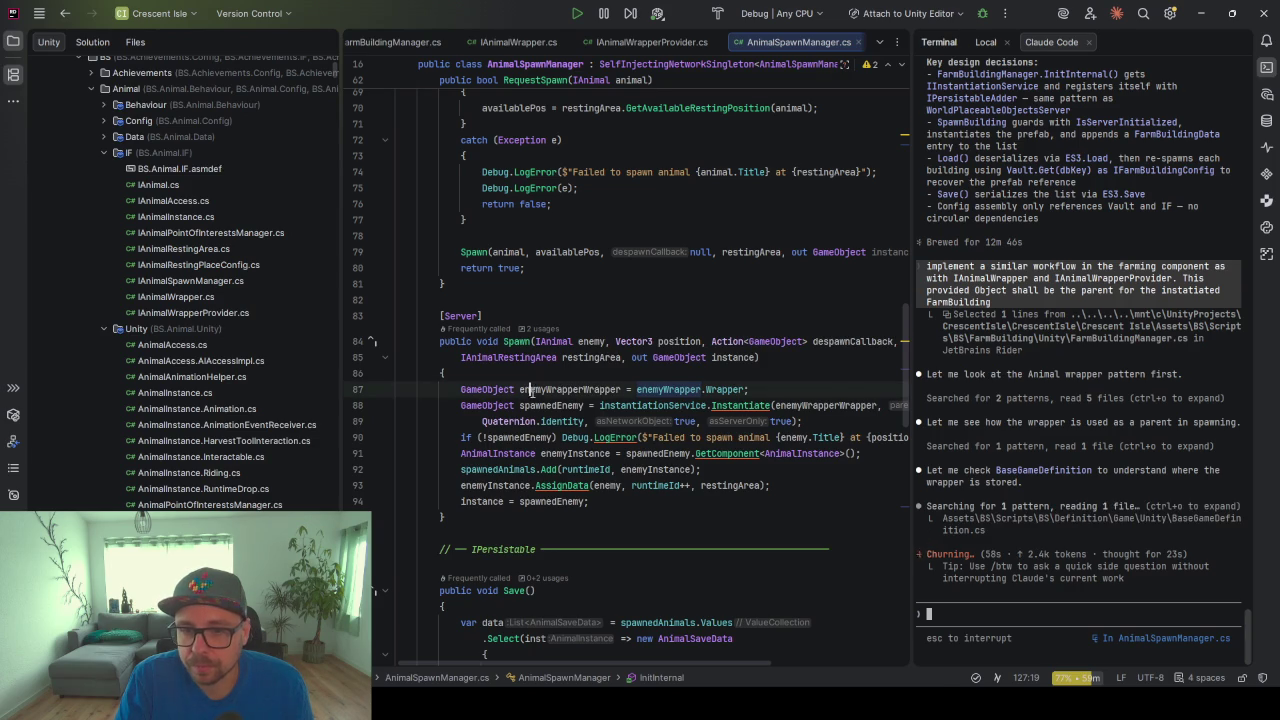
pyautogui.scroll(-2, 646, 400)
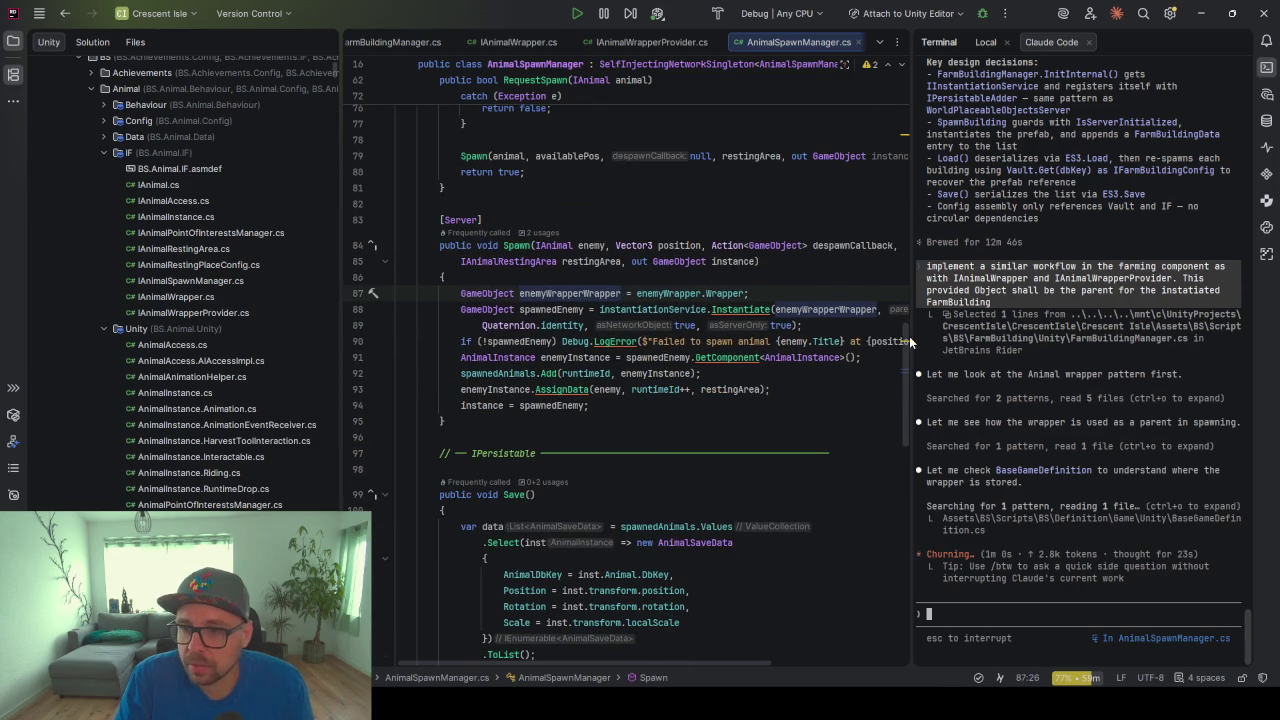
# Widen the code view and examine the AnimalInstance spawn line, its runtimeId++ argument and enemy parameter
pyautogui.moveTo(912, 340); pyautogui.dragTo(974, 334)
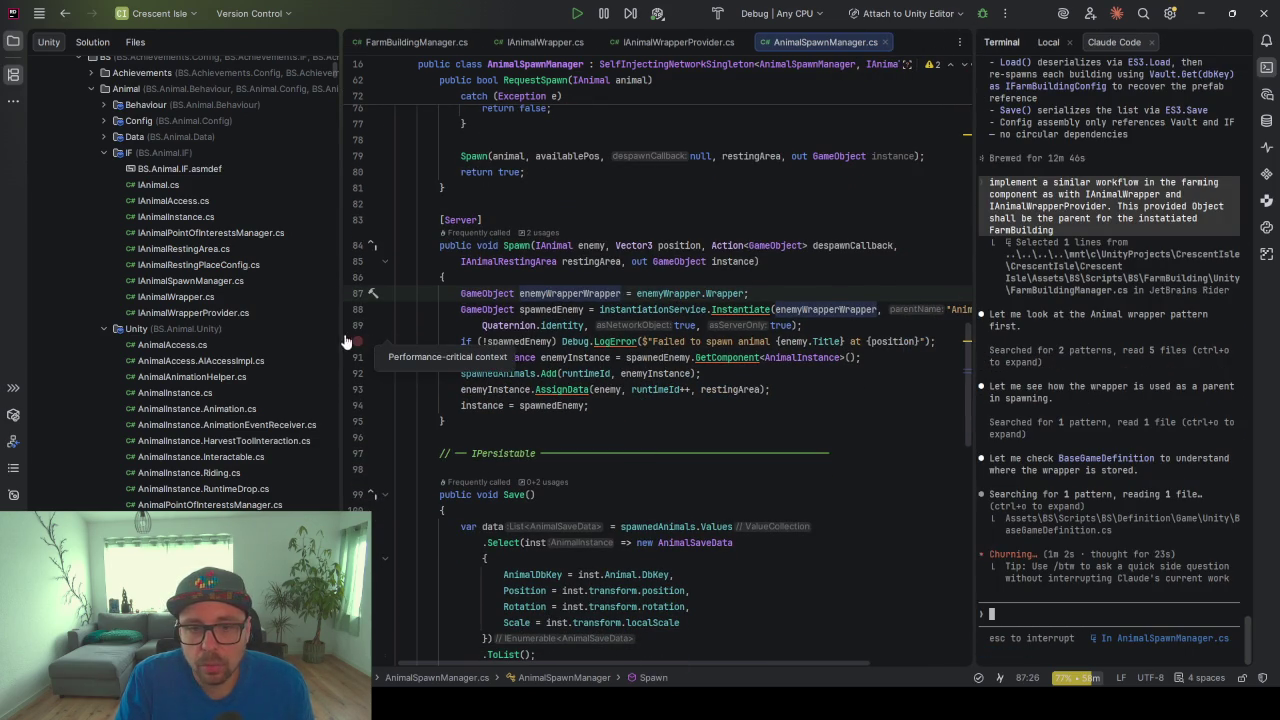
pyautogui.moveTo(343, 340); pyautogui.dragTo(252, 340)
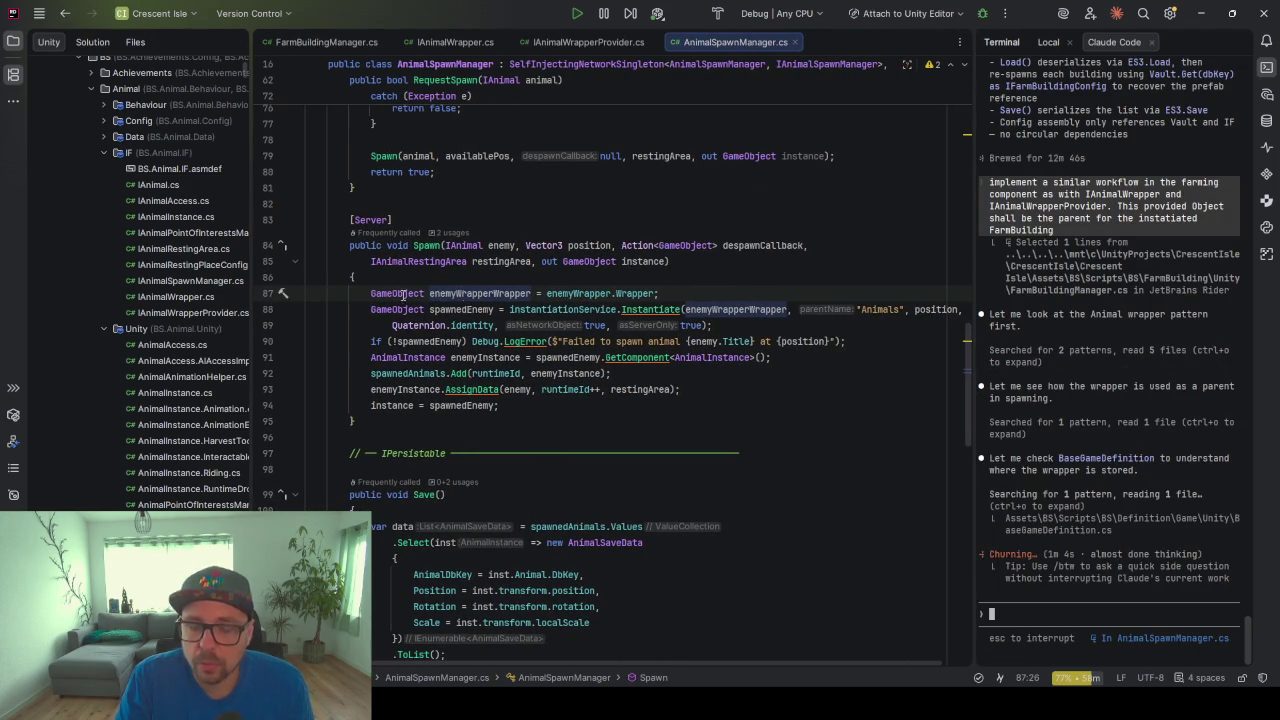
pyautogui.moveTo(399, 310)
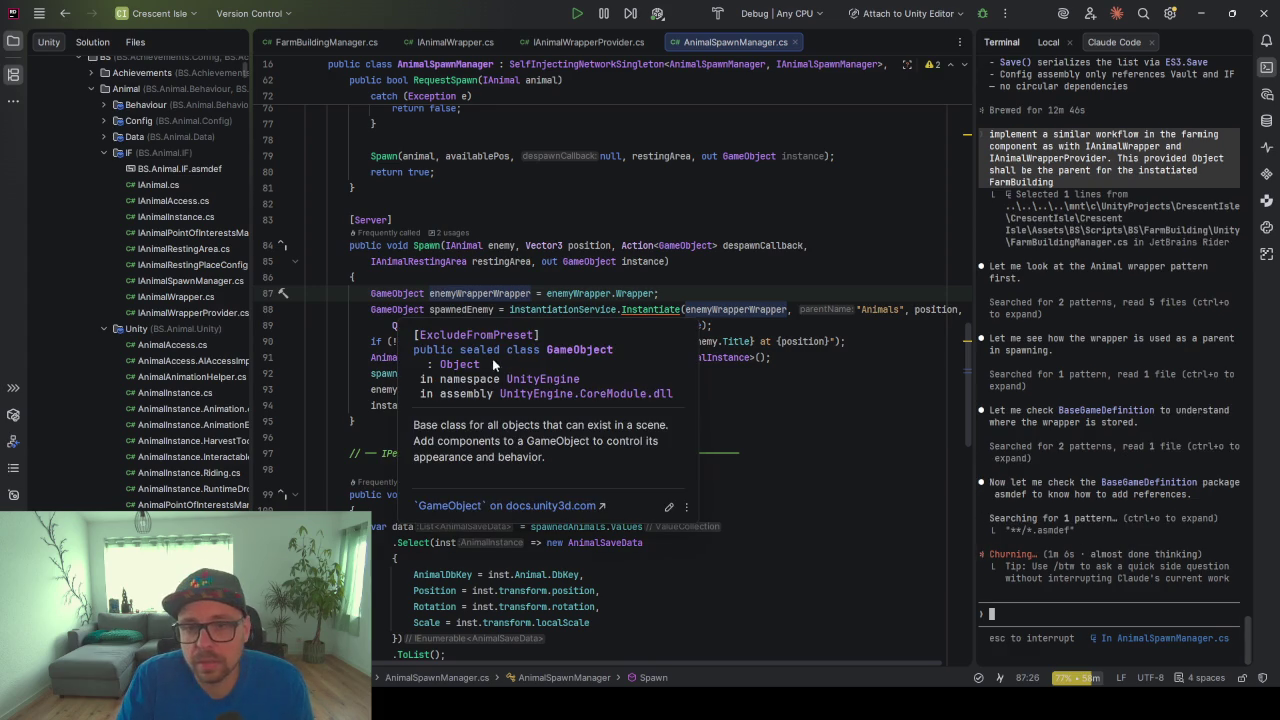
pyautogui.click(417, 358)
pyautogui.moveTo(417, 358); pyautogui.dragTo(443, 358)
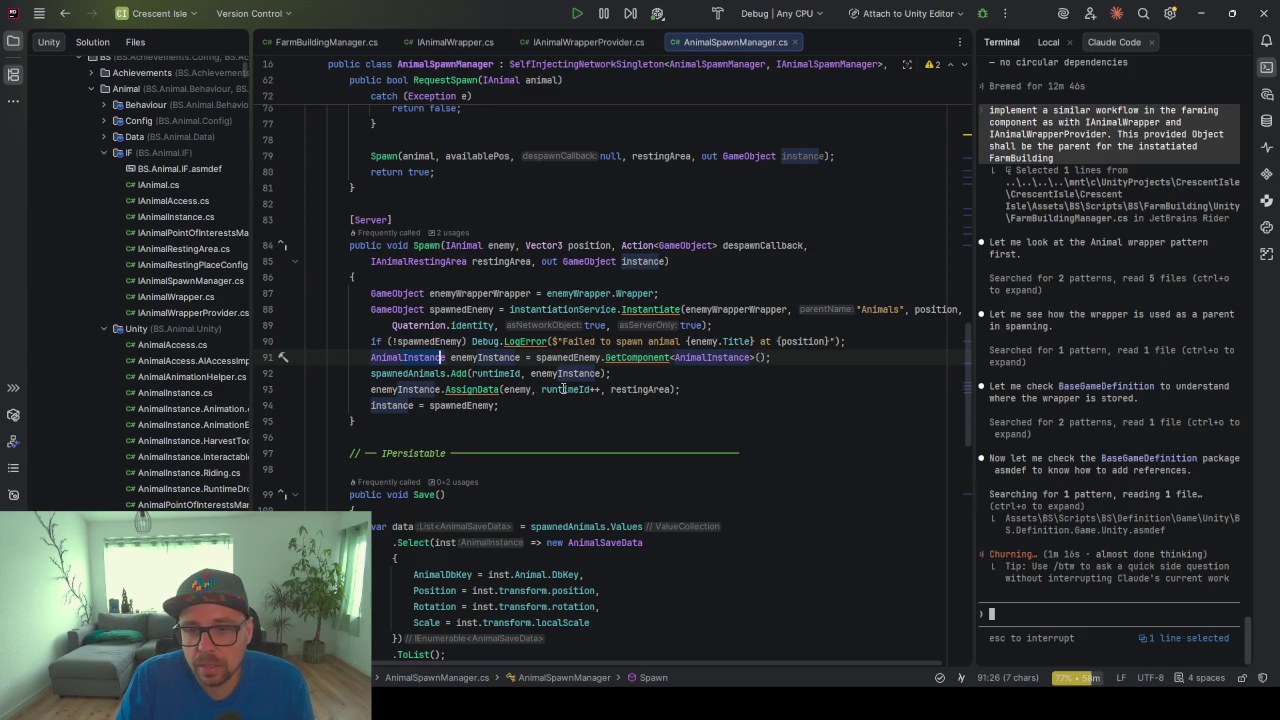
pyautogui.moveTo(542, 389); pyautogui.dragTo(603, 391)
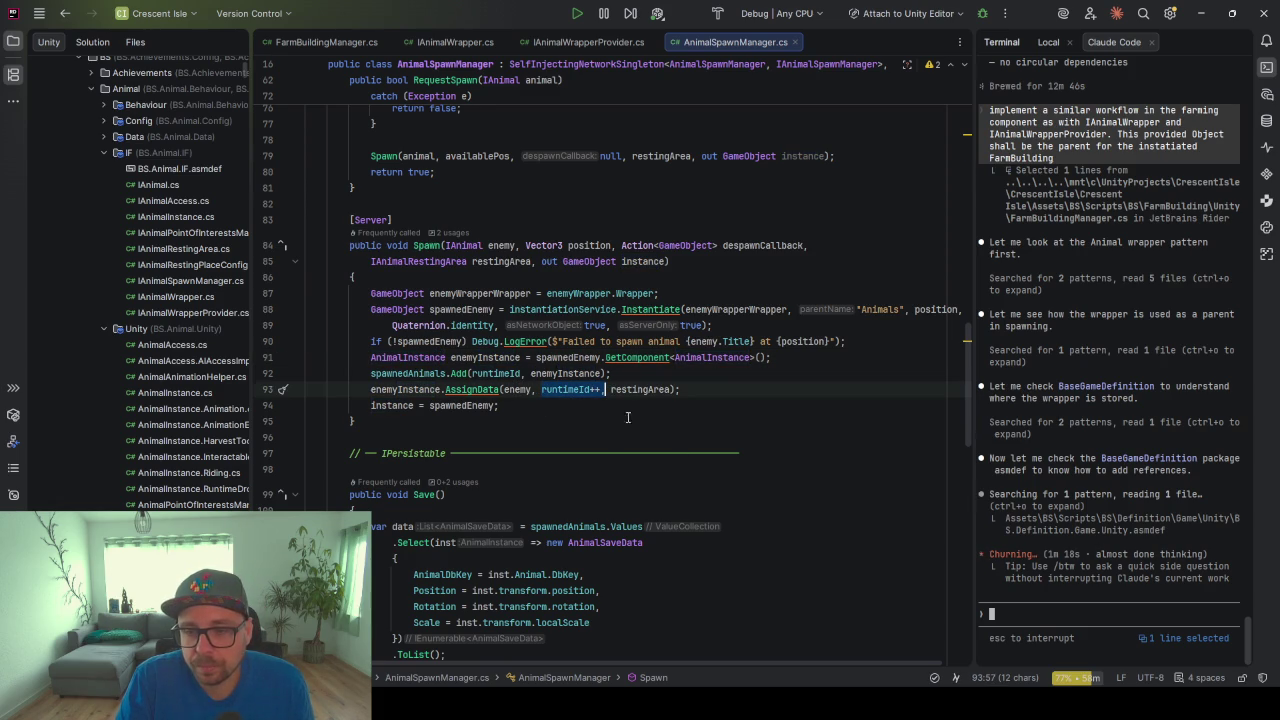
pyautogui.click(508, 389)
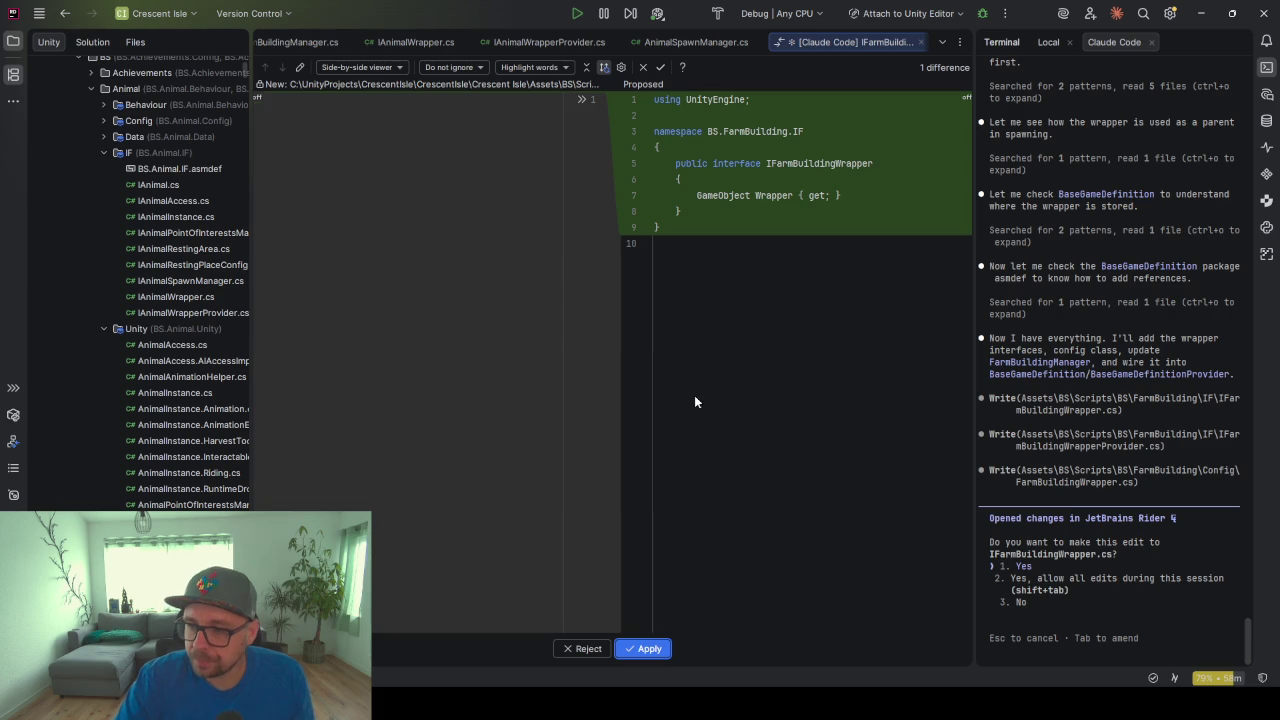
# Allow Claude Code all edits this session so it writes the farm building wrapper files
pyautogui.click(1068, 490)
pyautogui.hotkey('shift', 'Tab')
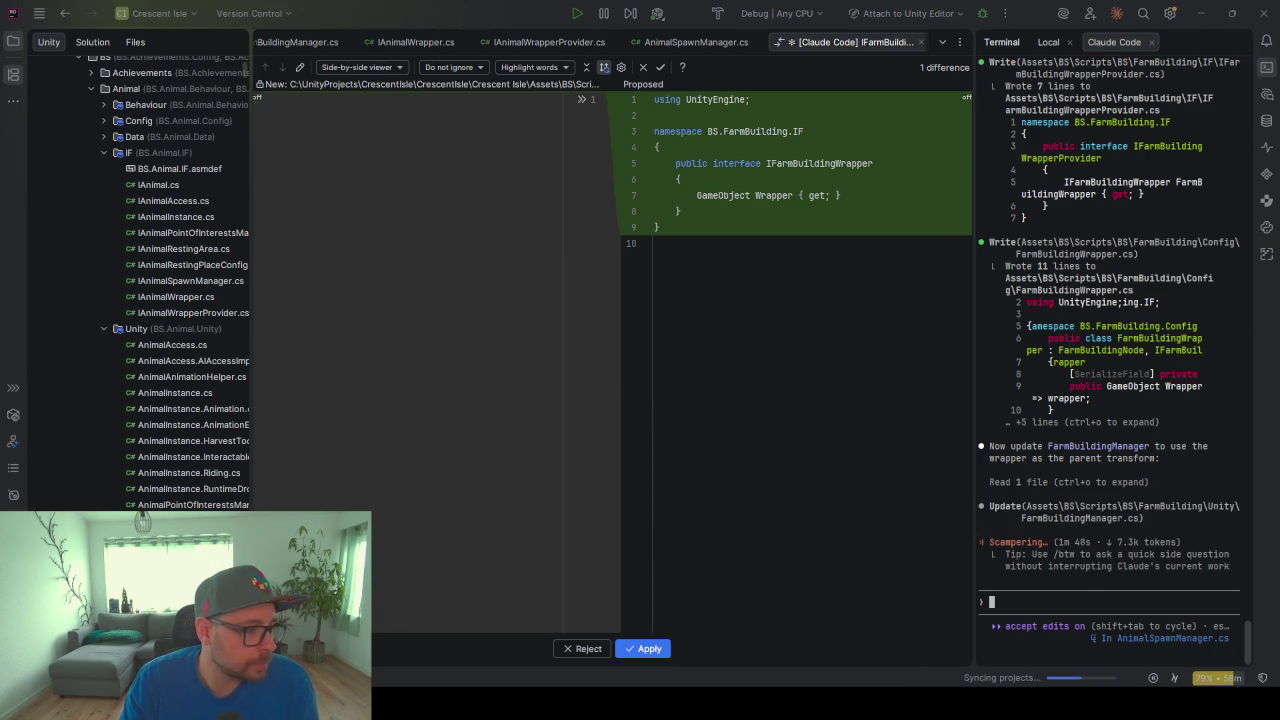
pyautogui.hotkey('alt', 'Tab')
pyautogui.hotkey('alt', 'Tab')
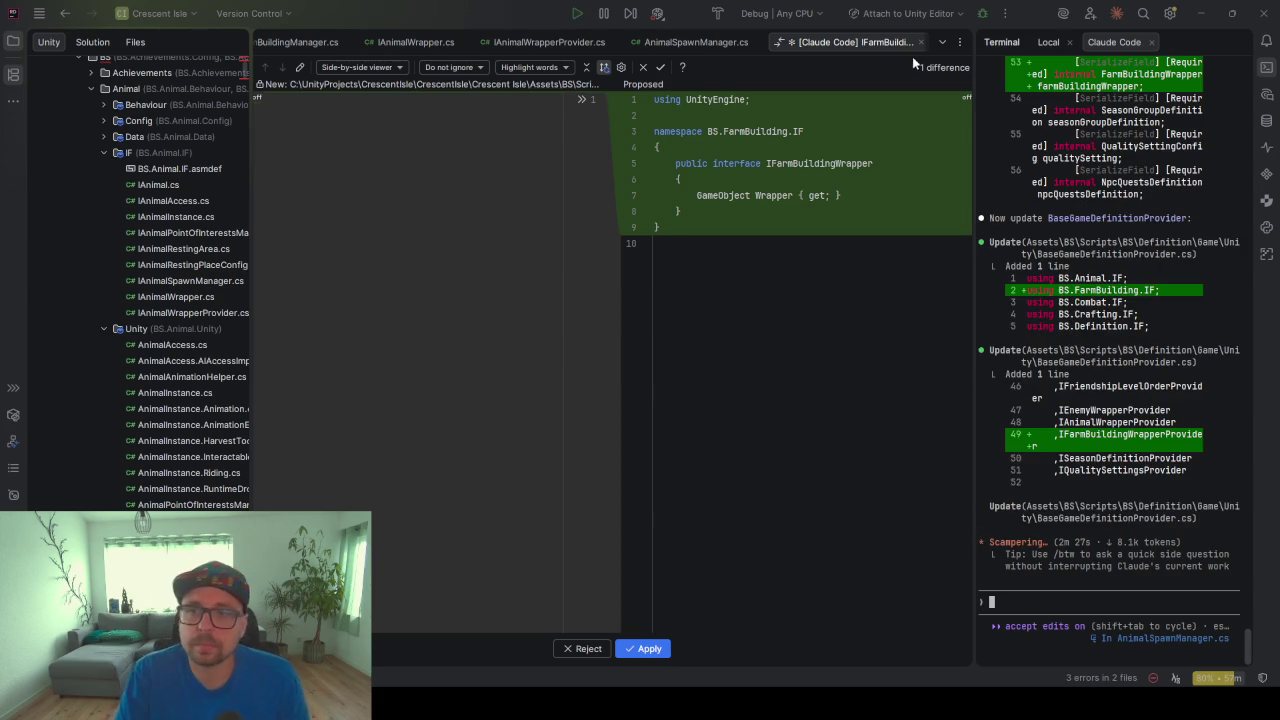
# In FarmBuildingManager.cs, review the buildingWrapper lookup in InitInternal and highlight its usages
pyautogui.click(301, 42)
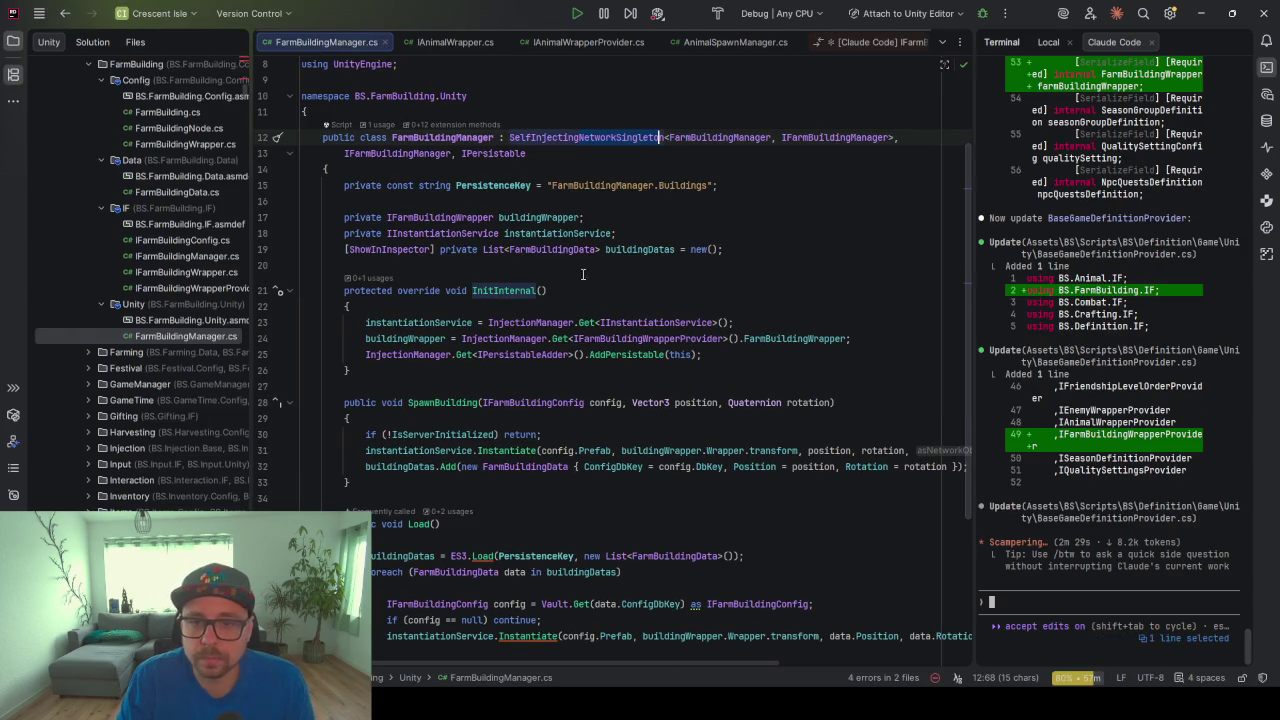
pyautogui.click(599, 304)
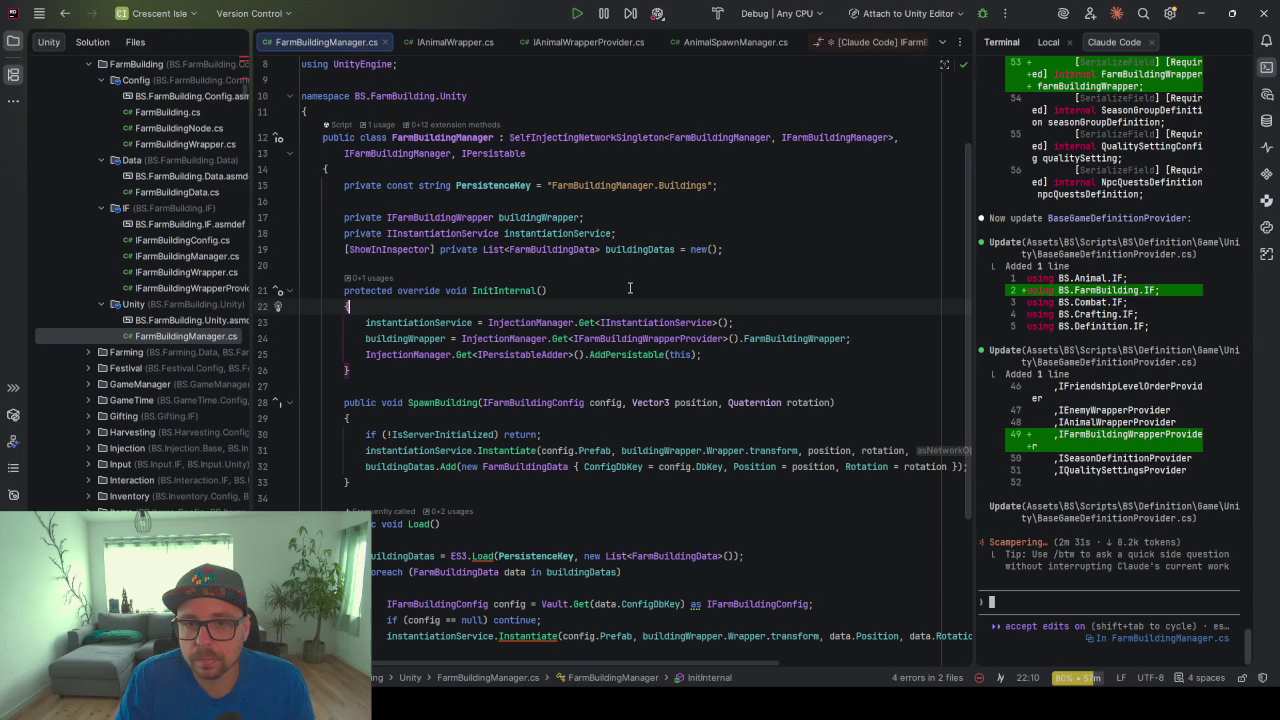
pyautogui.click(557, 217)
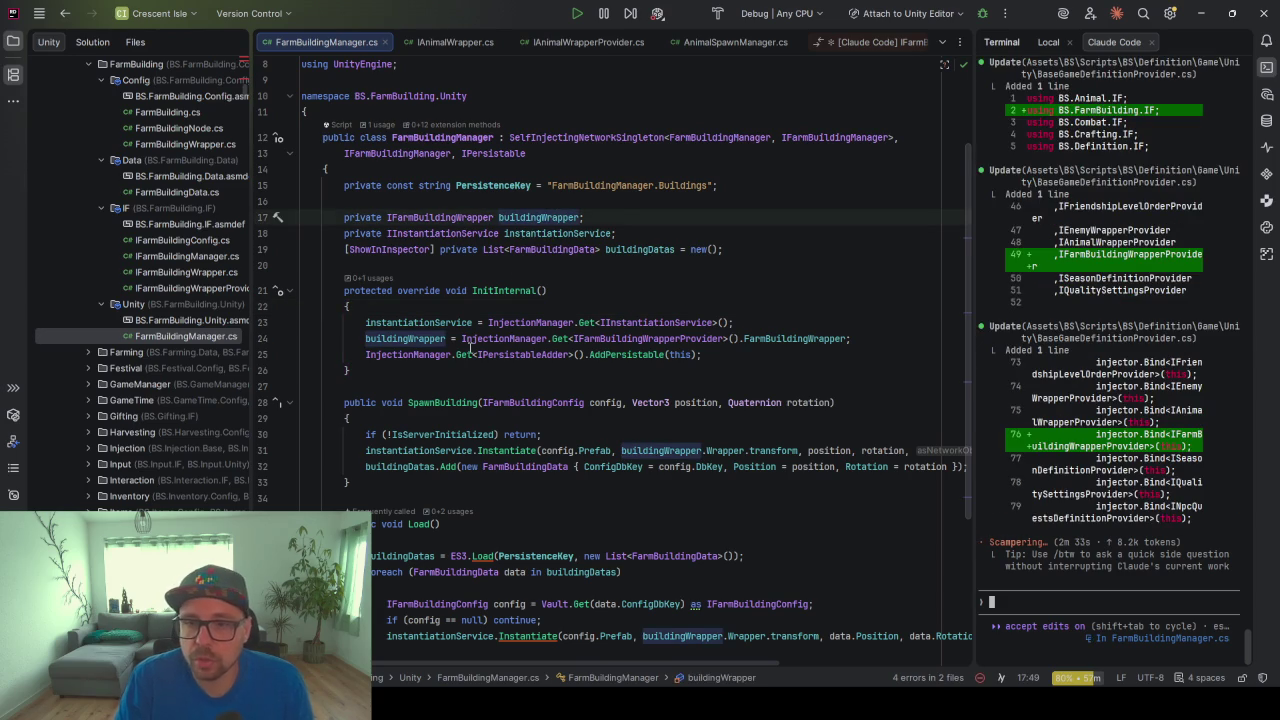
pyautogui.moveTo(850, 338)
pyautogui.mouseDown()
pyautogui.moveTo(457, 354)
pyautogui.moveTo(460, 338)
pyautogui.mouseUp()
pyautogui.scroll(-2, 643, 364)
pyautogui.click(398, 242)
# Check that SpawnBuilding and Load parent buildings under buildingWrapper.Wrapper.transform
pyautogui.scroll(-3, 504, 350)
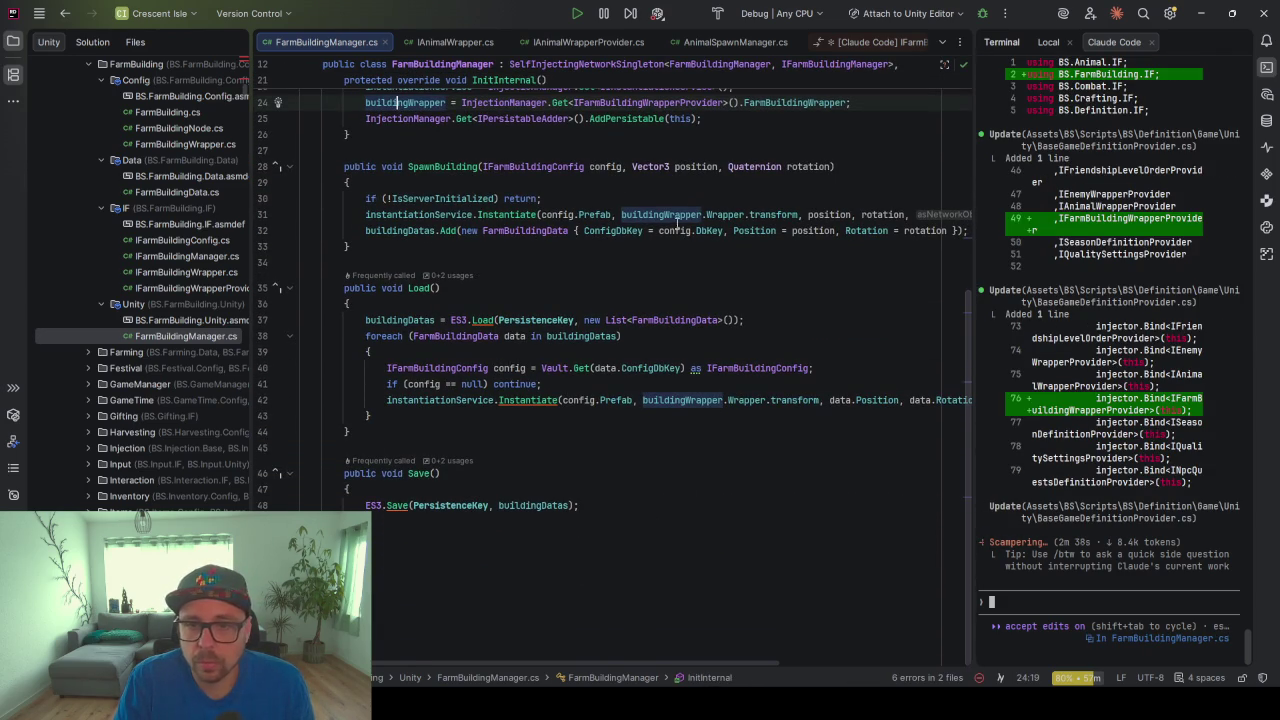
pyautogui.click(676, 216)
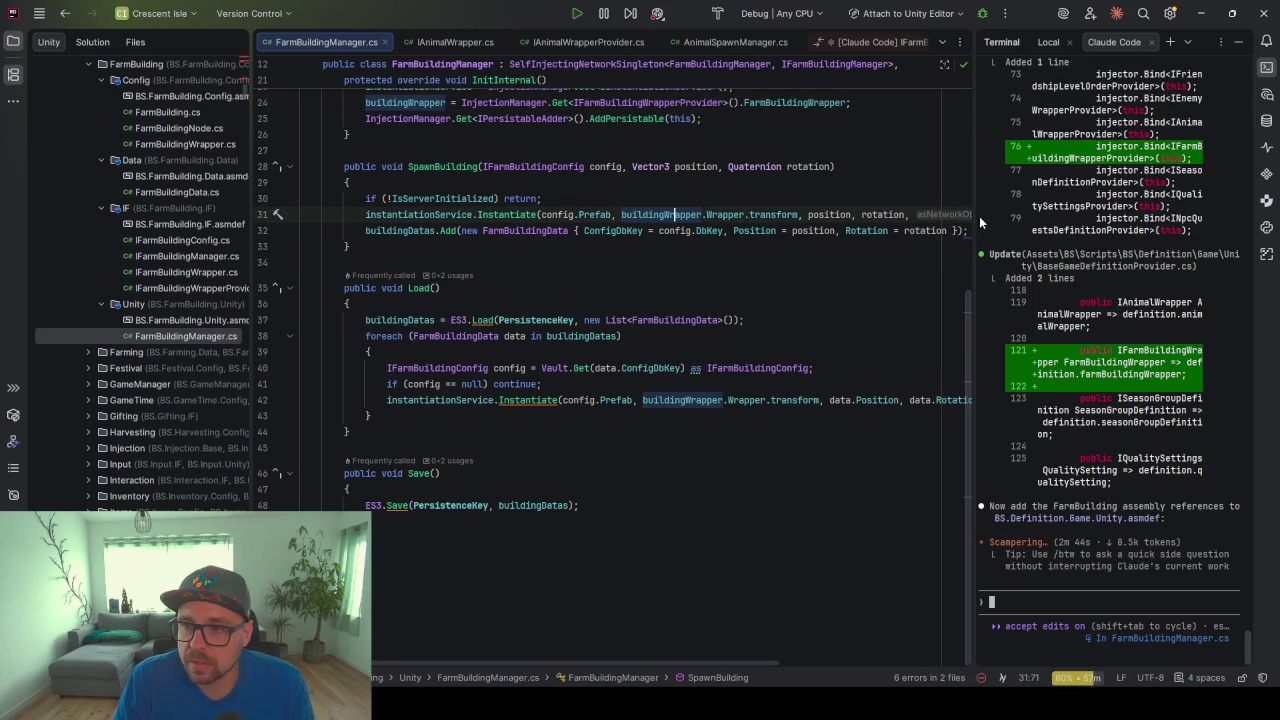
pyautogui.moveTo(980, 216); pyautogui.dragTo(1045, 216)
pyautogui.scroll(3, 537, 305)
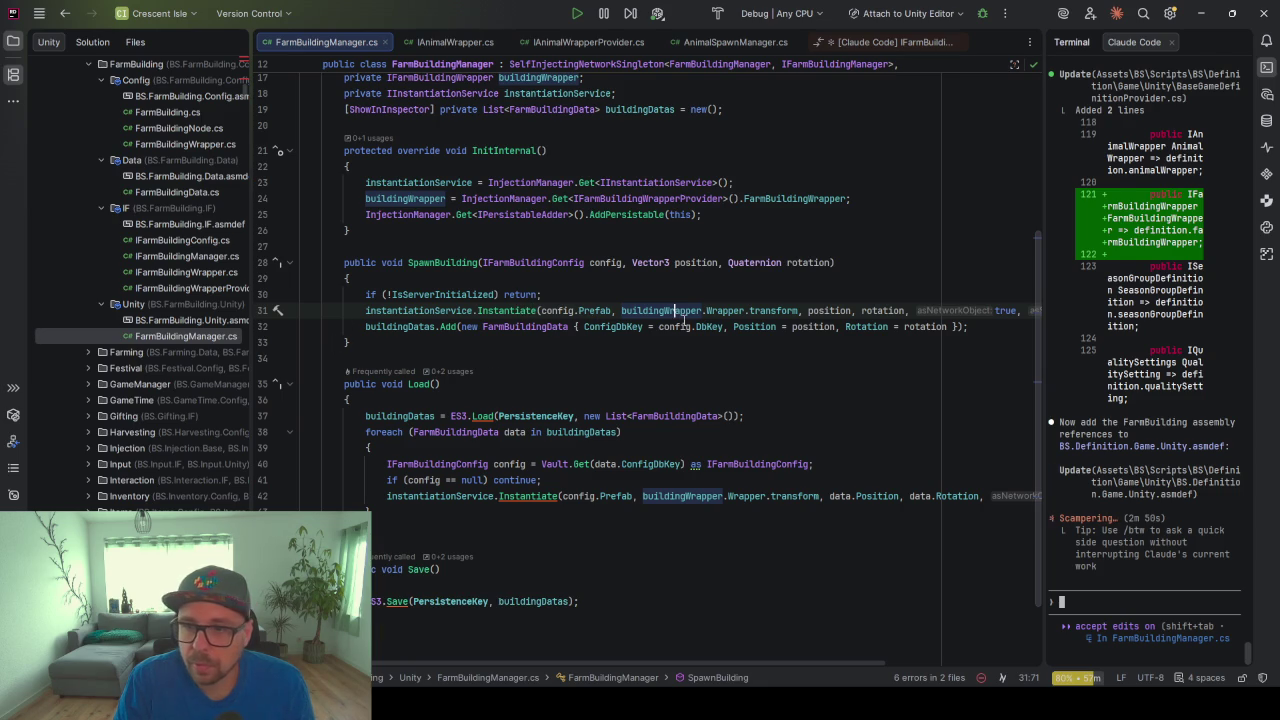
pyautogui.hscroll(3, 695, 325)
pyautogui.hscroll(-3, 690, 330)
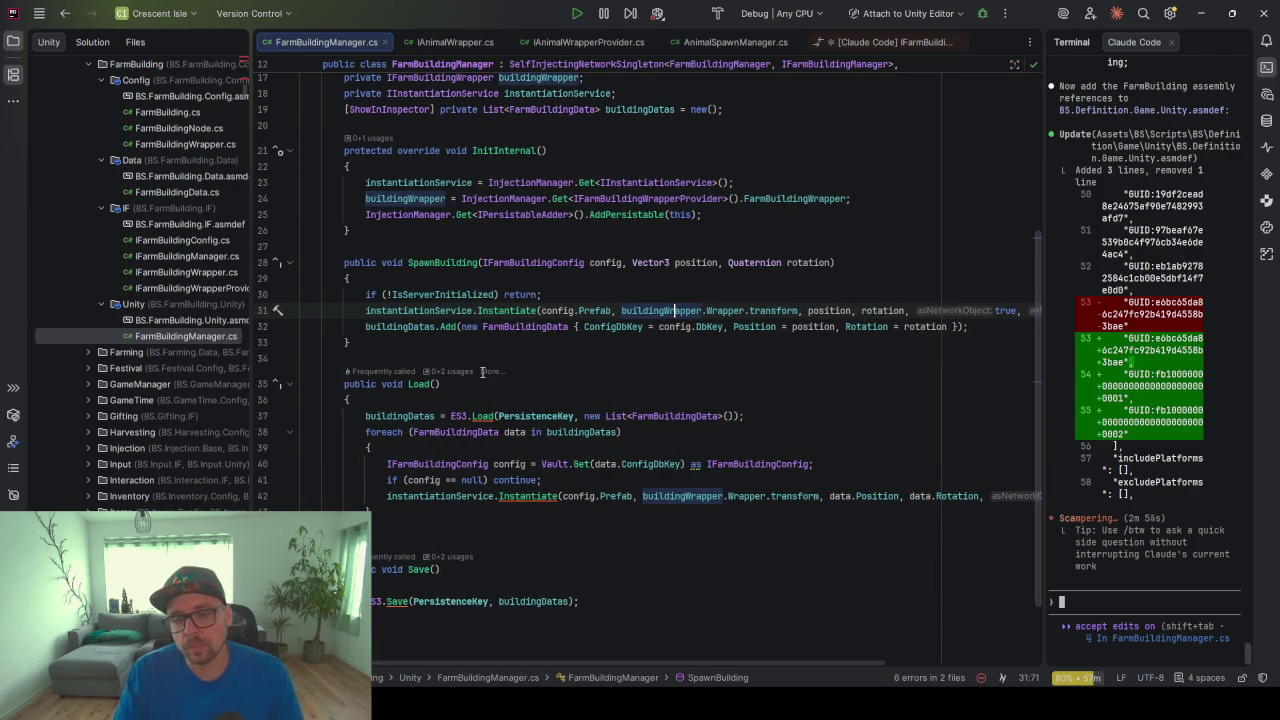
pyautogui.scroll(-2, 850, 346)
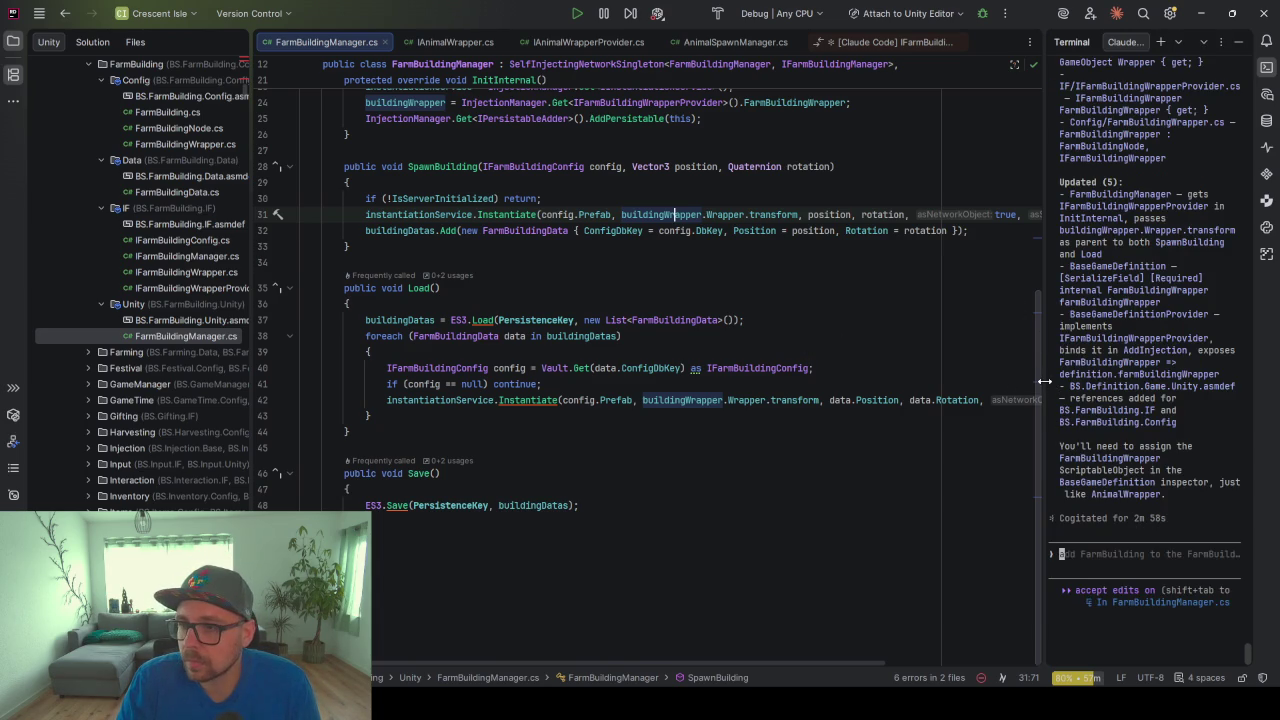
pyautogui.moveTo(1046, 380); pyautogui.dragTo(730, 385)
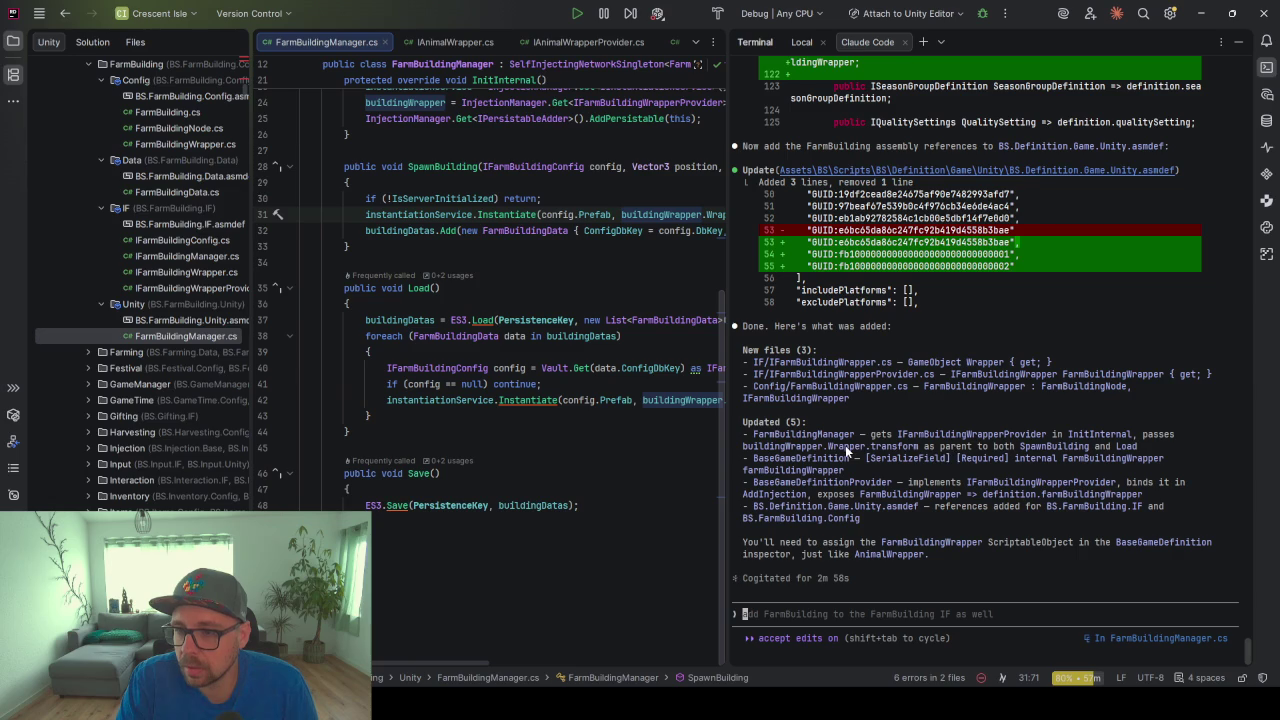
pyautogui.moveTo(755, 450); pyautogui.dragTo(846, 450)
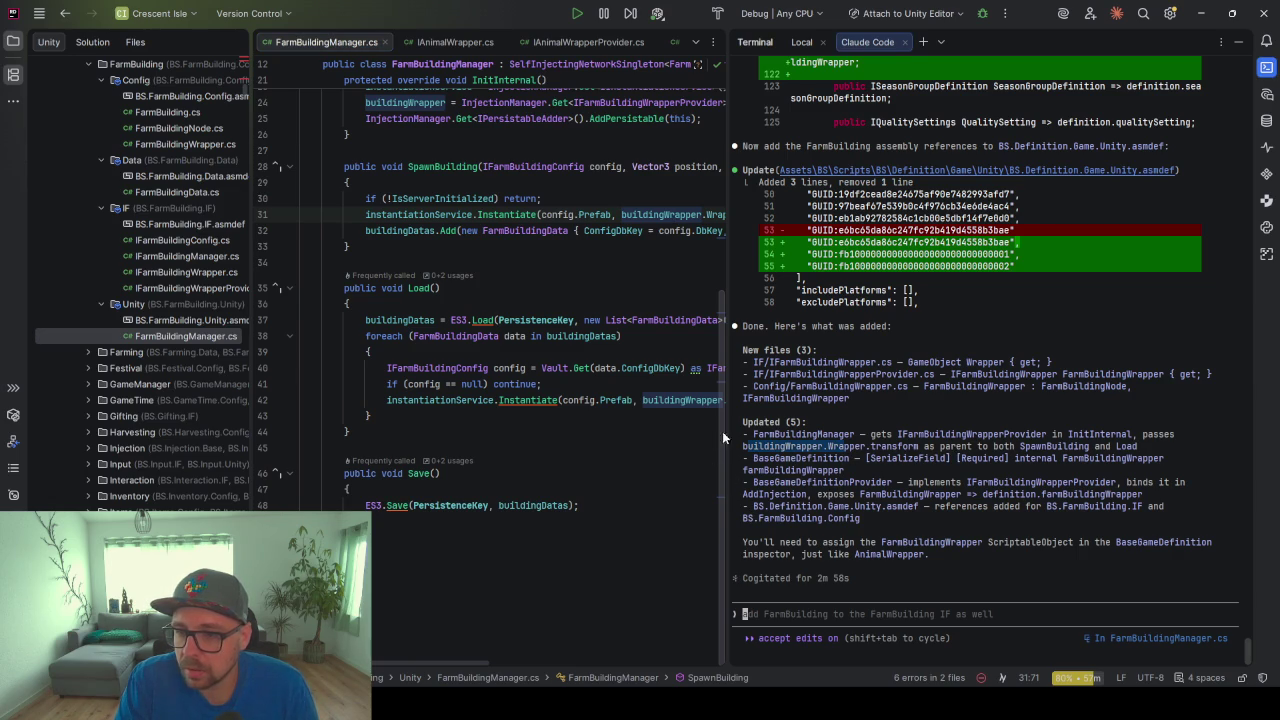
pyautogui.moveTo(725, 400); pyautogui.dragTo(872, 400)
pyautogui.scroll(2, 529, 414)
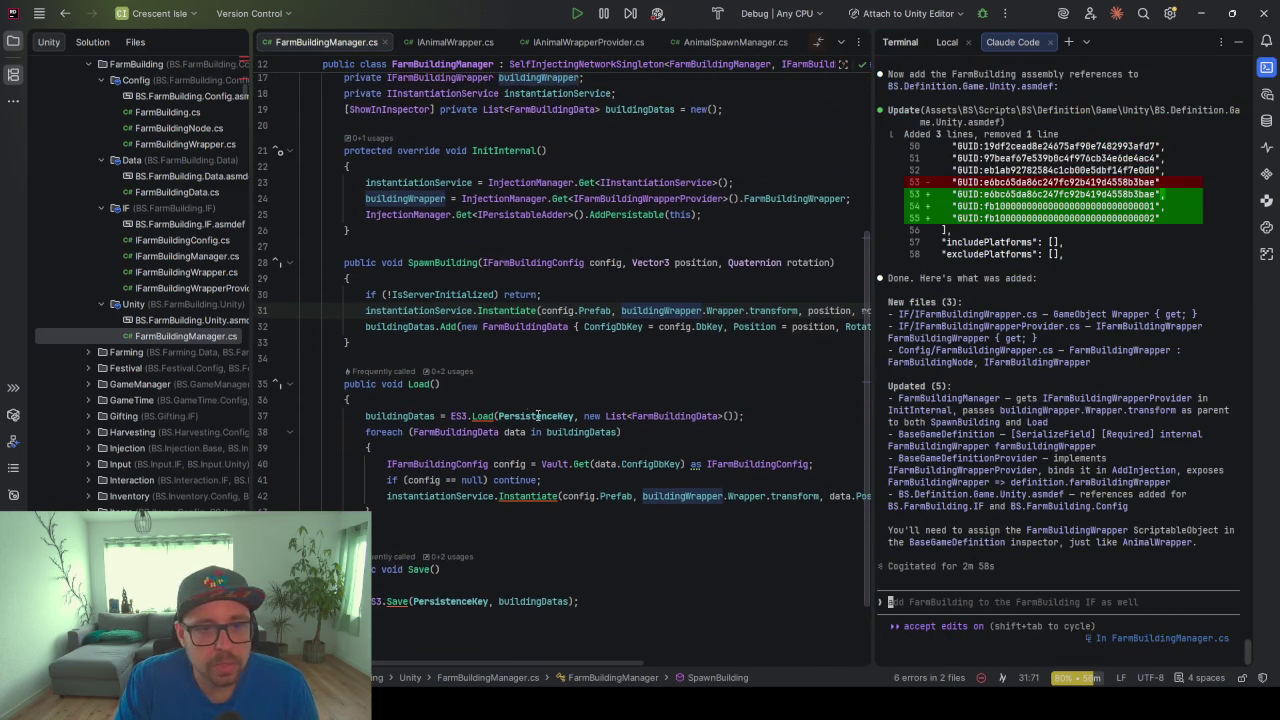
pyautogui.moveTo(870, 335); pyautogui.dragTo(945, 335)
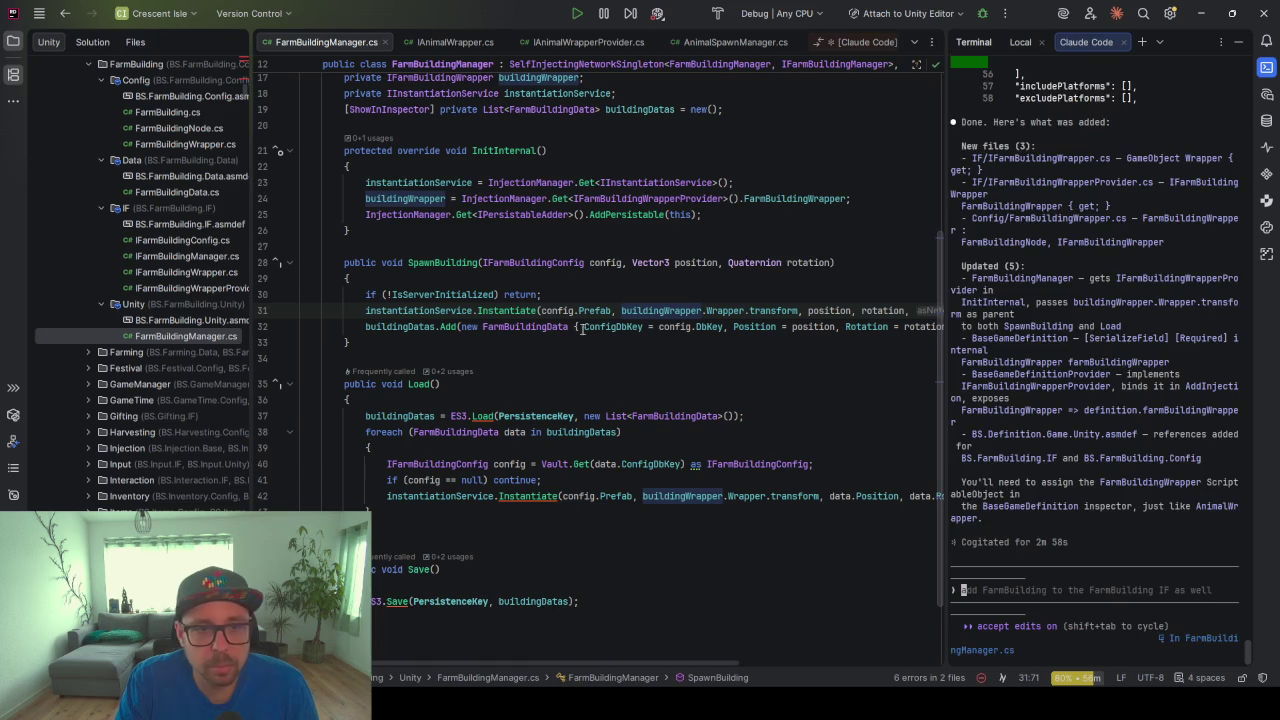
pyautogui.moveTo(248, 265); pyautogui.dragTo(329, 266)
pyautogui.scroll(3, 174, 316)
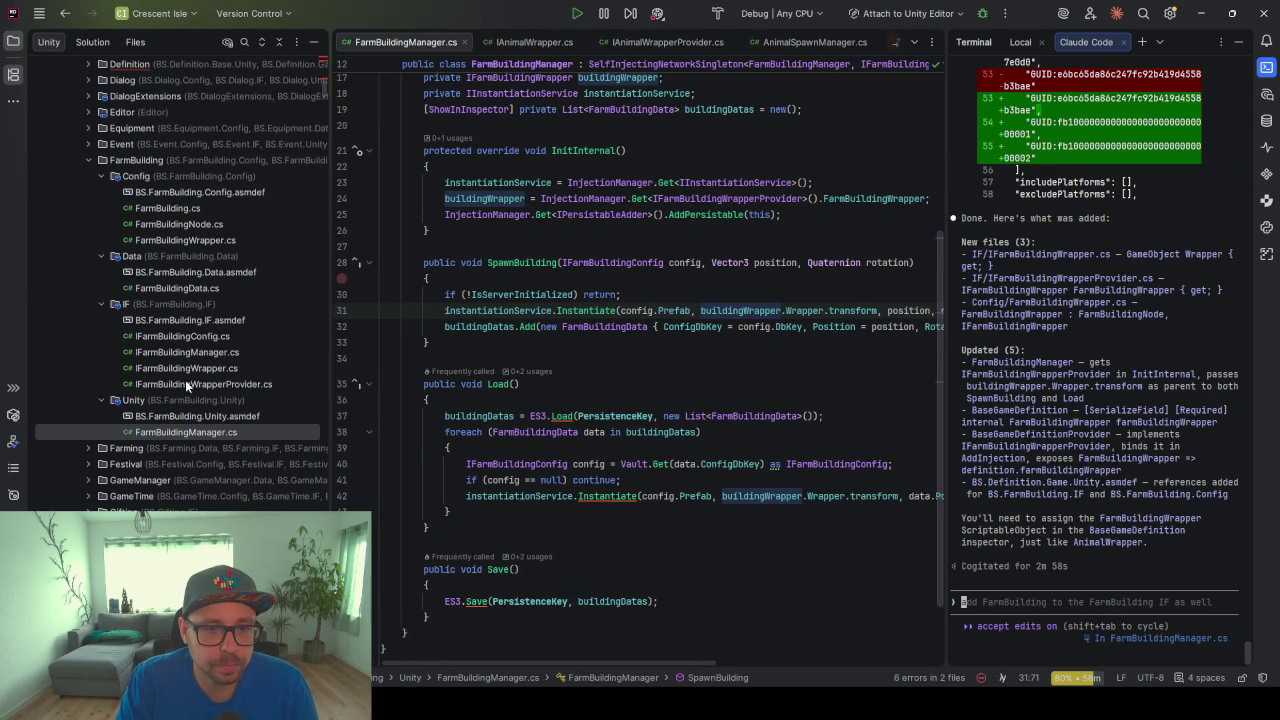
pyautogui.click(158, 331)
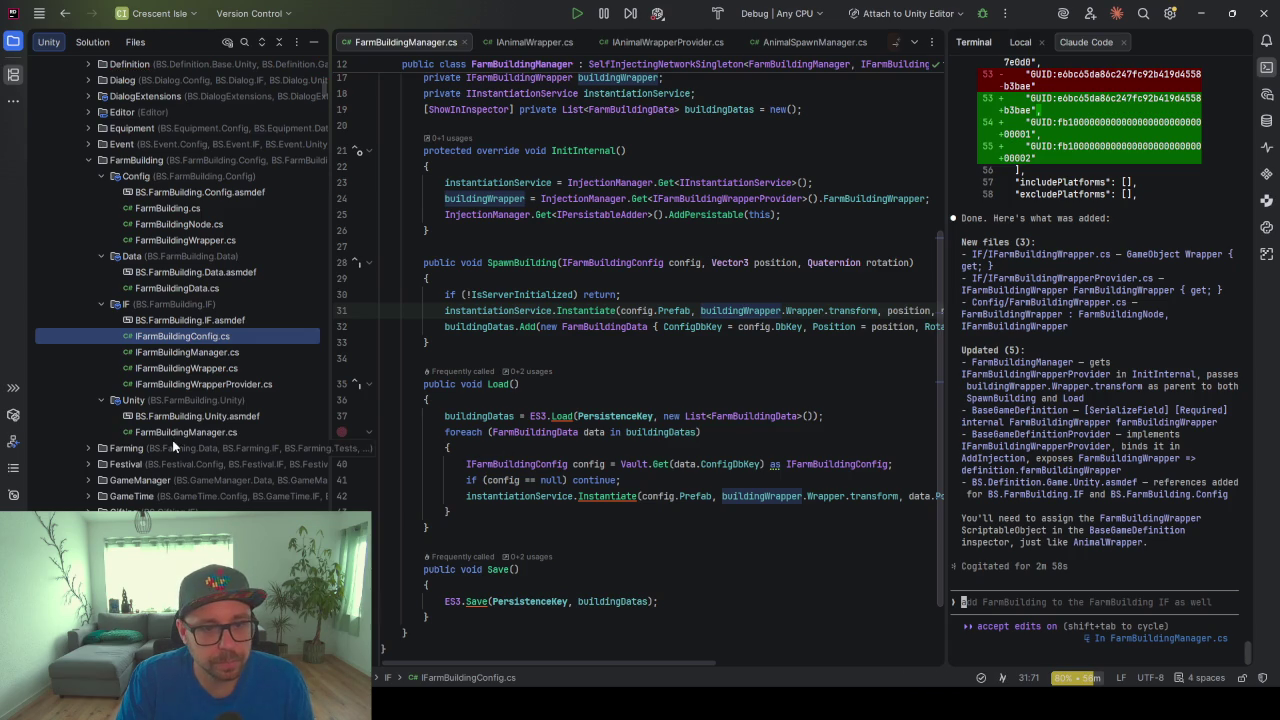
pyautogui.click(187, 400)
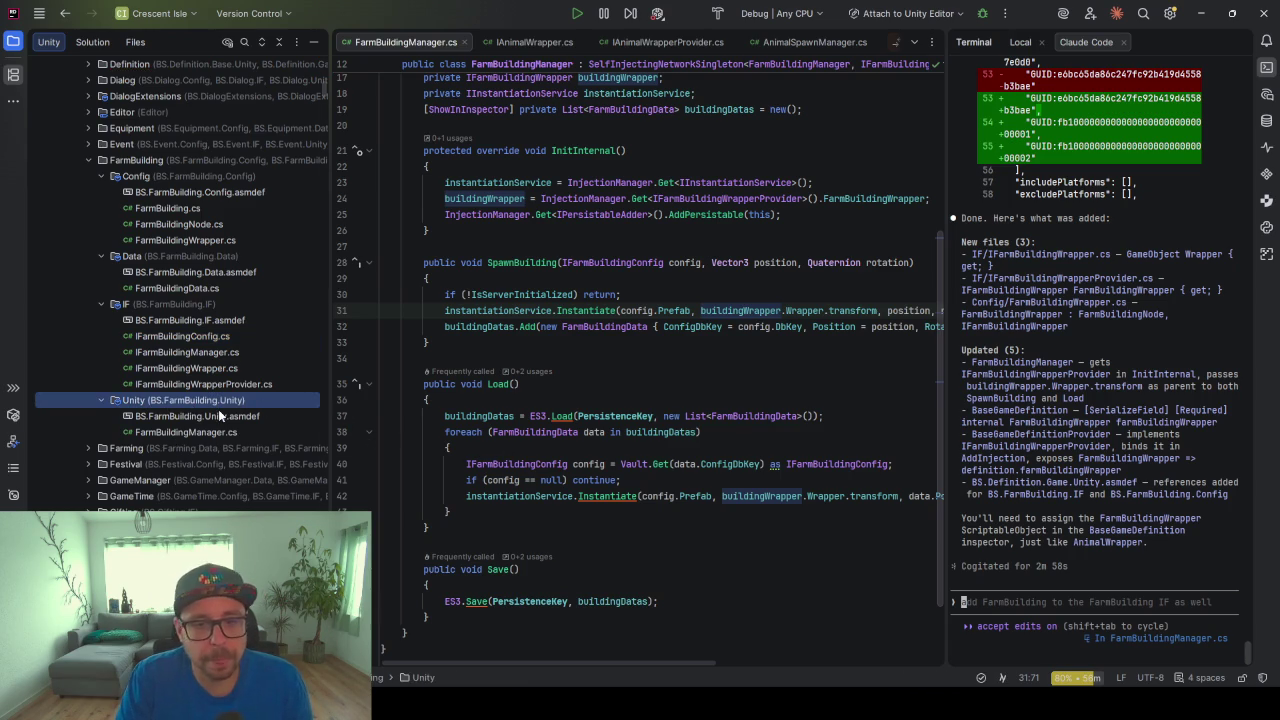
# Create an empty IFarmBuildingInstance interface in the IF folder
pyautogui.rightClick(150, 302)
pyautogui.moveTo(274, 309)
pyautogui.click(392, 300)
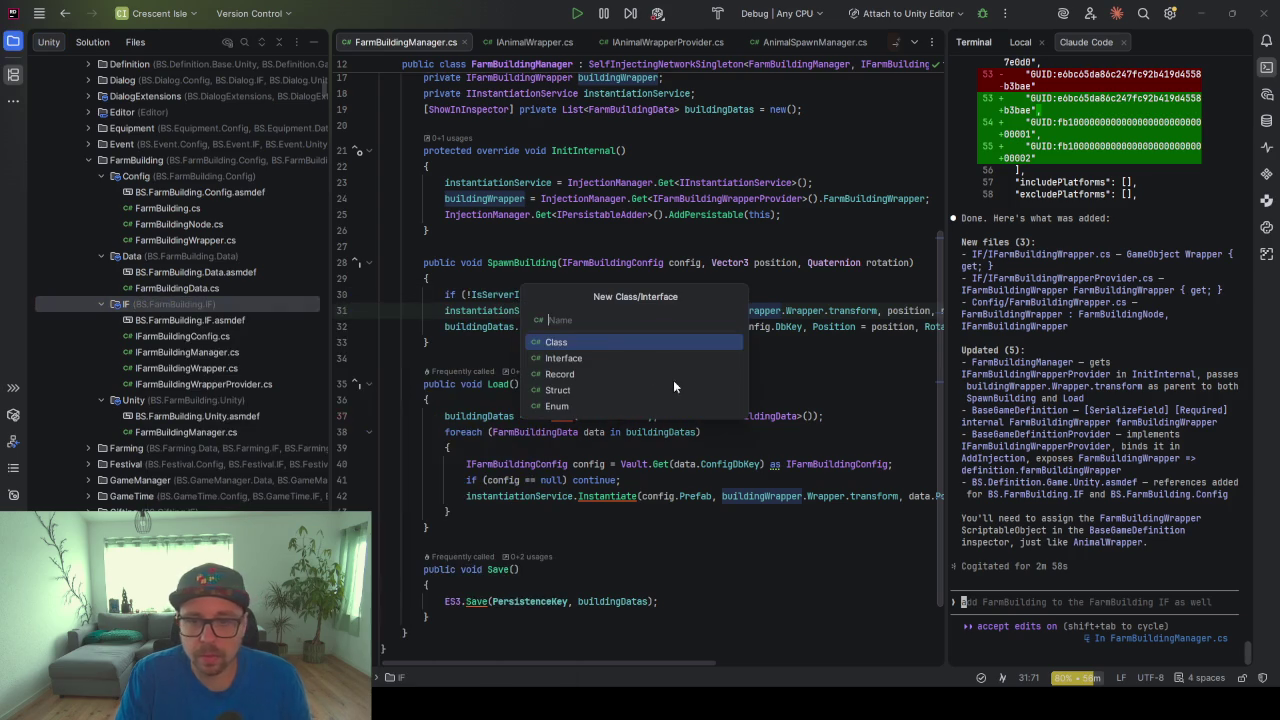
pyautogui.click(585, 357)
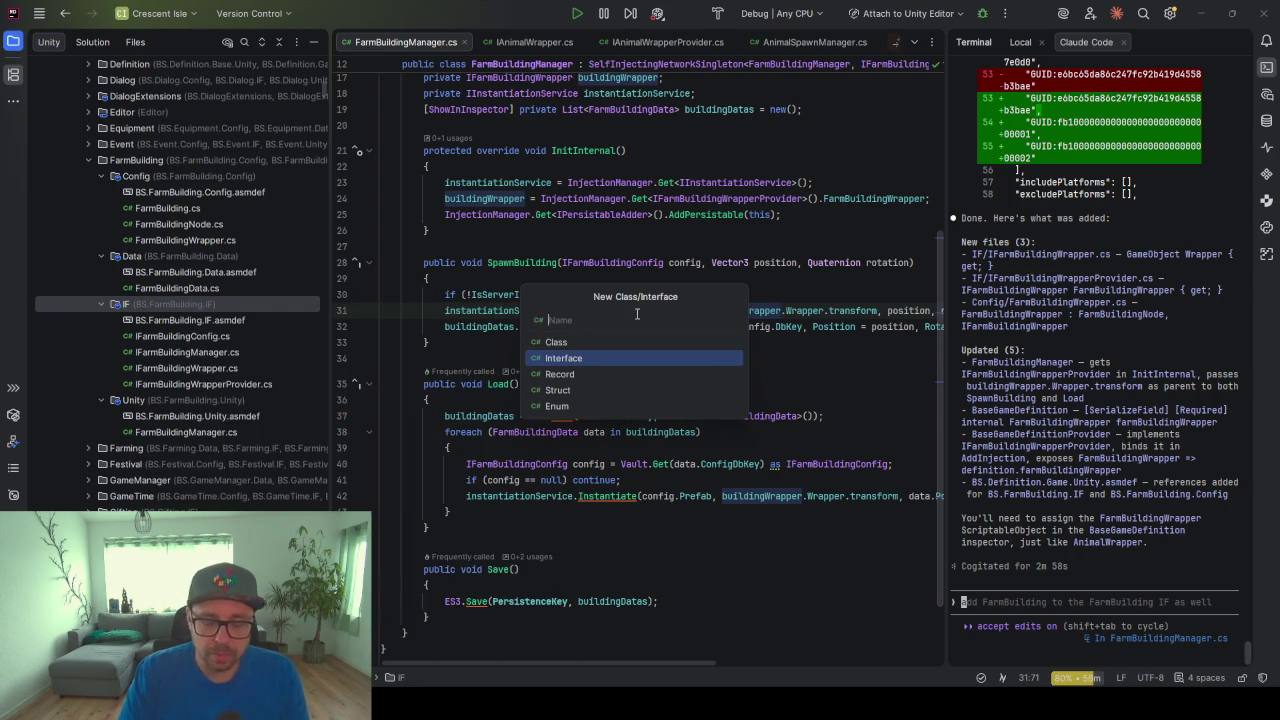
pyautogui.write('IFarmBuilding')
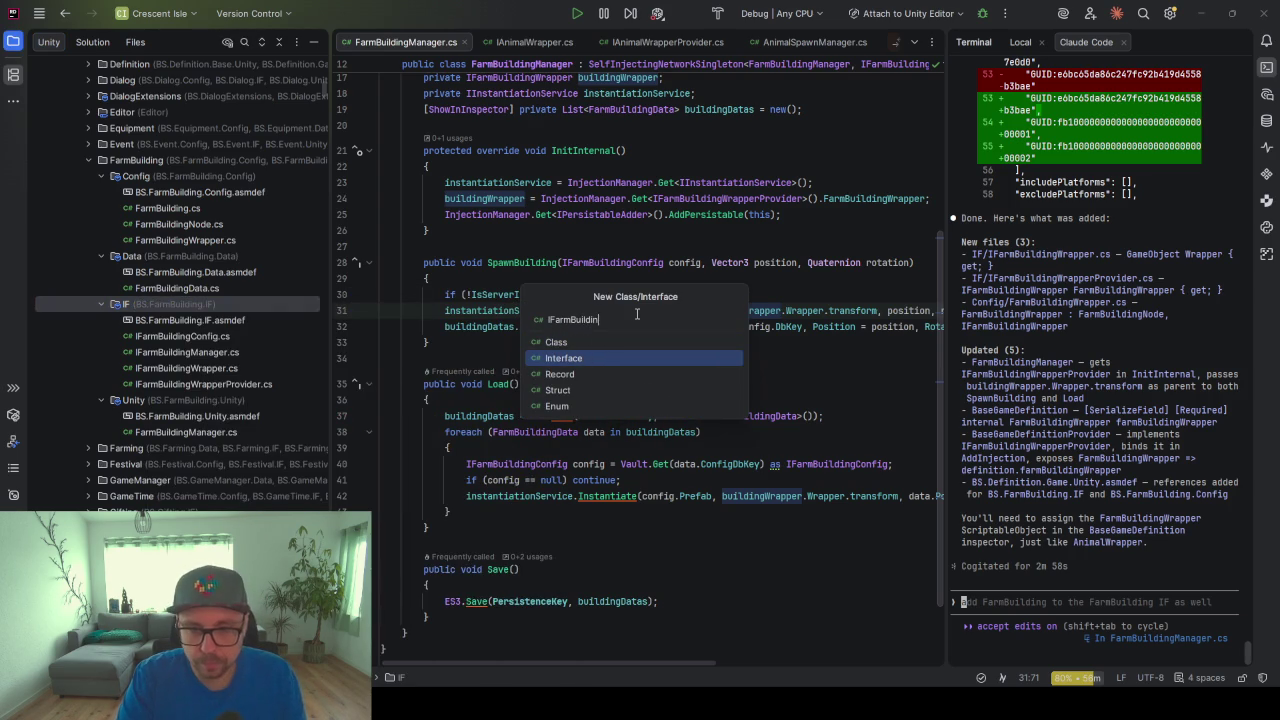
pyautogui.write('Instance')
pyautogui.press('Return')
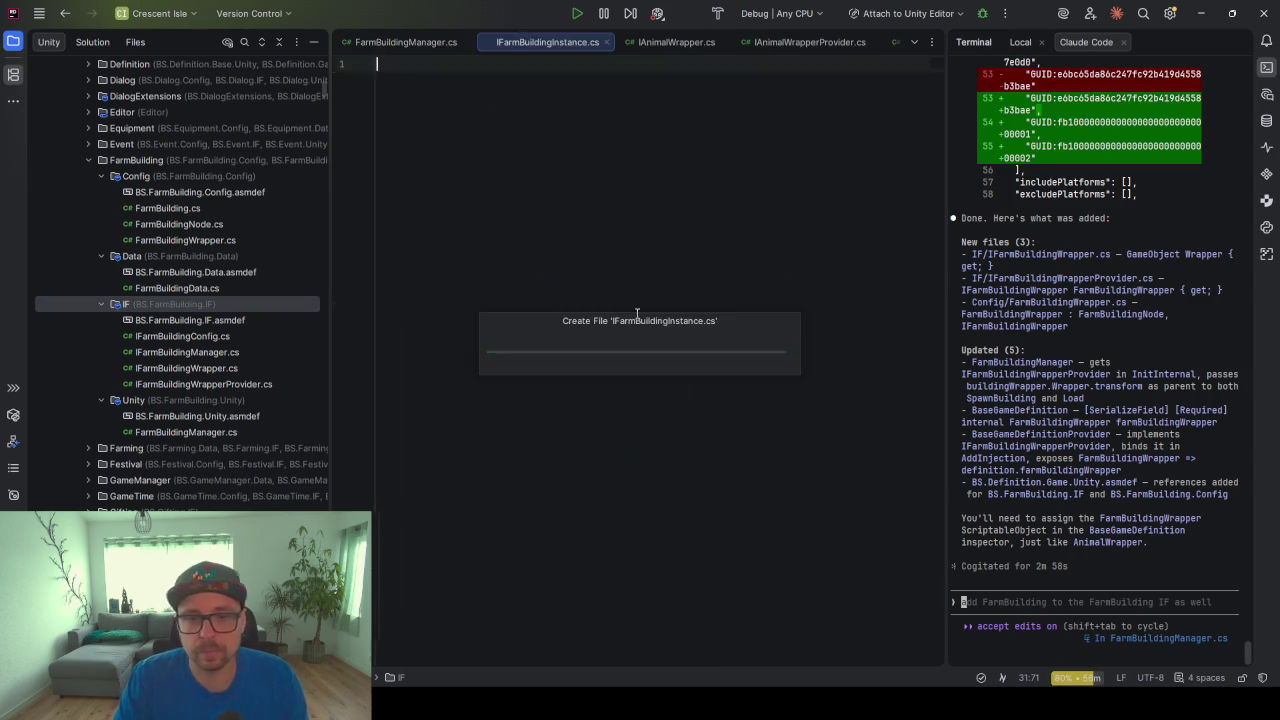
# Create a FarmBuildingInstance class in the Unity folder and start its base type with ': Network'
pyautogui.rightClick(165, 418)
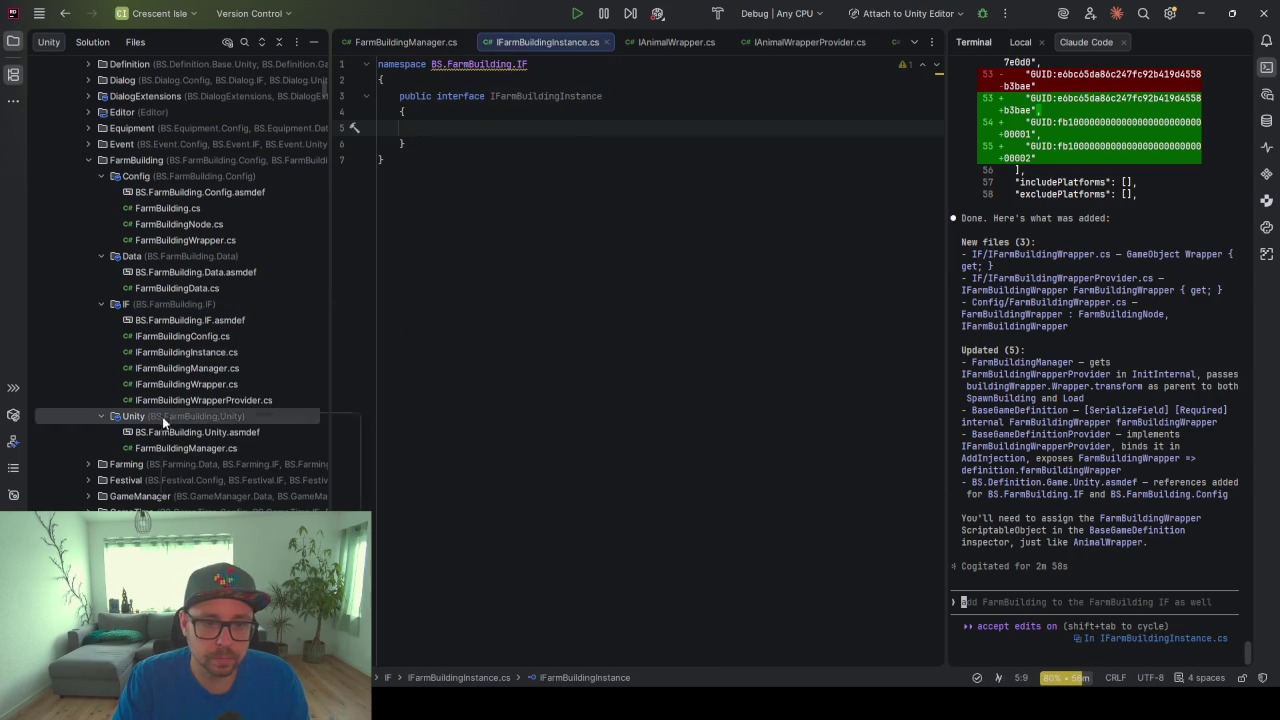
pyautogui.moveTo(263, 425)
pyautogui.click(413, 16)
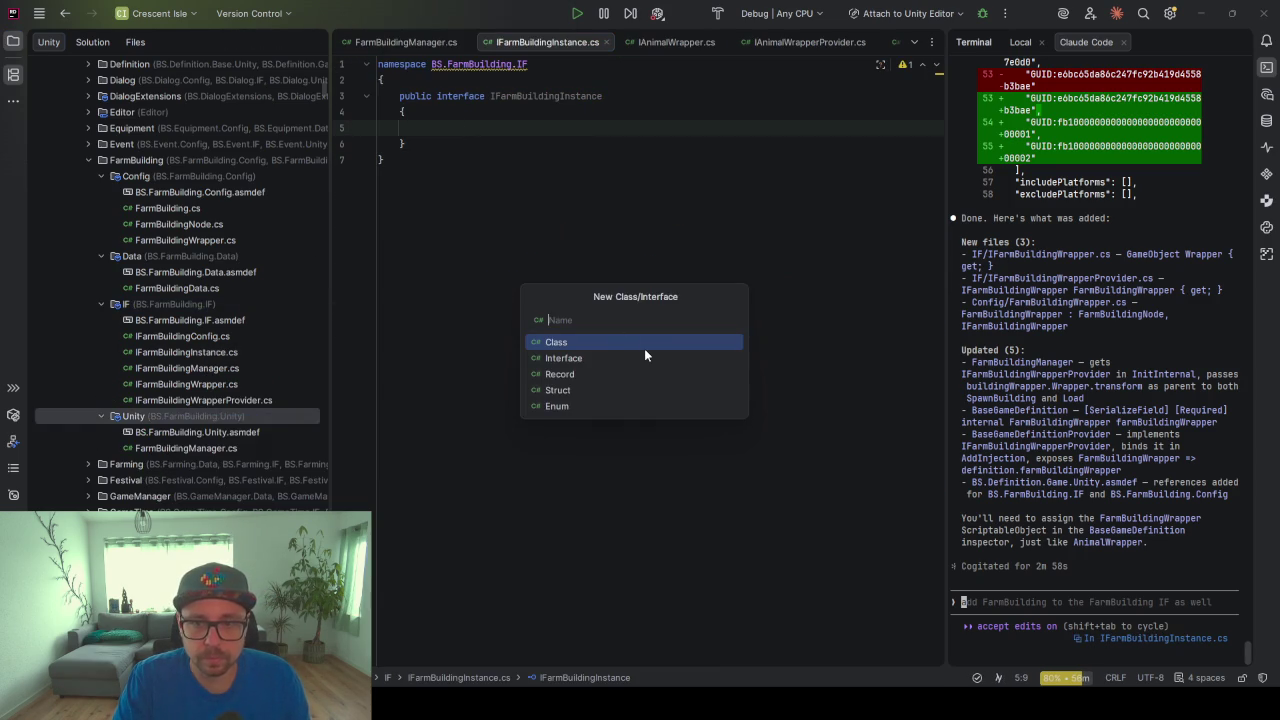
pyautogui.write('Farm')
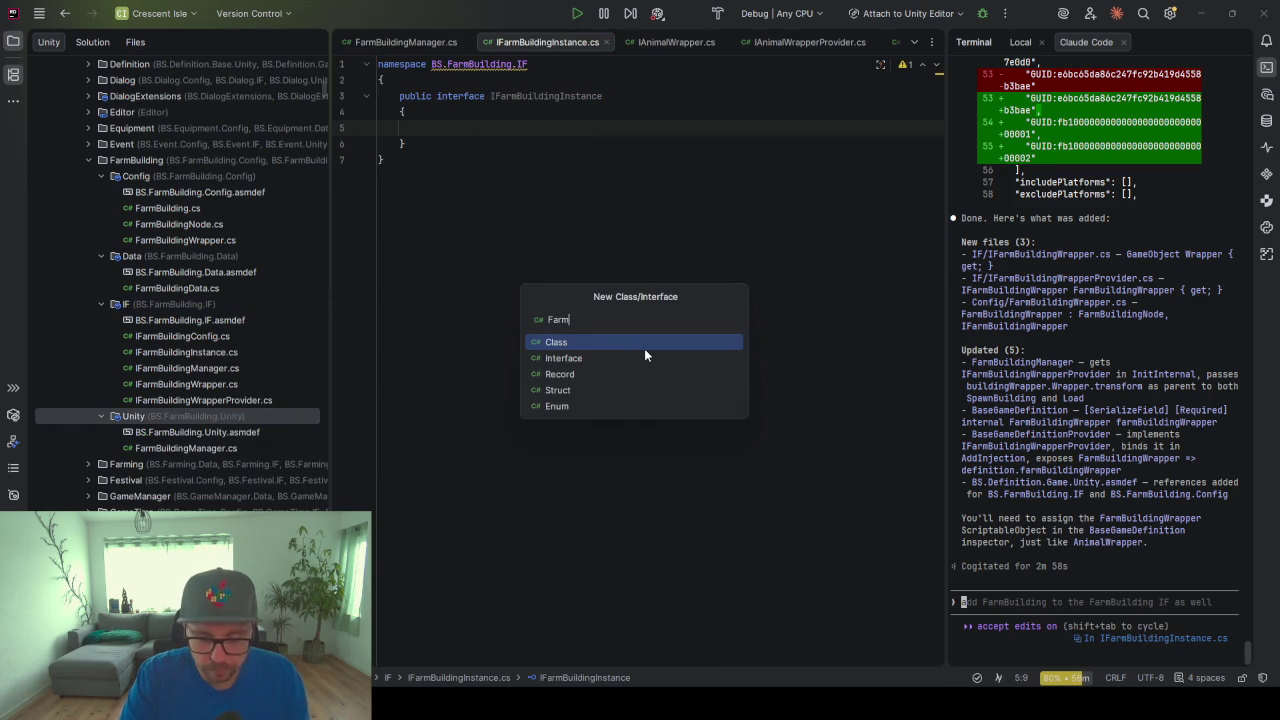
pyautogui.write('Building')
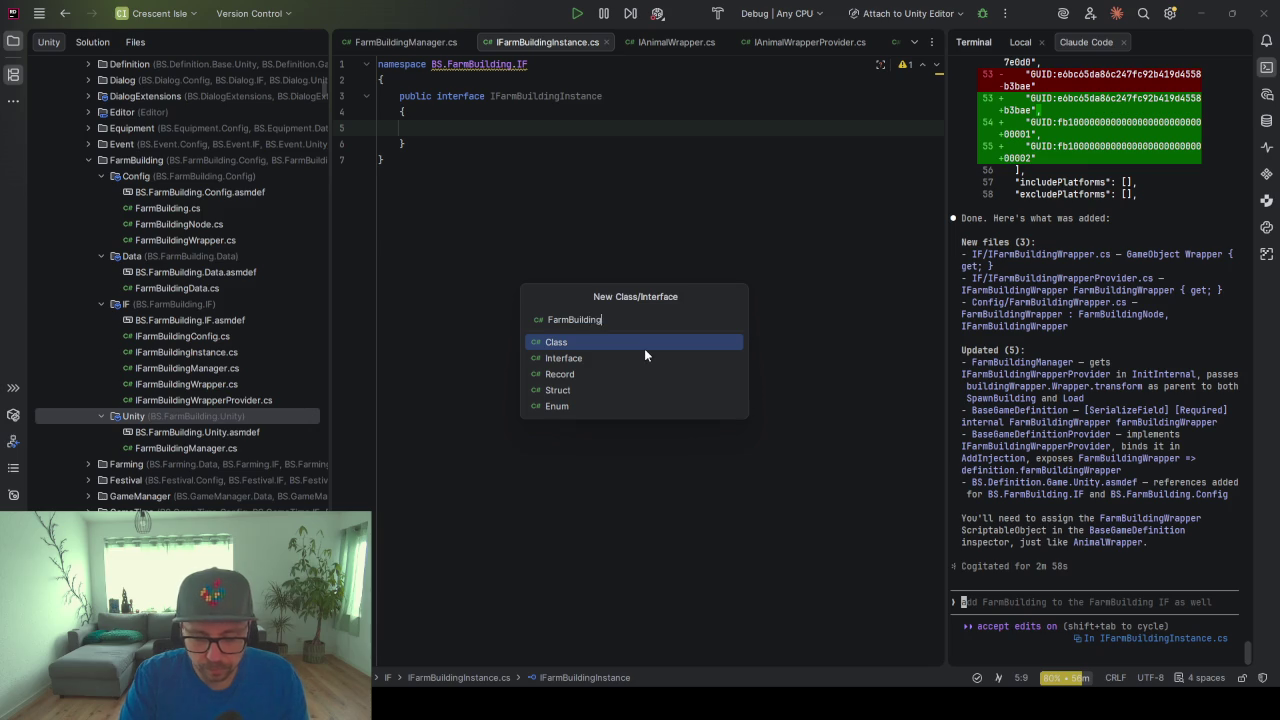
pyautogui.write('Instance')
pyautogui.press('Return')
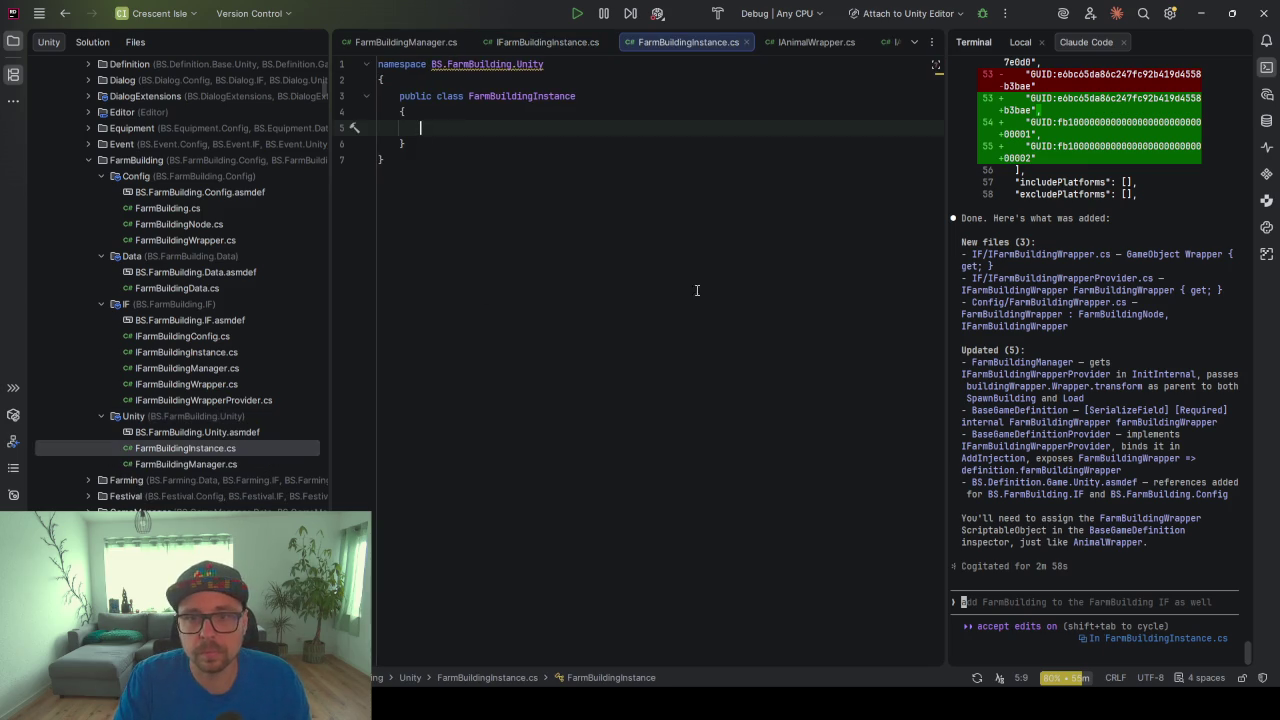
pyautogui.click(594, 96)
pyautogui.write(': ')
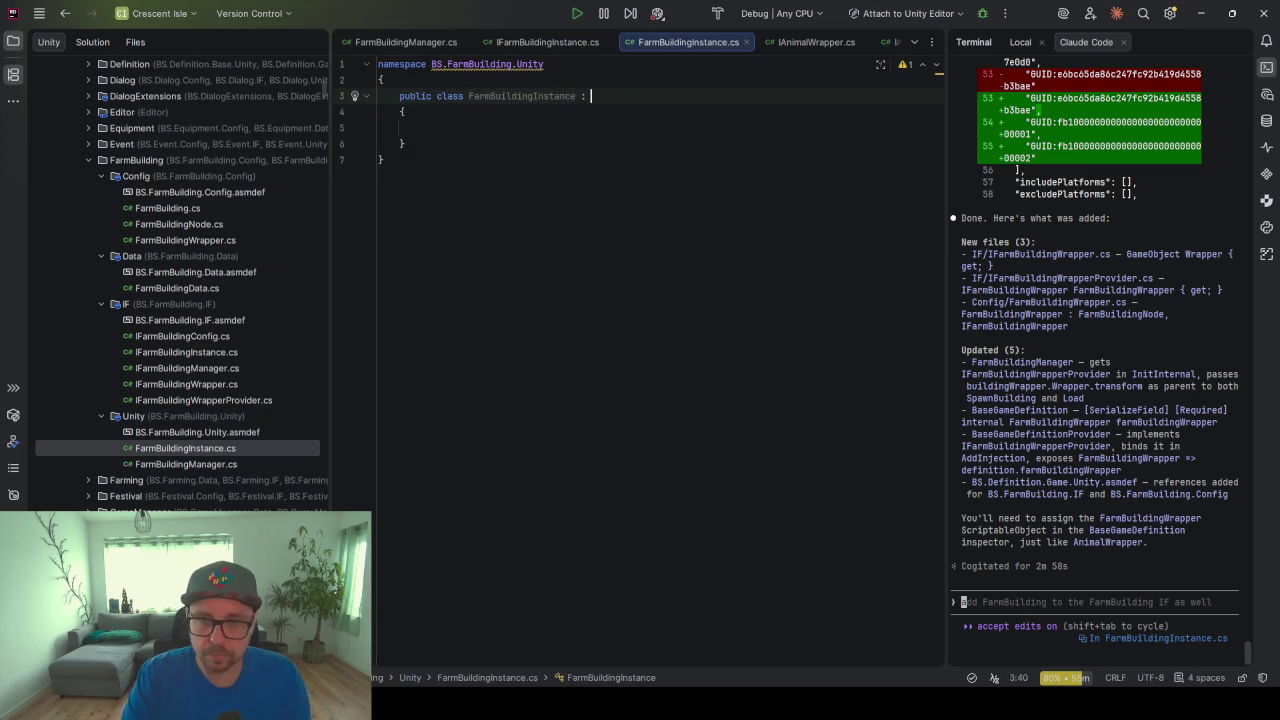
pyautogui.write('Network')
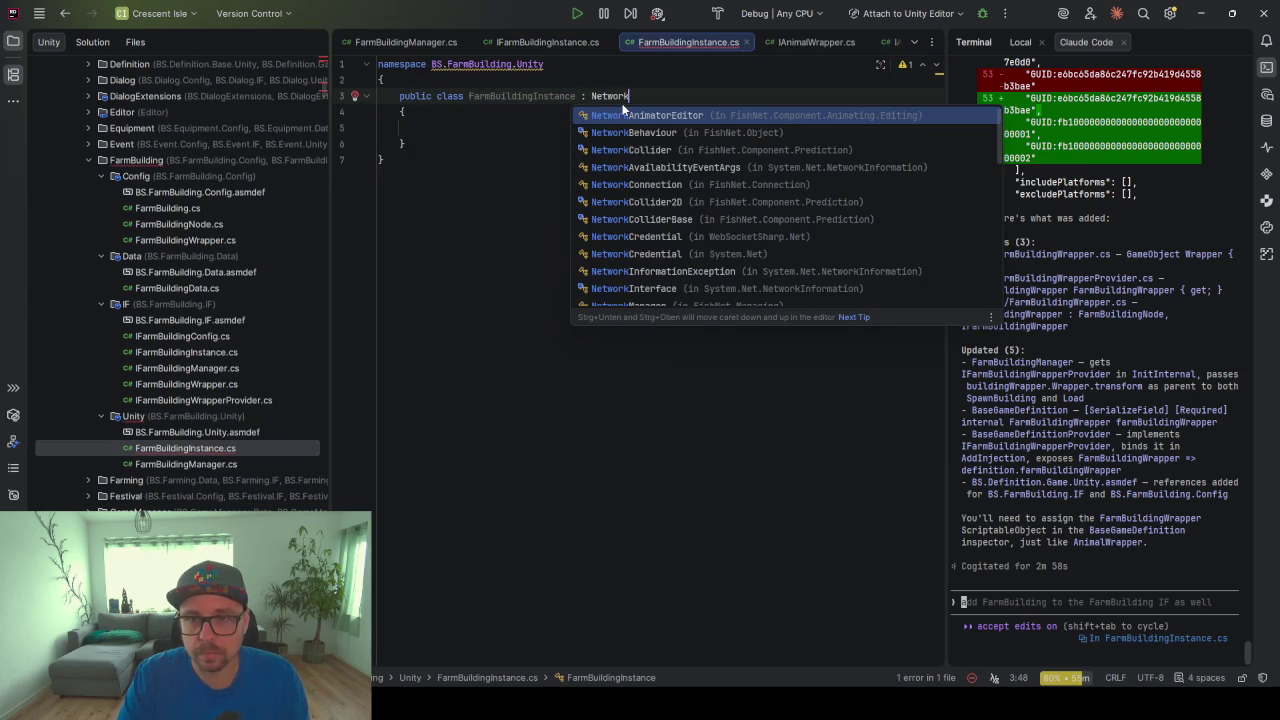
# Declare FarmBuildingInstance as ': NetworkBehaviour, IFarmBuildingInstance', save with cleanup, and return to Unity
pyautogui.press('Return')
pyautogui.click(612, 204)
pyautogui.click(694, 131)
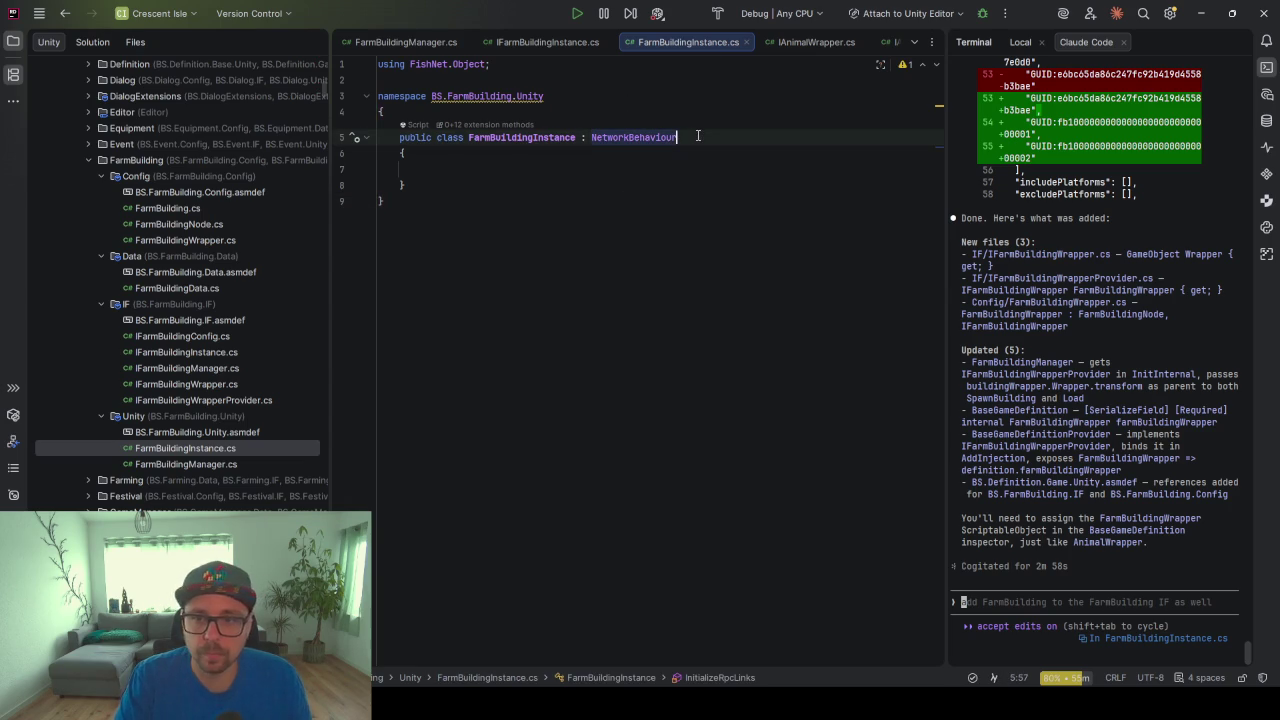
pyautogui.write(', I')
pyautogui.write('FBI')
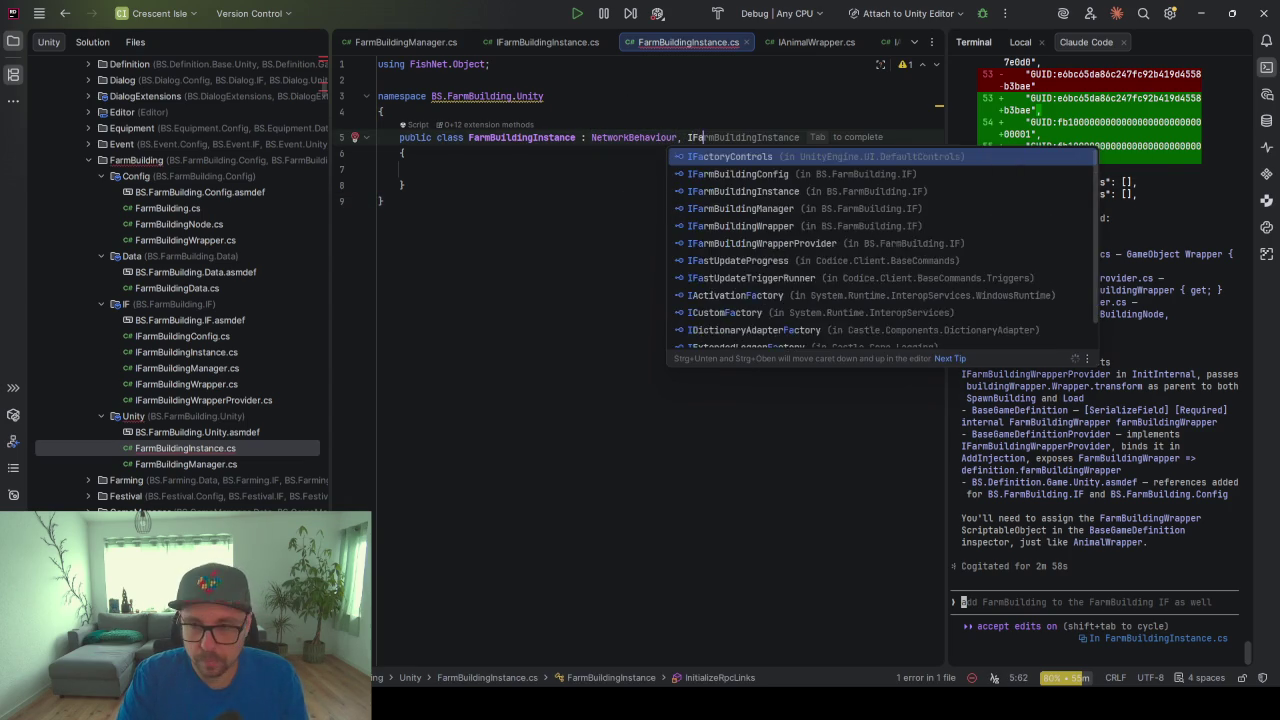
pyautogui.press('Return')
pyautogui.hotkey('ctrl', 's')
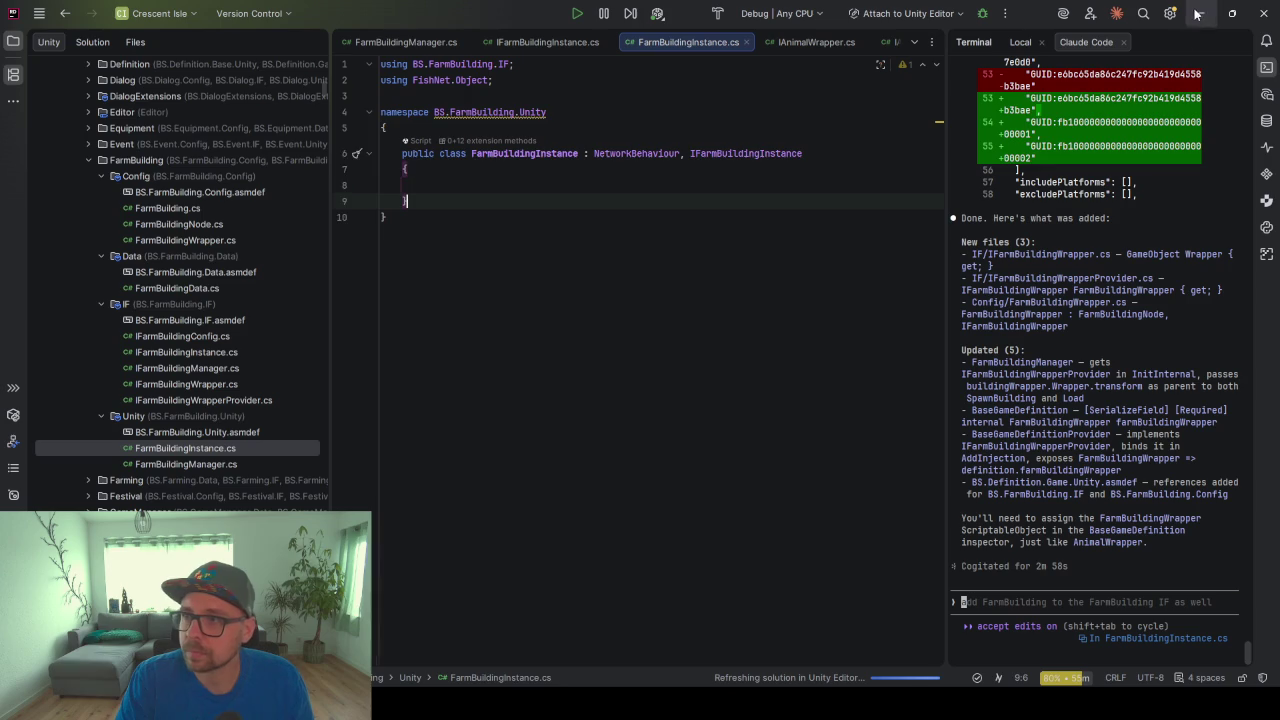
pyautogui.hotkey('alt', 'Tab')
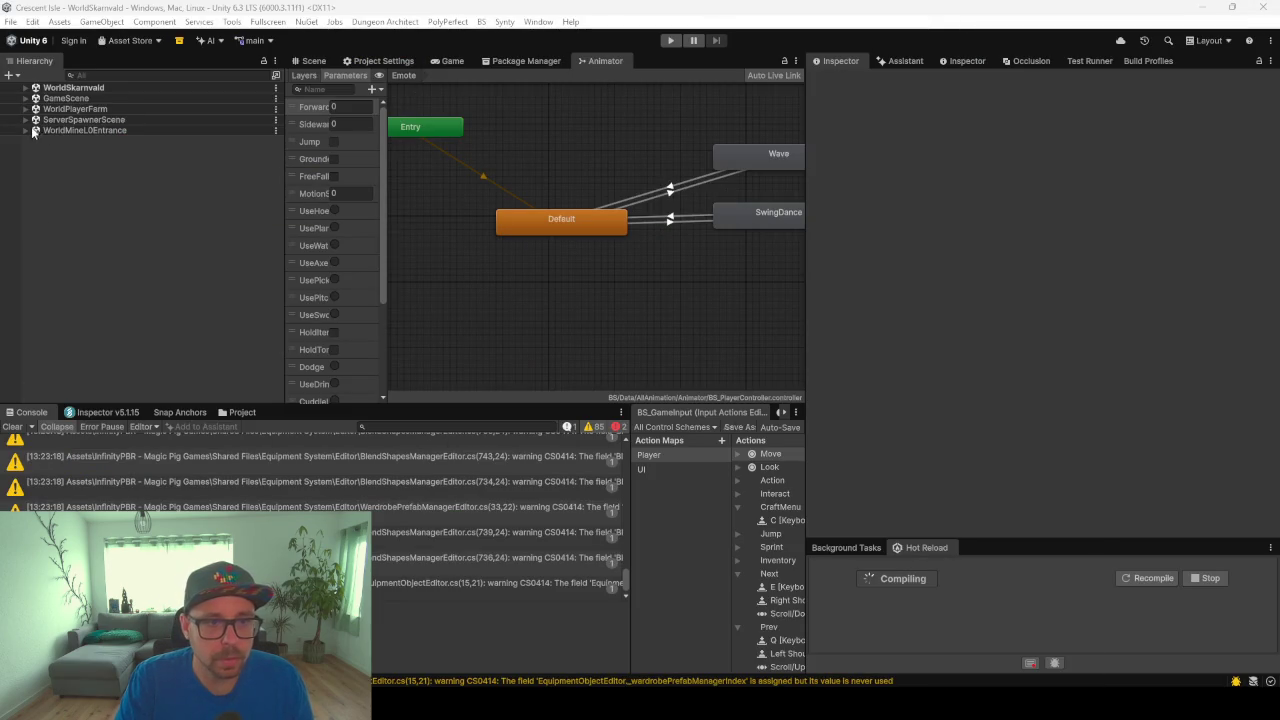
# Create an empty GameObject named FarmBuildingWrapper in the WorldSkarnvald scene
pyautogui.rightClick(134, 279)
pyautogui.click(132, 325)
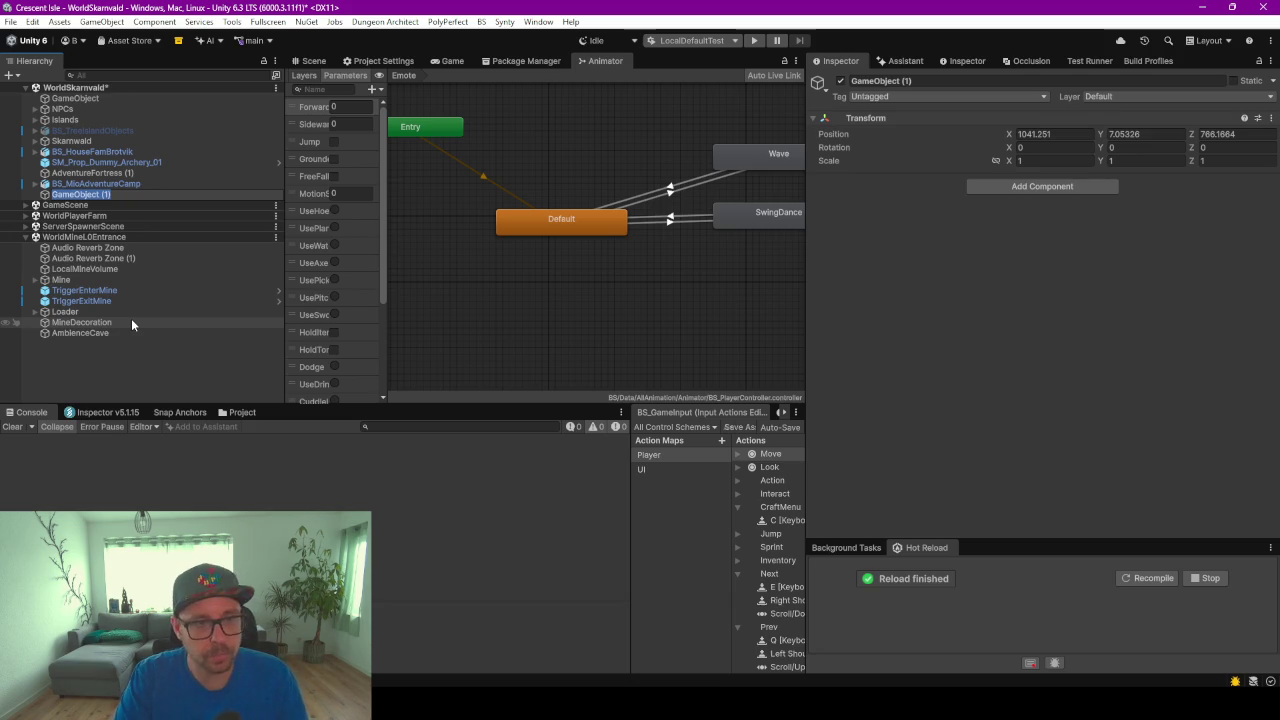
pyautogui.write('FarmBuildingWrapper')
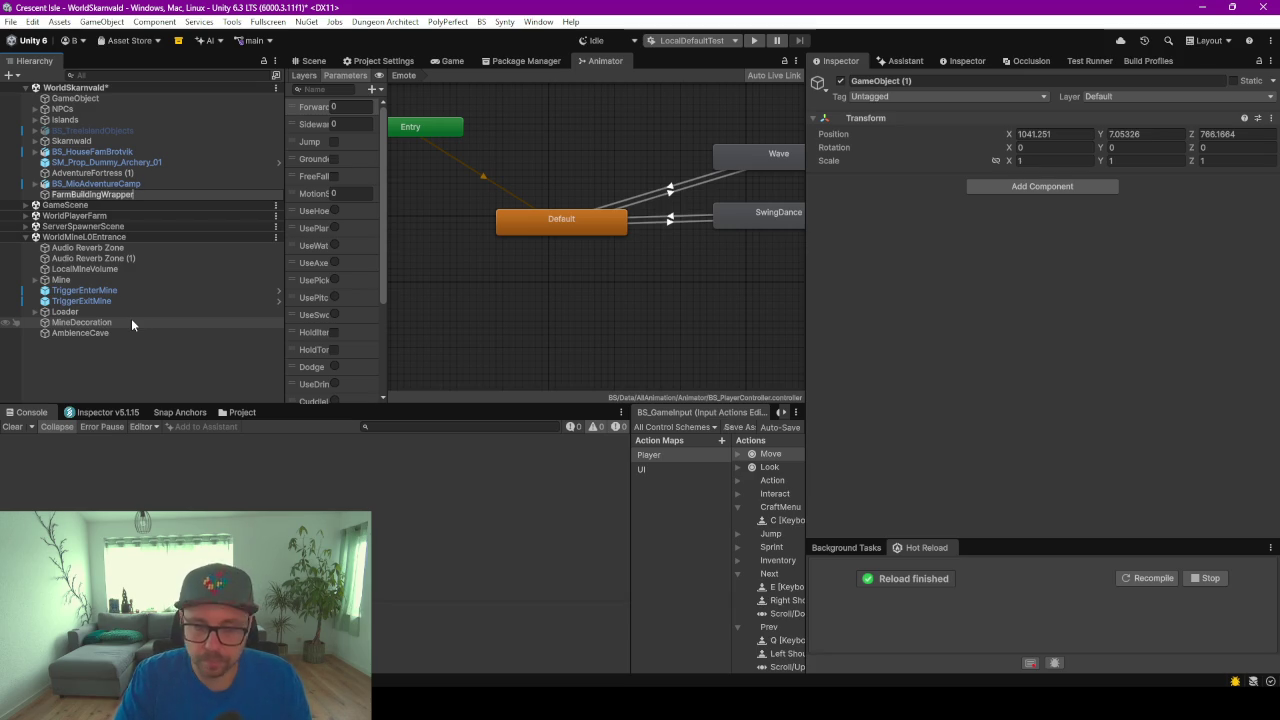
pyautogui.press('Return')
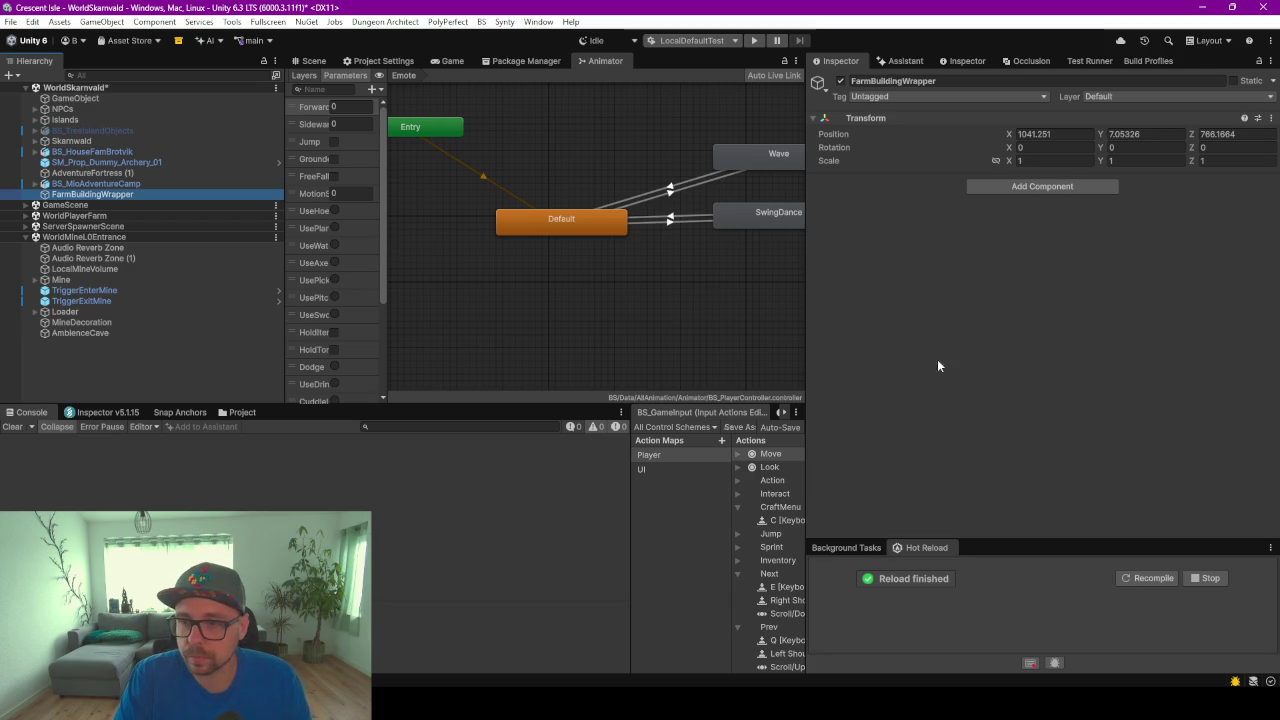
# Search Add Component for 'Far', cancel the search, and switch back to Rider
pyautogui.click(1013, 186)
pyautogui.write('Far')
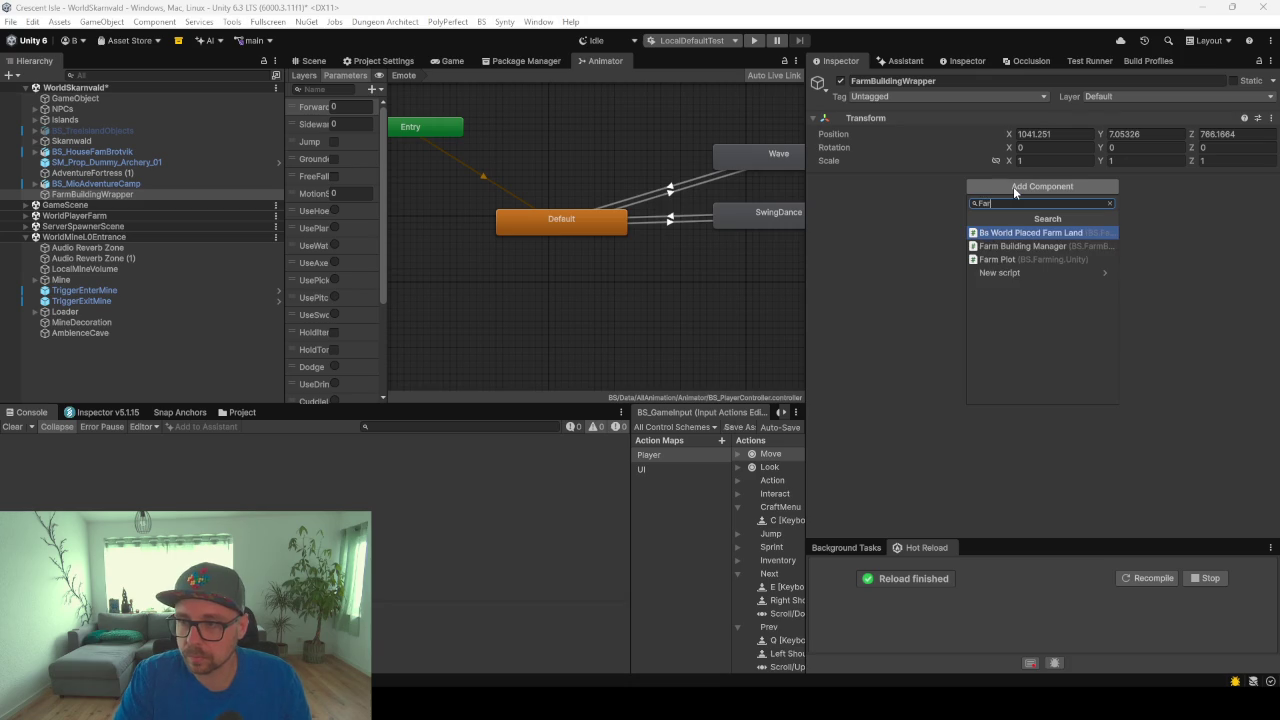
pyautogui.press('BackSpace')
pyautogui.press('BackSpace')
pyautogui.press('BackSpace')
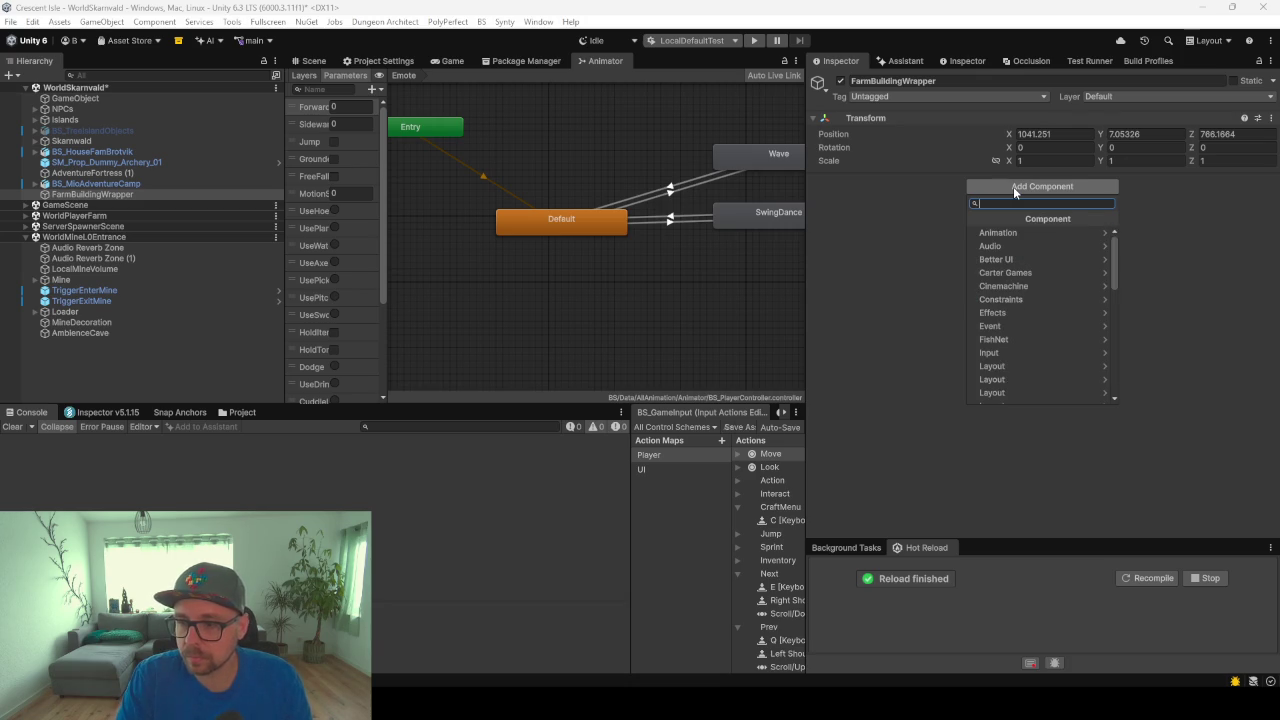
pyautogui.press('Escape')
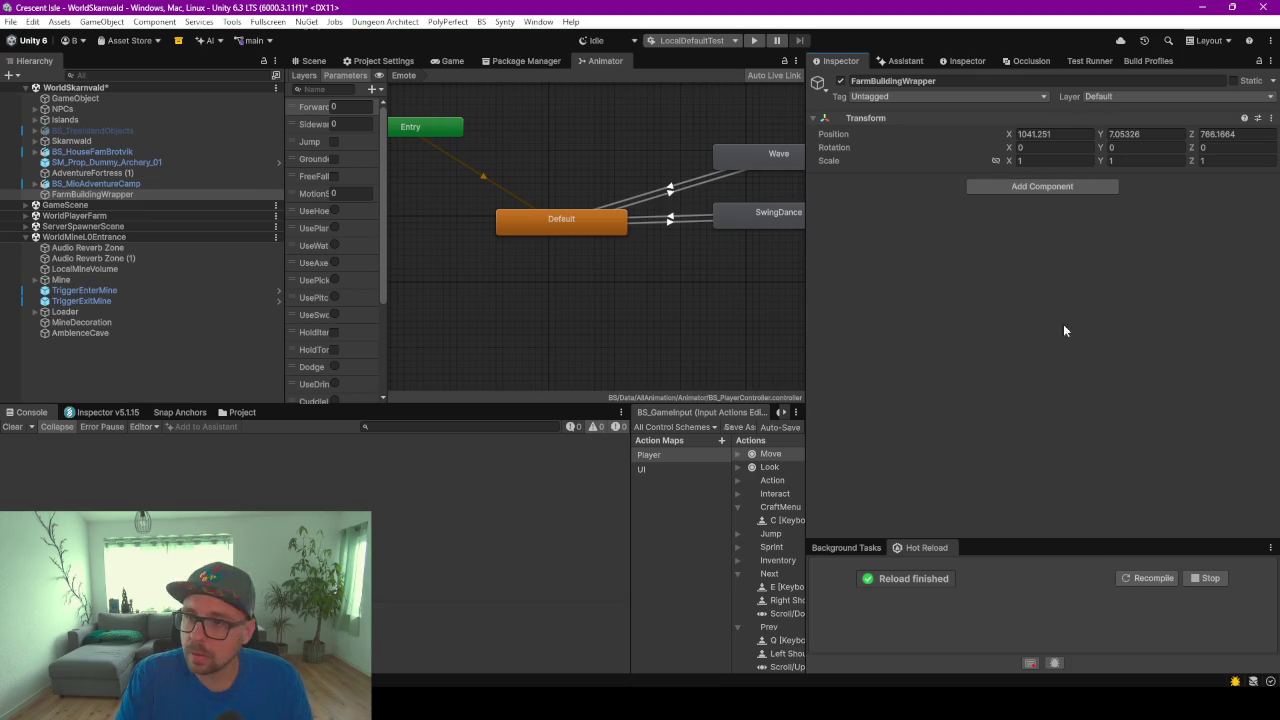
pyautogui.hotkey('alt', 'Tab')
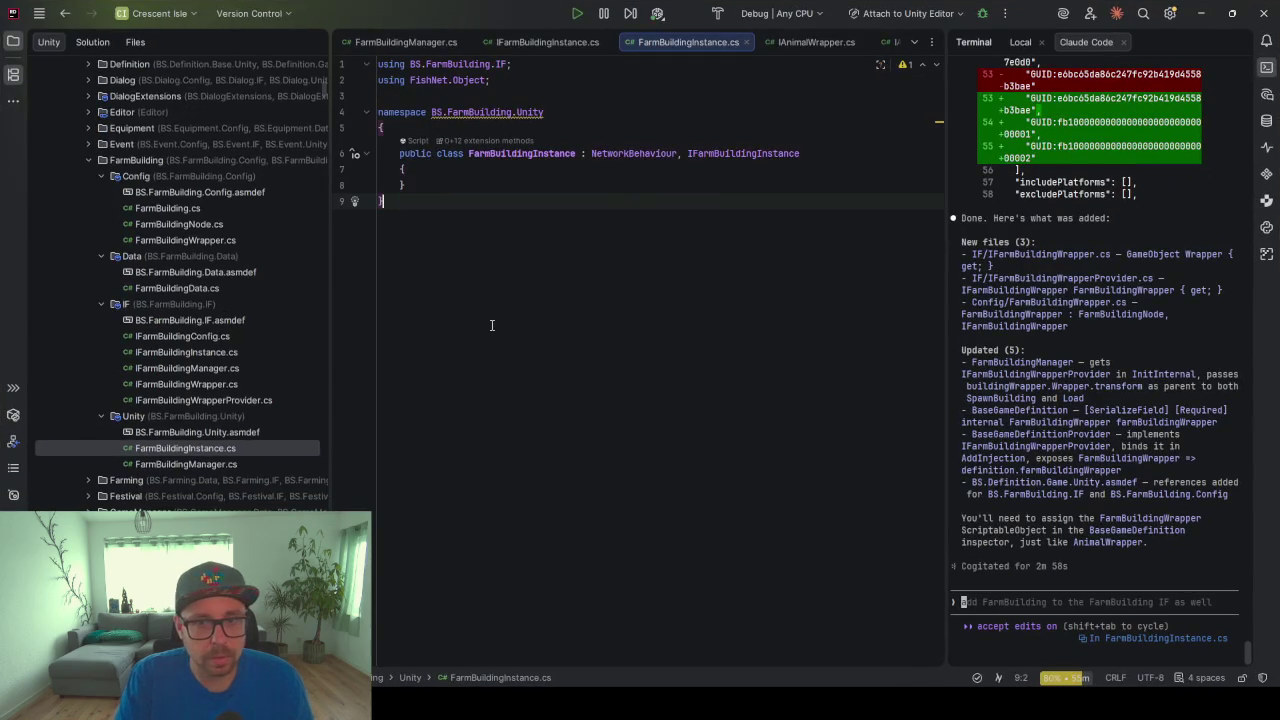
# Back in Unity, enlarge the Hot Reload panel, wait for recompilation, and reopen Add Component
pyautogui.doubleClick(534, 154)
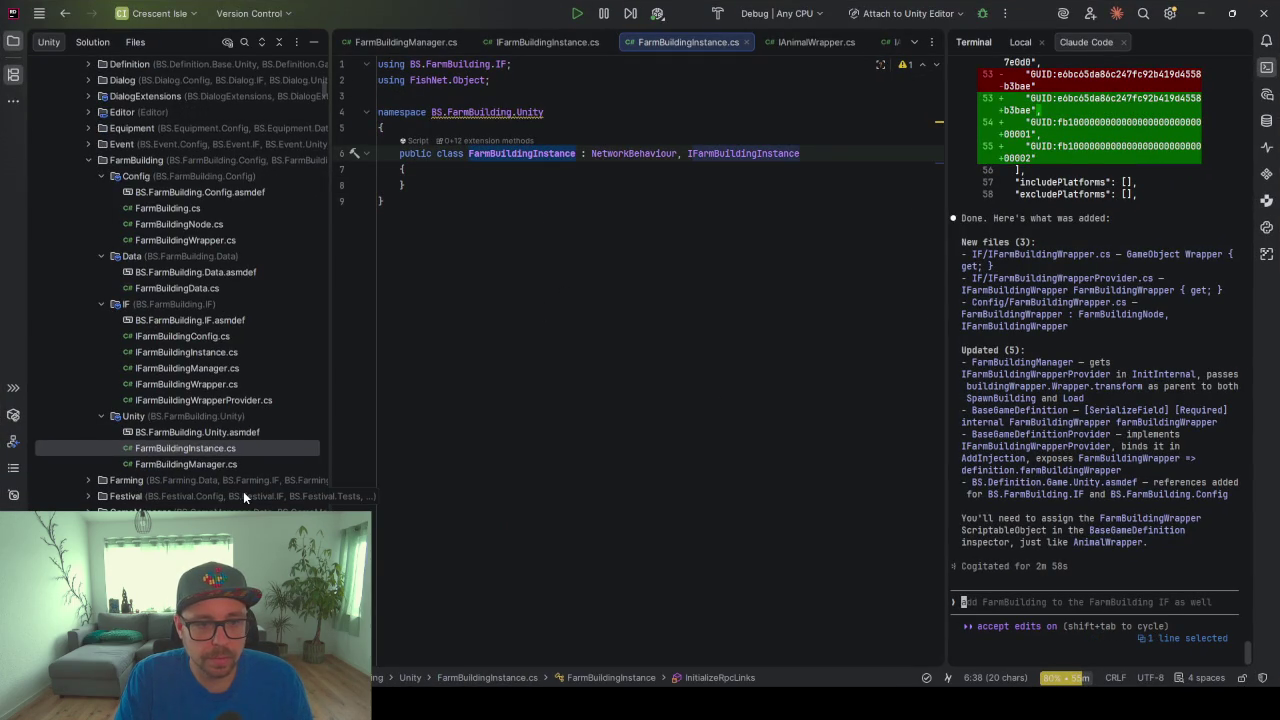
pyautogui.click(1201, 13)
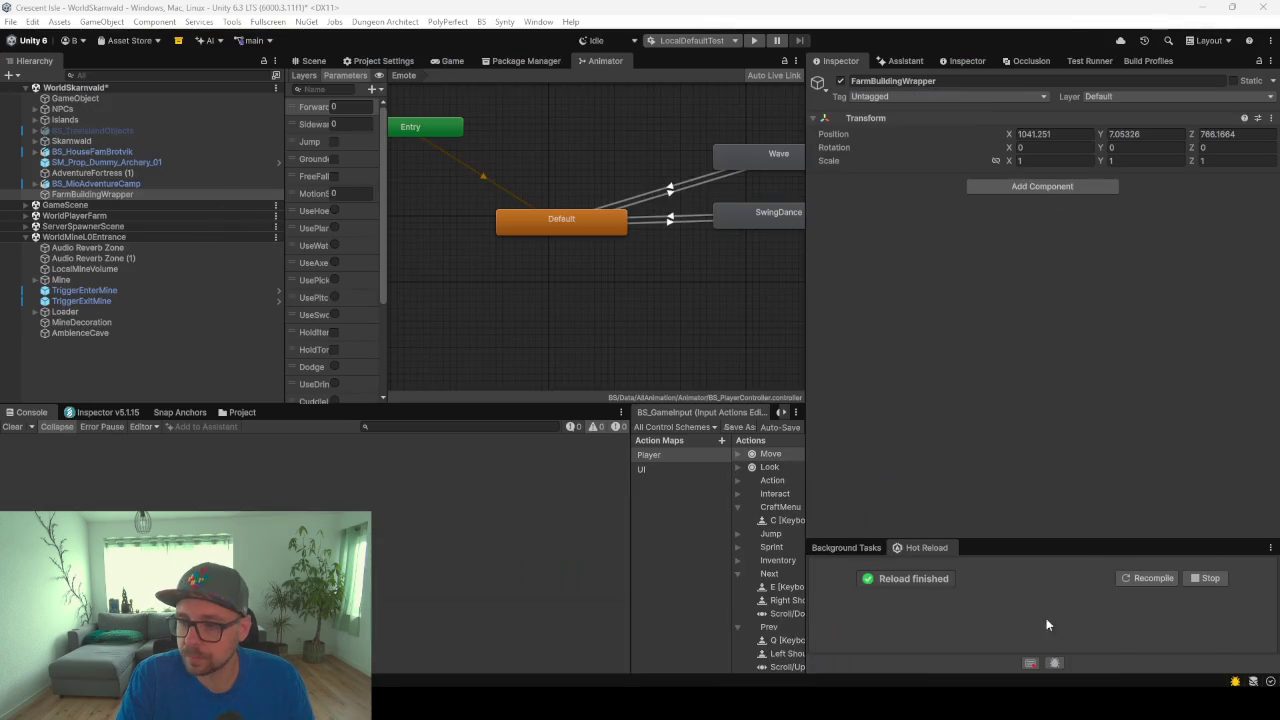
pyautogui.click(1033, 186)
pyautogui.write('D')
pyautogui.press('BackSpace')
pyautogui.write('Far')
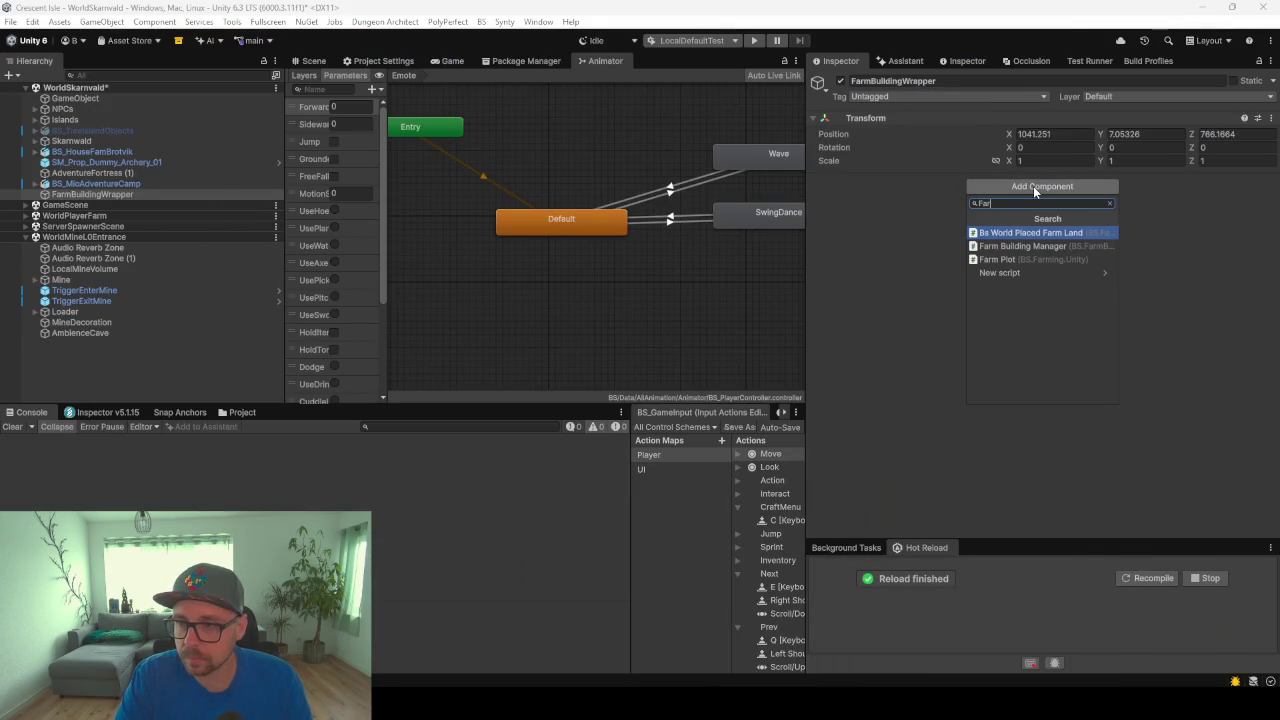
pyautogui.press('BackSpace')
pyautogui.press('BackSpace')
pyautogui.press('BackSpace')
pyautogui.press('Escape')
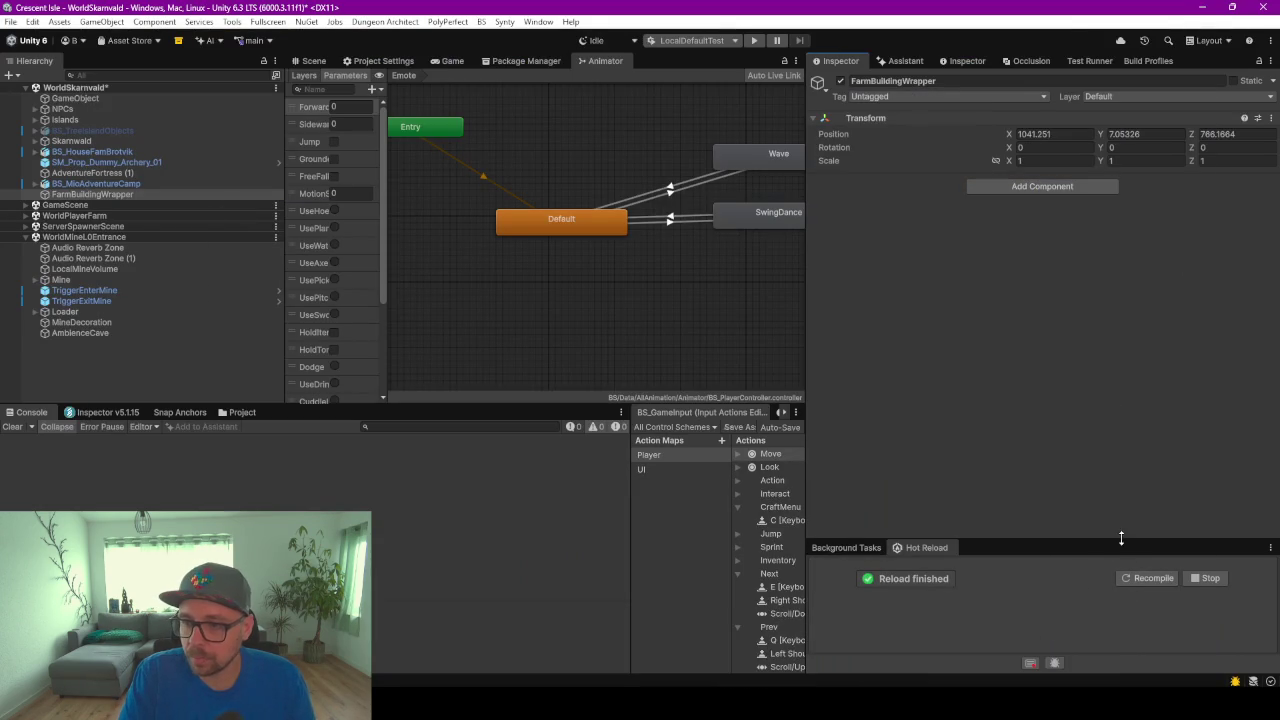
pyautogui.moveTo(1101, 538); pyautogui.dragTo(1100, 392)
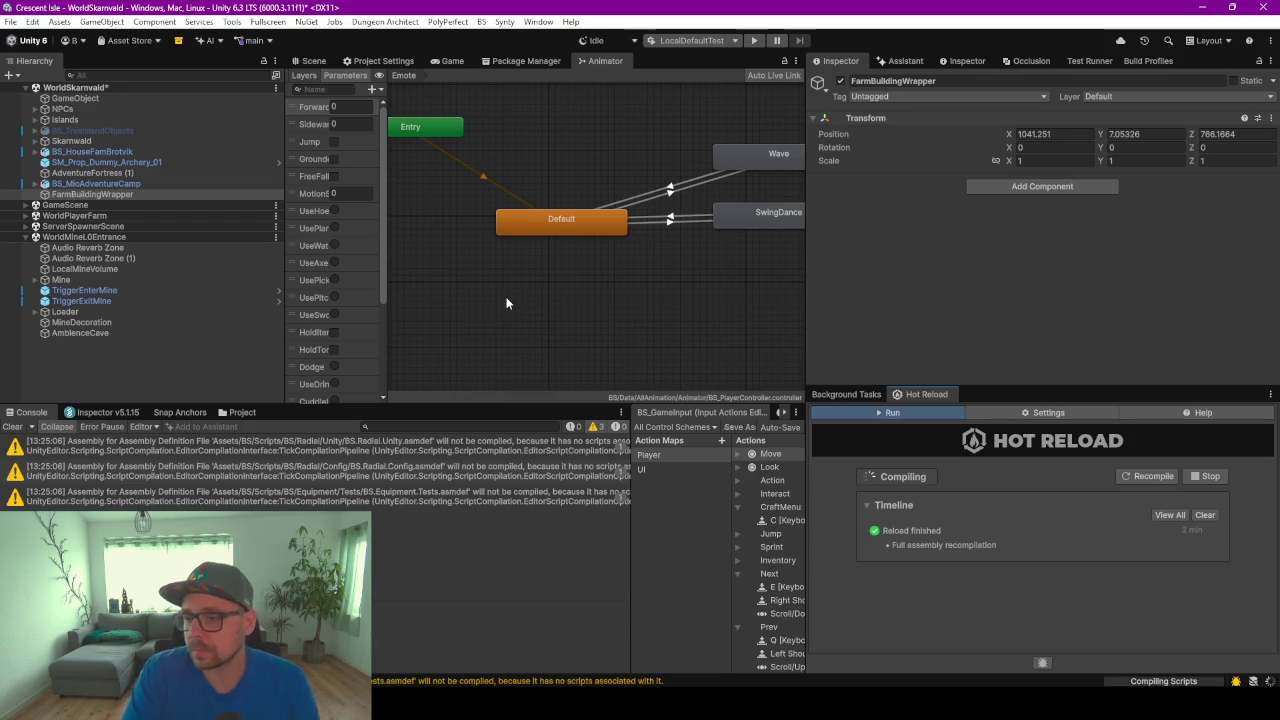
pyautogui.click(1019, 187)
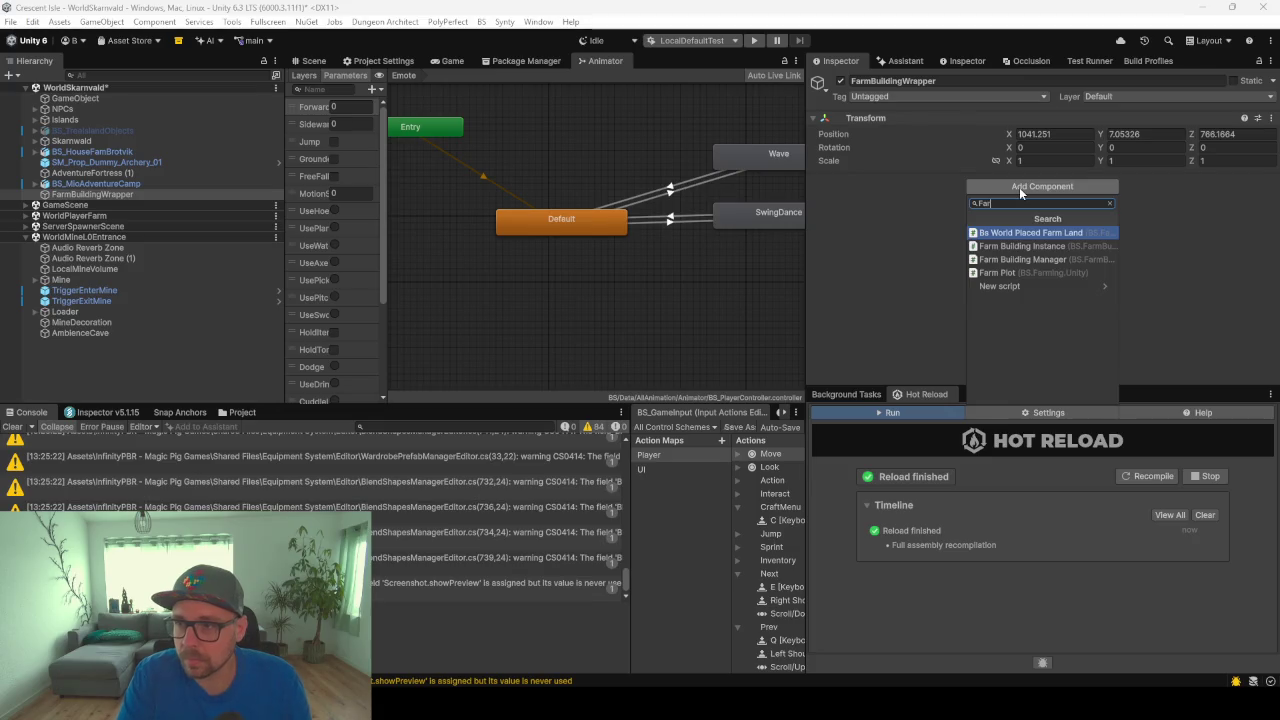
# Remove the Bs World Placed Farm Land script and add a Farm Building Instance component
pyautogui.press('Return')
pyautogui.click(1020, 188)
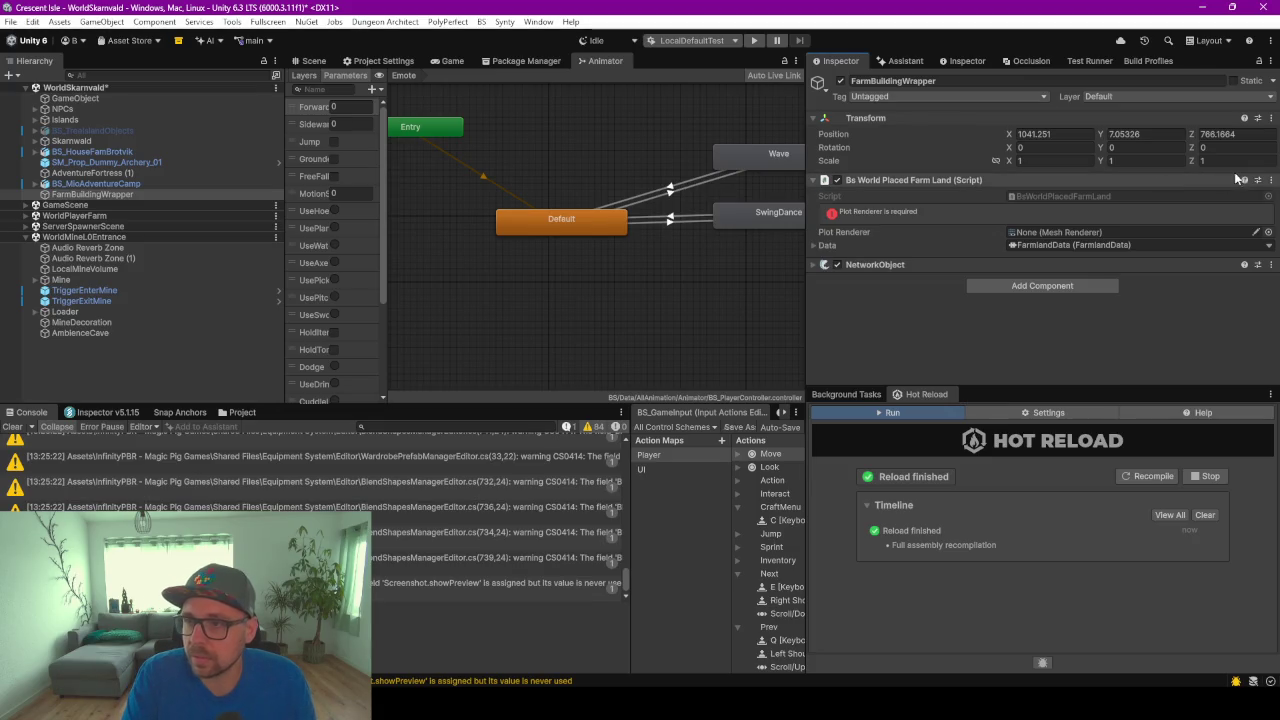
pyautogui.click(1270, 180)
pyautogui.click(1167, 229)
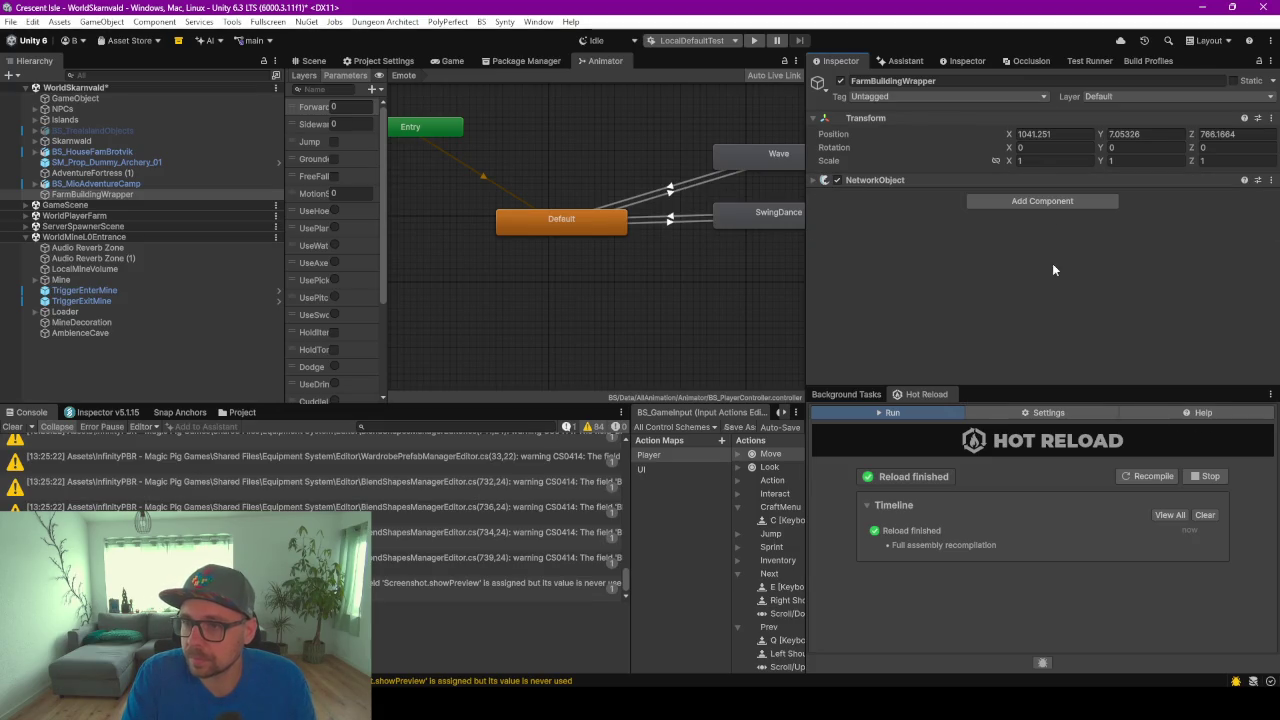
pyautogui.click(1040, 202)
pyautogui.press('Down')
pyautogui.press('Down')
pyautogui.press('Return')
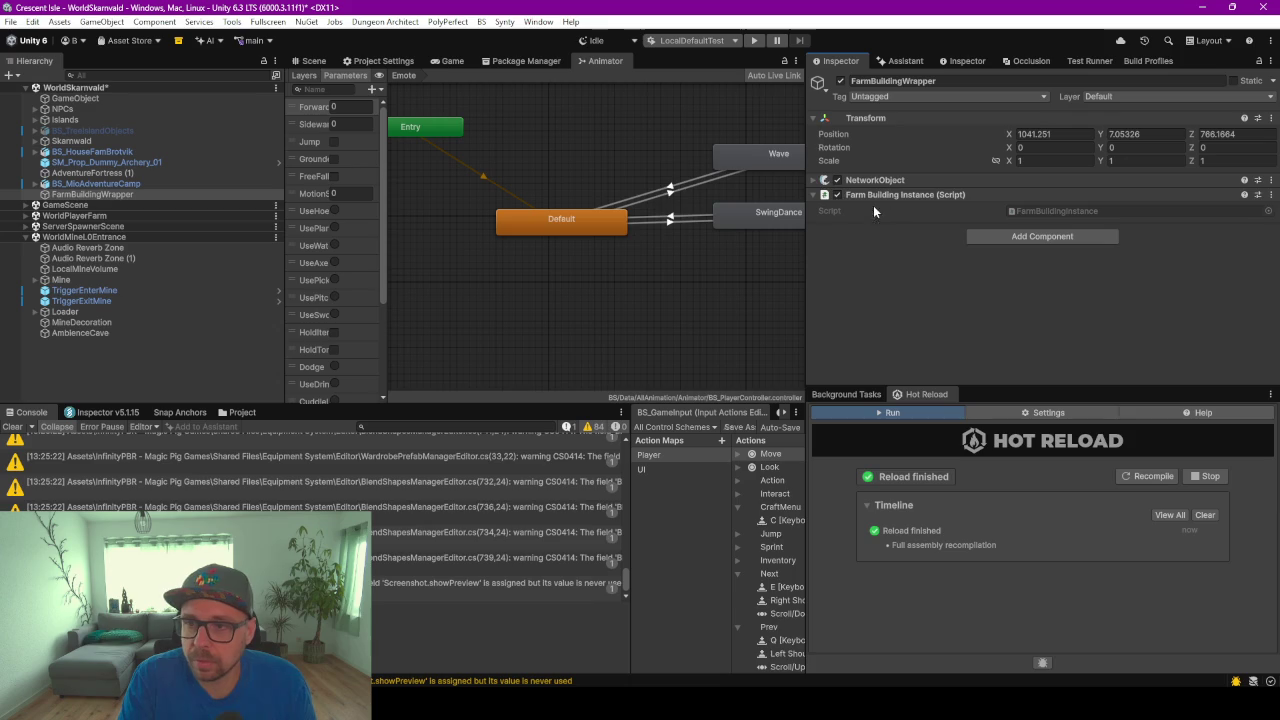
# Collapse the component panels and reset the Transform position to 0, 0, 0
pyautogui.click(864, 180)
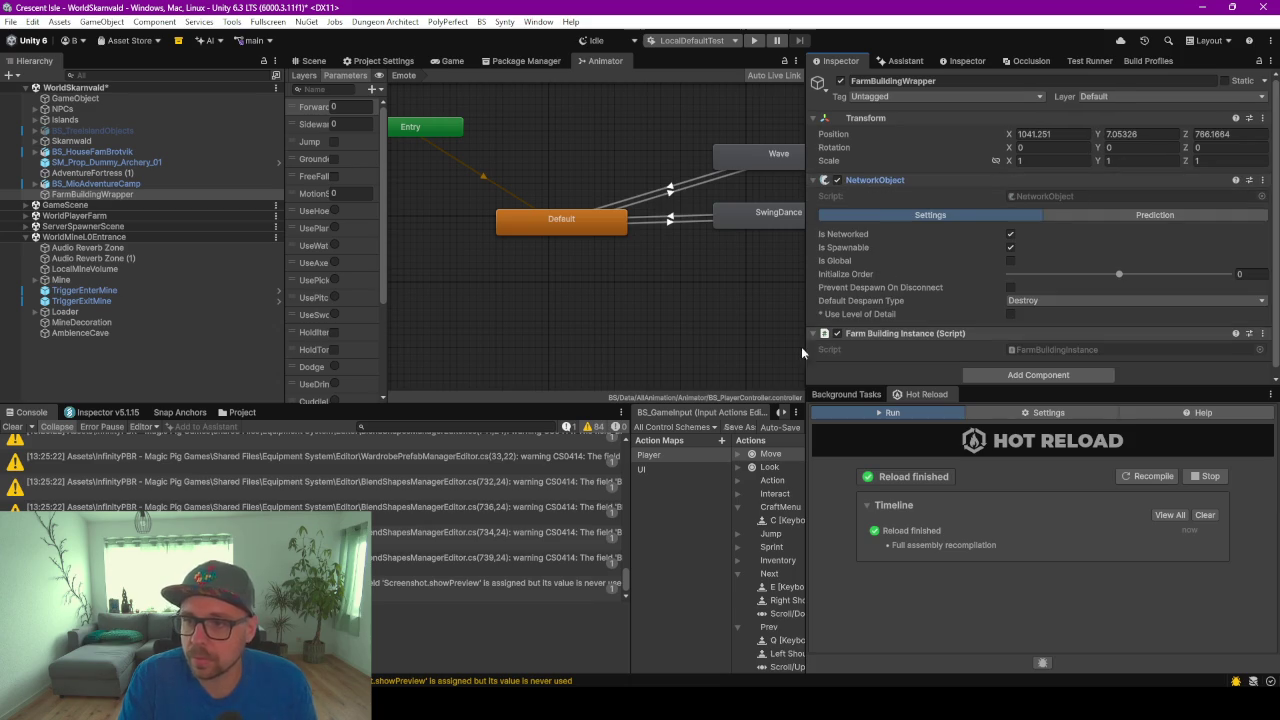
pyautogui.click(815, 180)
pyautogui.click(815, 194)
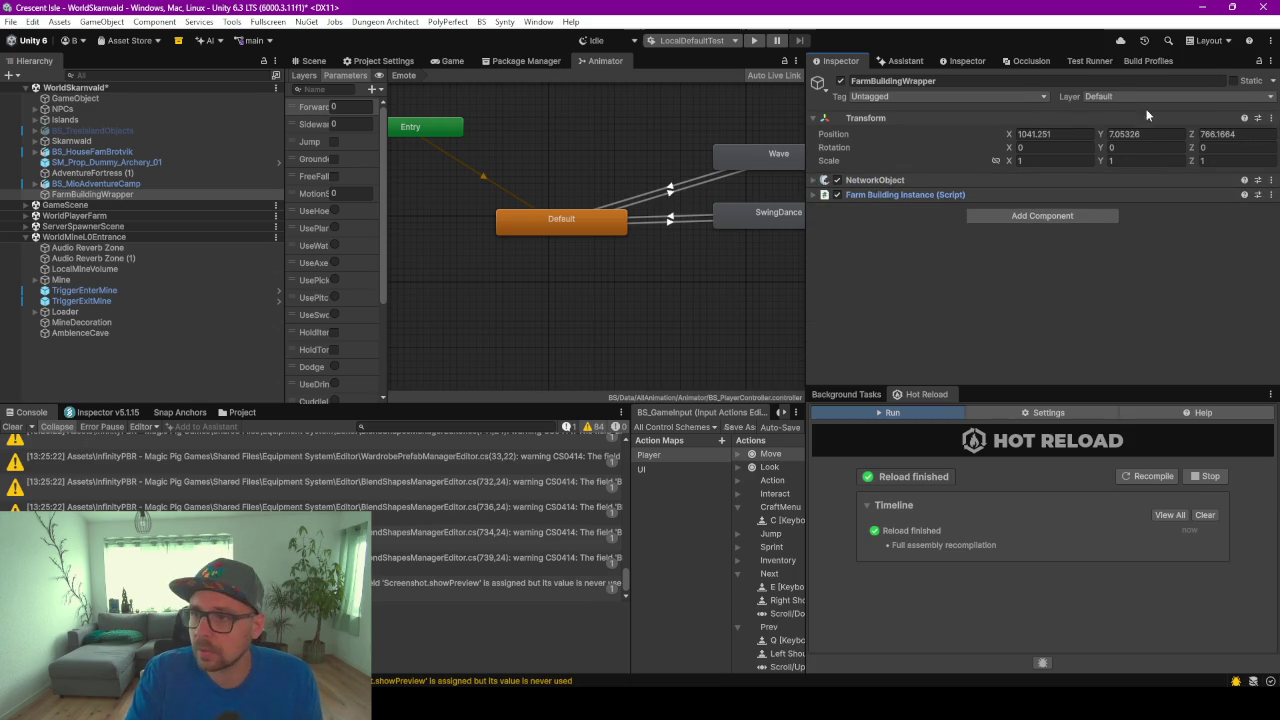
pyautogui.click(1269, 119)
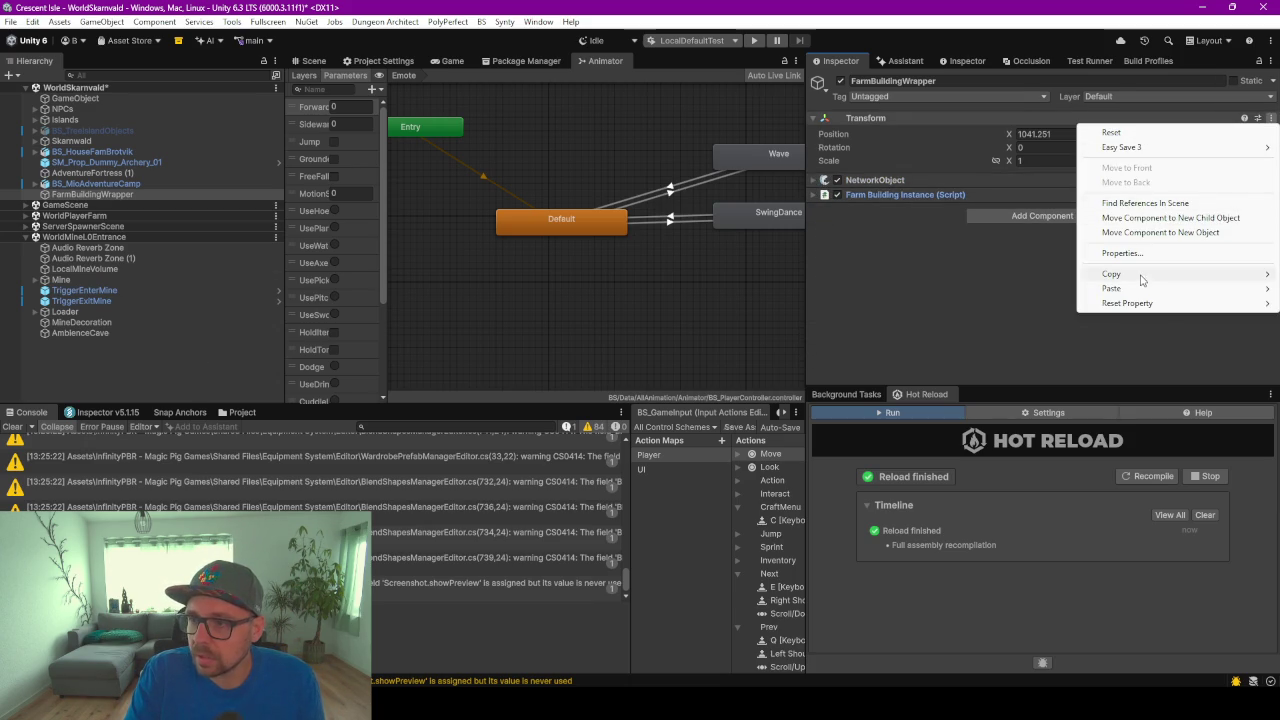
pyautogui.moveTo(1135, 303)
pyautogui.click(1040, 303)
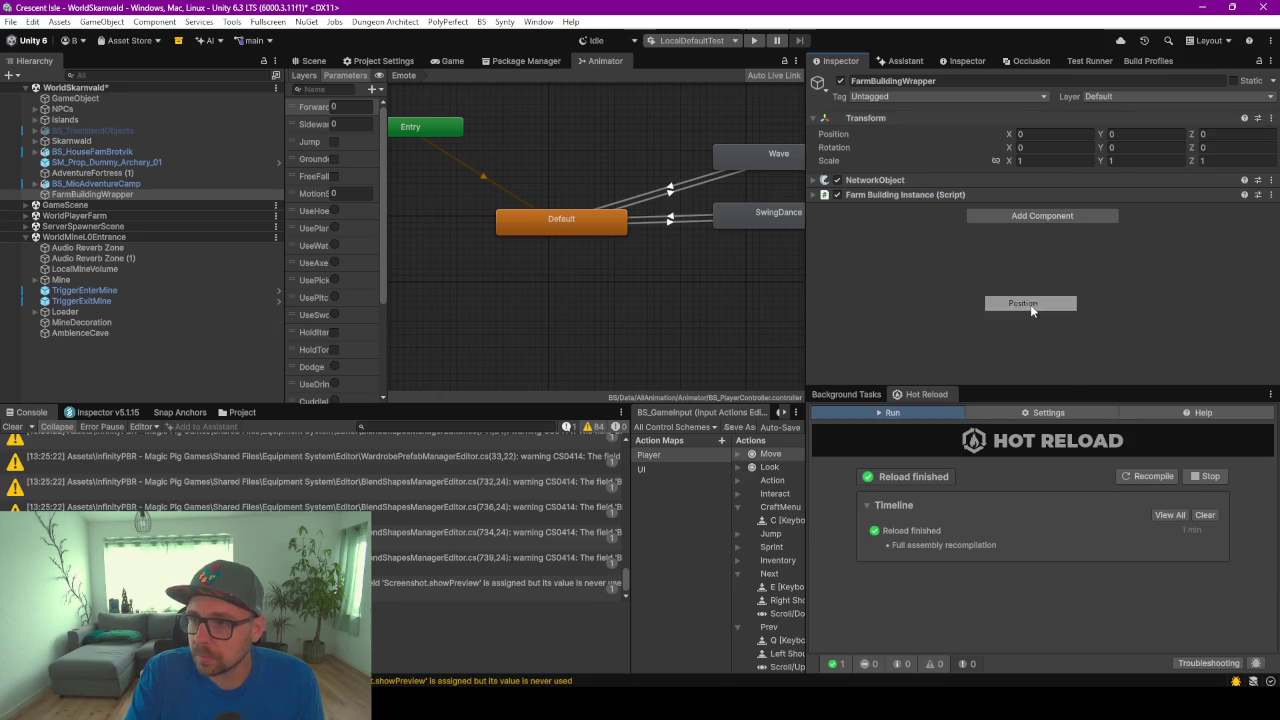
pyautogui.click(245, 412)
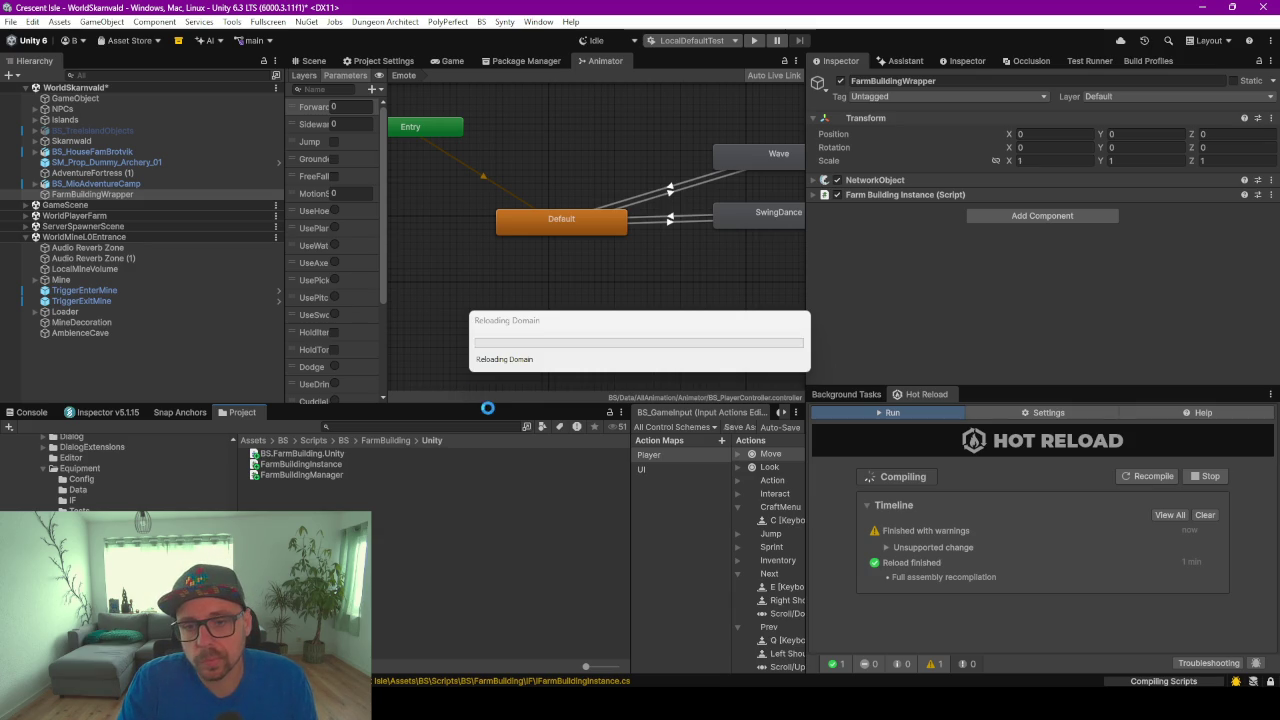
# Wait out the Reloading Domain and Importing Assets dialogs, then browse to the NetworkEssentials folder
pyautogui.moveTo(555, 332); pyautogui.dragTo(435, 310)
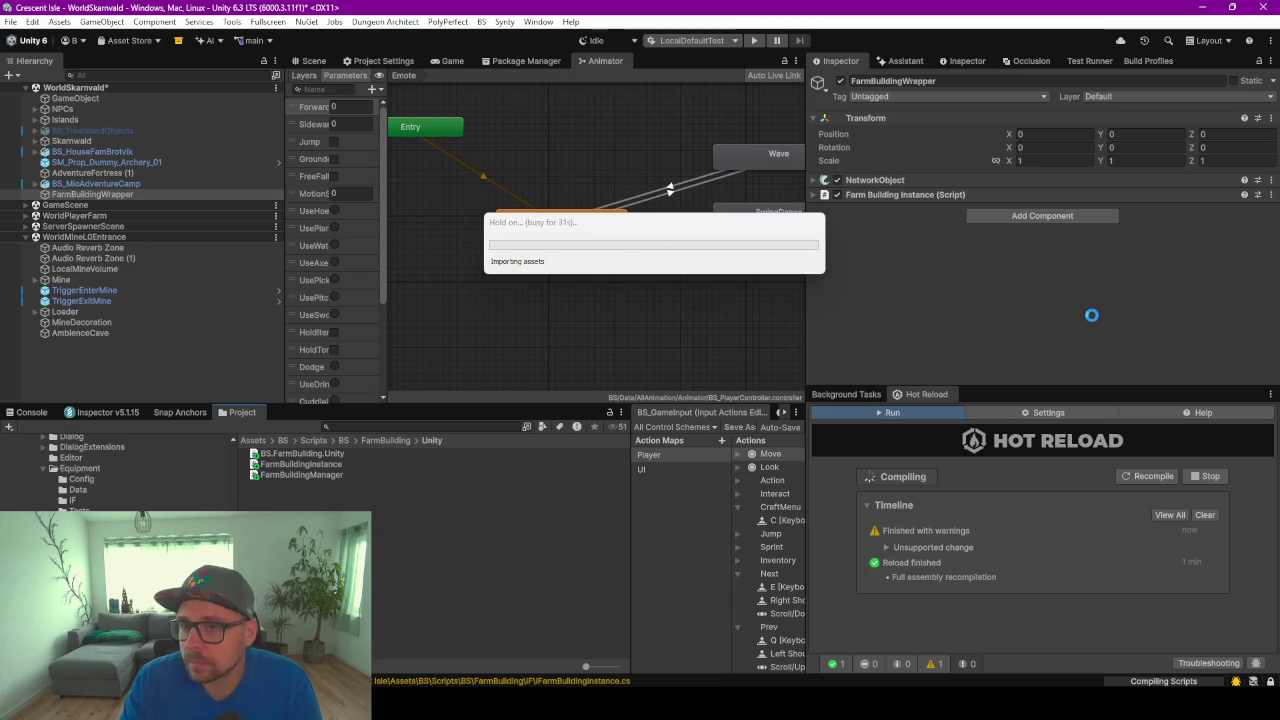
pyautogui.moveTo(711, 230); pyautogui.dragTo(626, 207)
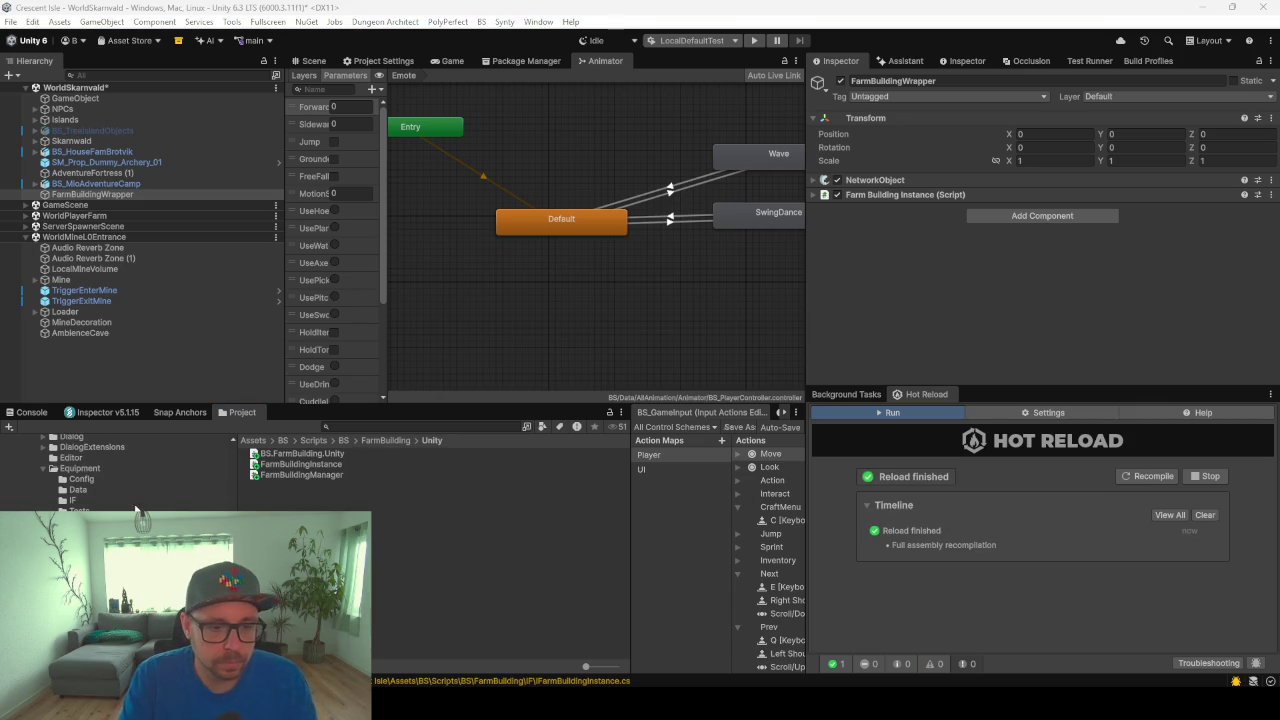
pyautogui.click(106, 474)
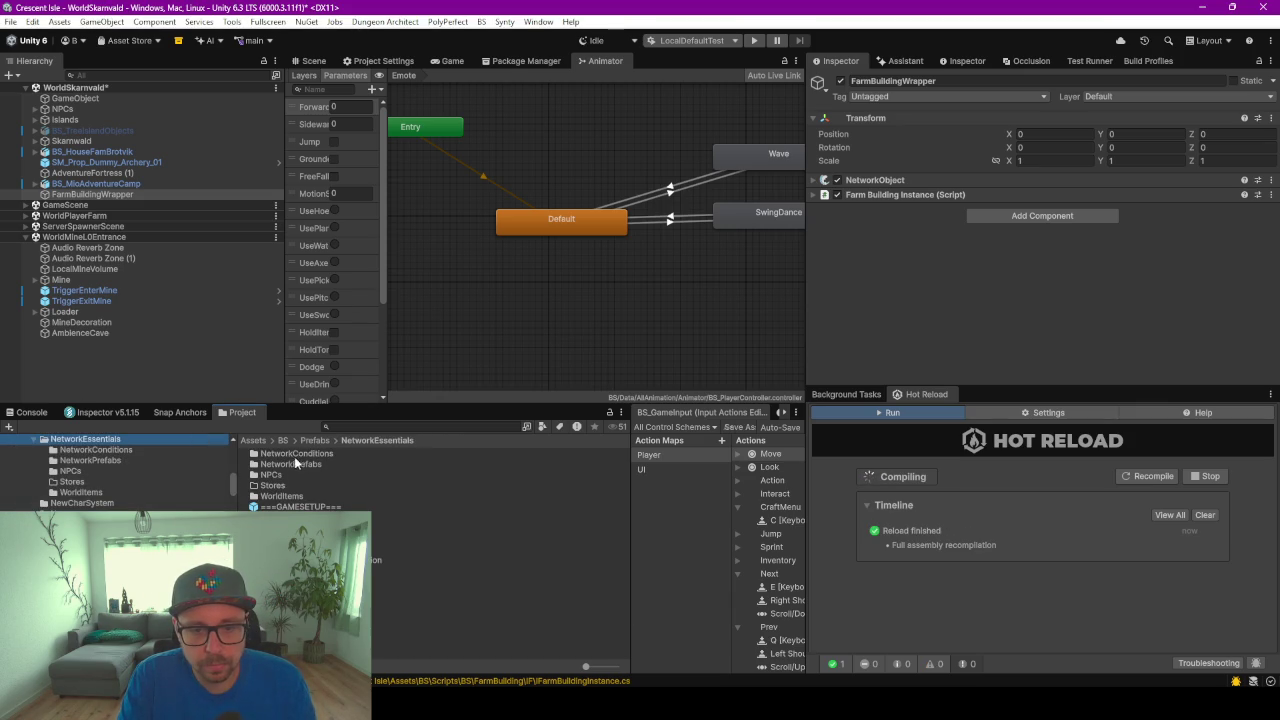
# Save FarmBuildingWrapper as a prefab in NetworkPrefabs and delete it from the scene
pyautogui.doubleClick(294, 463)
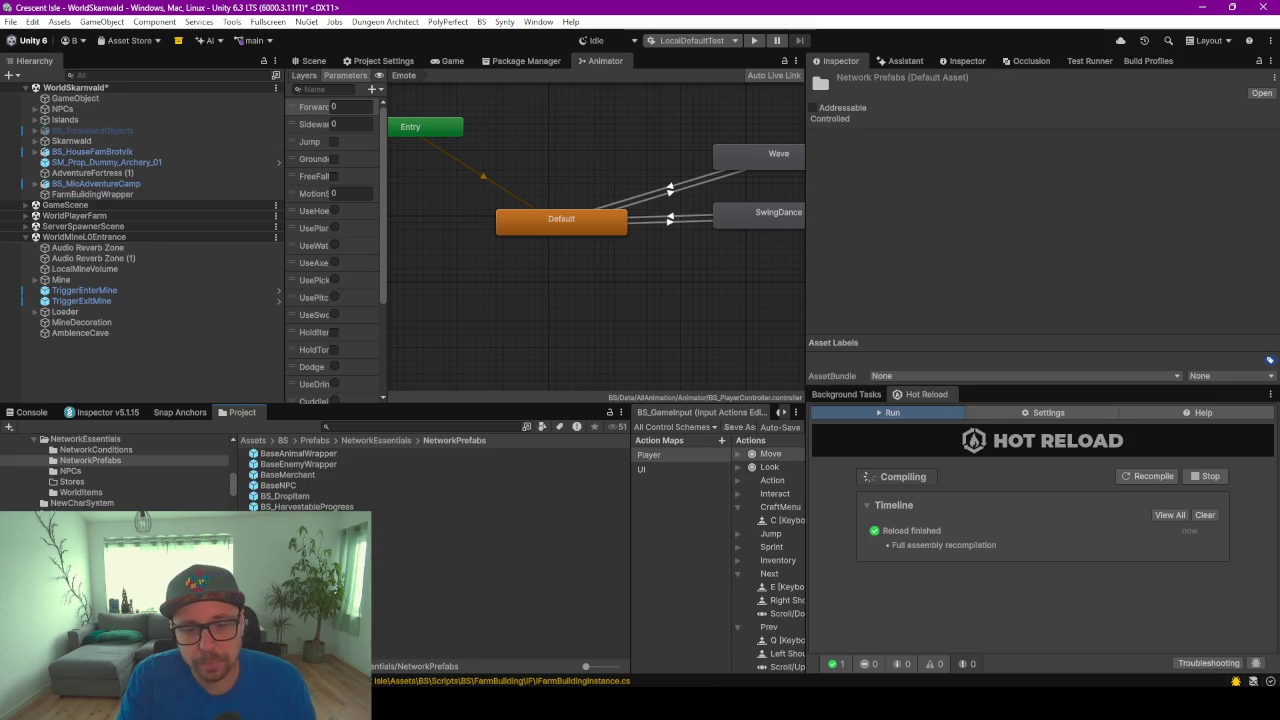
pyautogui.moveTo(89, 194); pyautogui.dragTo(190, 570)
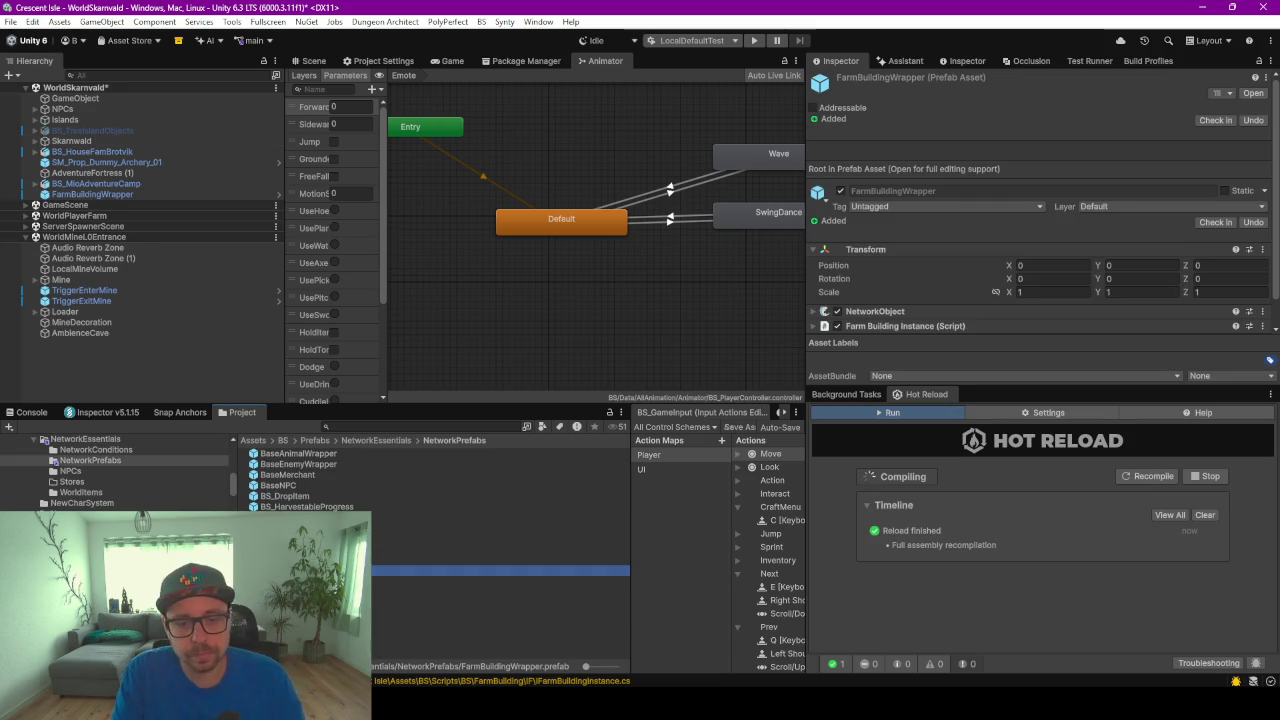
pyautogui.click(89, 194)
pyautogui.press('Delete')
# Lock BSPRefabs in the Inspector and add the FarmBuildingWrapper prefab to its Prefabs list
pyautogui.click(358, 442)
pyautogui.click(300, 517)
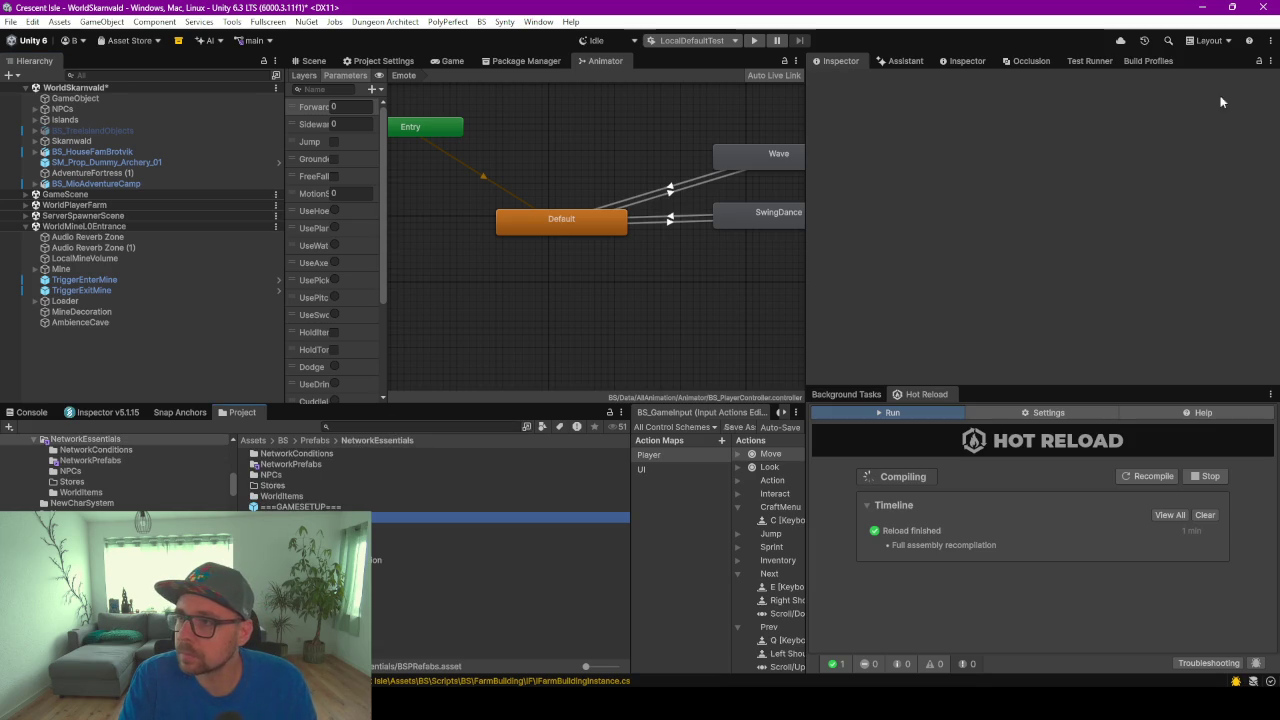
pyautogui.click(1258, 63)
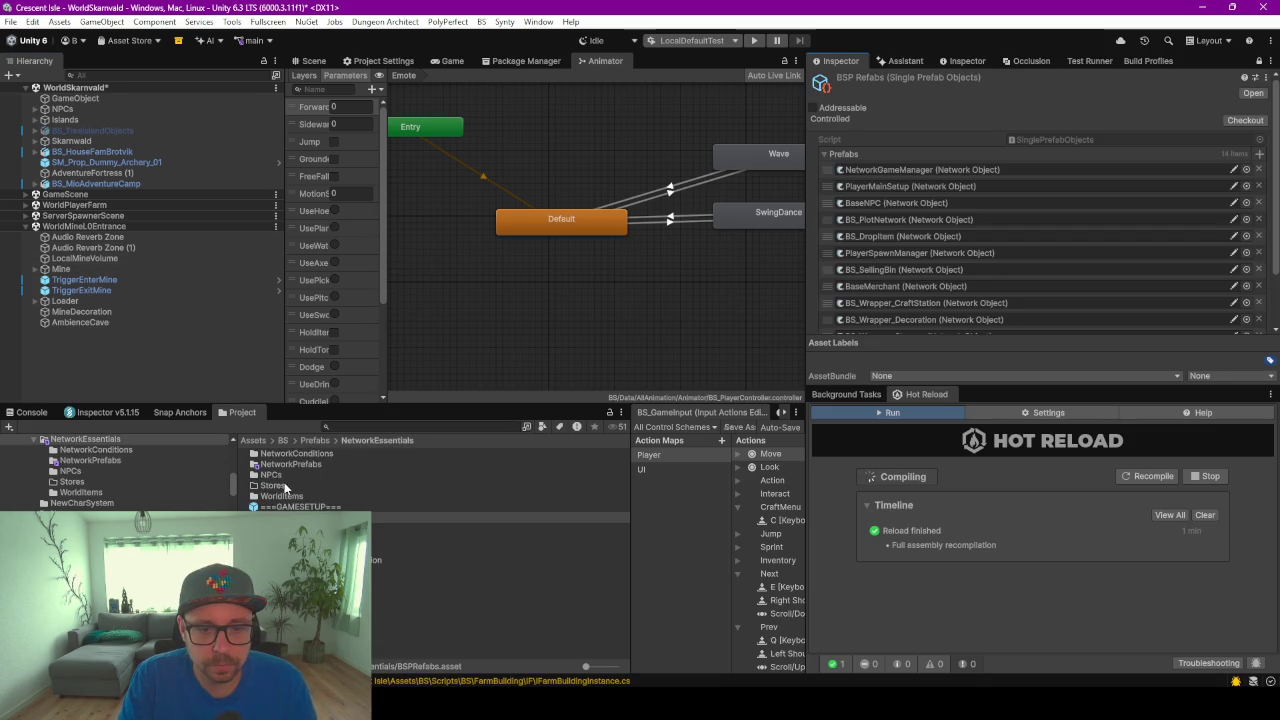
pyautogui.doubleClick(280, 463)
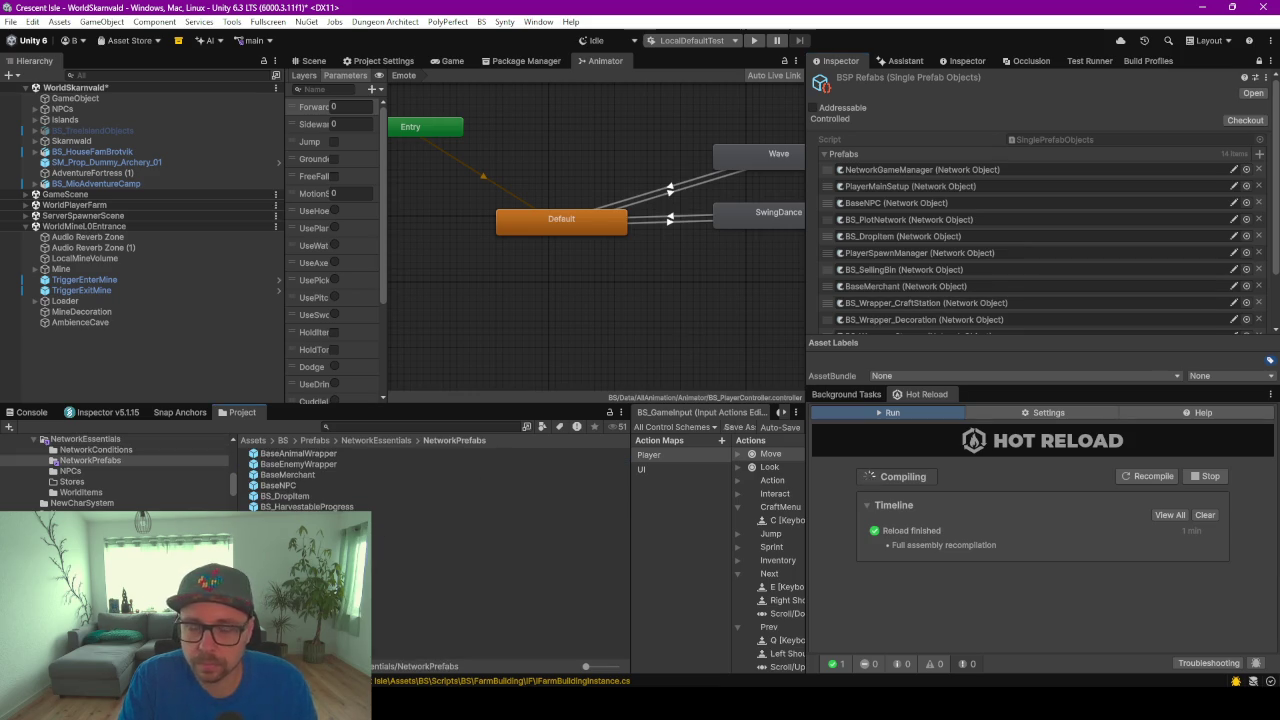
pyautogui.moveTo(310, 570)
pyautogui.mouseDown()
pyautogui.moveTo(729, 406)
pyautogui.moveTo(900, 219)
pyautogui.moveTo(936, 152)
pyautogui.mouseUp()
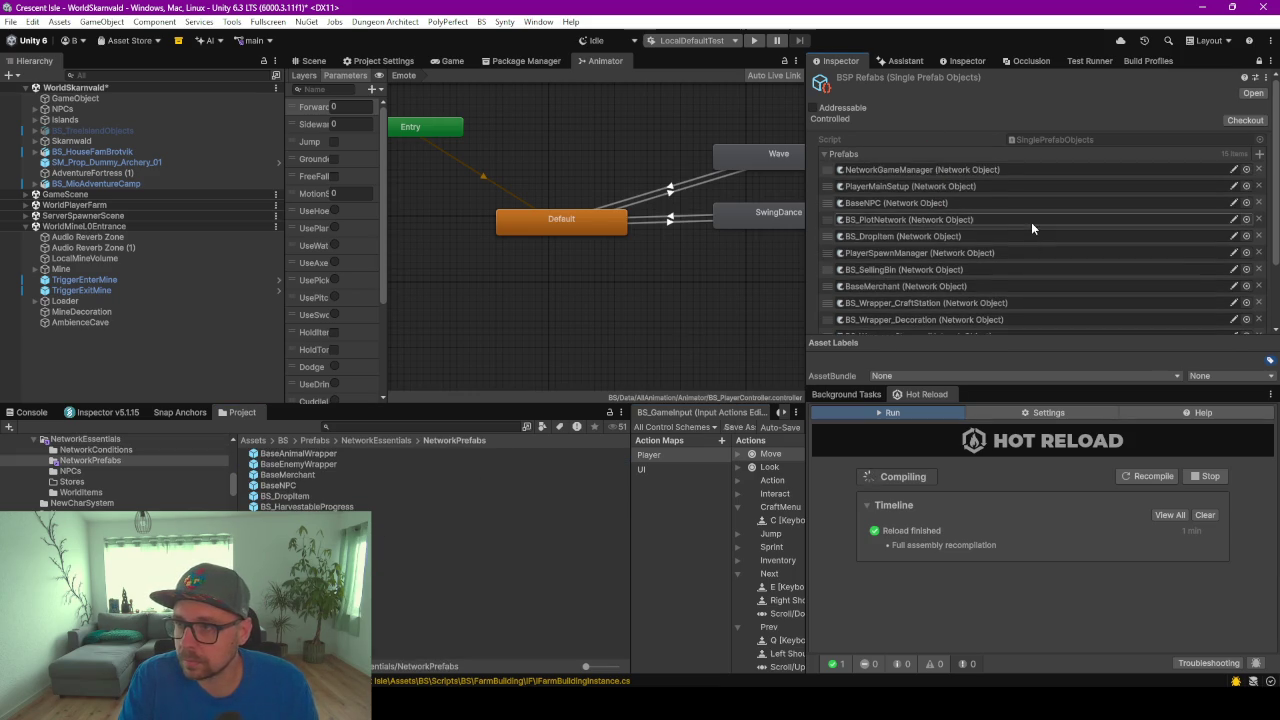
pyautogui.scroll(-3, 1031, 222)
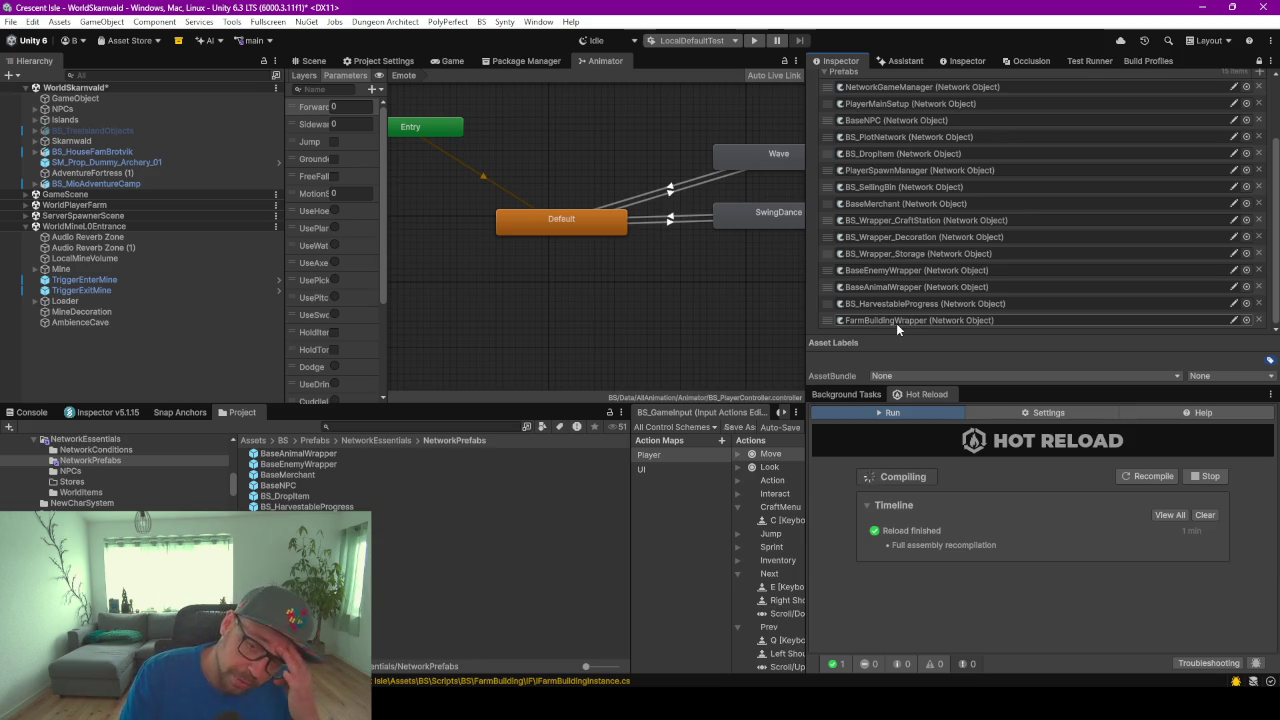
pyautogui.moveTo(453, 404); pyautogui.dragTo(450, 449)
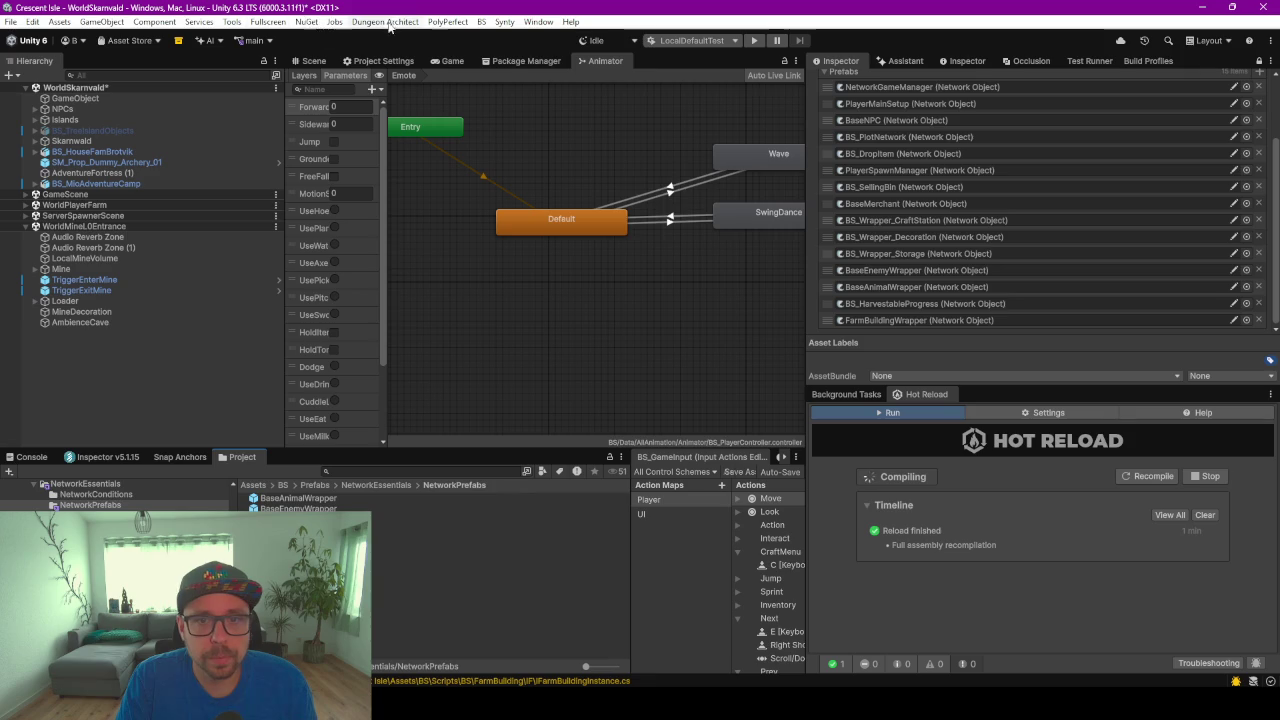
# Open BS > Vault Extensions docked beside Project Settings and unlock the Inspector
pyautogui.click(447, 21)
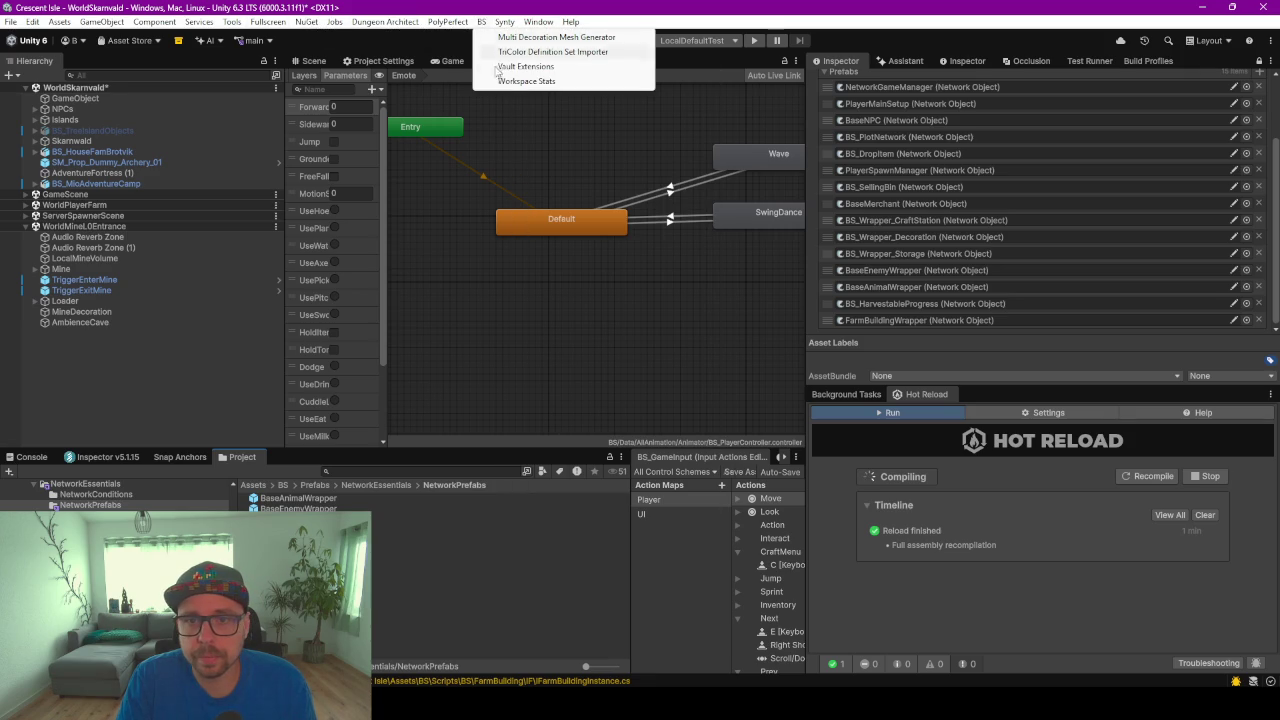
pyautogui.click(522, 66)
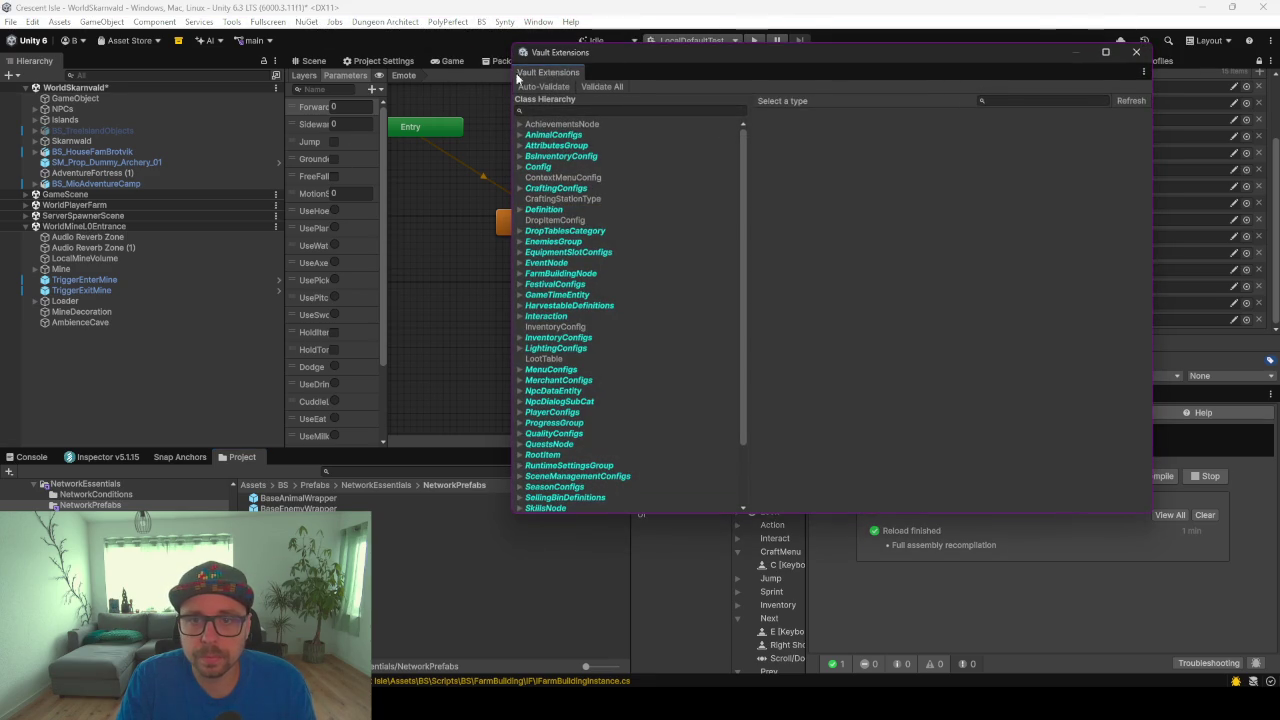
pyautogui.moveTo(538, 78); pyautogui.dragTo(448, 64)
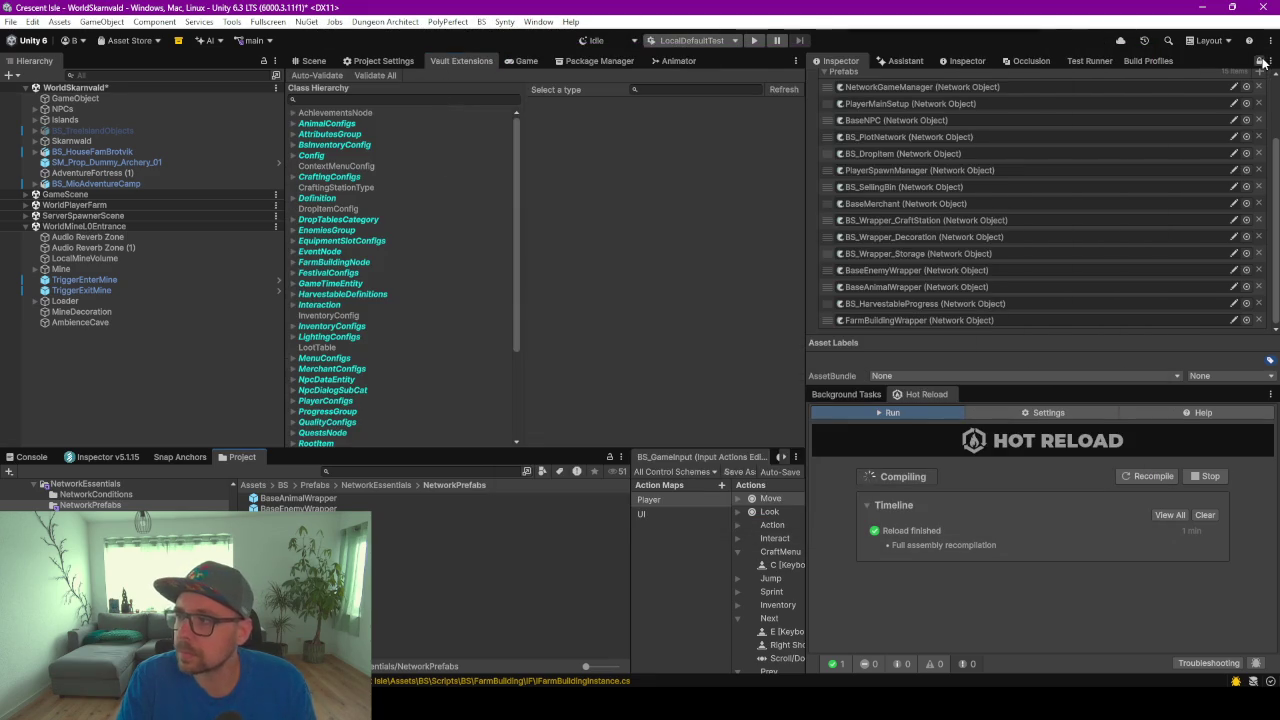
pyautogui.click(1260, 61)
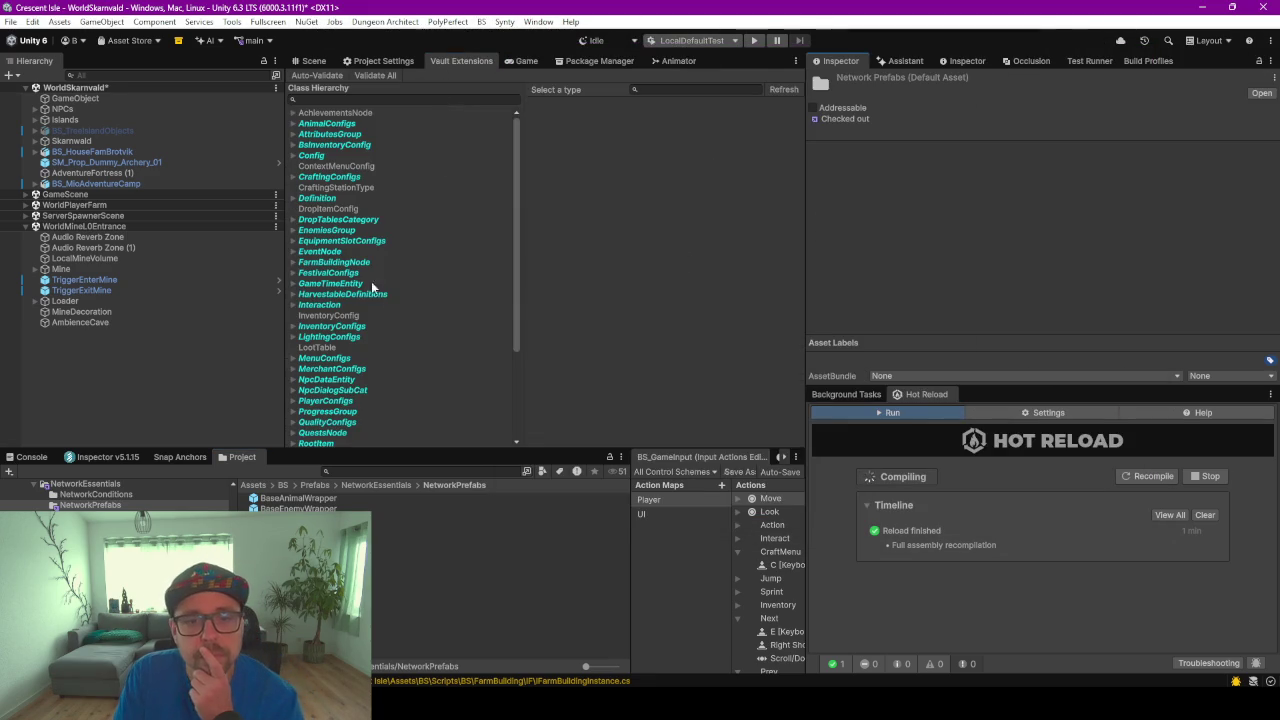
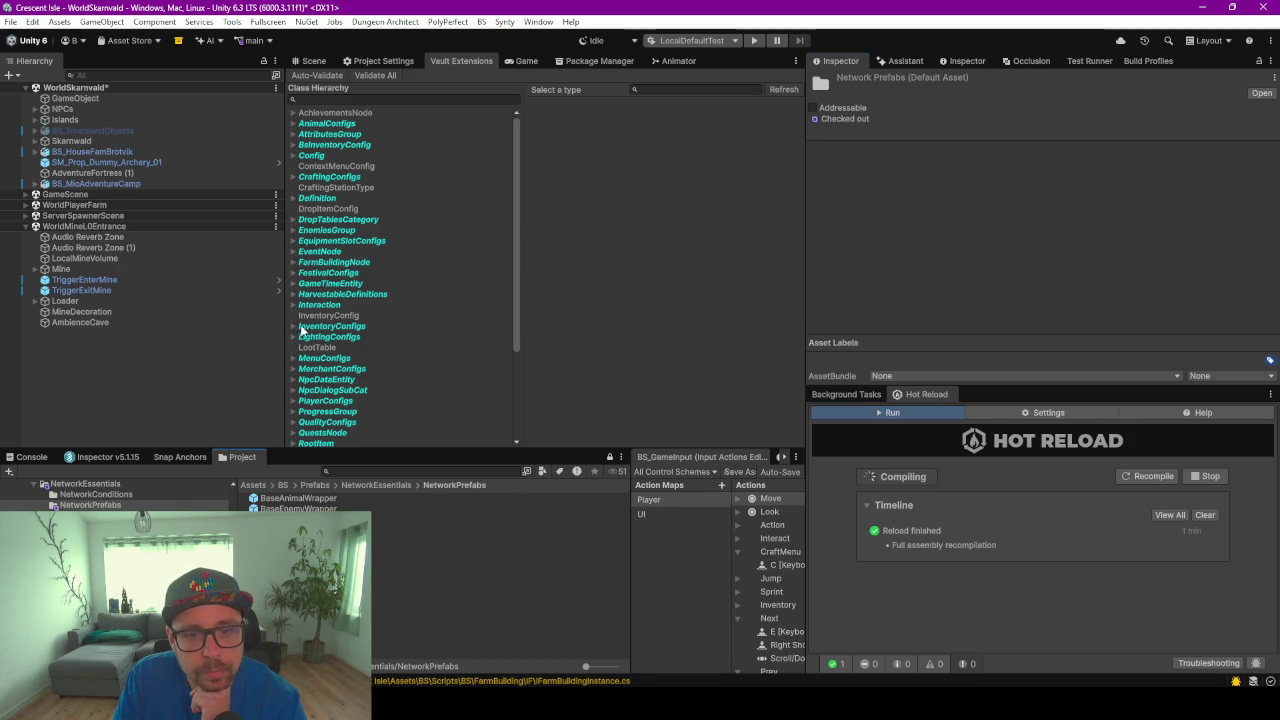
# Title the FarmBuildingWrapper asset BaseFarmBuilding and link its Wrapper to the FarmBuildingWrapper object
pyautogui.click(293, 262)
pyautogui.click(345, 284)
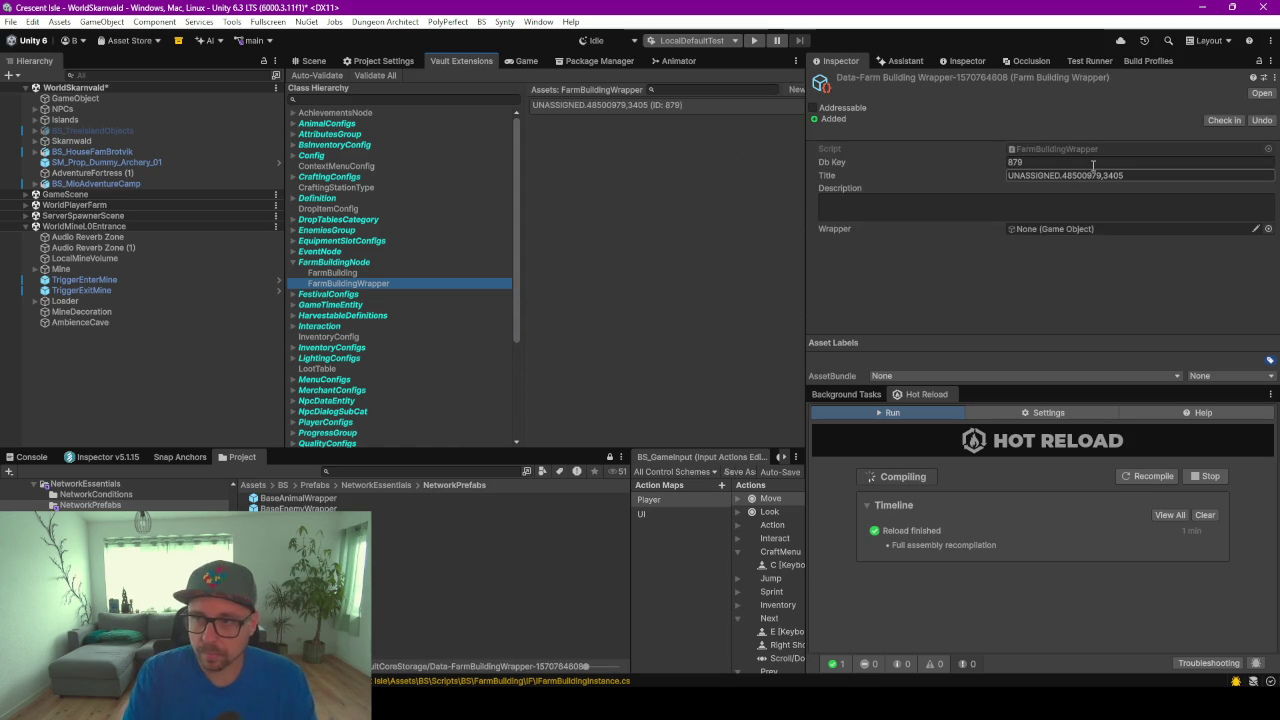
pyautogui.click(1056, 177)
pyautogui.write('Base')
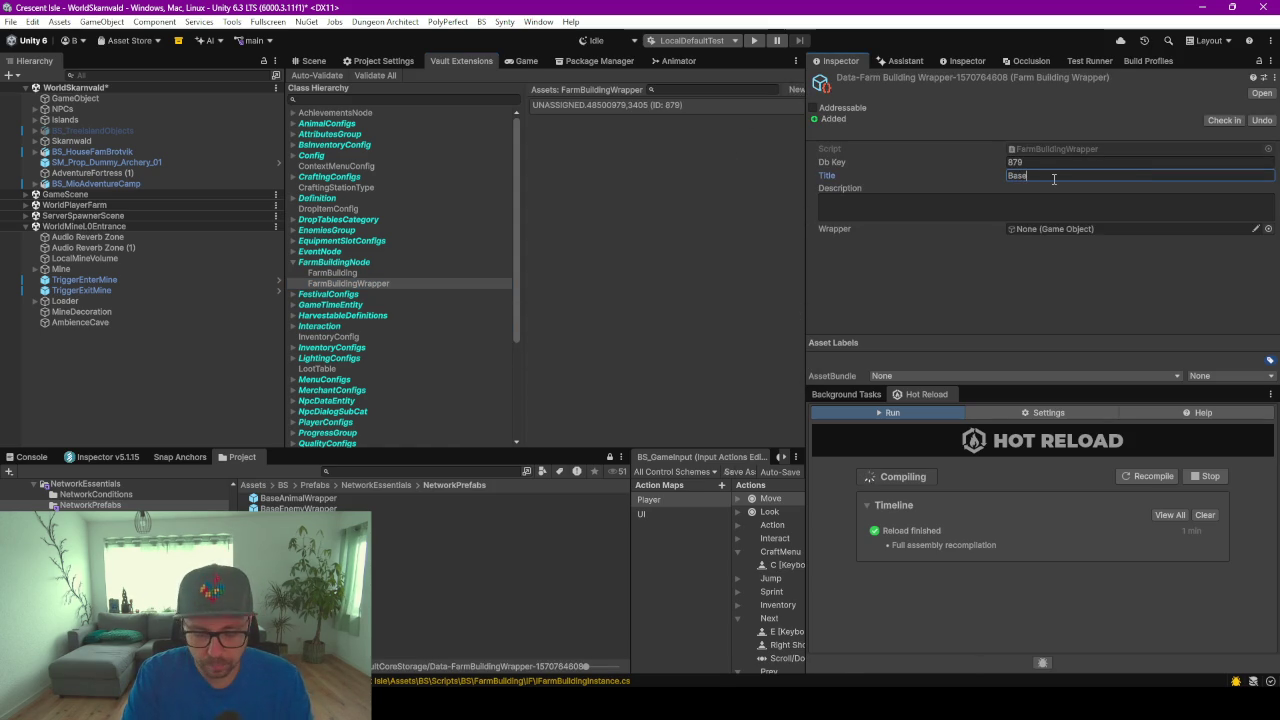
pyautogui.write('FarmBuild')
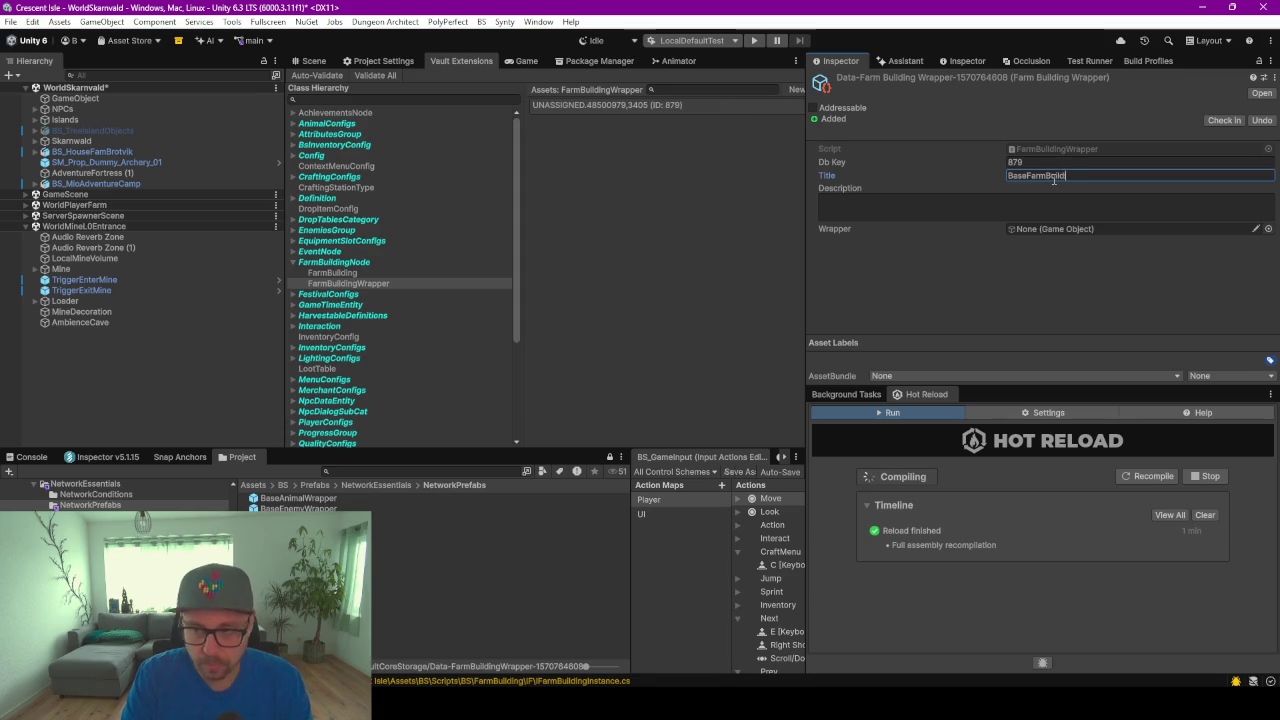
pyautogui.write('ing')
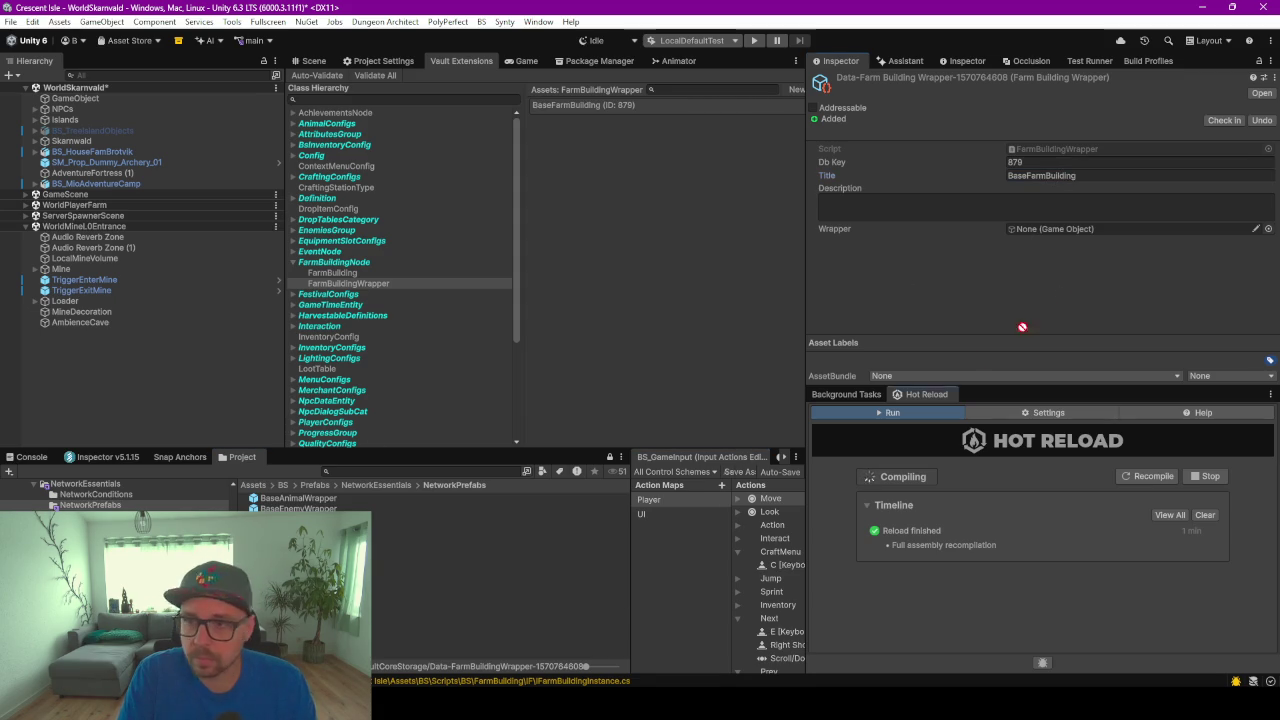
pyautogui.click(1078, 229)
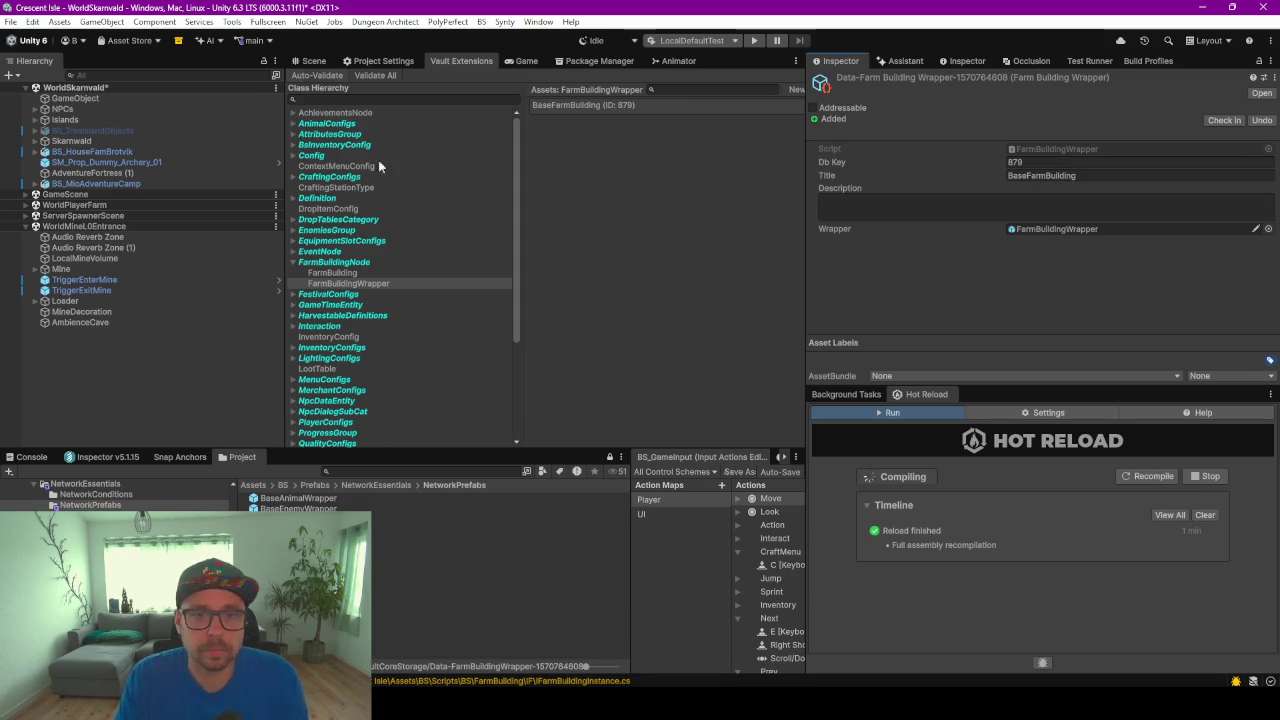
# Select the BaseGameDefinition asset under Config > Definition in Vault Extensions
pyautogui.click(293, 155)
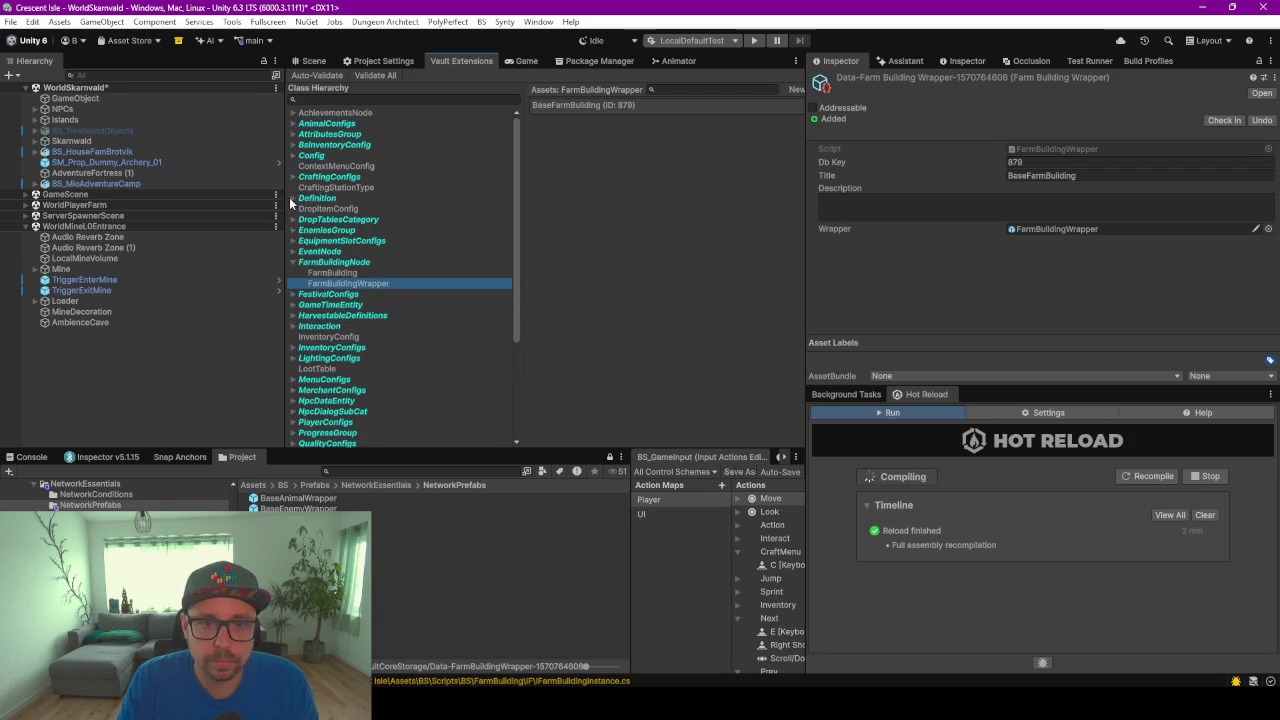
pyautogui.click(293, 198)
pyautogui.click(395, 207)
pyautogui.click(567, 106)
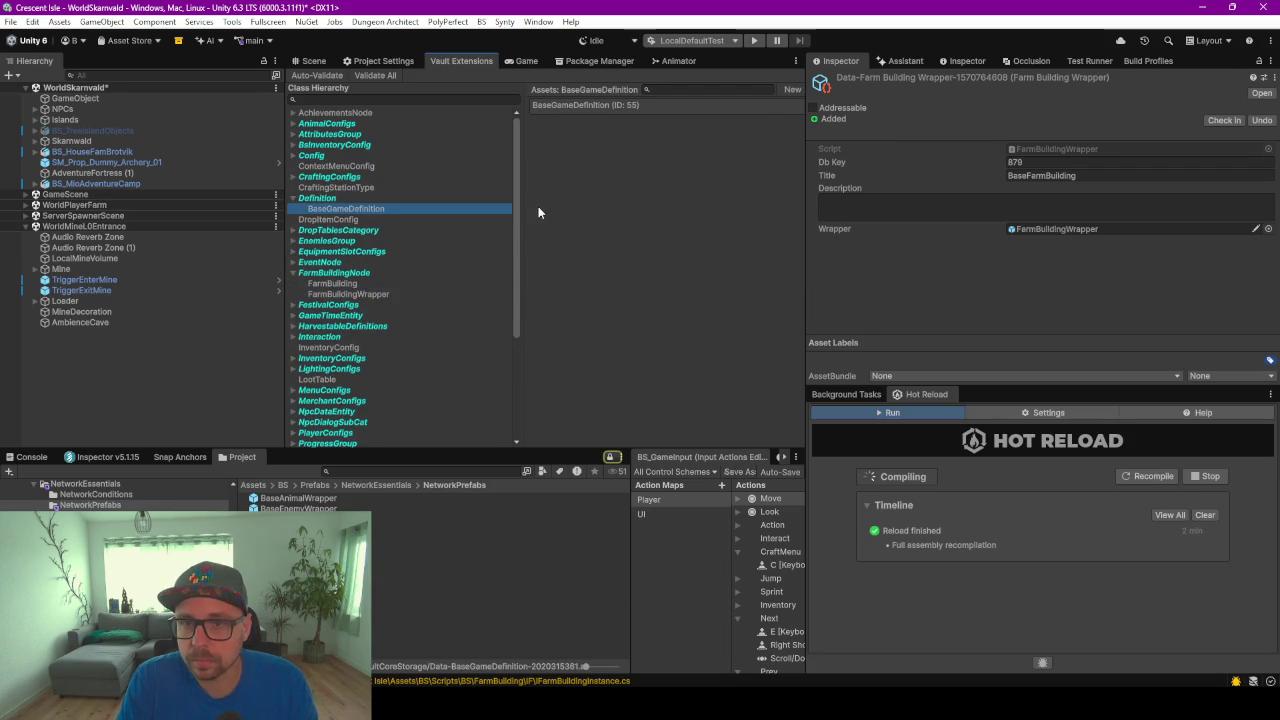
# Set BaseGameDefinition's Farm Building Wrapper to BaseFarmBuilding, then return to Rider
pyautogui.scroll(-10, 927, 268)
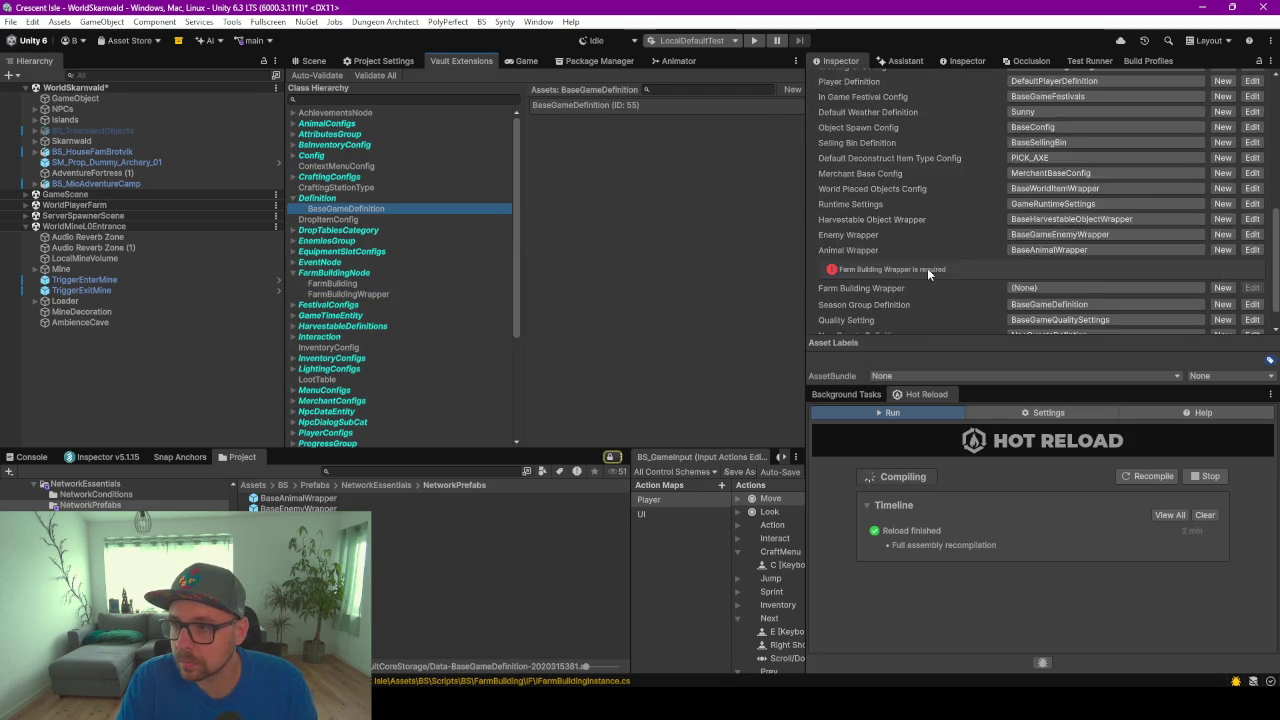
pyautogui.click(1132, 258)
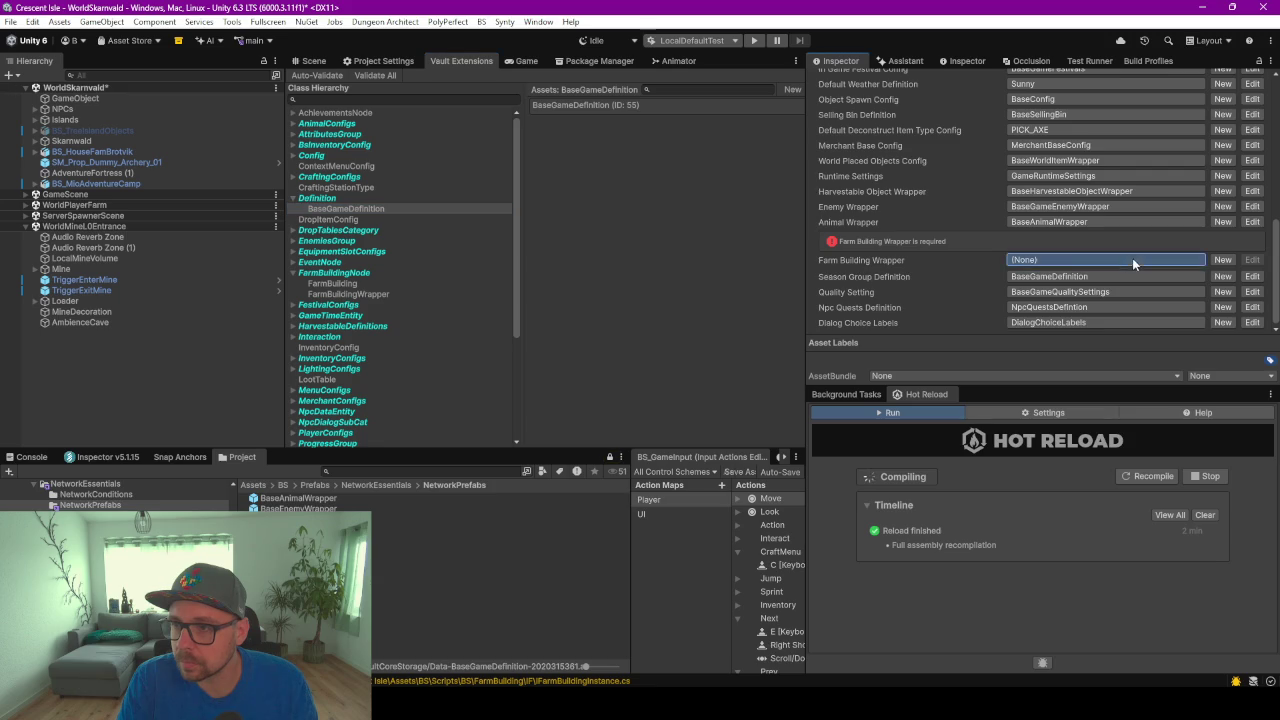
pyautogui.click(1054, 310)
pyautogui.click(748, 270)
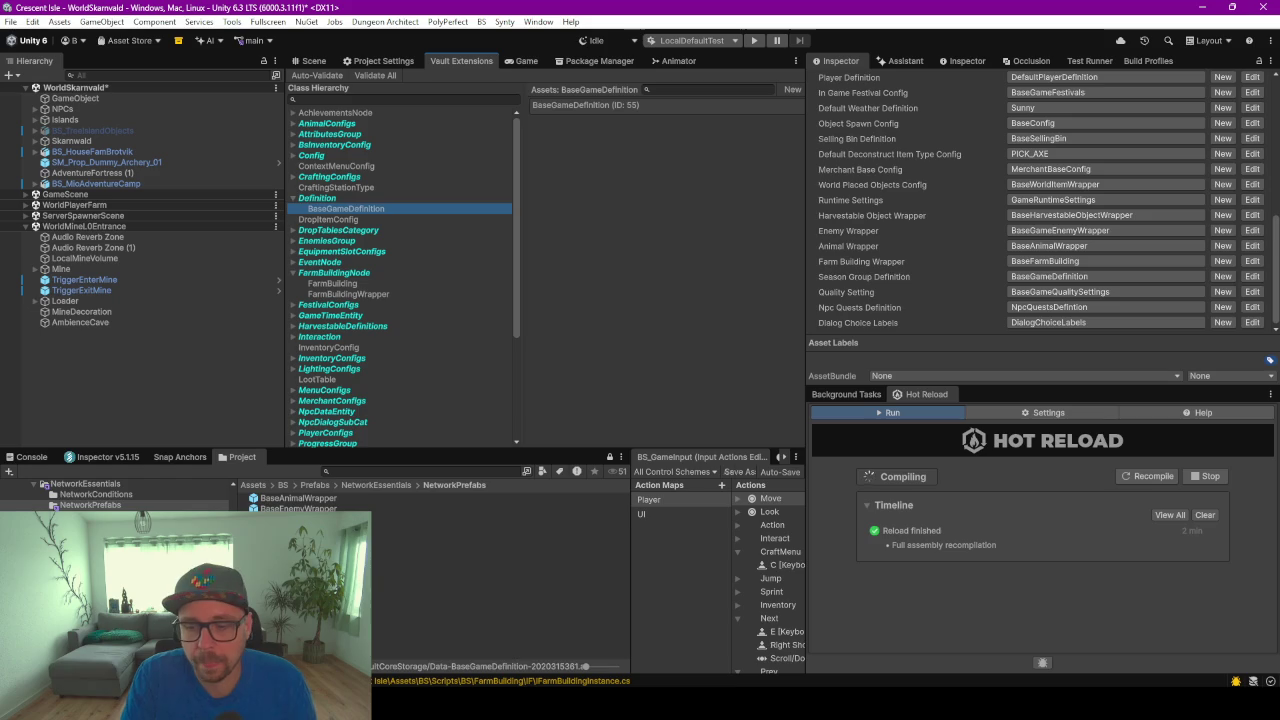
pyautogui.hotkey('alt', 'Tab')
pyautogui.click(738, 153)
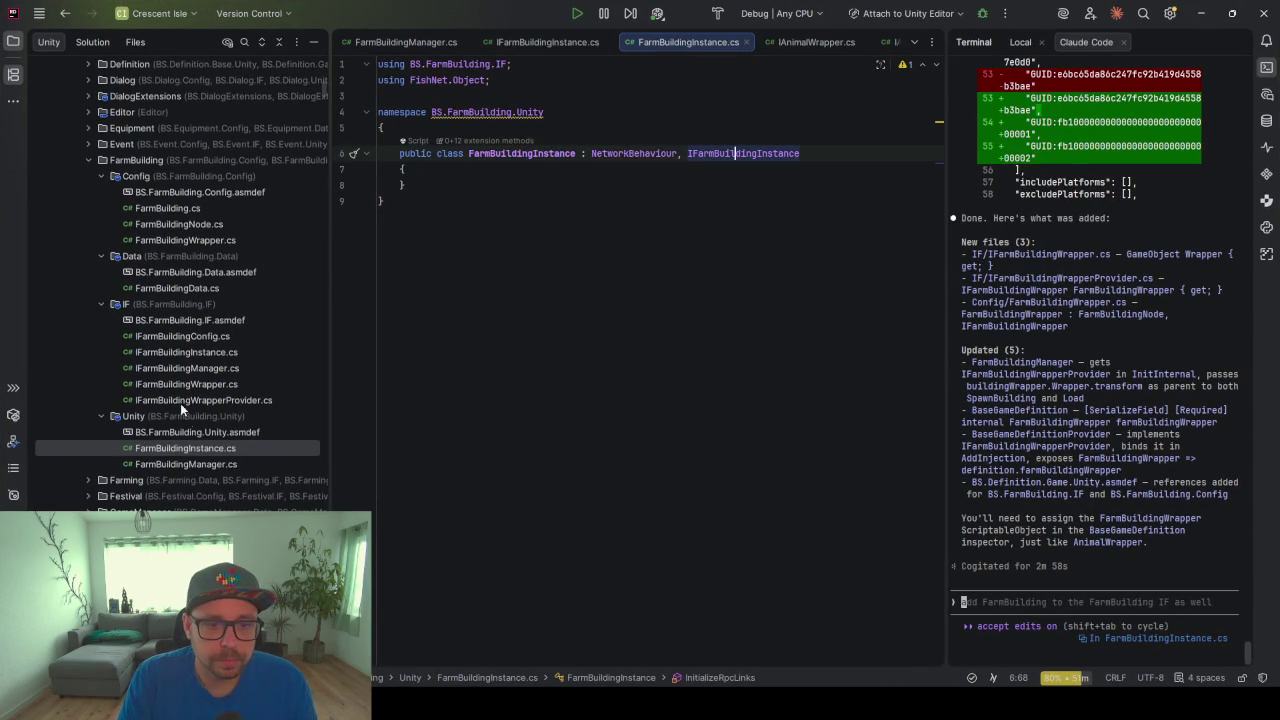
# Open FarmBuildingManager.cs and narrow the assistant and file tree panels to widen the code
pyautogui.doubleClick(185, 463)
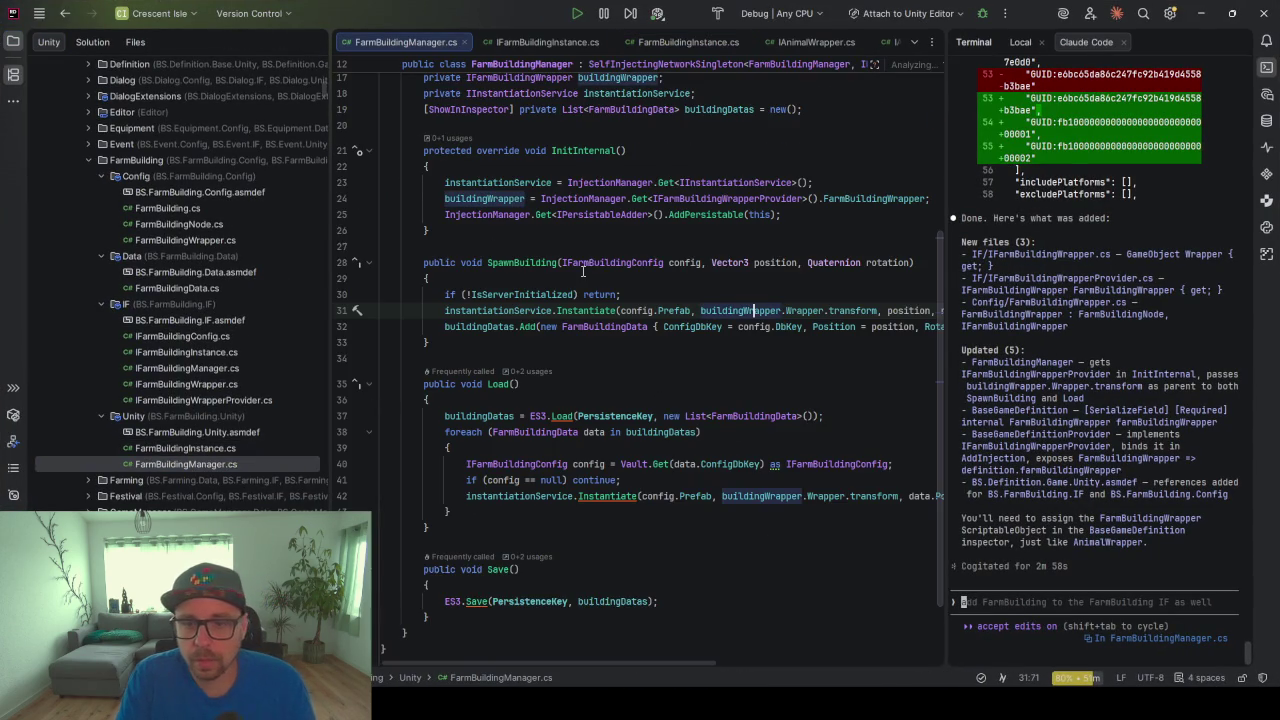
pyautogui.moveTo(944, 287); pyautogui.dragTo(1040, 287)
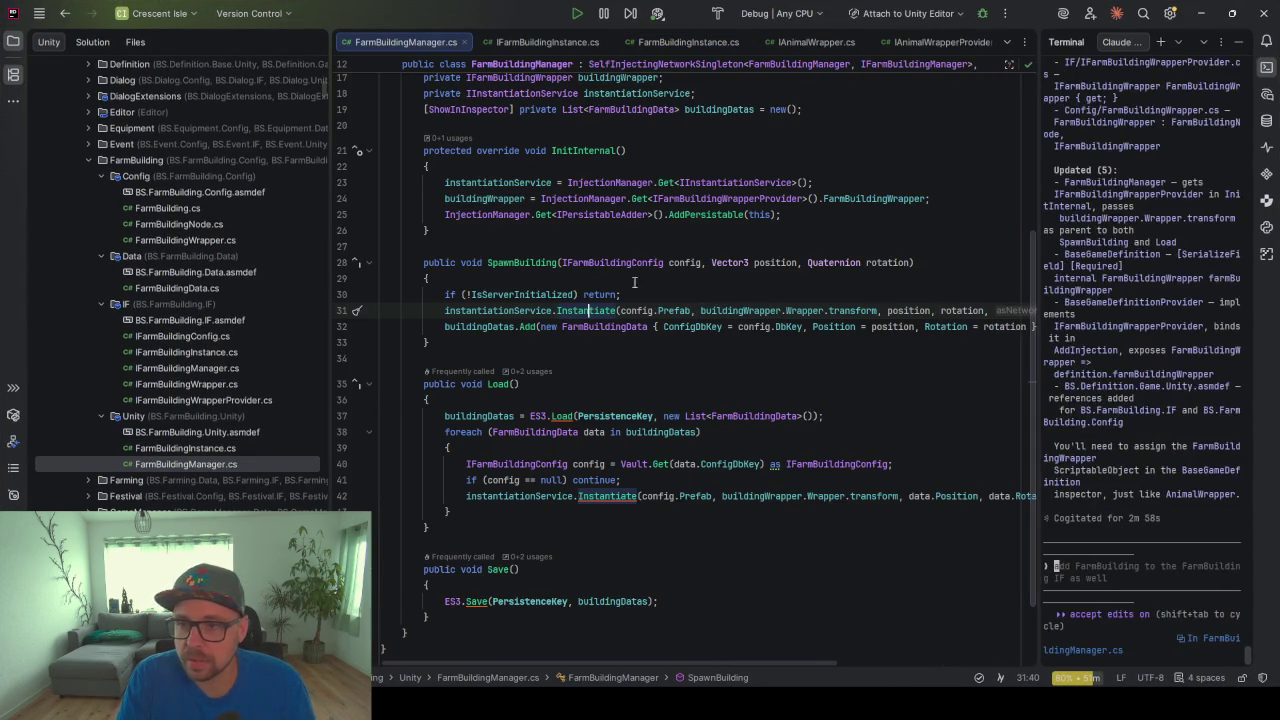
pyautogui.moveTo(330, 266); pyautogui.dragTo(158, 266)
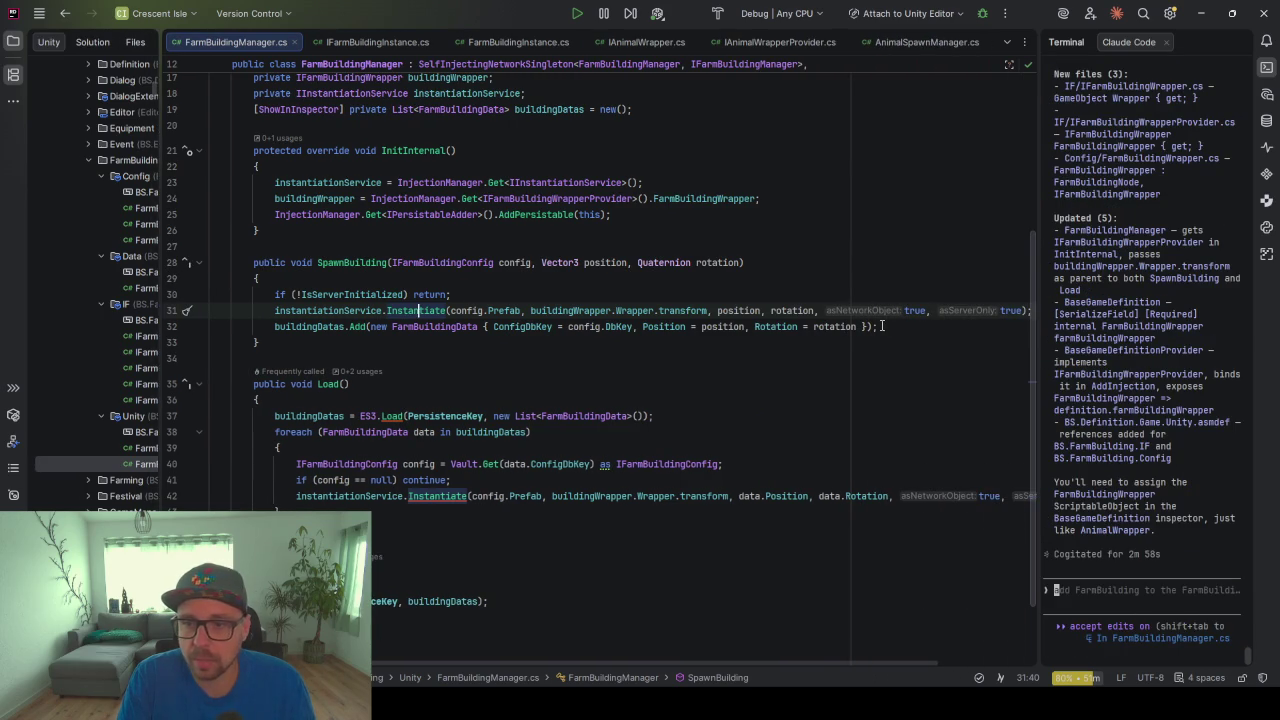
# On line 31, store the Instantiate result in 'GameObject instantiate = ...'
pyautogui.moveTo(415, 316)
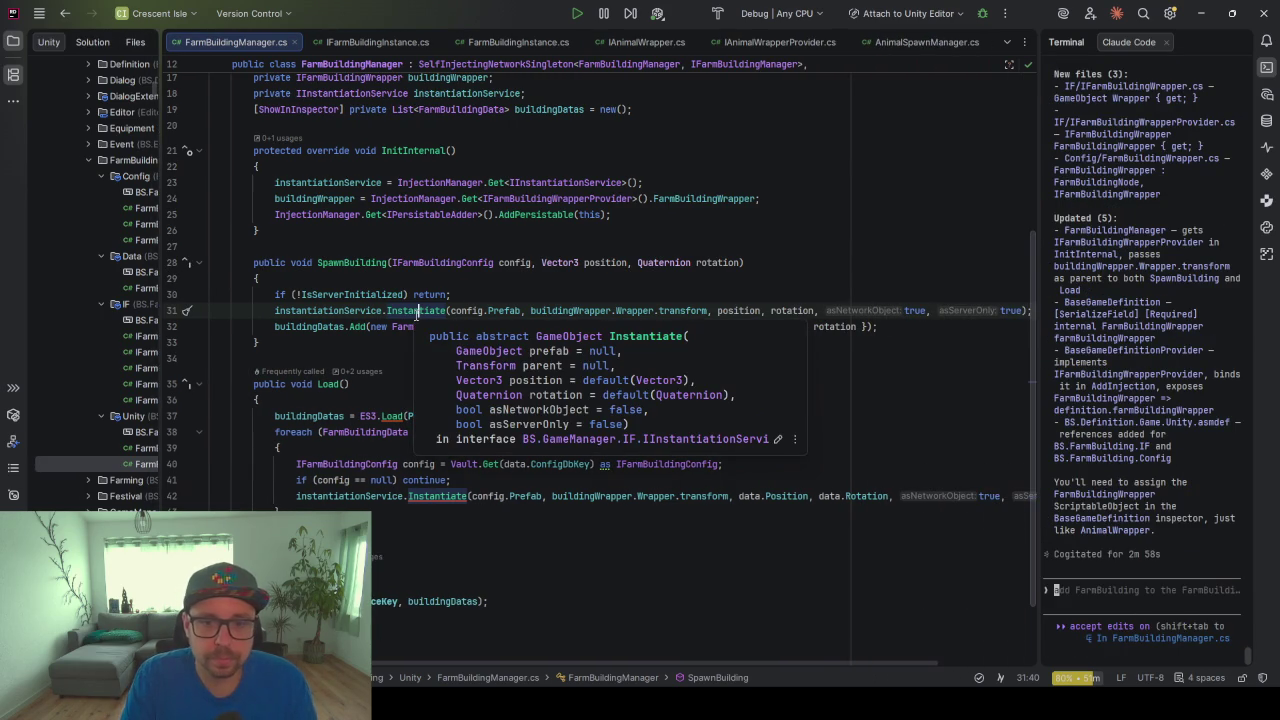
pyautogui.hotkey('alt', 'Return')
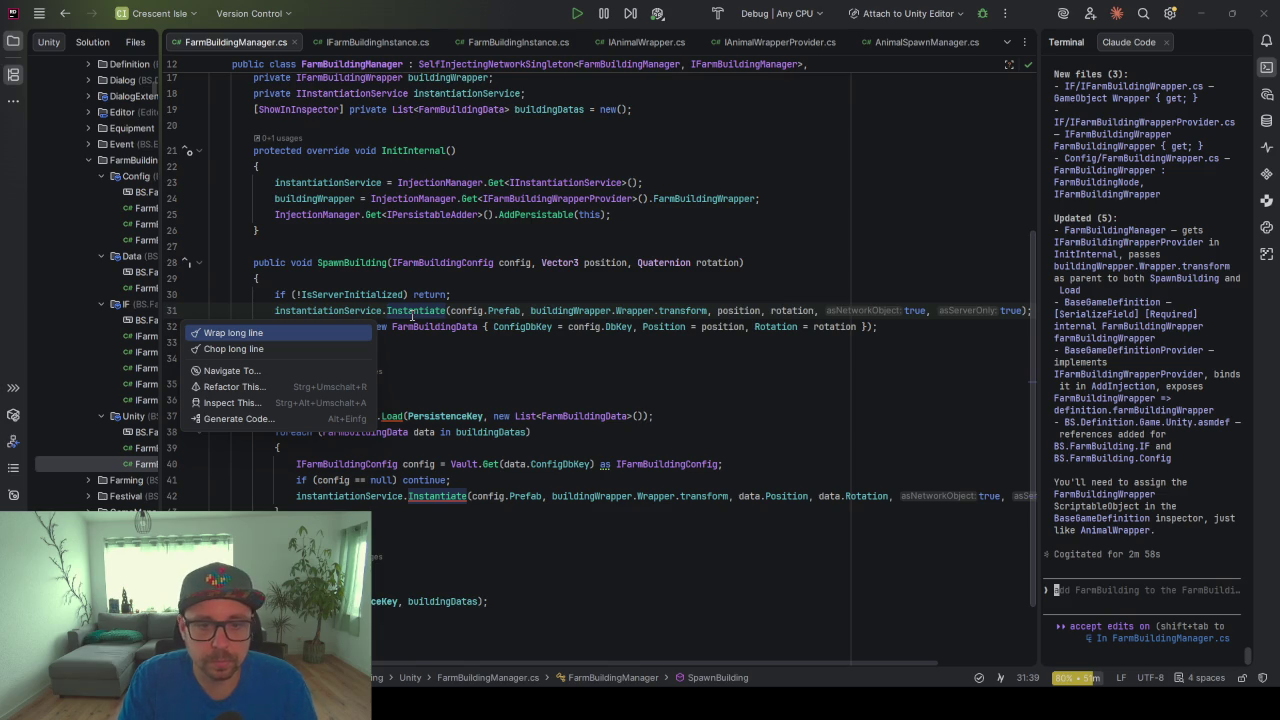
pyautogui.press('Escape')
pyautogui.click(282, 310)
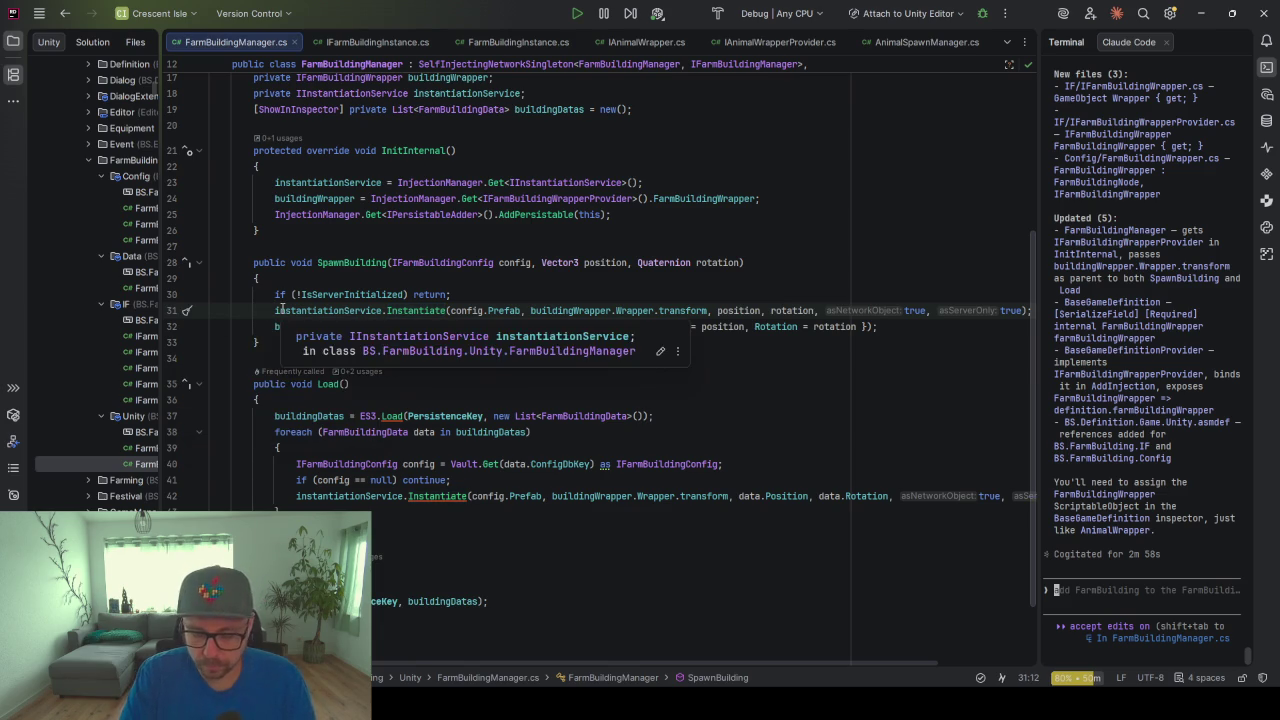
pyautogui.hotkey('ctrl', 'space')
pyautogui.write('Ga')
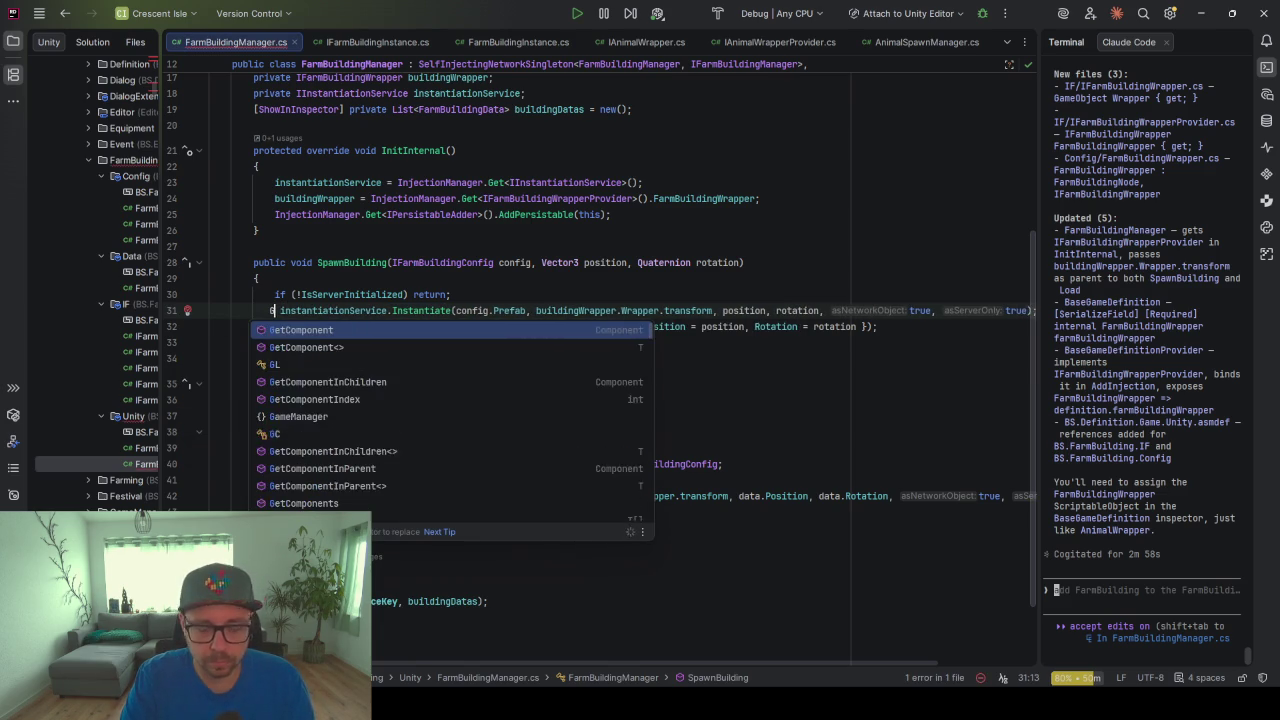
pyautogui.press('Return')
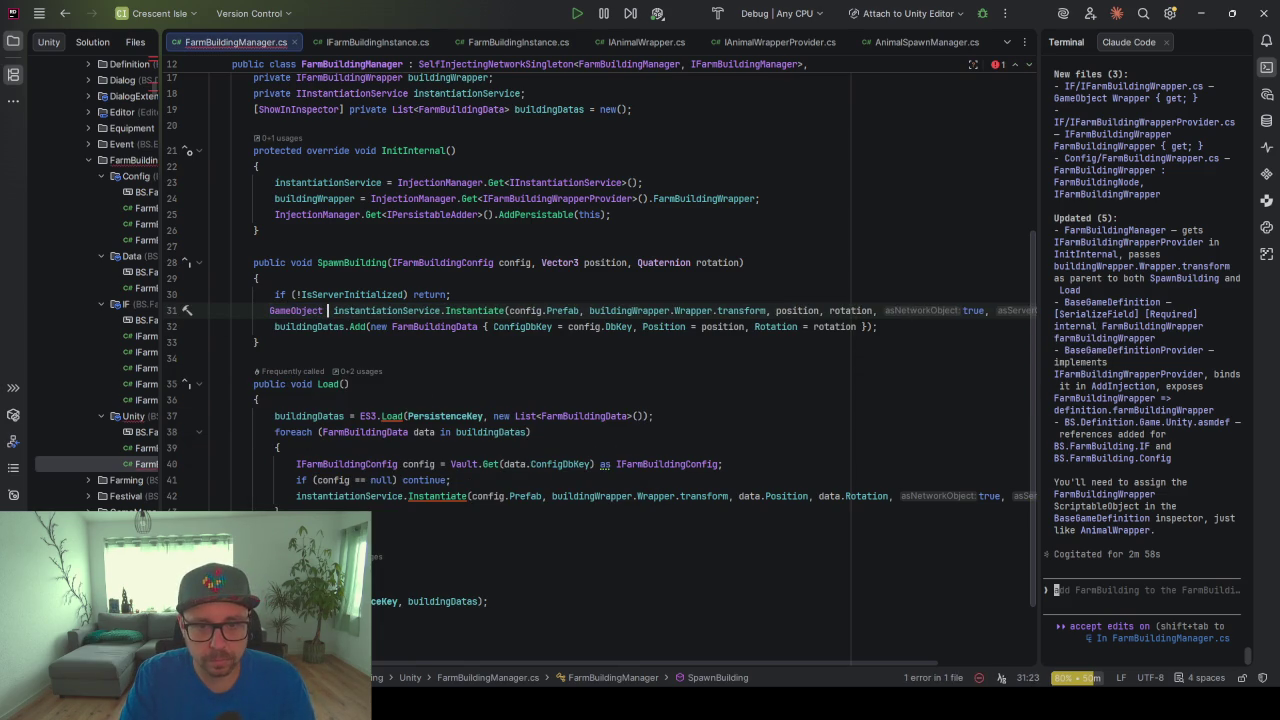
pyautogui.write('instanti')
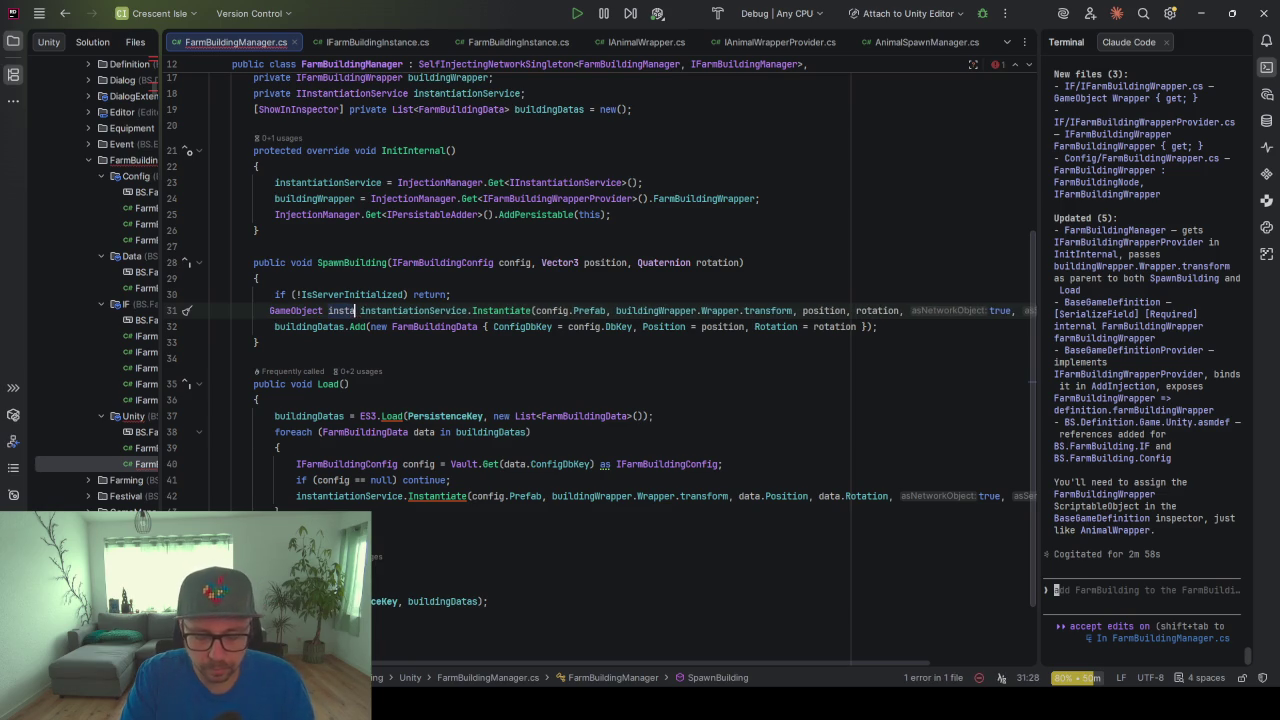
pyautogui.write('ate =')
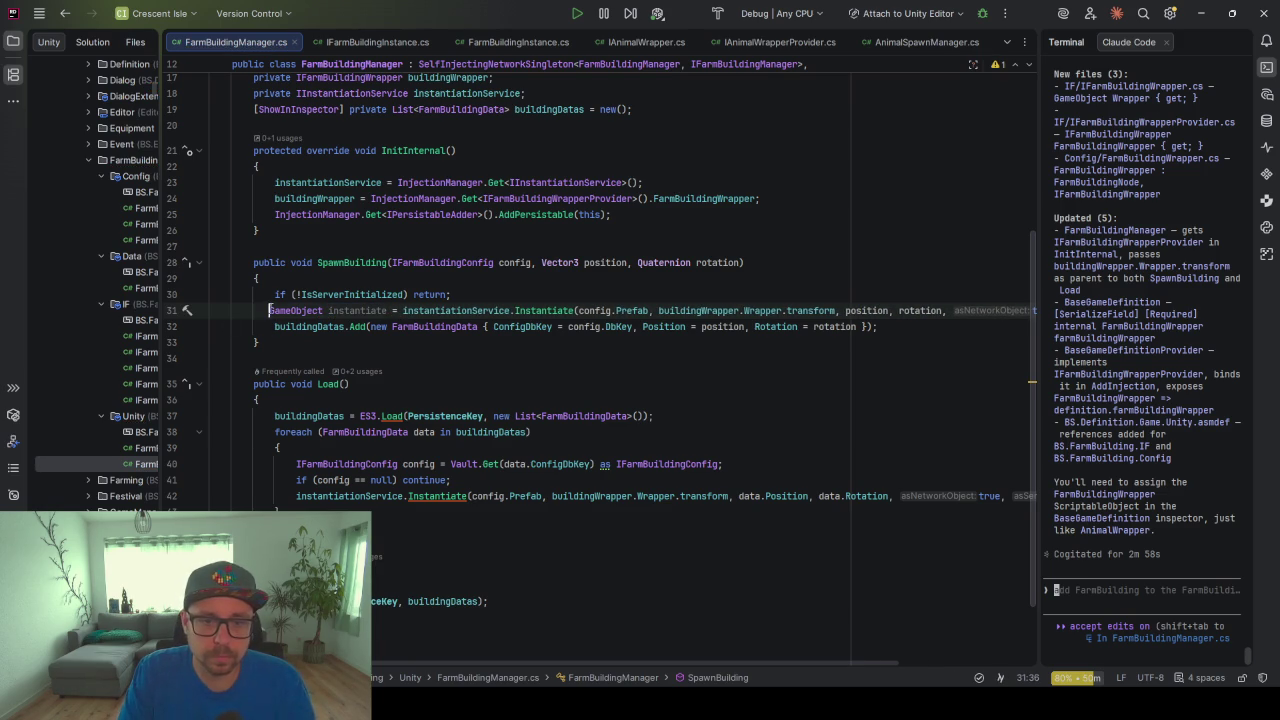
pyautogui.press('Down')
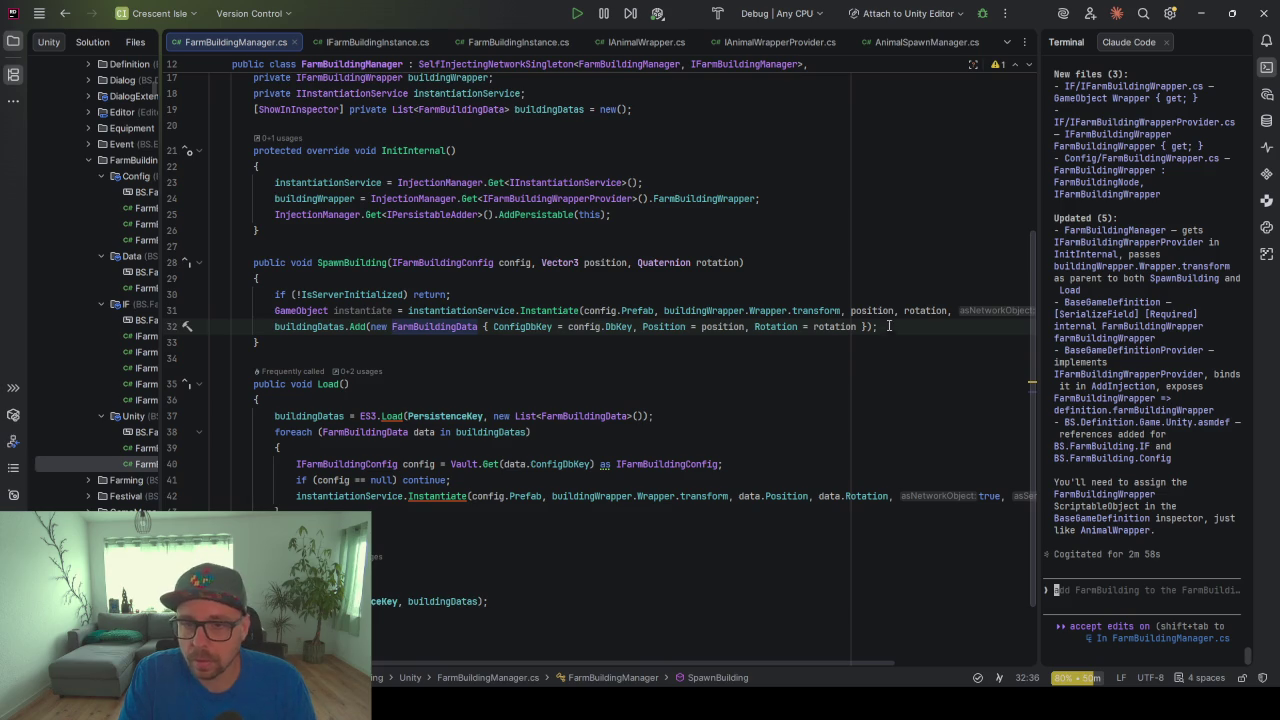
pyautogui.doubleClick(373, 310)
# Add a line getting instantiate's IFarmBuildingInstance component into a new local variable
pyautogui.click(895, 324)
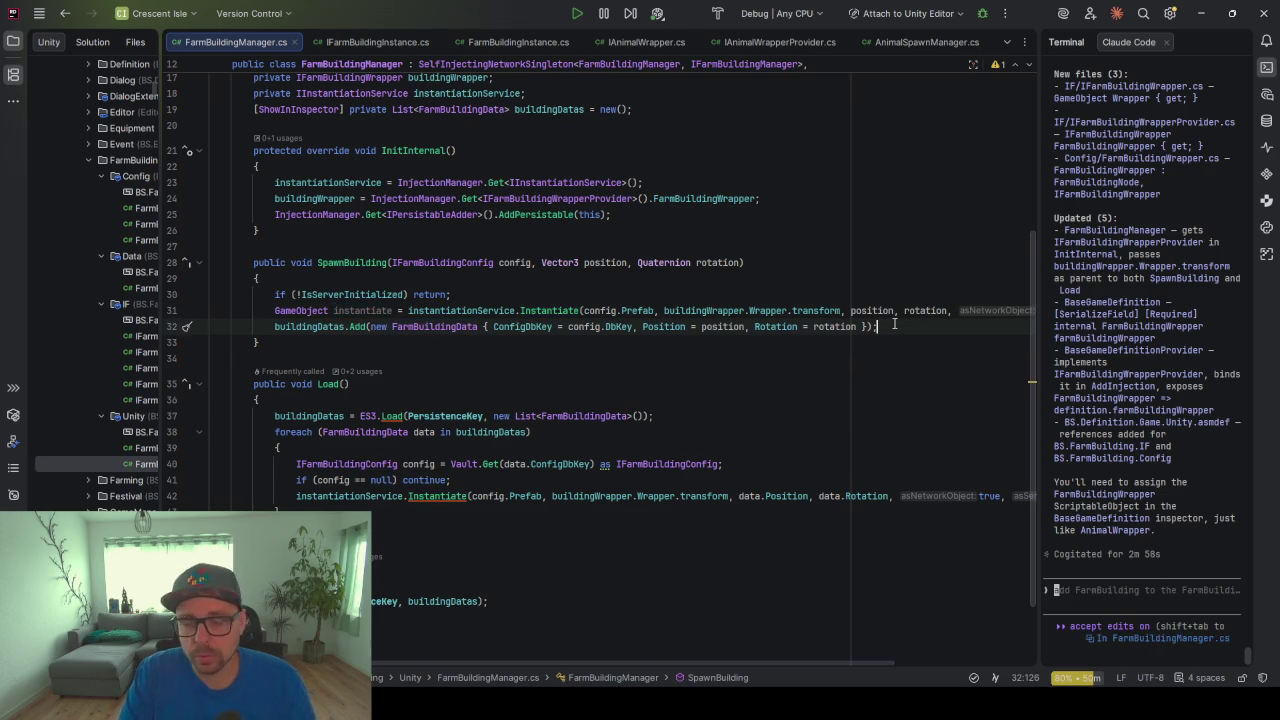
pyautogui.press('Return')
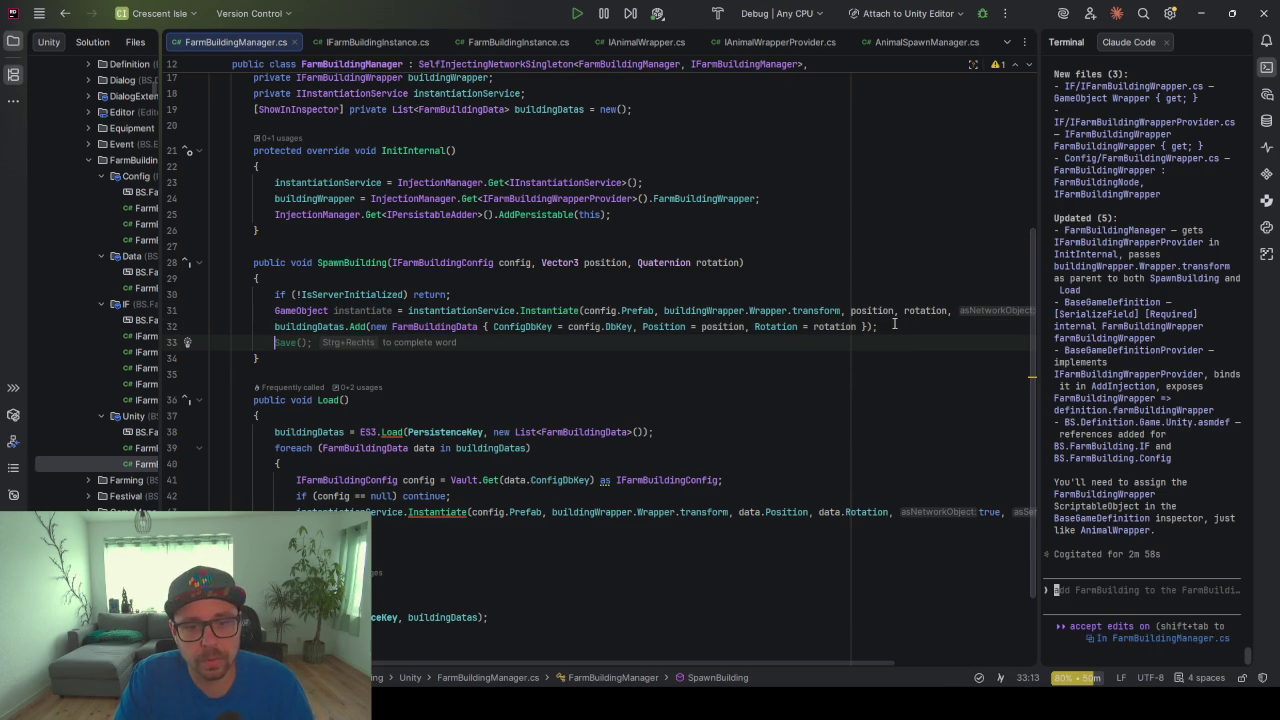
pyautogui.write('instantiate')
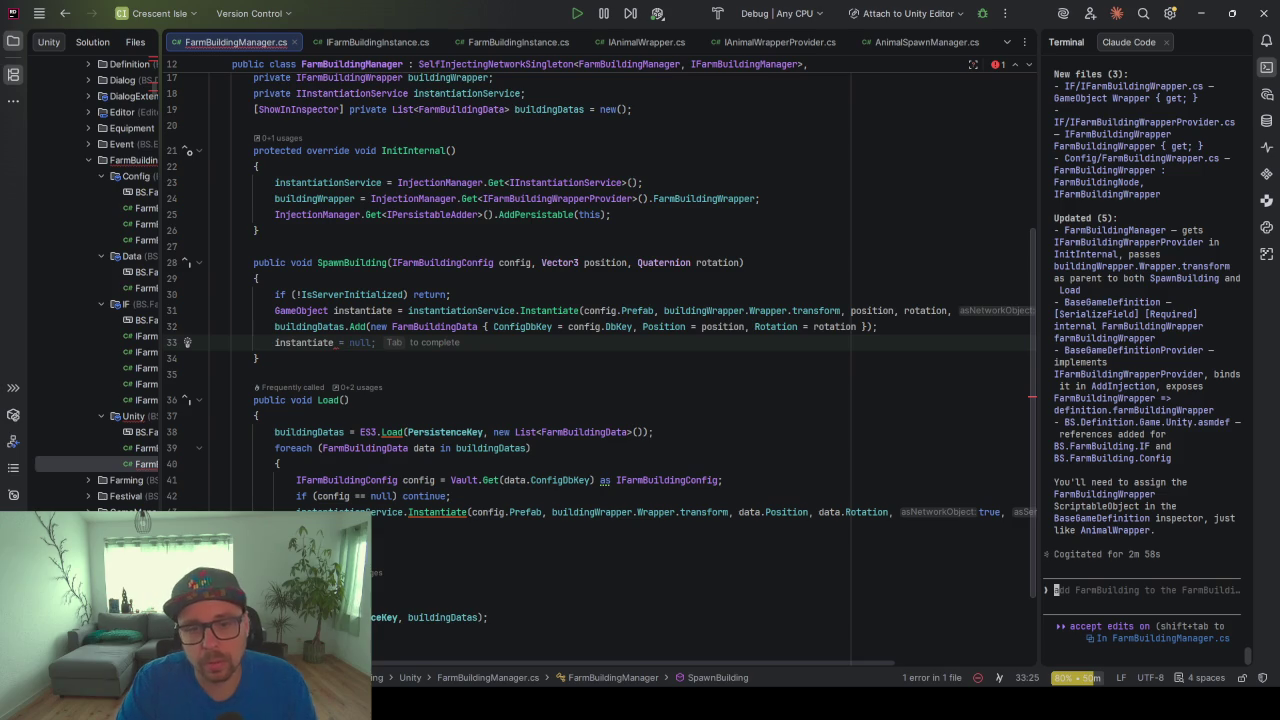
pyautogui.press('BackSpace')
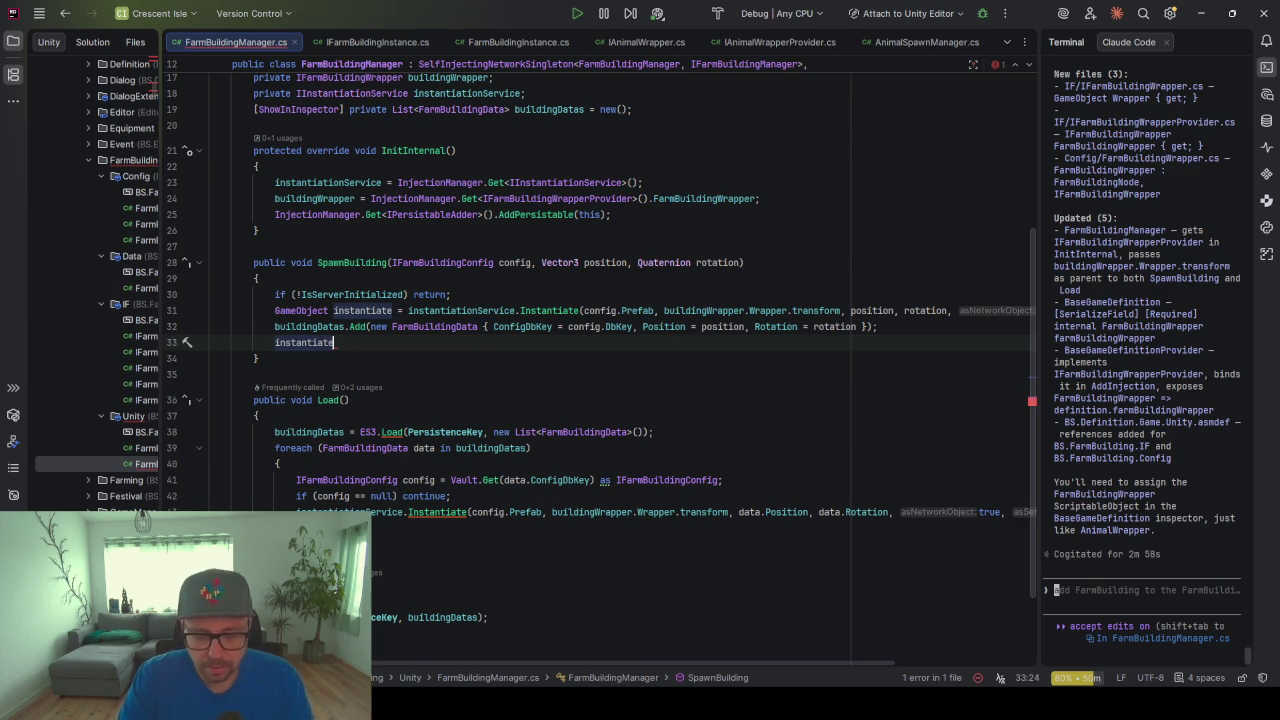
pyautogui.write('.g')
pyautogui.press('Return')
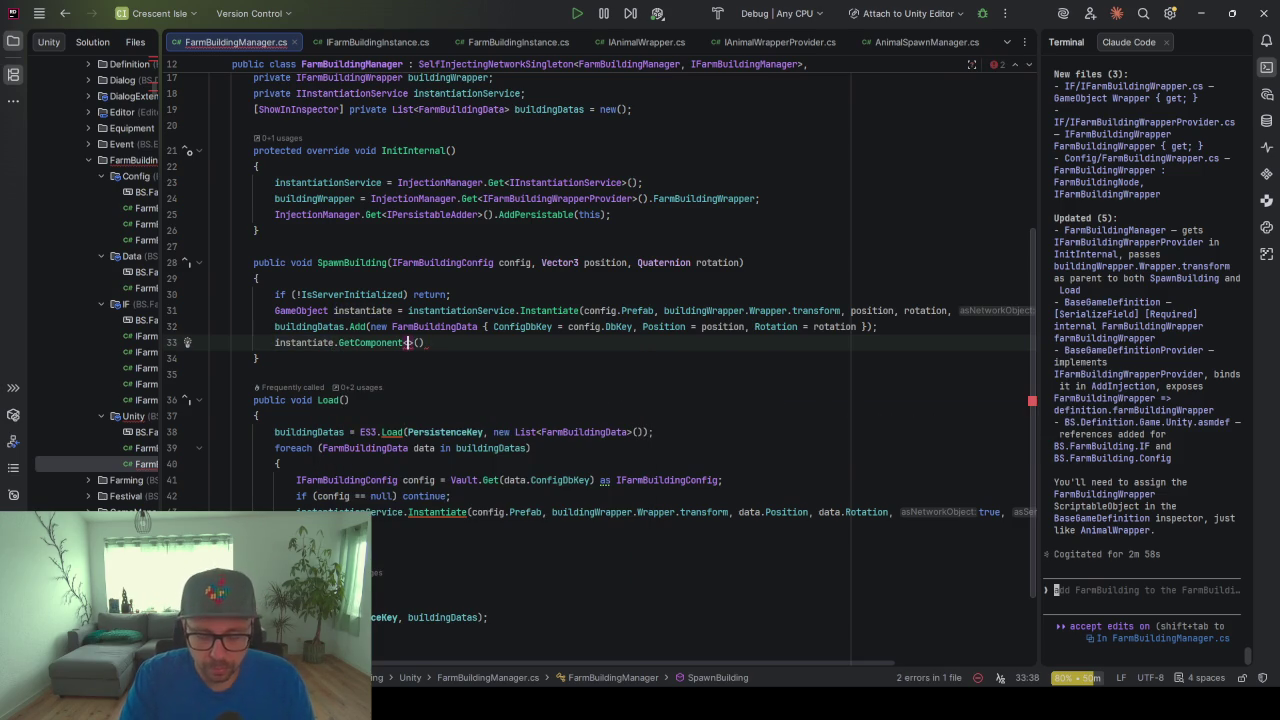
pyautogui.write('I')
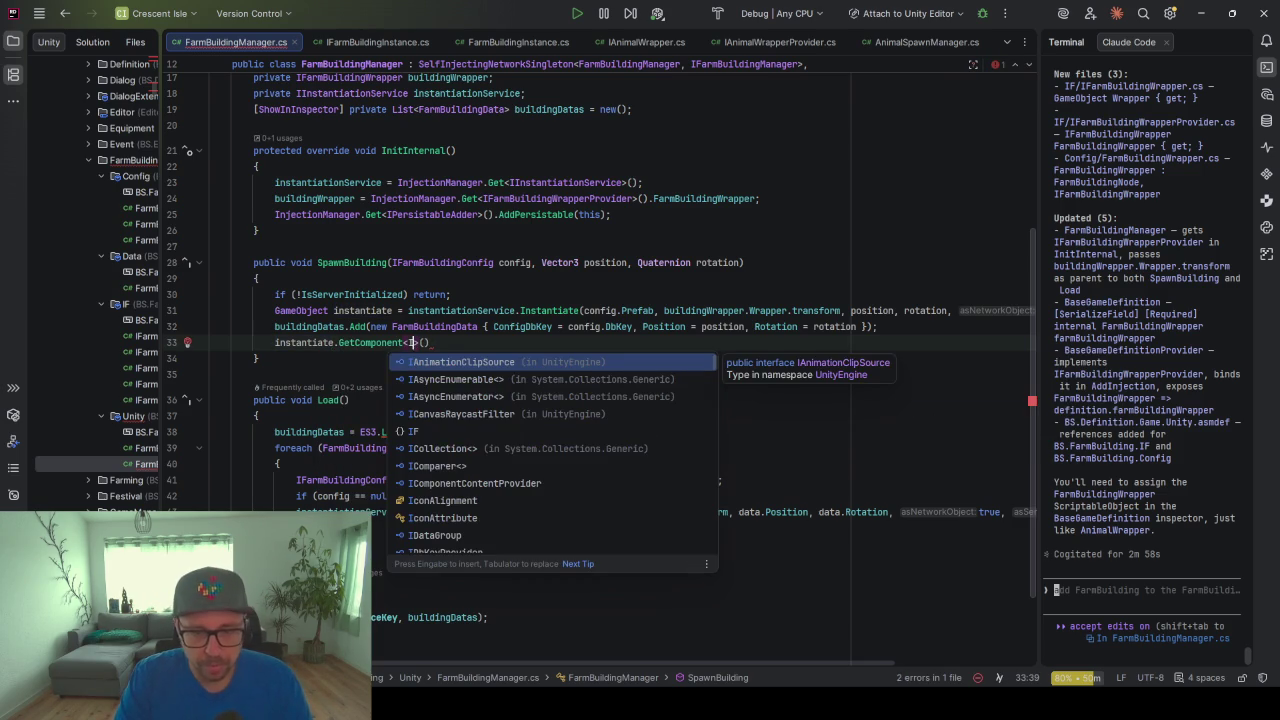
pyautogui.write('Farm')
pyautogui.press('Down')
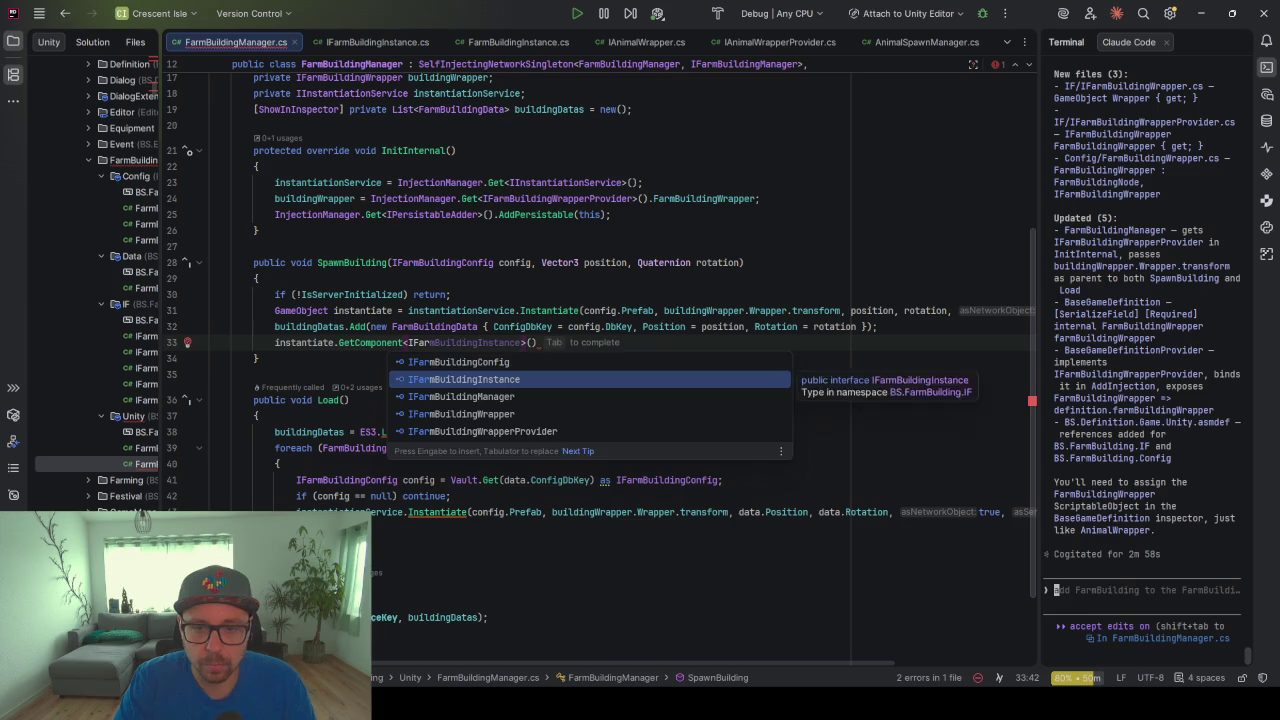
pyautogui.press('Return')
pyautogui.write(';')
pyautogui.hotkey('alt', 'Return')
pyautogui.press('Return')
pyautogui.press('Return')
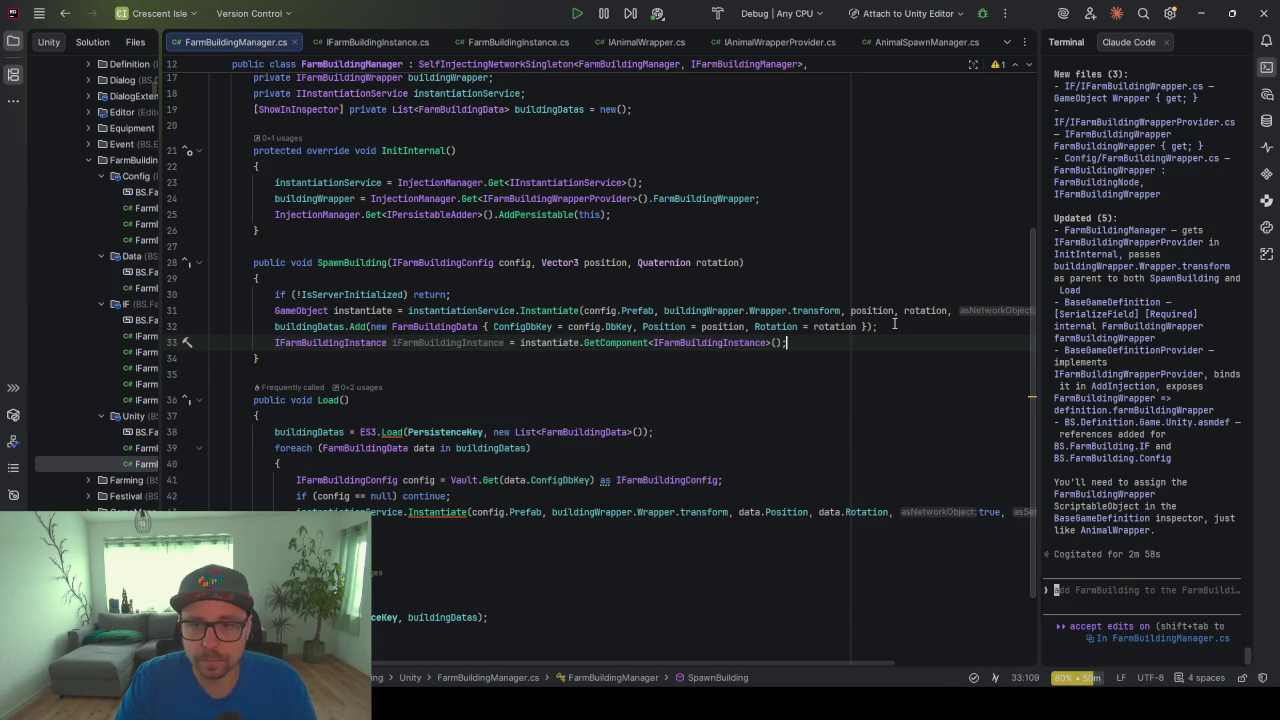
pyautogui.press('Return')
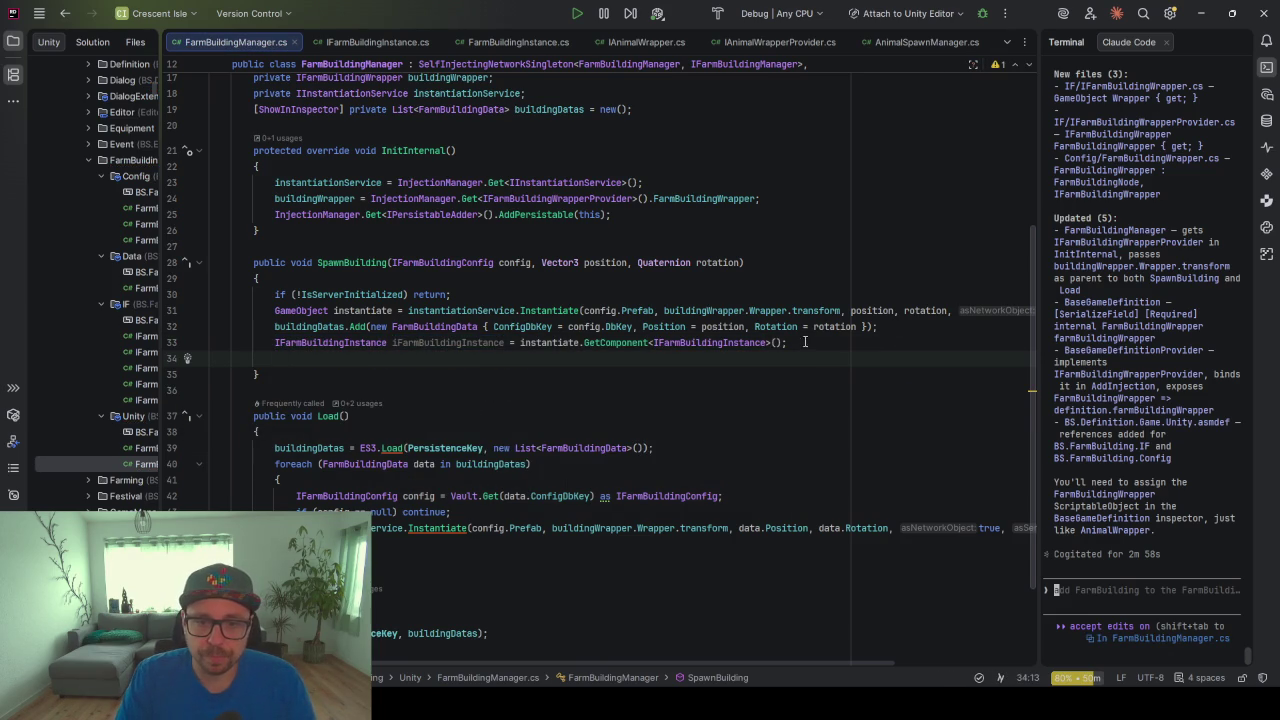
# Rename the variable to instance and add the call instance.Init(config);
pyautogui.doubleClick(473, 343)
pyautogui.write('instan')
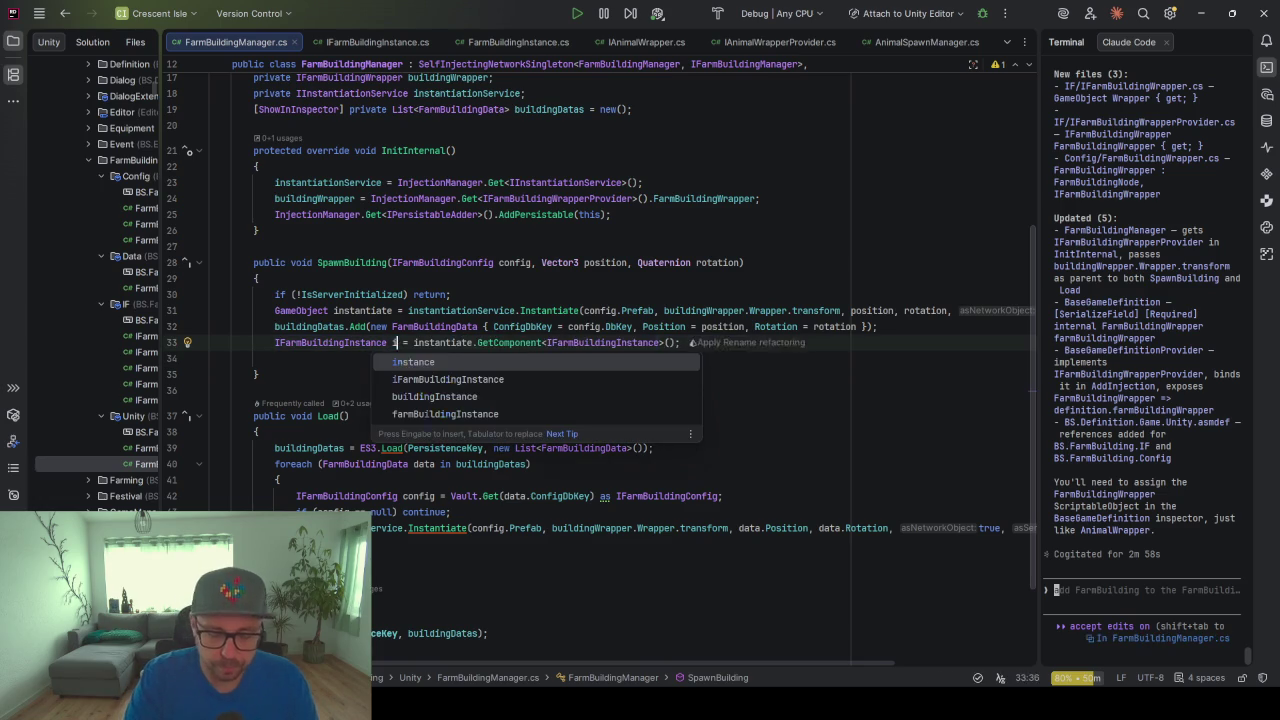
pyautogui.write('ce')
pyautogui.press('Escape')
pyautogui.press('Down')
pyautogui.write('instance.')
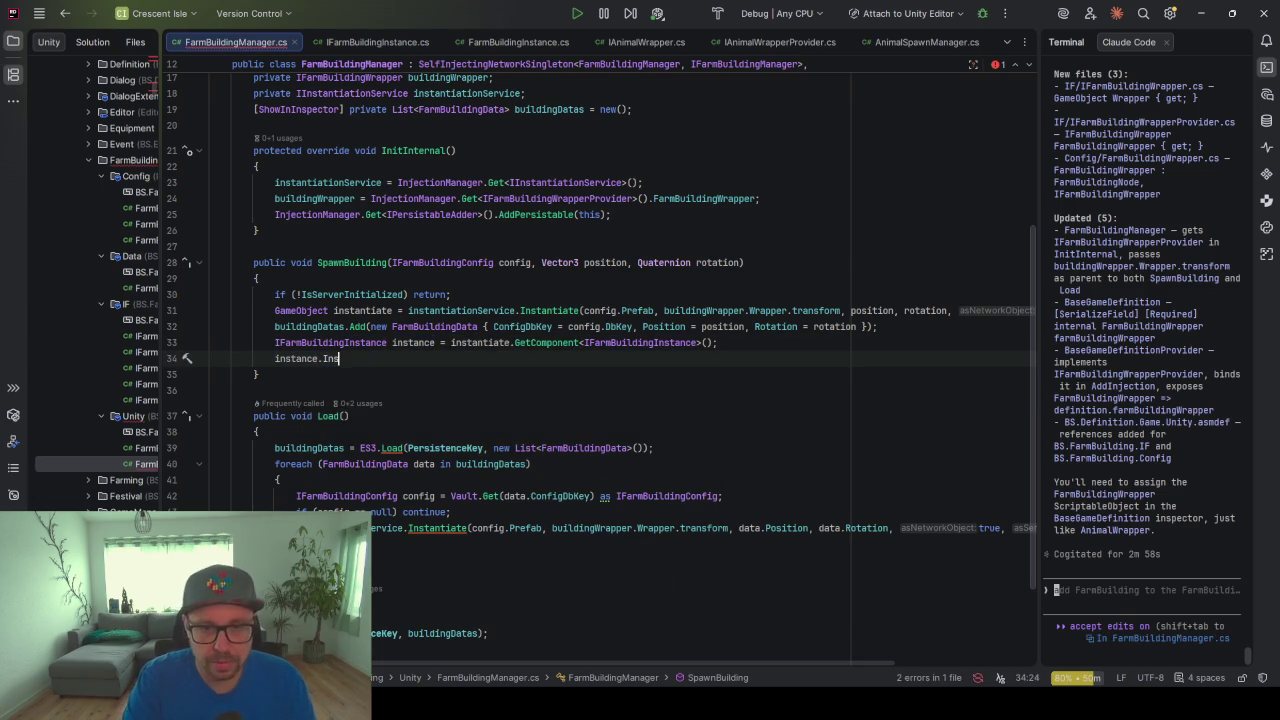
pyautogui.write('Init(config')
pyautogui.press('Escape')
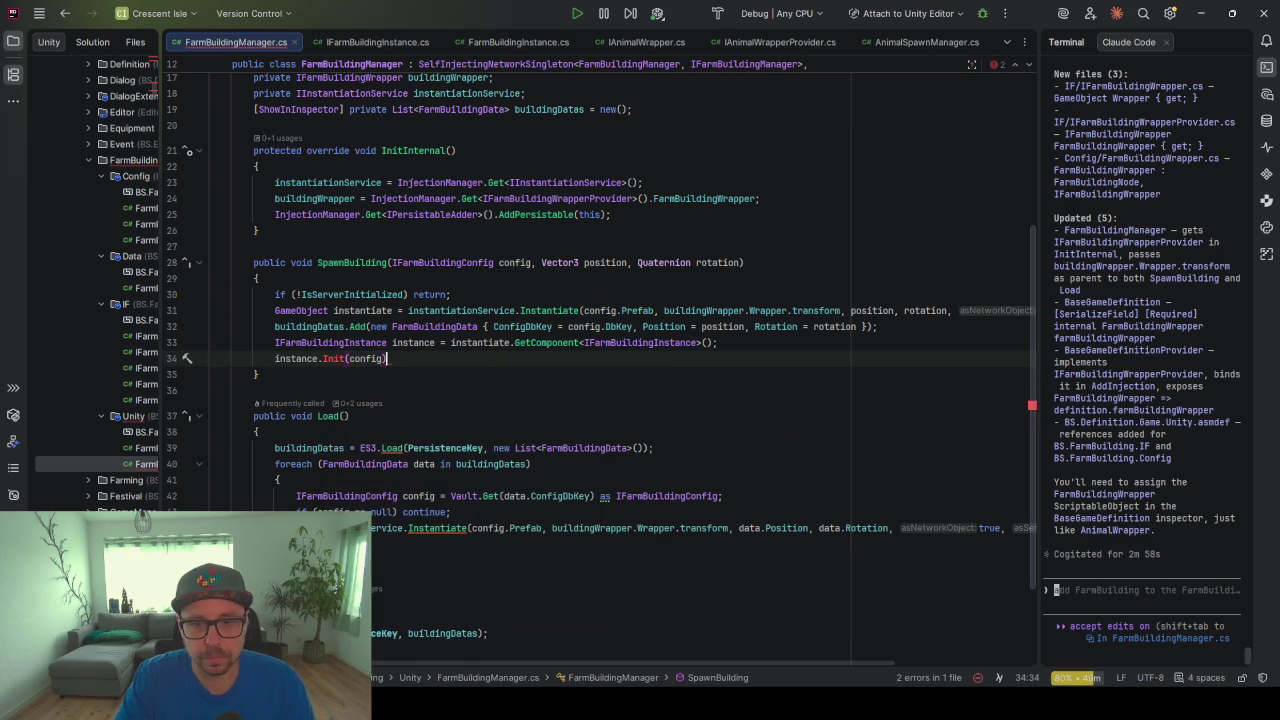
pyautogui.press('Left')
pyautogui.press('Left')
pyautogui.press('Left')
pyautogui.press('Right')
pyautogui.press('End')
pyautogui.write(';')
# Generate the missing Init method declaration on the IFarmBuildingInstance interface
pyautogui.press('Left')
pyautogui.press('Left')
pyautogui.press('Left')
pyautogui.press('Left')
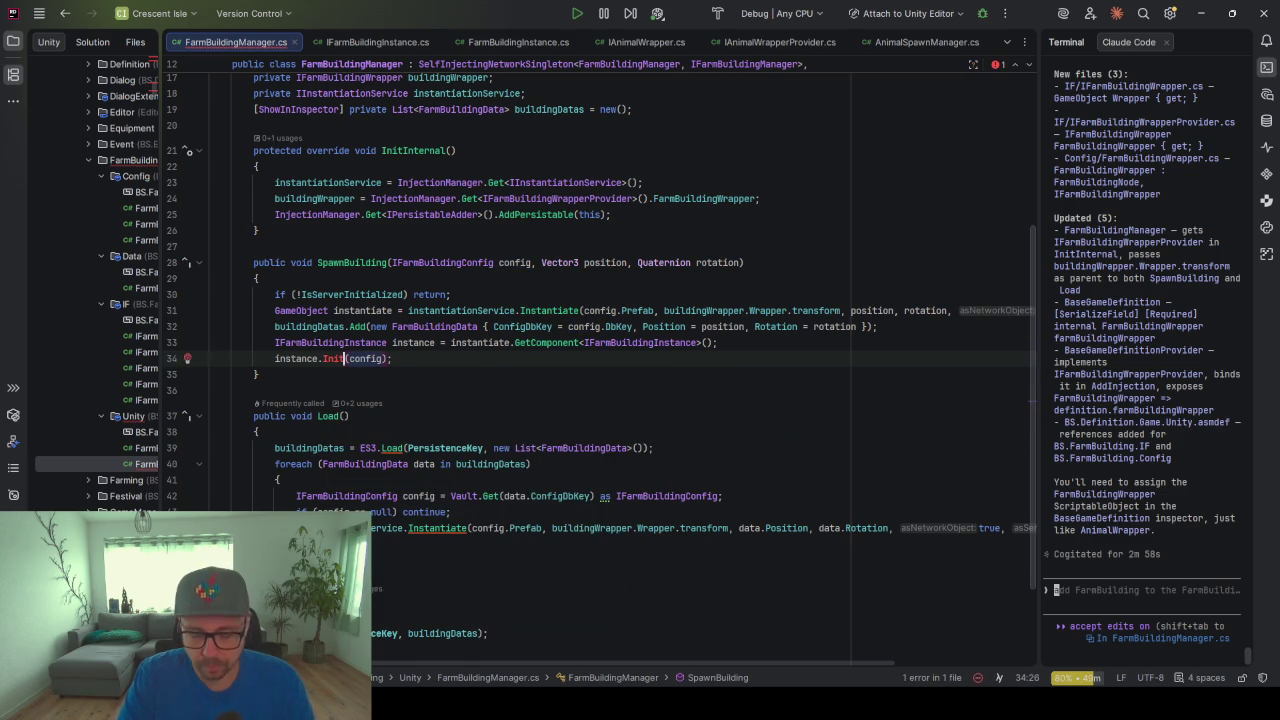
pyautogui.hotkey('alt', 'Return')
pyautogui.press('Return')
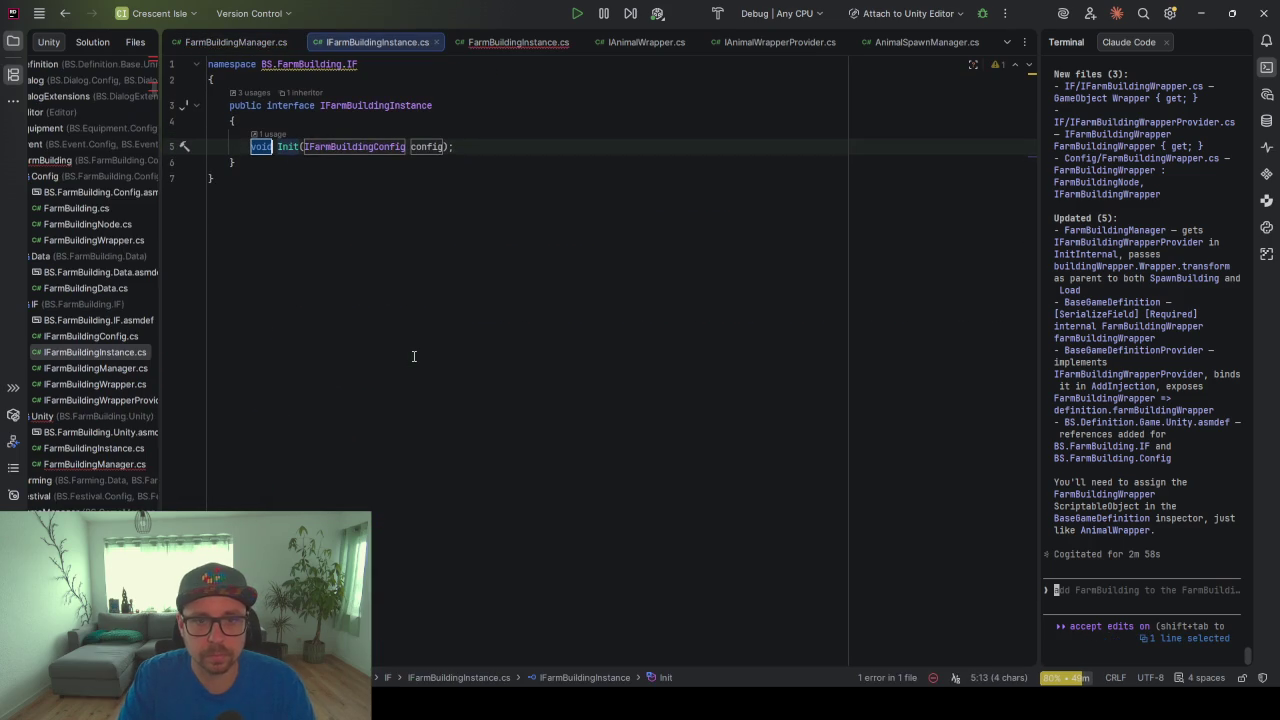
# In FarmBuildingInstance.cs, implement the missing Init interface member
pyautogui.click(468, 213)
pyautogui.click(512, 42)
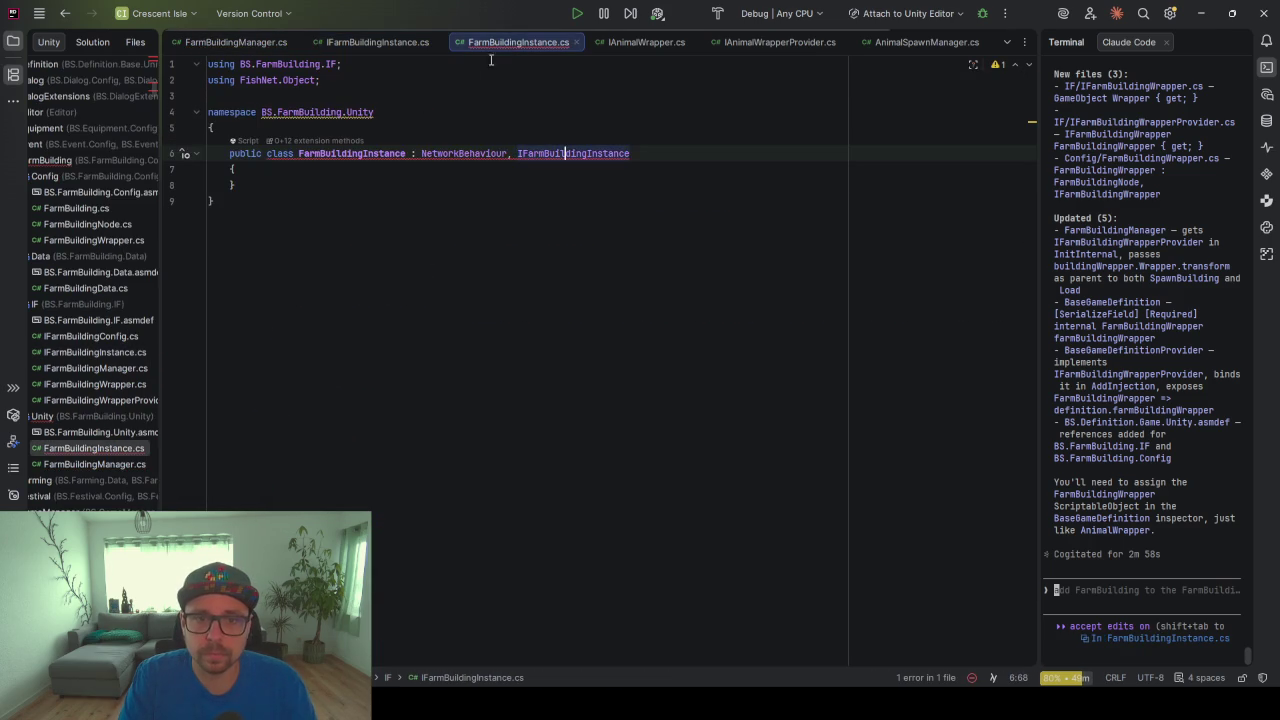
pyautogui.hotkey('alt', 'Return')
pyautogui.press('Return')
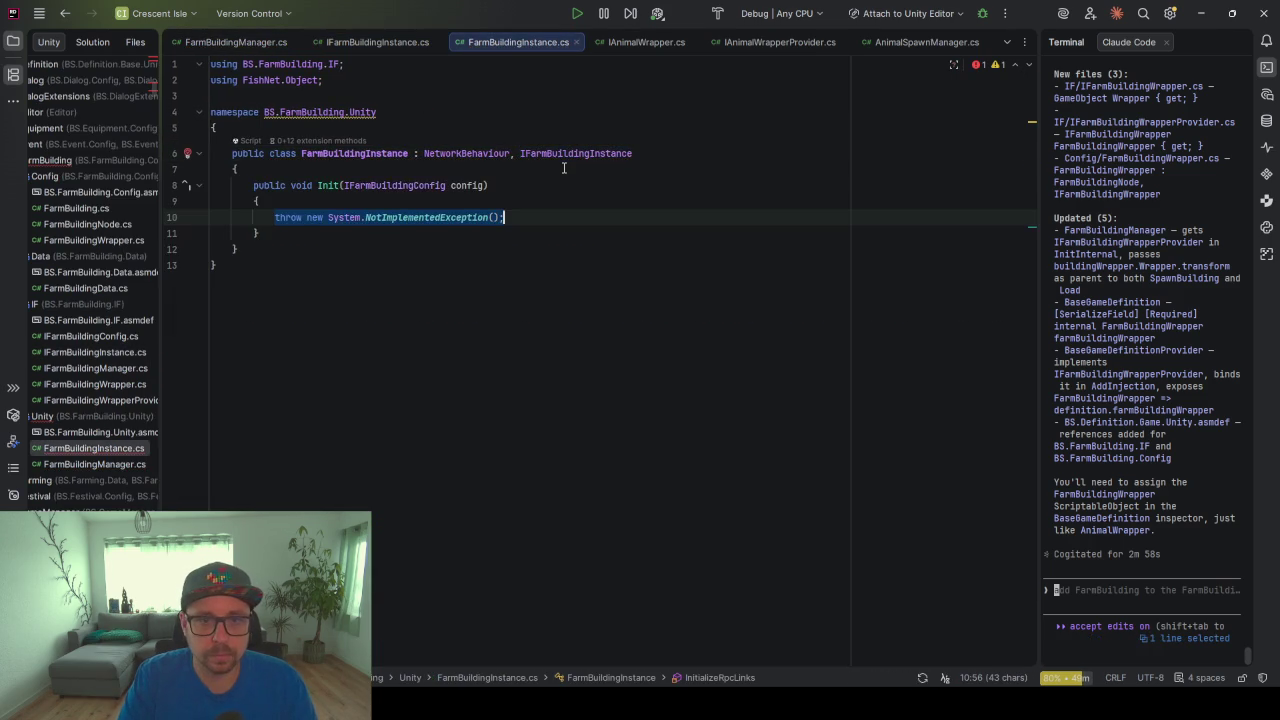
# Add the field private readonly SyncVar<int> configKey = new();
pyautogui.press('Return')
pyautogui.press('Return')
pyautogui.press('Return')
pyautogui.press('Up')
pyautogui.press('Up')
pyautogui.write('private read')
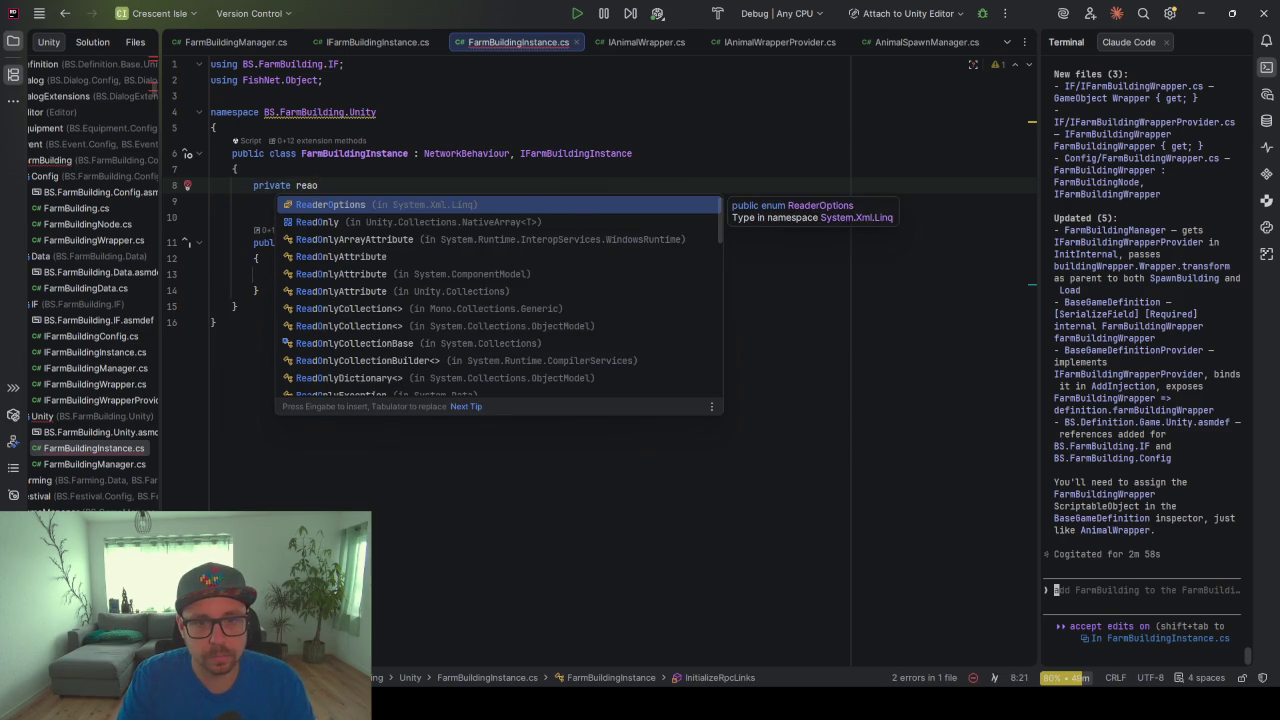
pyautogui.write('d')
pyautogui.press('BackSpace')
pyautogui.press('BackSpace')
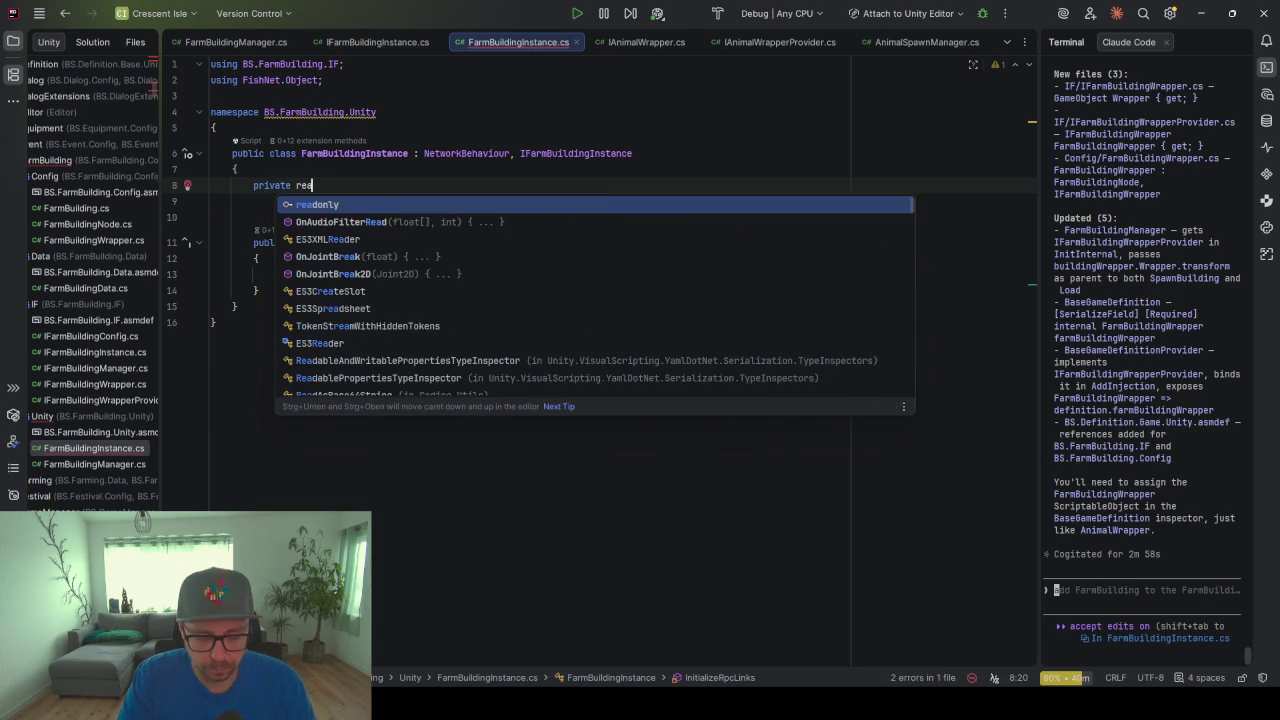
pyautogui.write('donly')
pyautogui.press('Return')
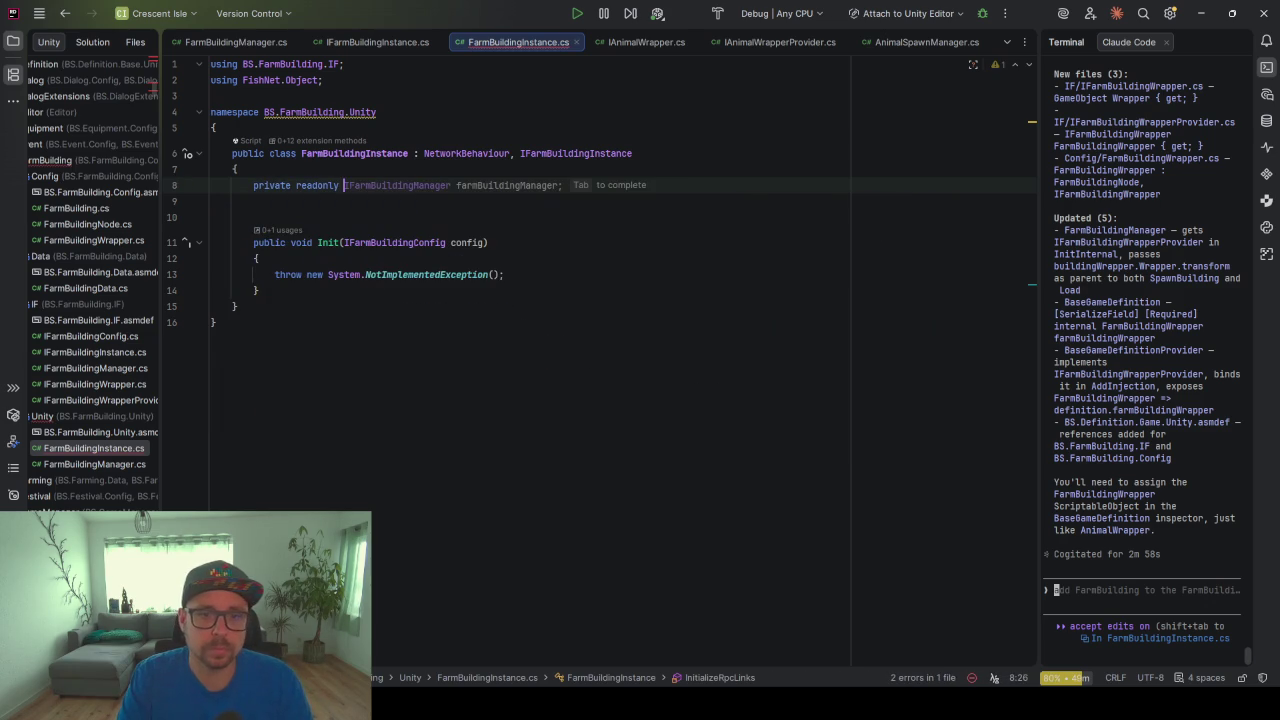
pyautogui.write('S')
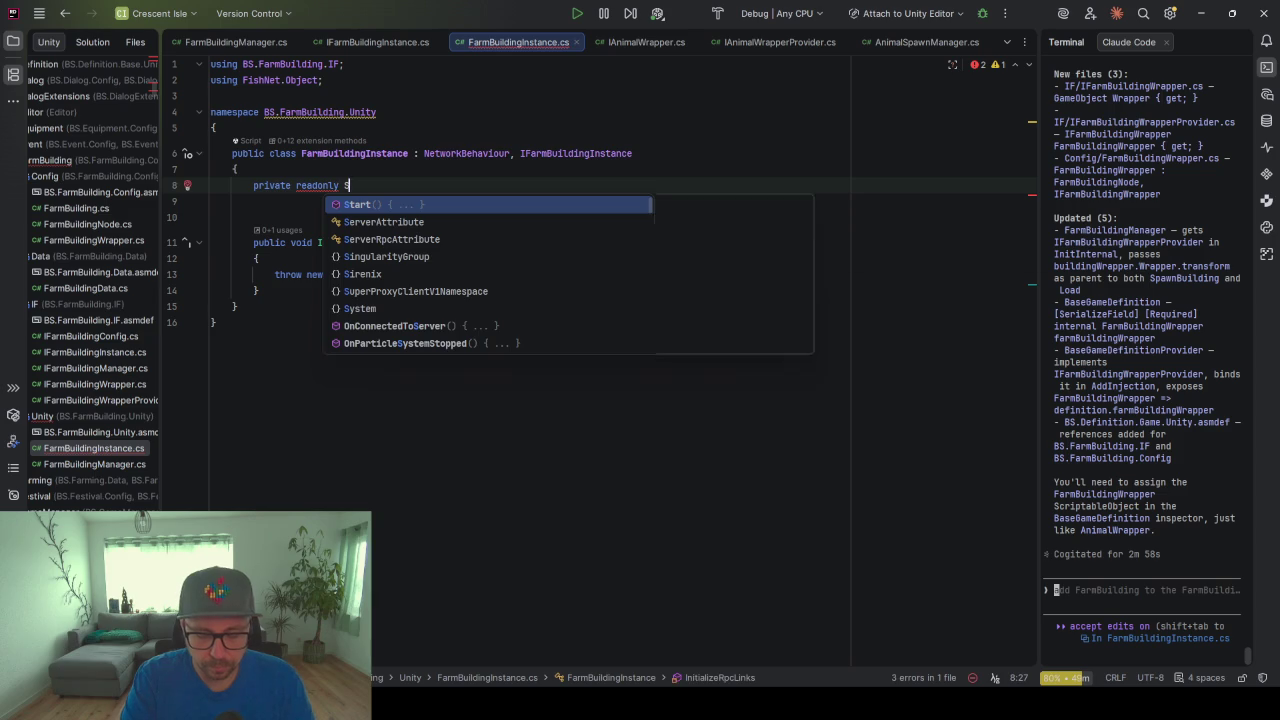
pyautogui.write('yncVa')
pyautogui.press('Return')
pyautogui.write('int> ')
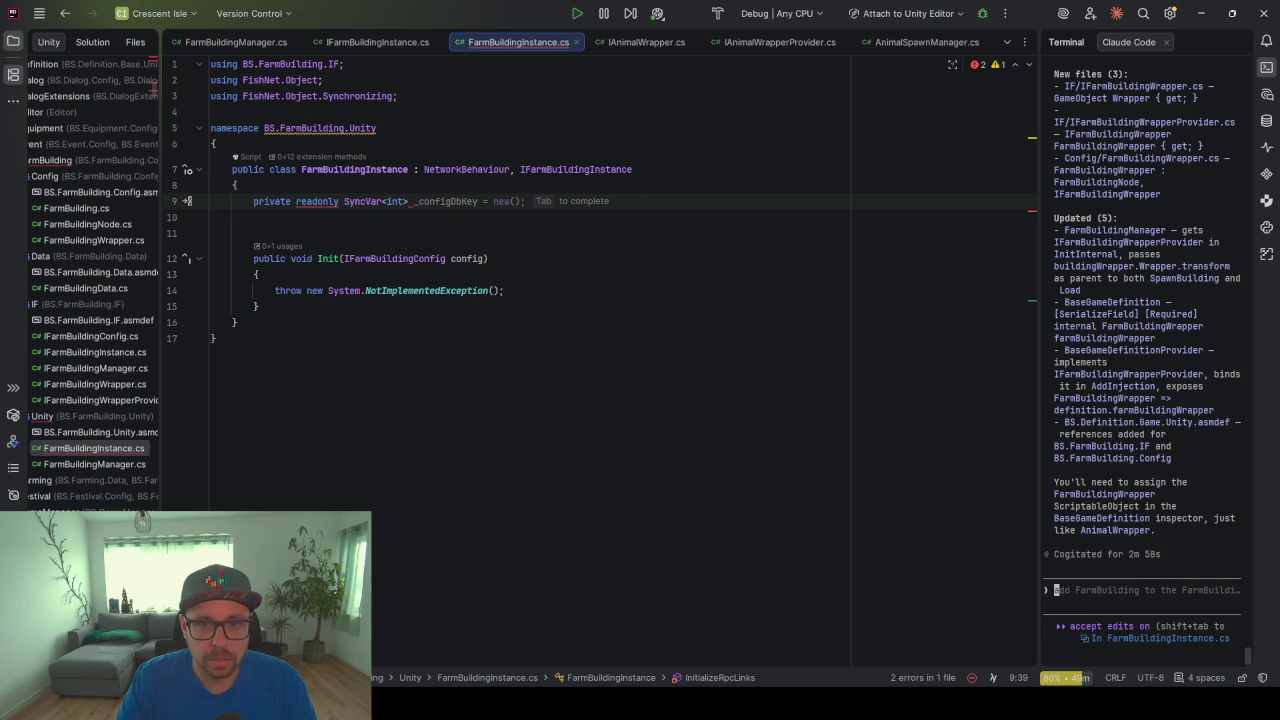
pyautogui.write('config')
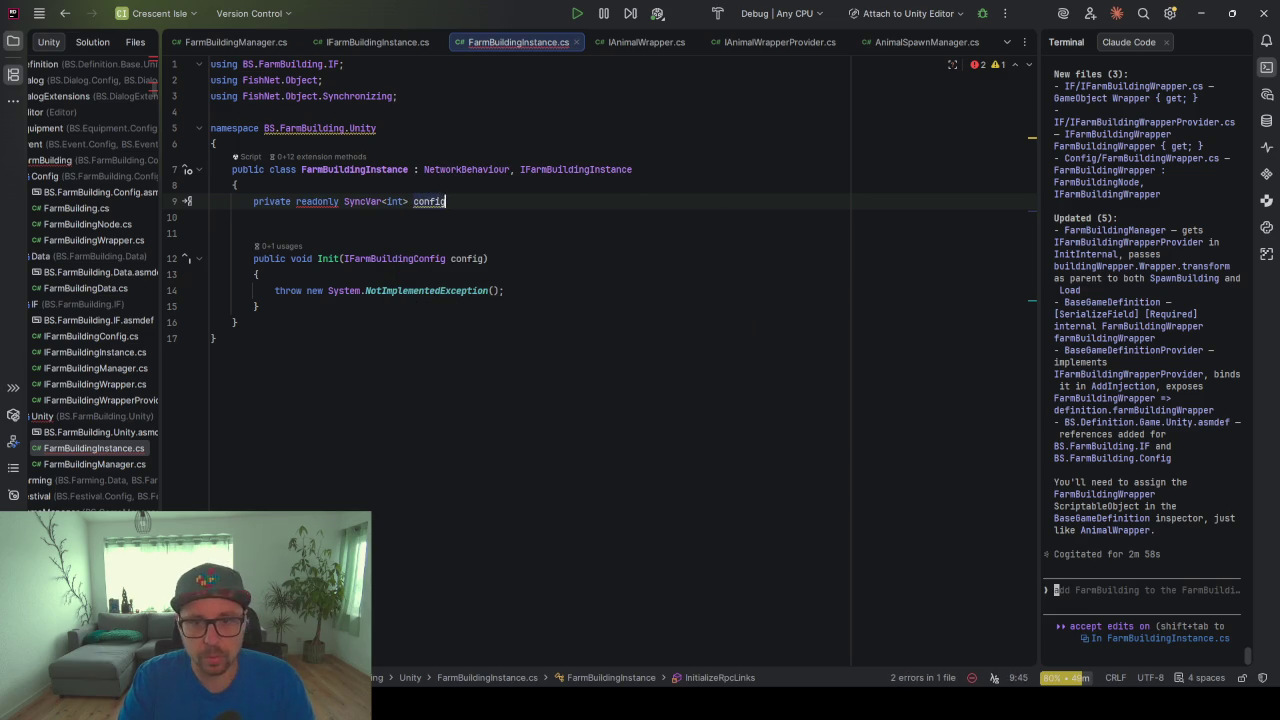
pyautogui.write('Key')
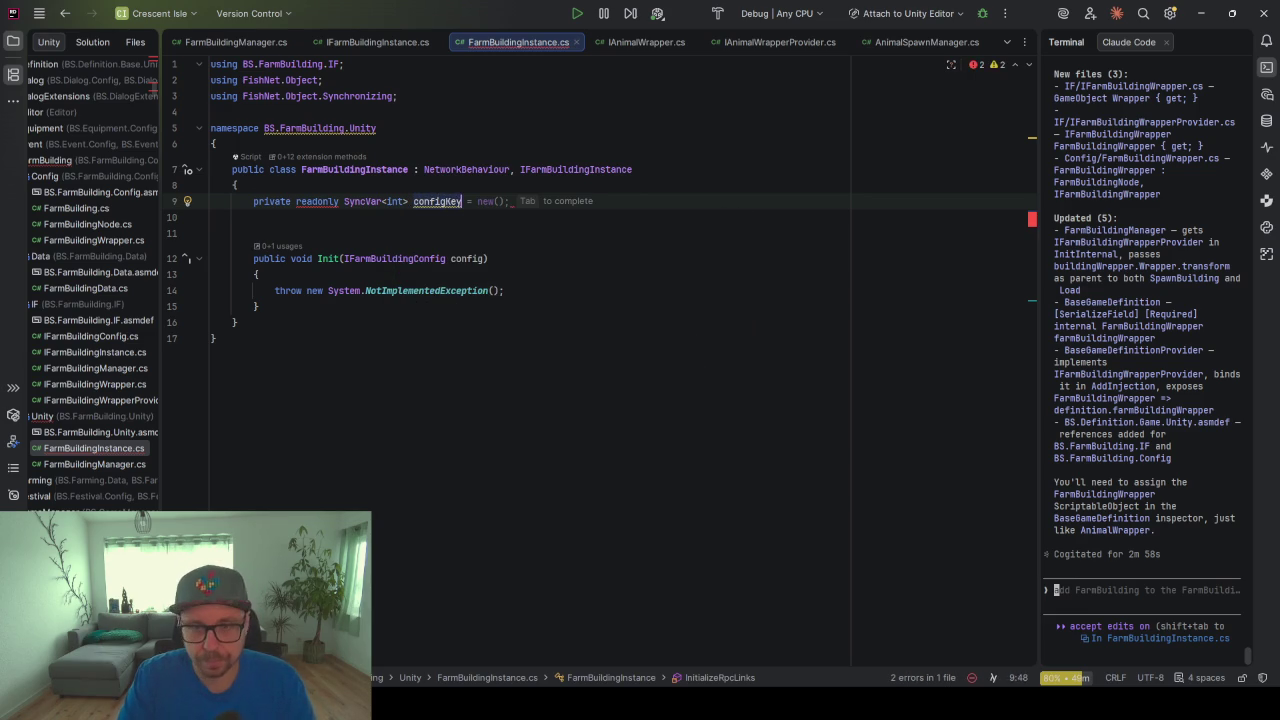
pyautogui.press('Tab')
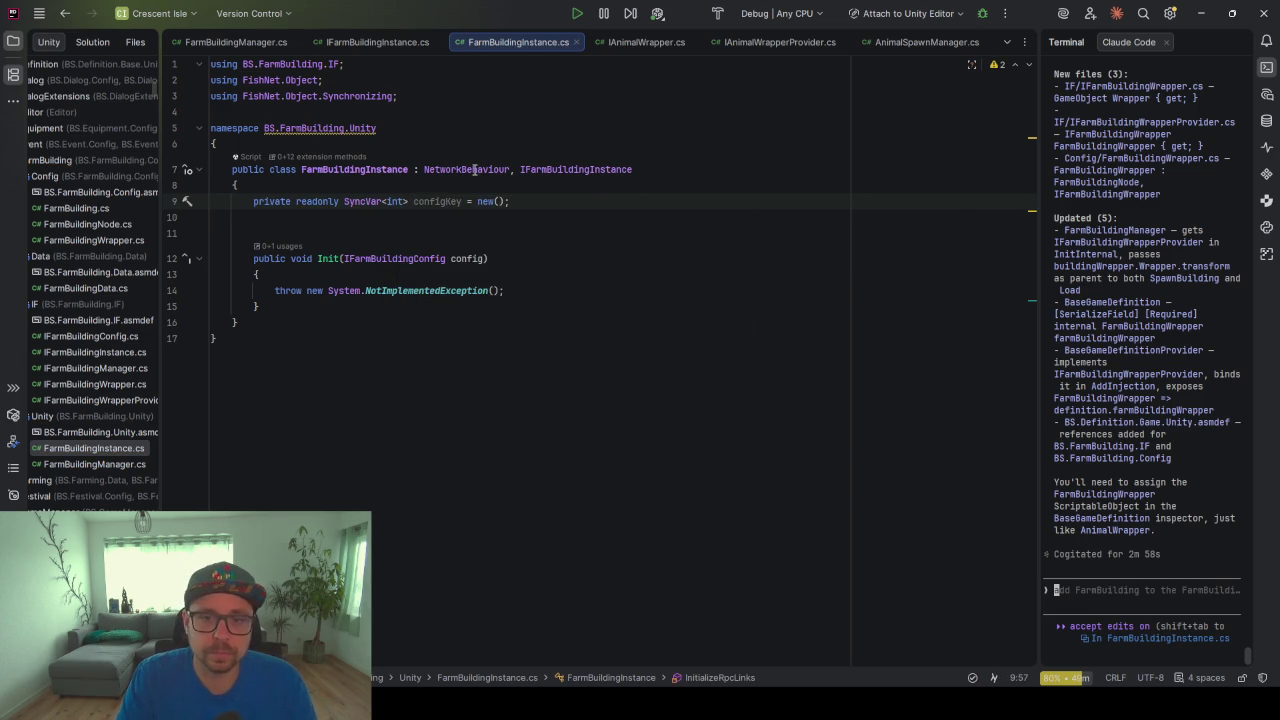
# Make Init set configKey.Value = config.DbKey and delete the NotImplementedException throw
pyautogui.doubleClick(427, 203)
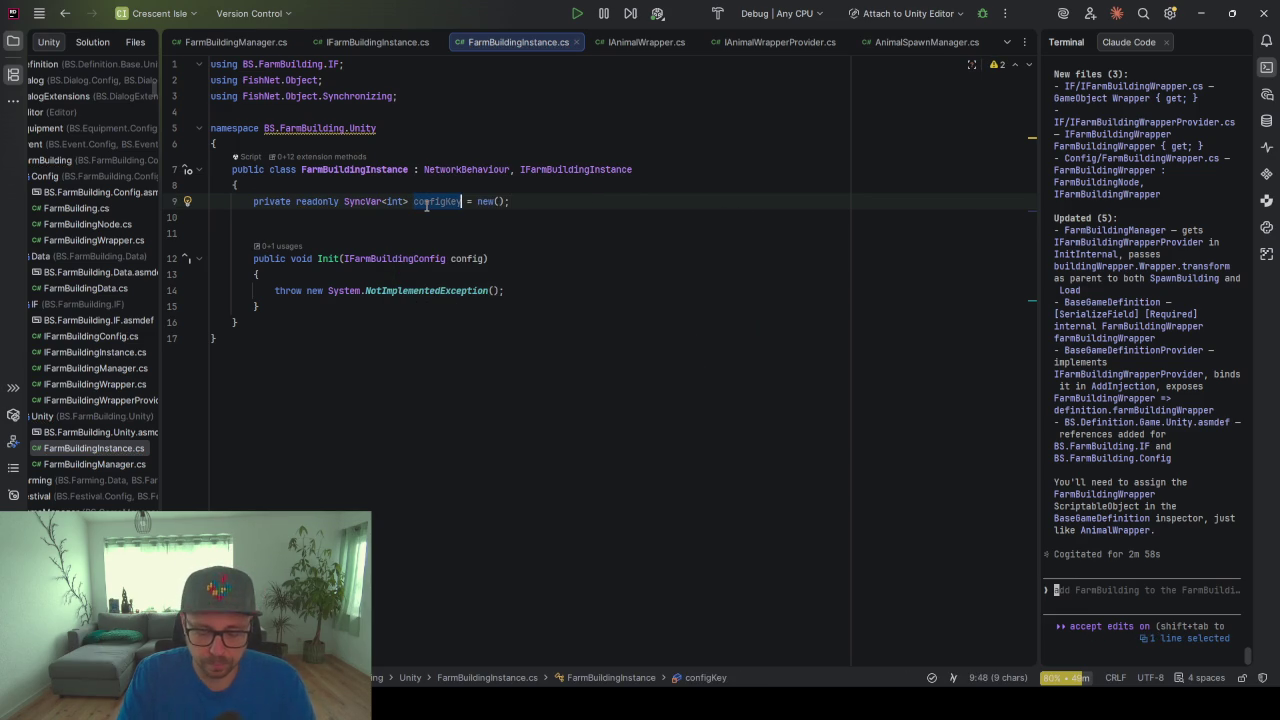
pyautogui.click(394, 276)
pyautogui.press('Return')
pyautogui.press('Return')
pyautogui.press('Return')
pyautogui.press('Up')
pyautogui.press('Up')
pyautogui.write('configKey.')
pyautogui.press('Return')
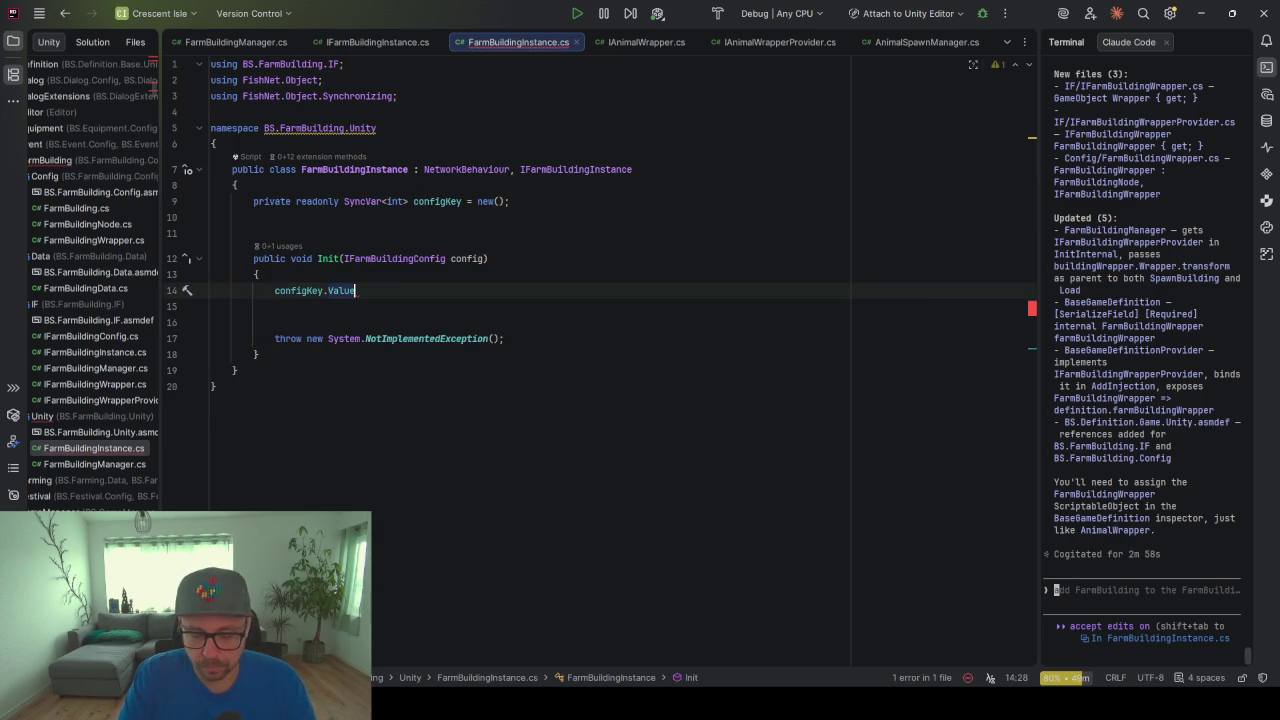
pyautogui.write(' =')
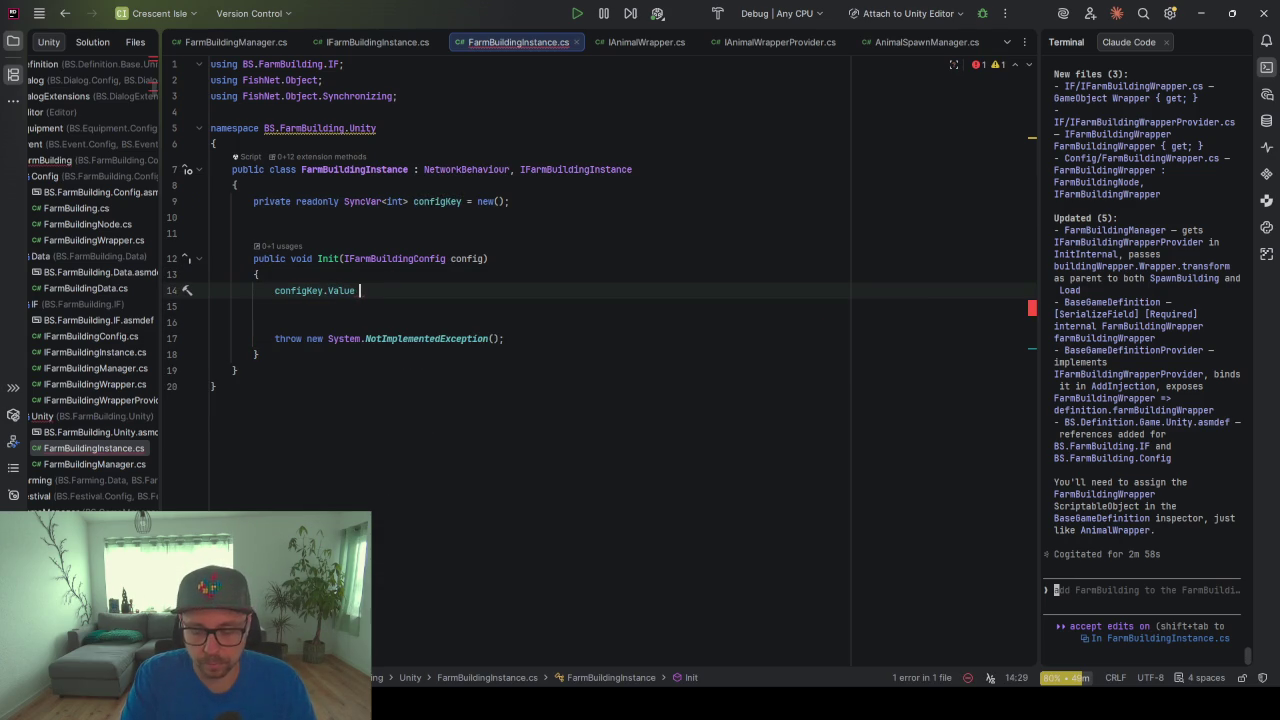
pyautogui.press('Return')
pyautogui.write('.')
pyautogui.press('Return')
pyautogui.write(';')
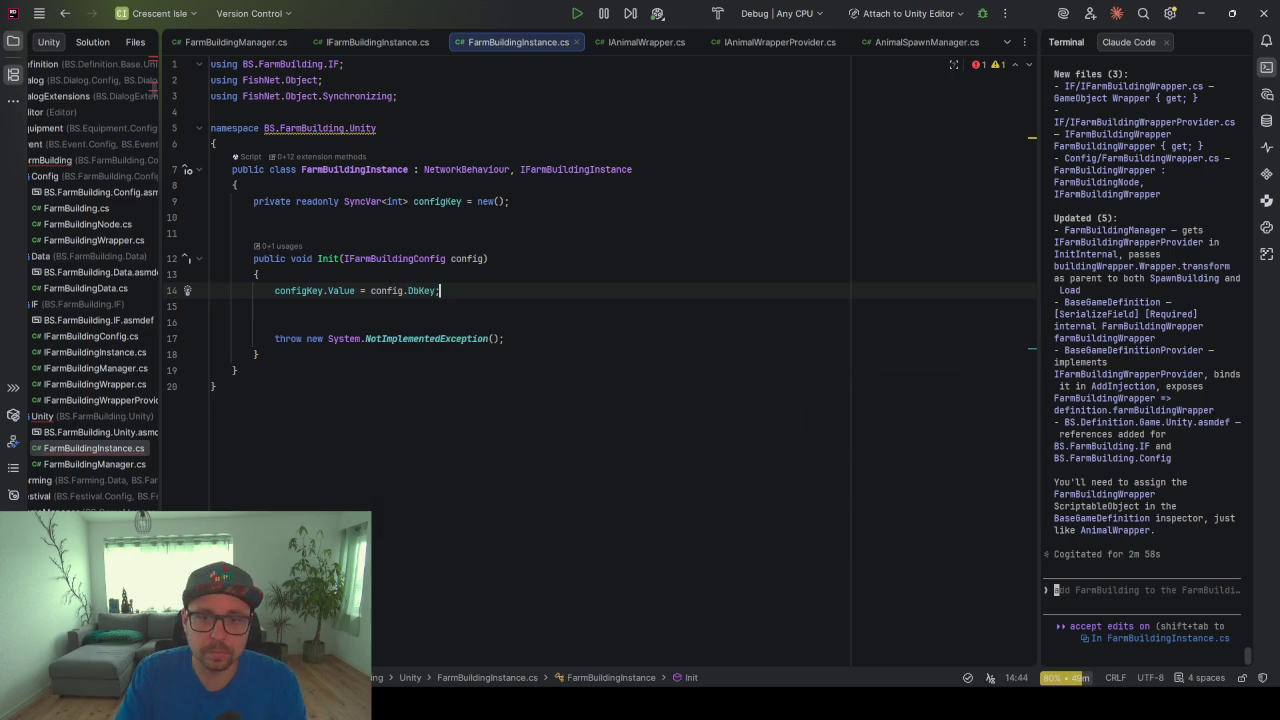
pyautogui.moveTo(515, 339); pyautogui.dragTo(520, 291)
pyautogui.press('BackSpace')
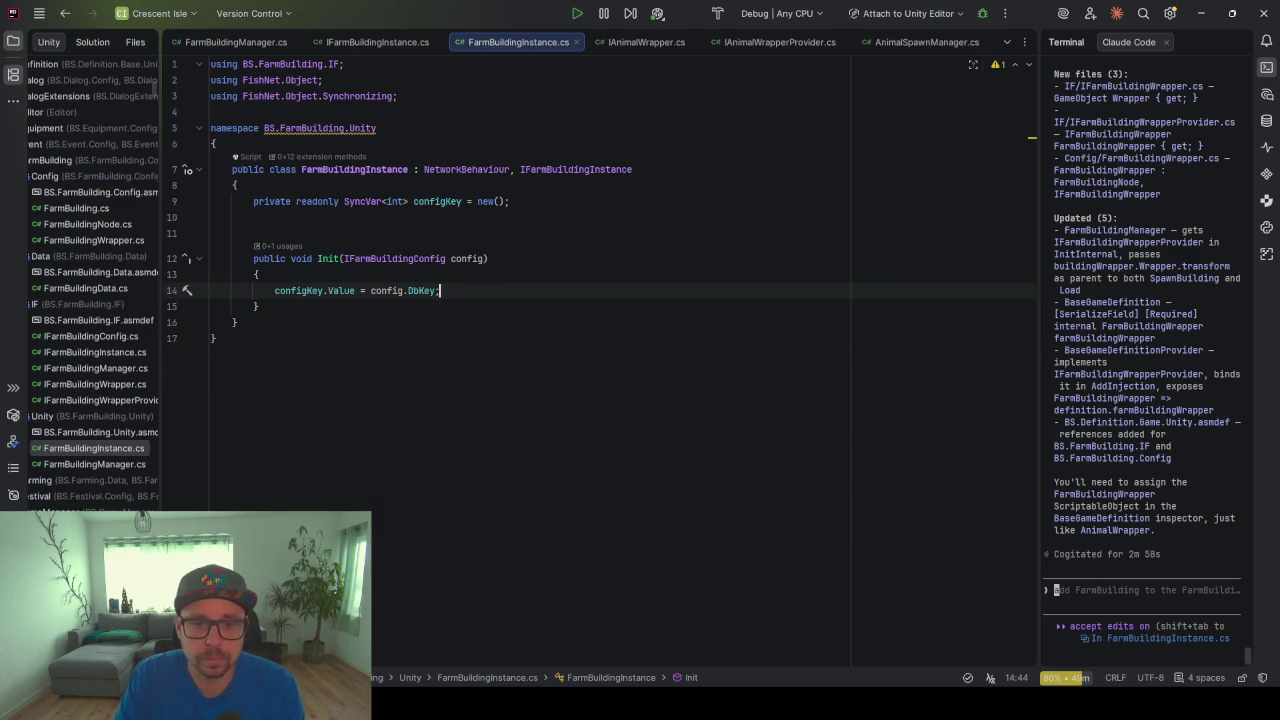
# Insert a blank line below the configKey field
pyautogui.click(505, 312)
pyautogui.click(471, 292)
pyautogui.click(458, 218)
pyautogui.press('Return')
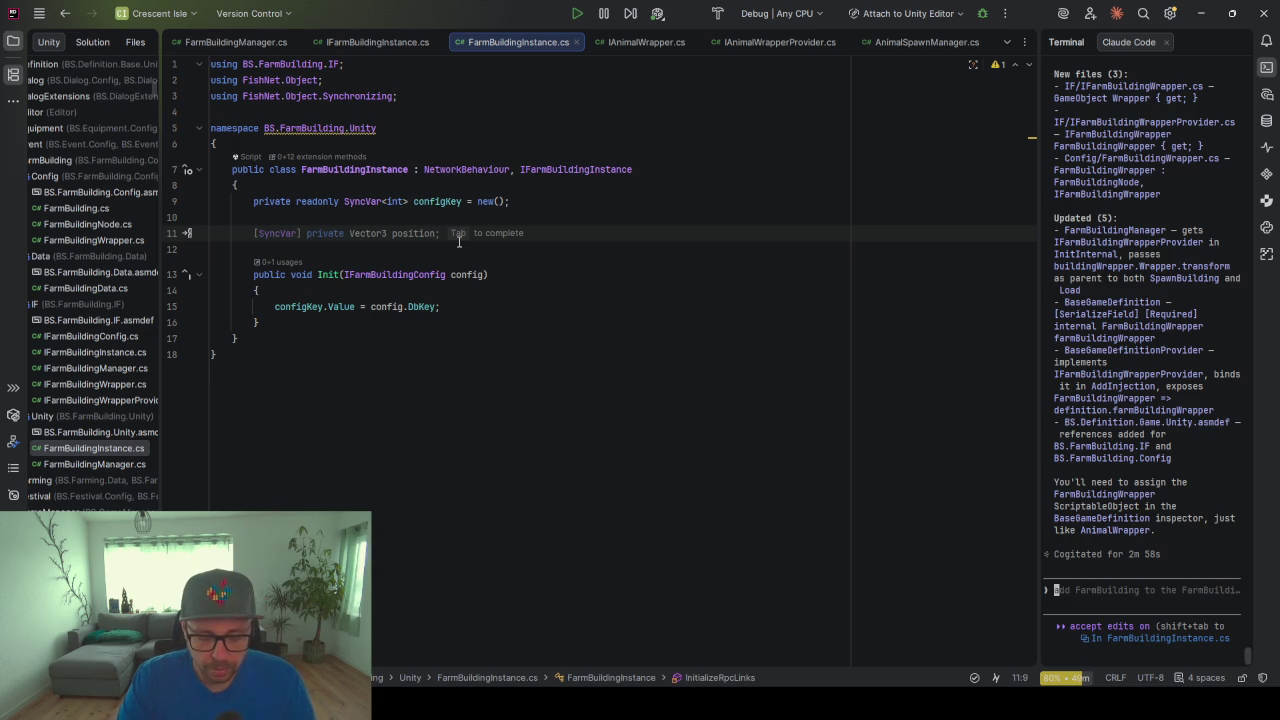
# Remove an unwanted Start method generated by completion
pyautogui.write('Start')
pyautogui.press('Return')
pyautogui.moveTo(262, 306); pyautogui.dragTo(275, 240)
pyautogui.press('BackSpace')
# Add an OnStartClient override containing an if (!IsServerInitialized) block
pyautogui.press('Return')
pyautogui.write('Client')
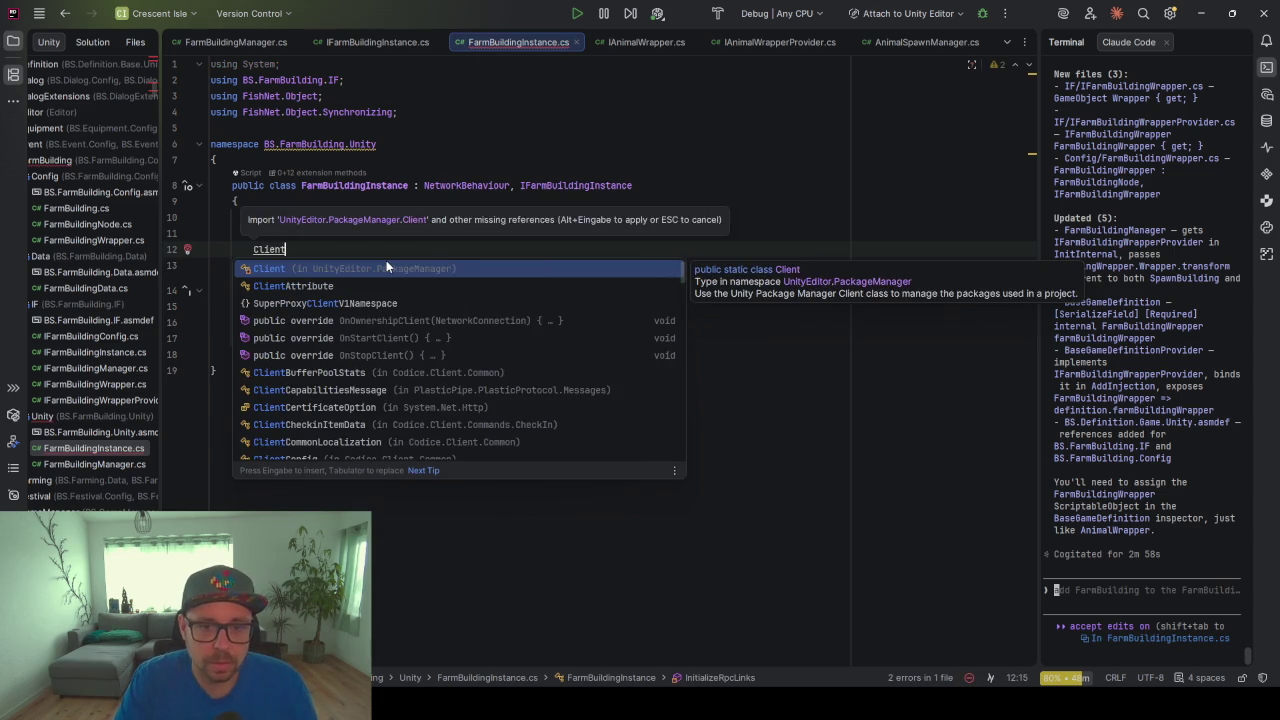
pyautogui.press('Down')
pyautogui.press('Down')
pyautogui.press('Down')
pyautogui.press('Return')
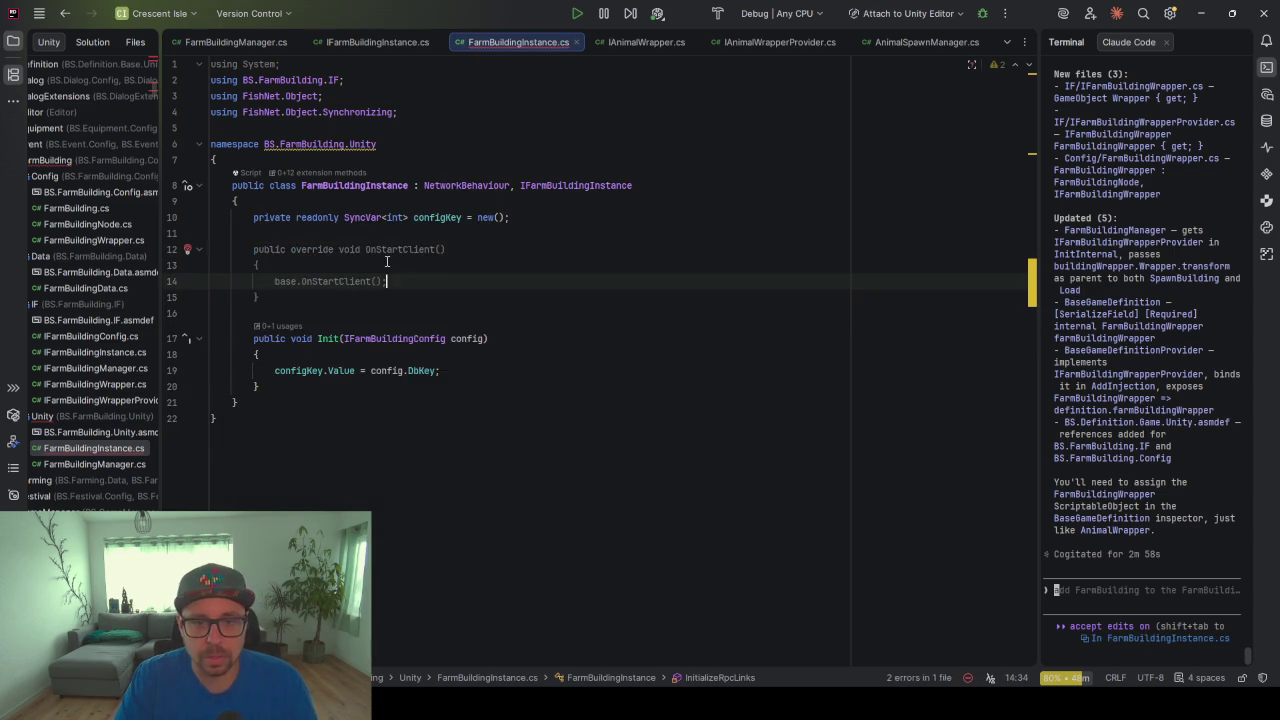
pyautogui.hotkey('ctrl', 'BackSpace')
pyautogui.hotkey('ctrl', 'BackSpace')
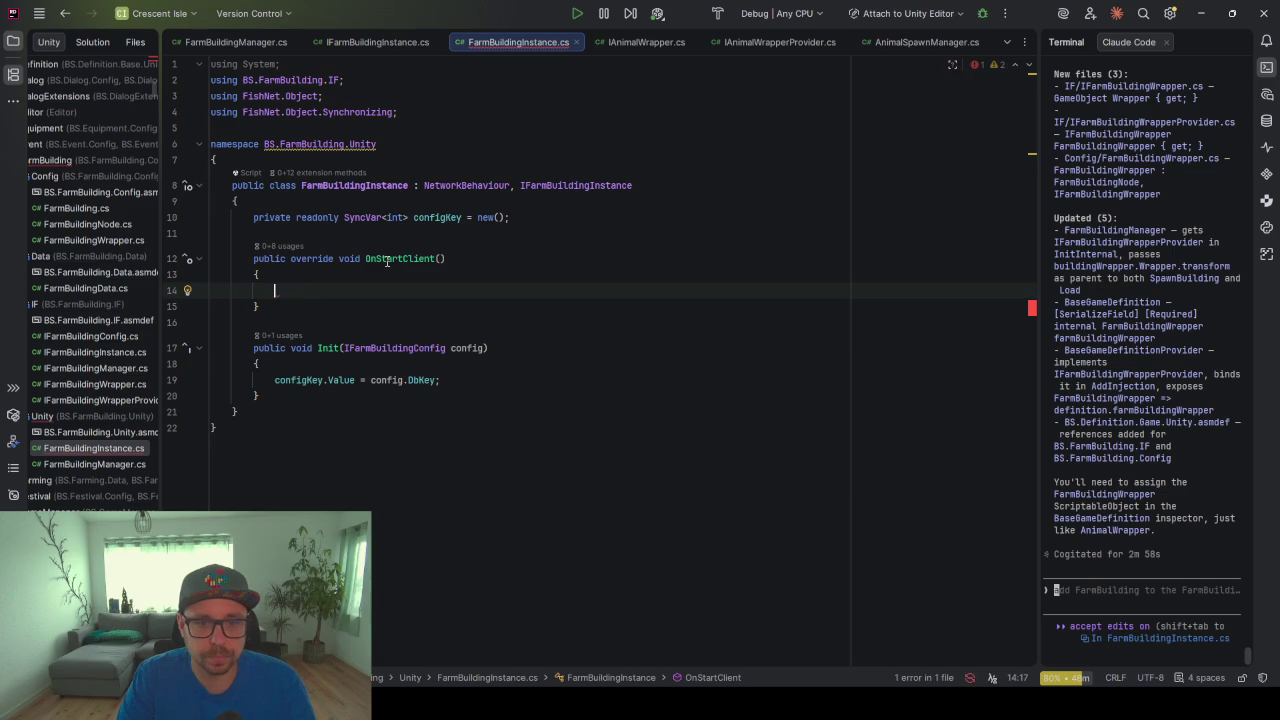
pyautogui.write('if(')
pyautogui.press('Escape')
pyautogui.write('!Is')
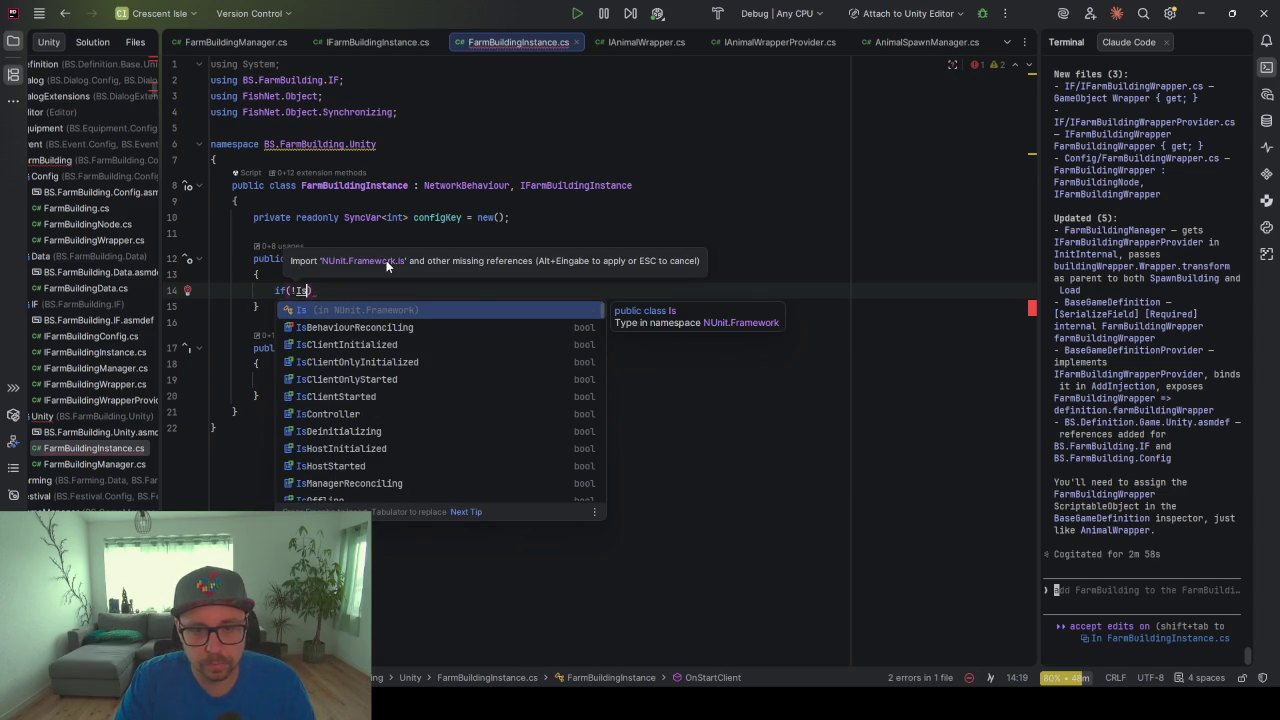
pyautogui.write('Ser')
pyautogui.press('Return')
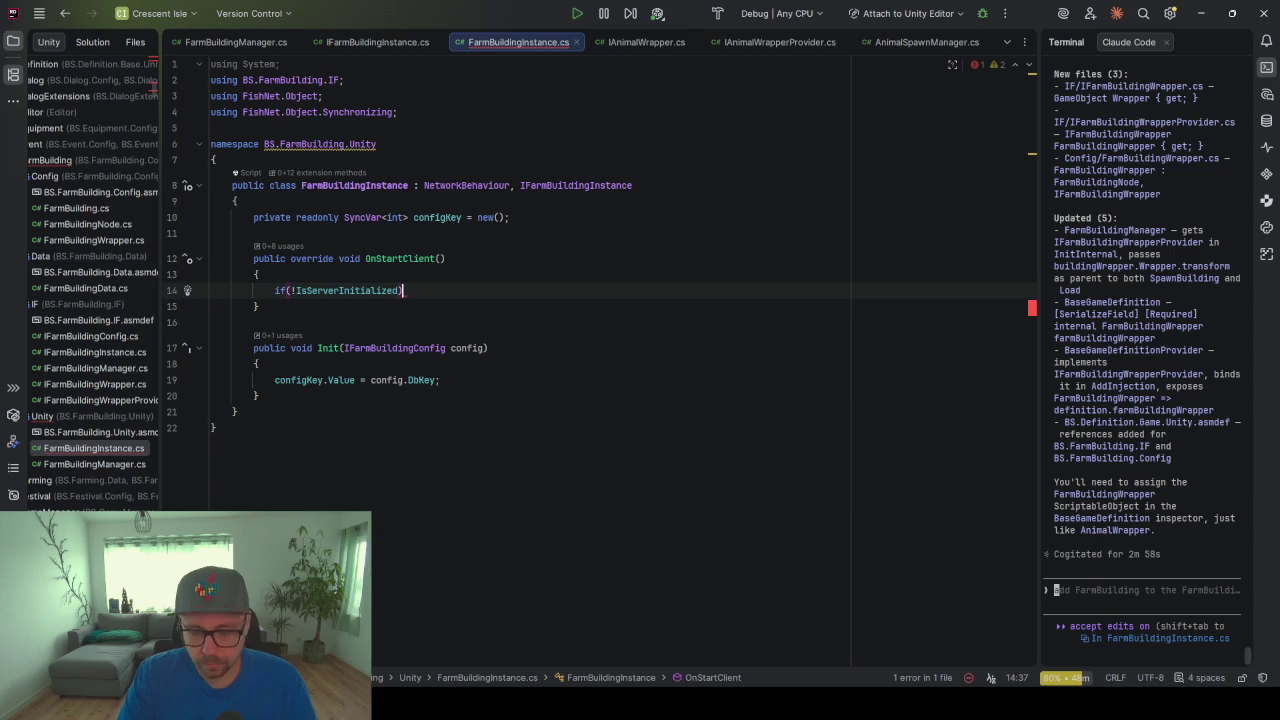
pyautogui.write('{')
pyautogui.press('Return')
# Inside the block, subscribe configKey.OnChange += ConfigChanged;
pyautogui.click(430, 217)
pyautogui.click(400, 322)
pyautogui.click(411, 331)
pyautogui.press('Up')
pyautogui.write('configKey.')
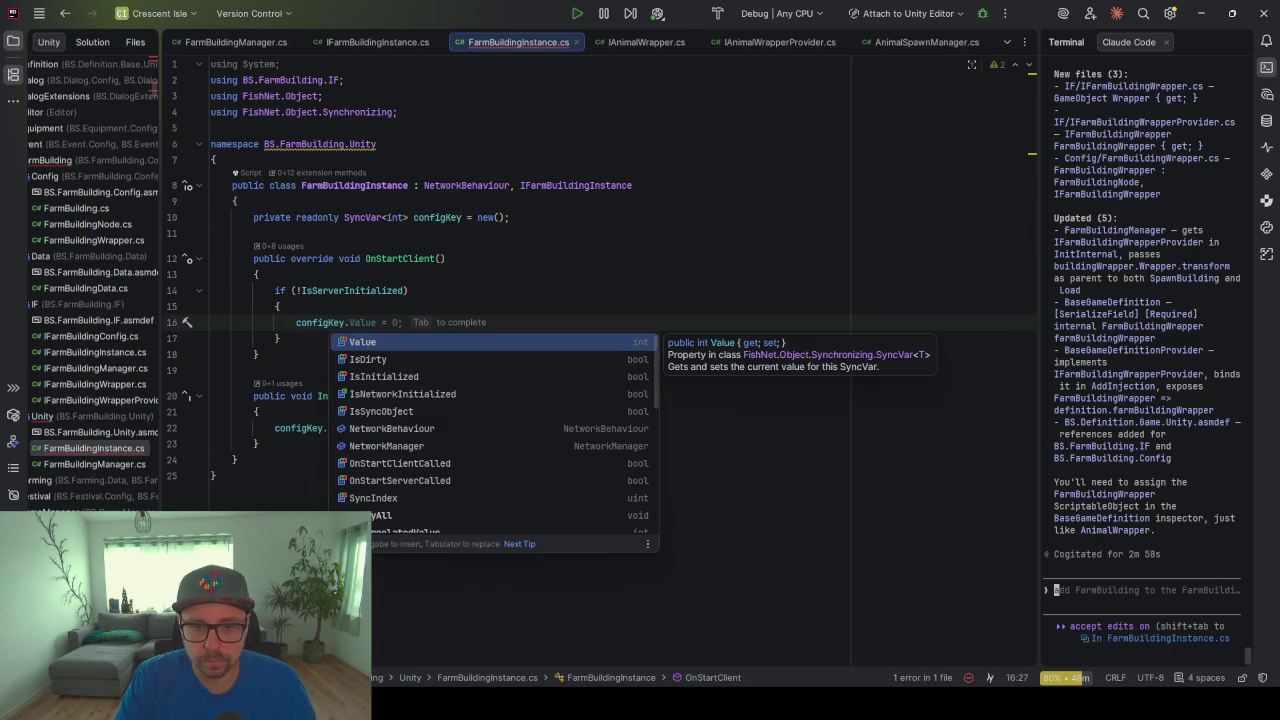
pyautogui.write('On')
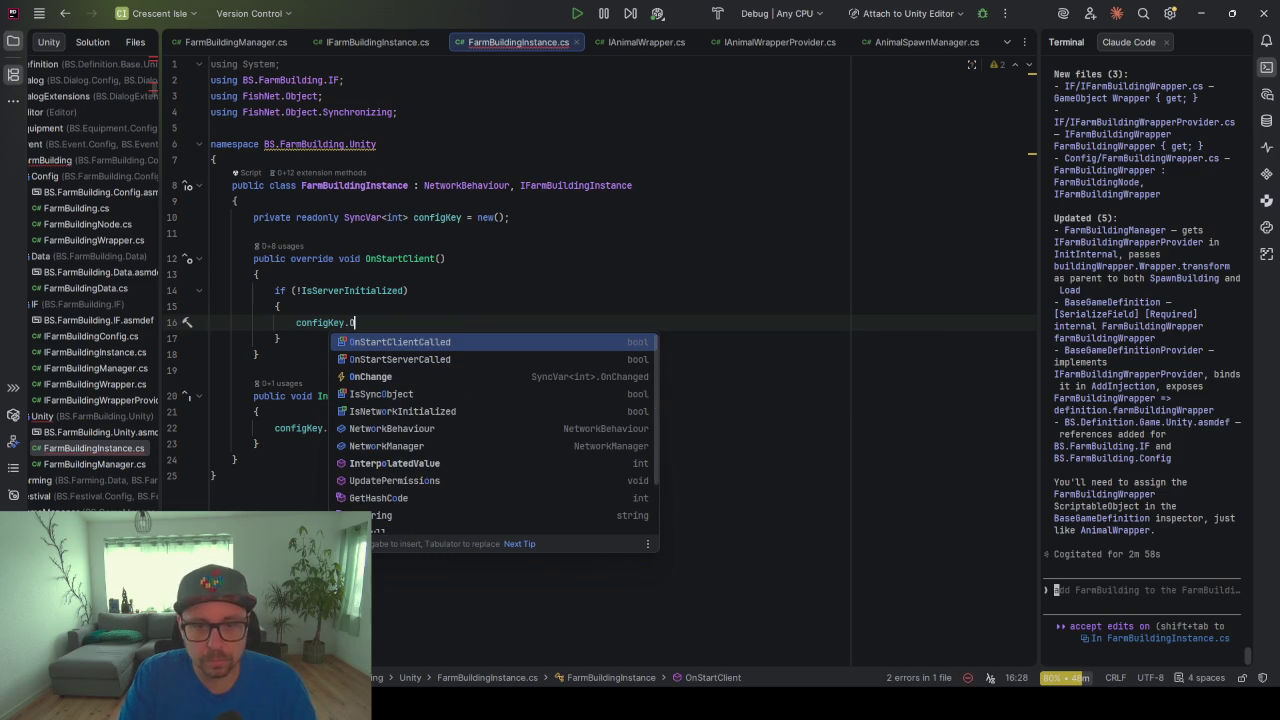
pyautogui.press('Down')
pyautogui.press('Down')
pyautogui.press('Return')
pyautogui.write('+= ')
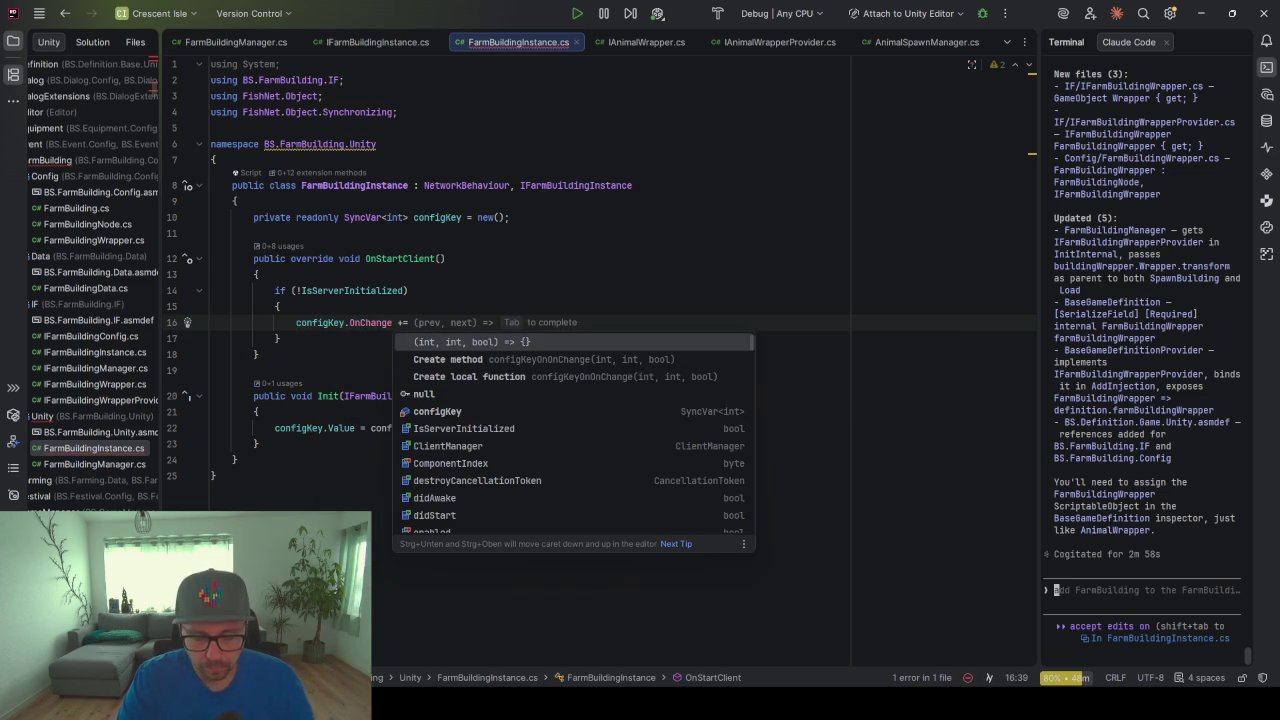
pyautogui.write('OnConfig')
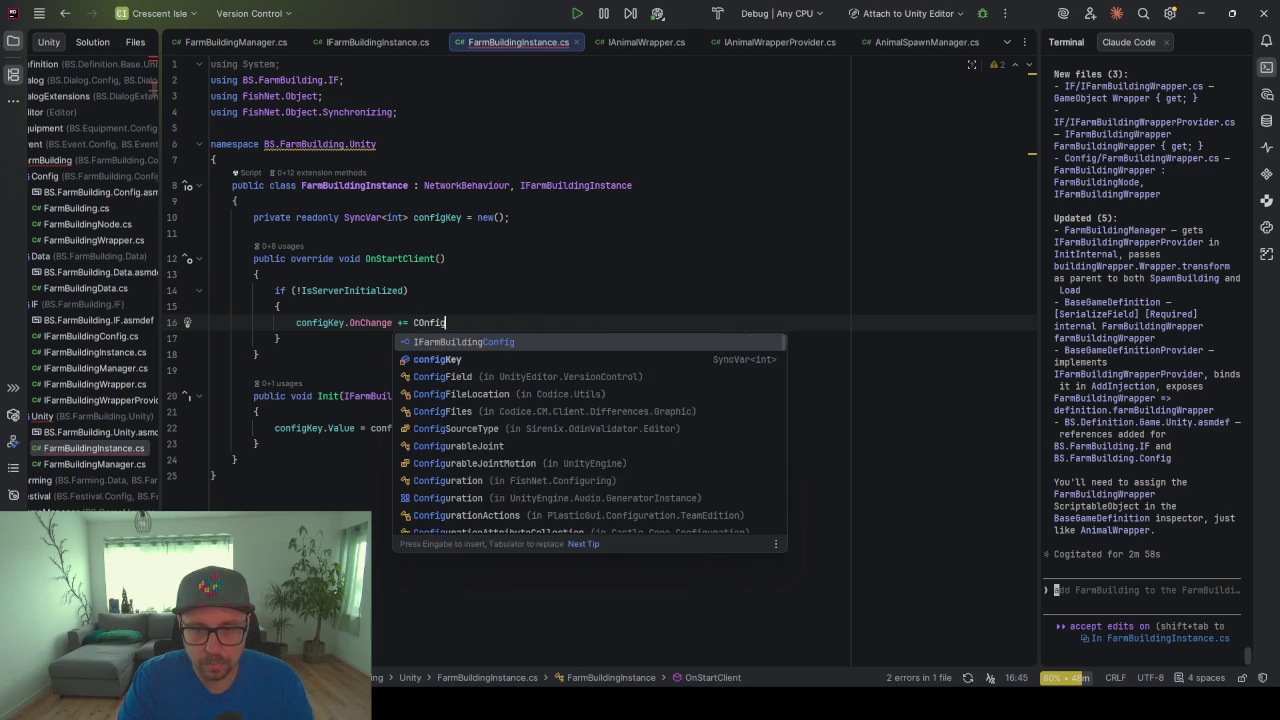
pyautogui.hotkey('ctrl', 'BackSpace')
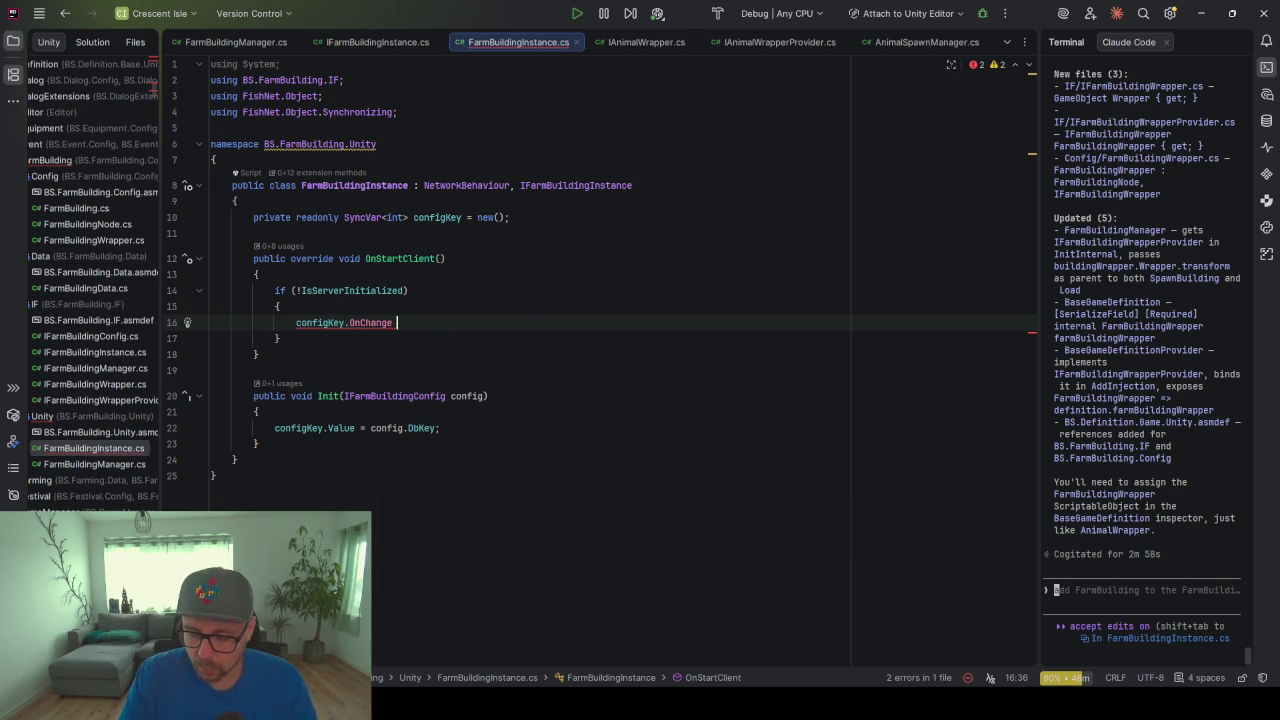
pyautogui.write('+')
pyautogui.hotkey('ctrl', 'space')
pyautogui.write('ConfigChanged')
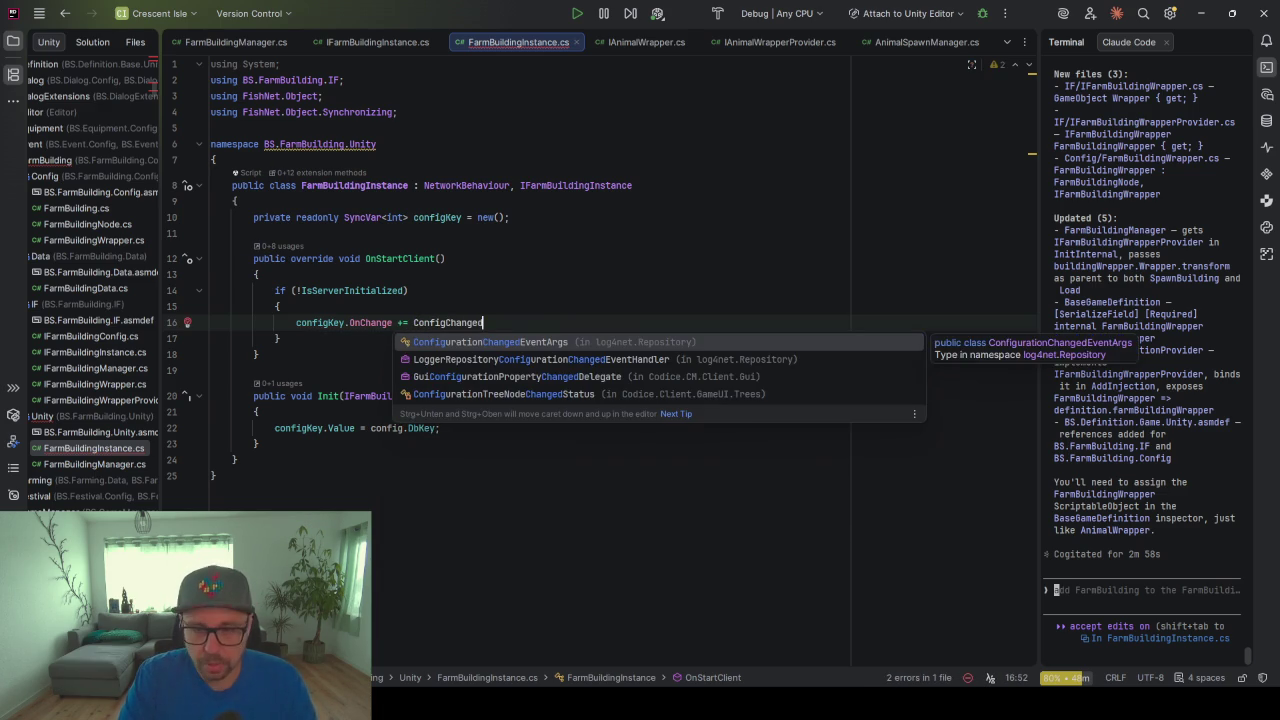
pyautogui.write(';')
# Generate the ConfigChanged(int prev, int next, bool asServer) method and delete its placeholder exception
pyautogui.hotkey('alt', 'Return')
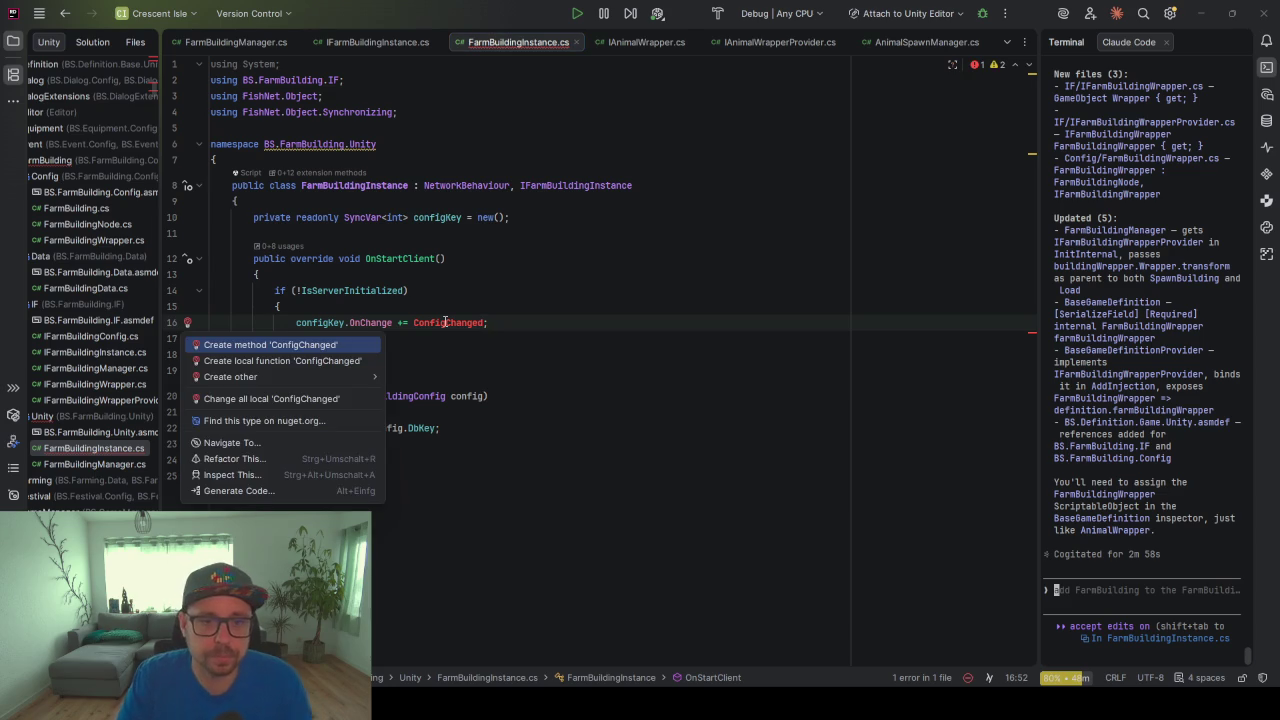
pyautogui.press('Return')
pyautogui.moveTo(540, 429)
pyautogui.mouseDown()
pyautogui.moveTo(496, 432)
pyautogui.moveTo(496, 413)
pyautogui.mouseUp()
pyautogui.press('BackSpace')
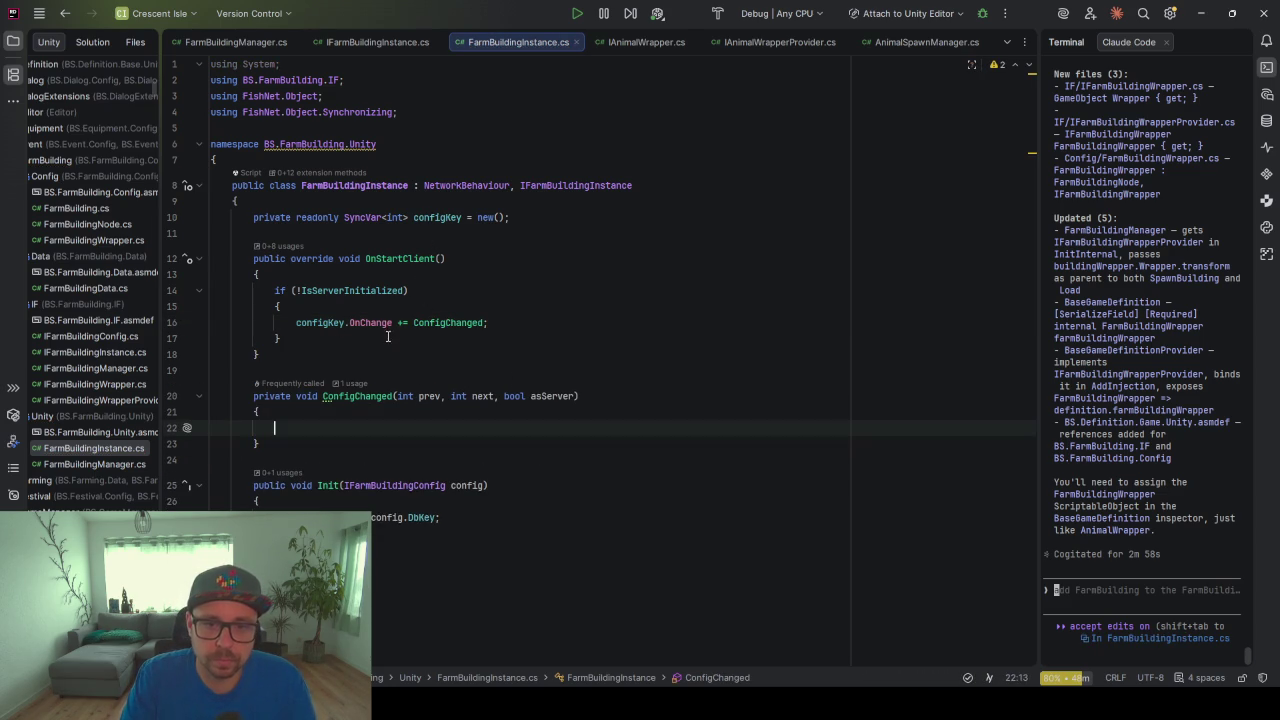
# Introduce a buildingConfig field from Init's config parameter
pyautogui.click(462, 485)
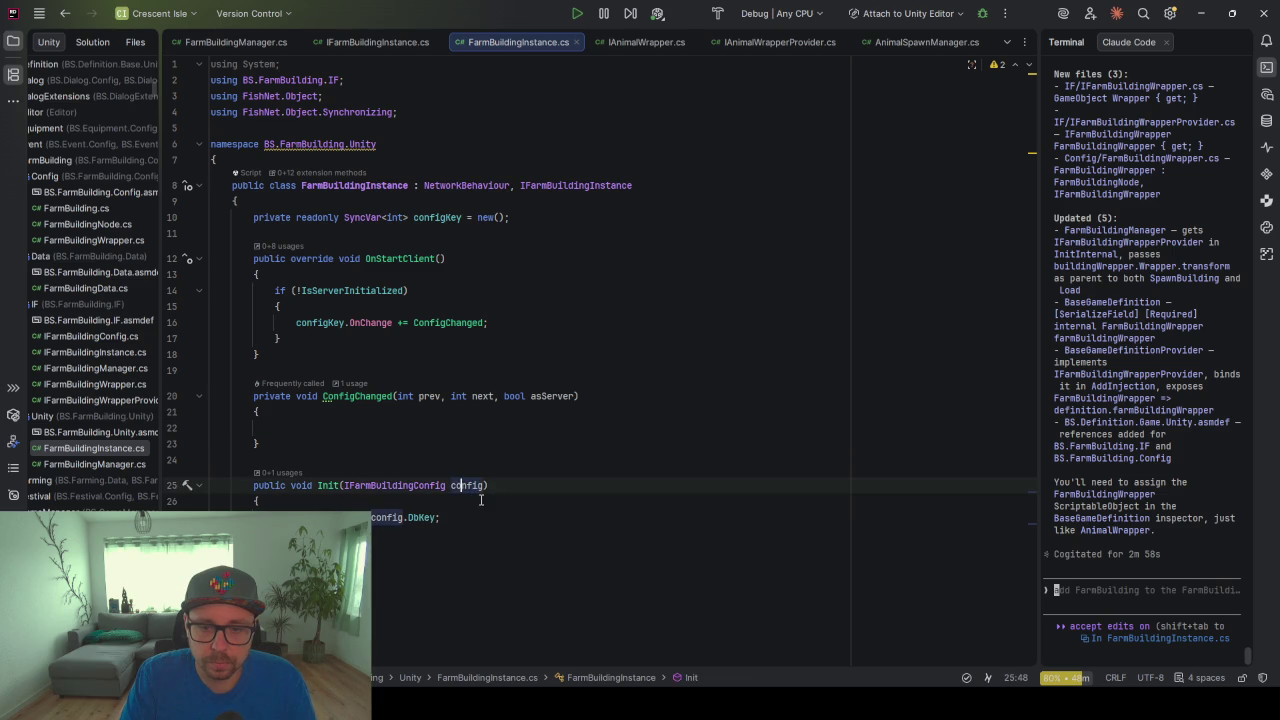
pyautogui.click(455, 518)
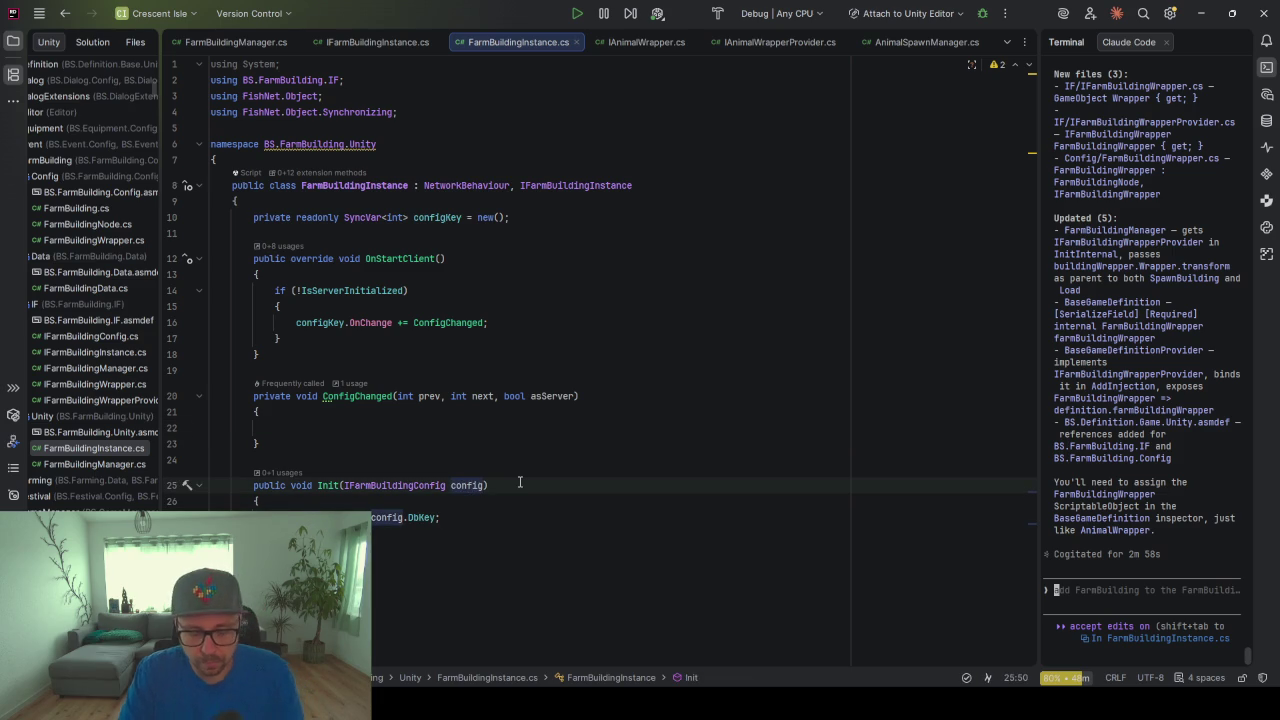
pyautogui.hotkey('ctrl', 'alt', 'f')
pyautogui.press('End')
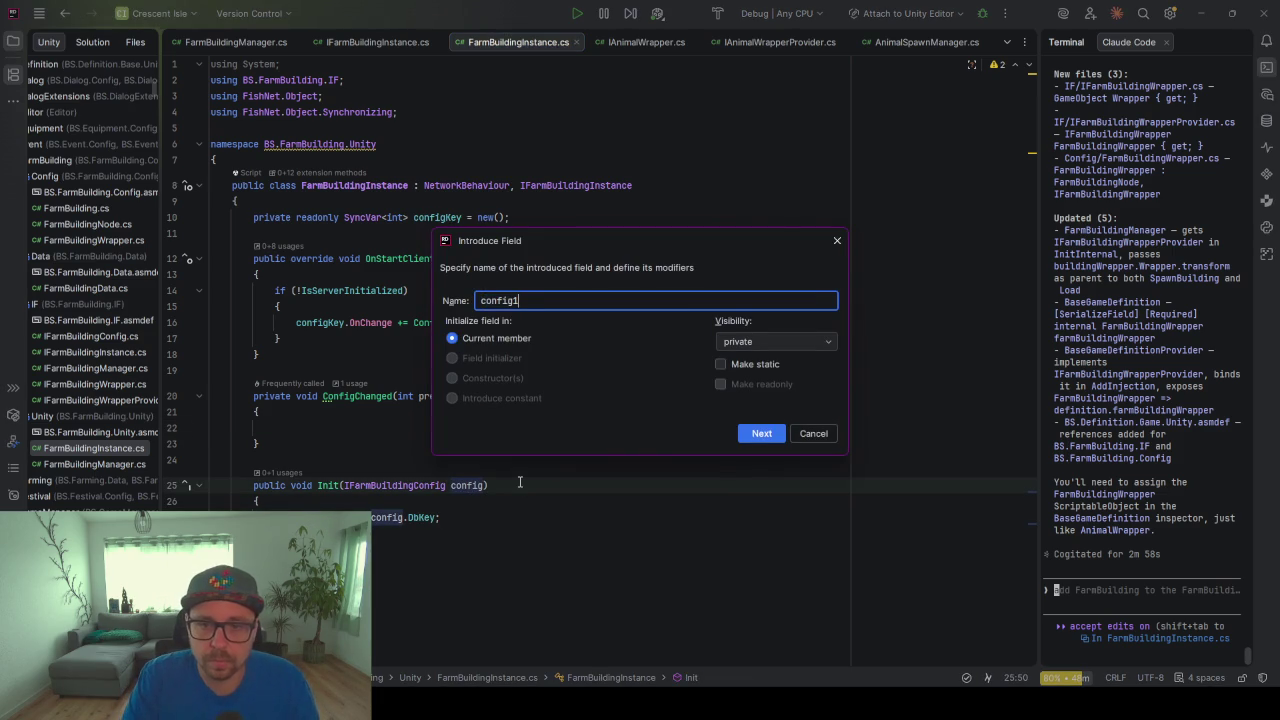
pyautogui.hotkey('ctrl', 'BackSpace')
pyautogui.write('bu')
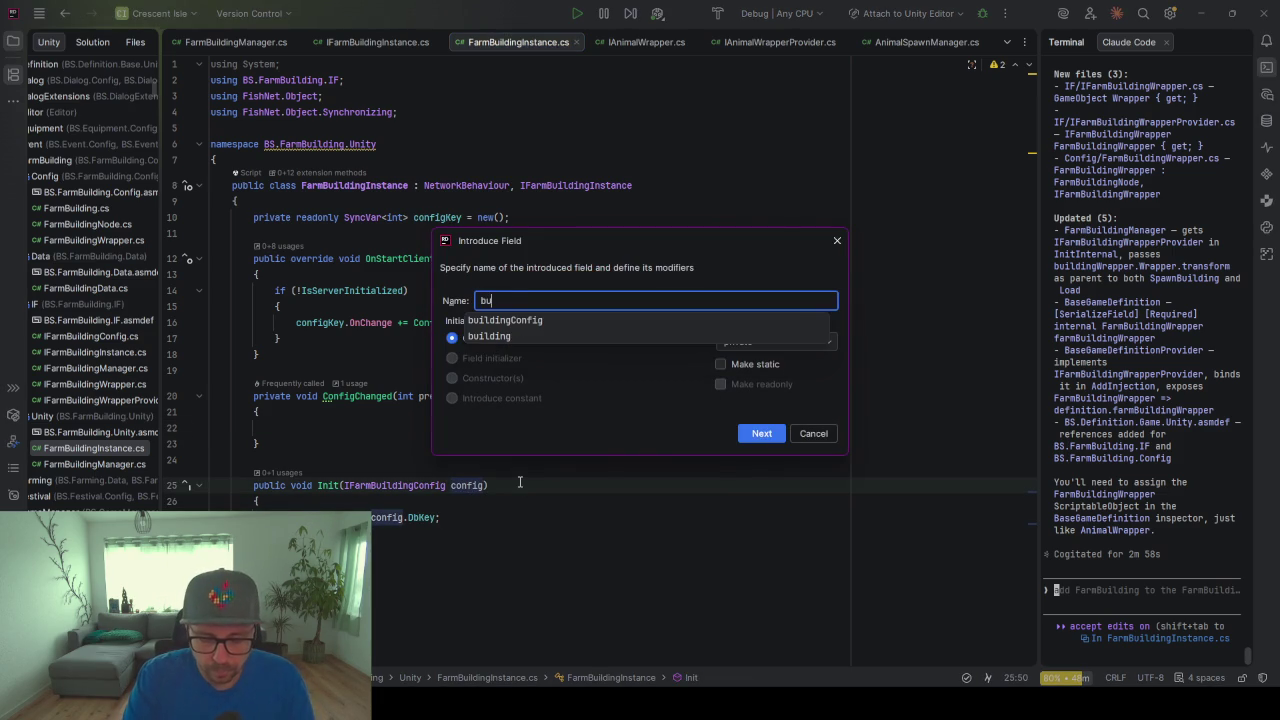
pyautogui.write('ildingConfig')
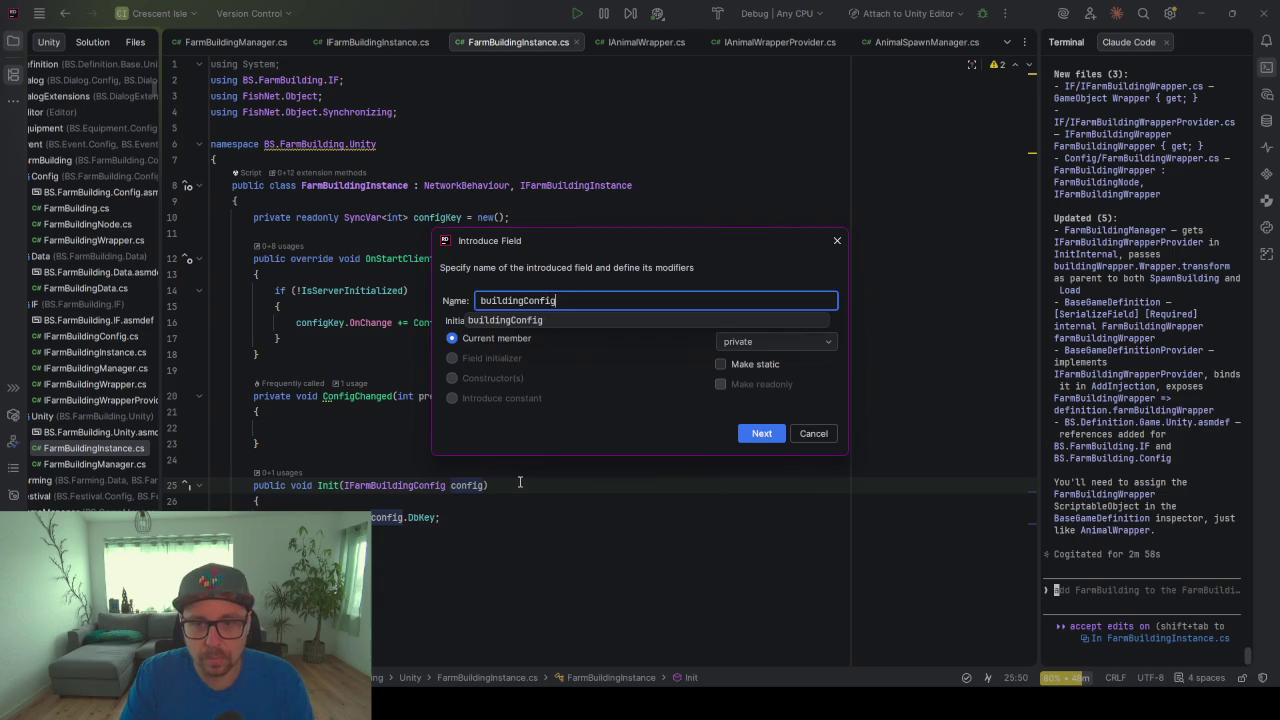
pyautogui.press('Return')
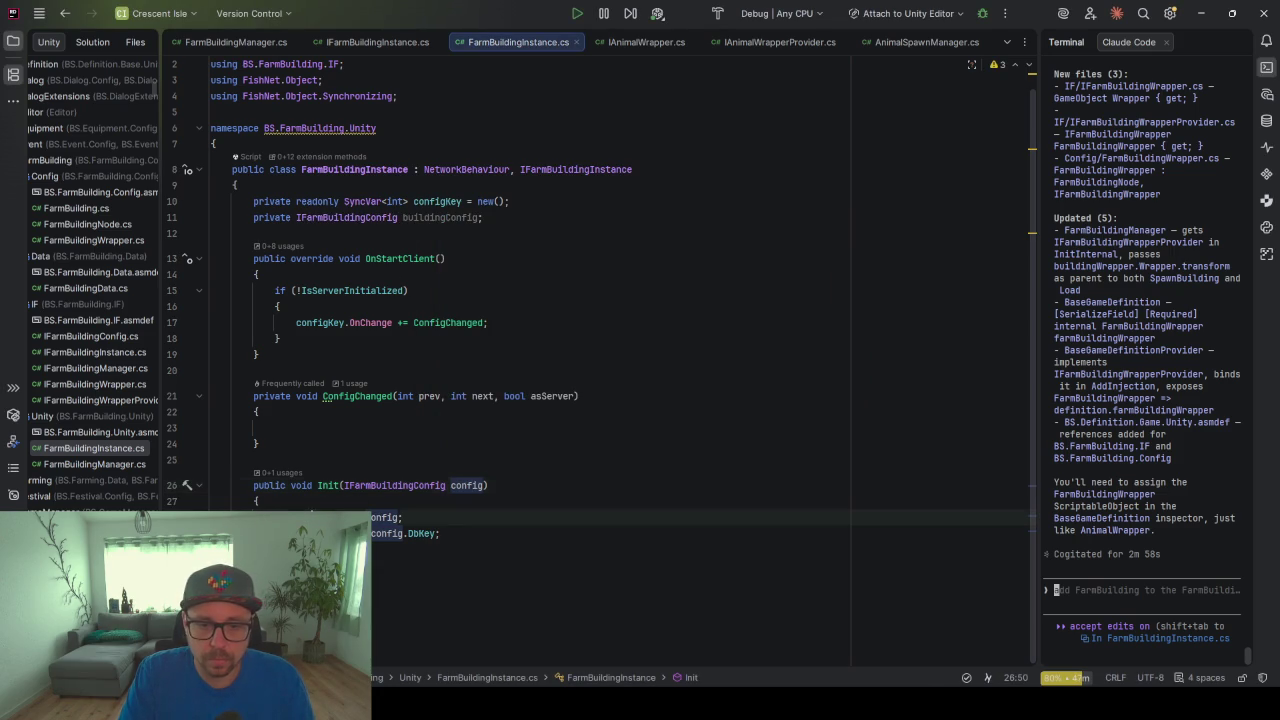
# In ConfigChanged, set buildingConfig = Vault.Get(next) as IFarmBuildingConfig
pyautogui.press('Up')
pyautogui.press('Up')
pyautogui.press('Up')
pyautogui.write('buildingConfig = ')
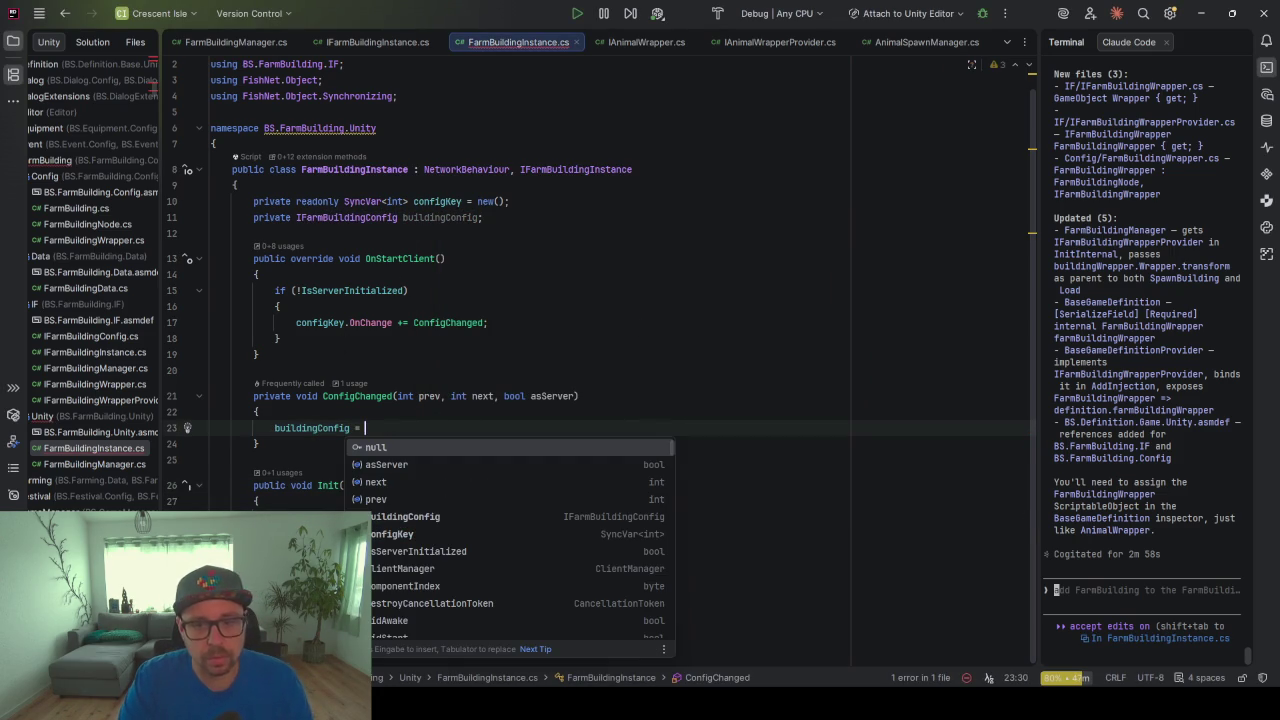
pyautogui.write('Vault.Get')
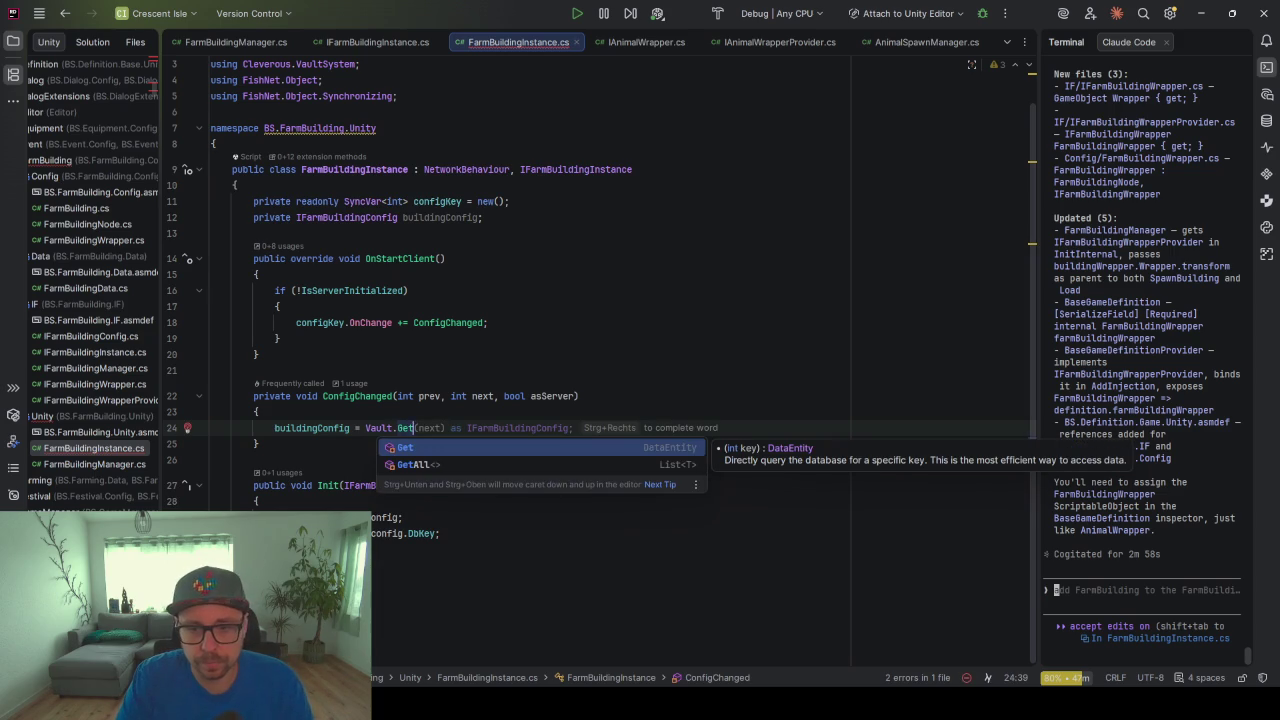
pyautogui.press('Tab')
pyautogui.click(335, 428)
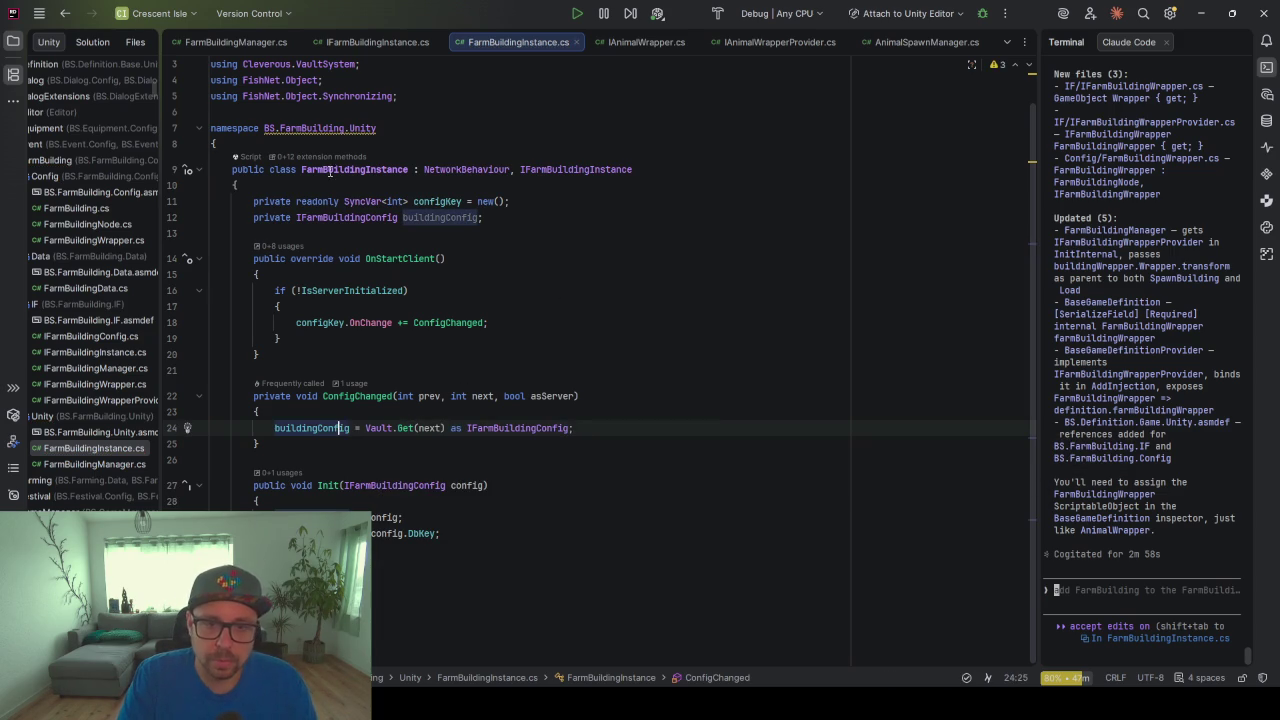
pyautogui.click(463, 558)
pyautogui.press('Return')
# Add an empty private void Awake() method to the class
pyautogui.scroll(-3, 437, 428)
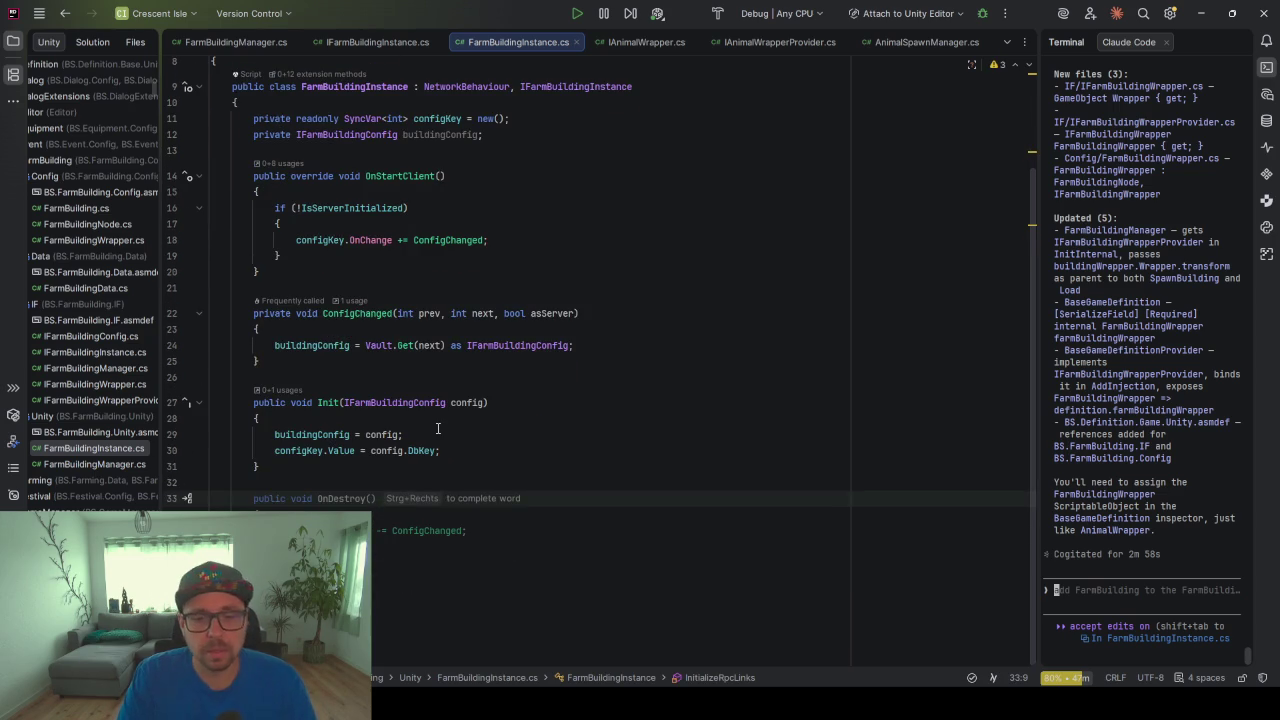
pyautogui.scroll(3, 437, 428)
pyautogui.hotkey('ctrl', 'space')
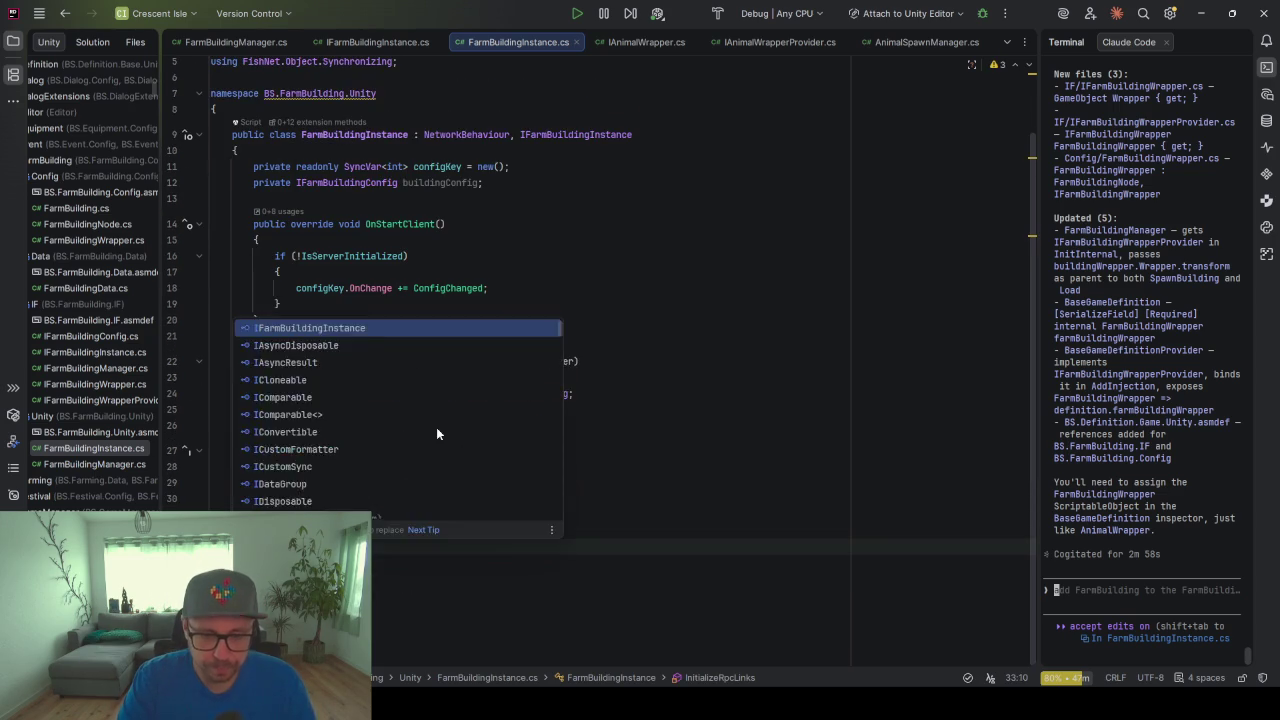
pyautogui.press('Escape')
pyautogui.write('private void ')
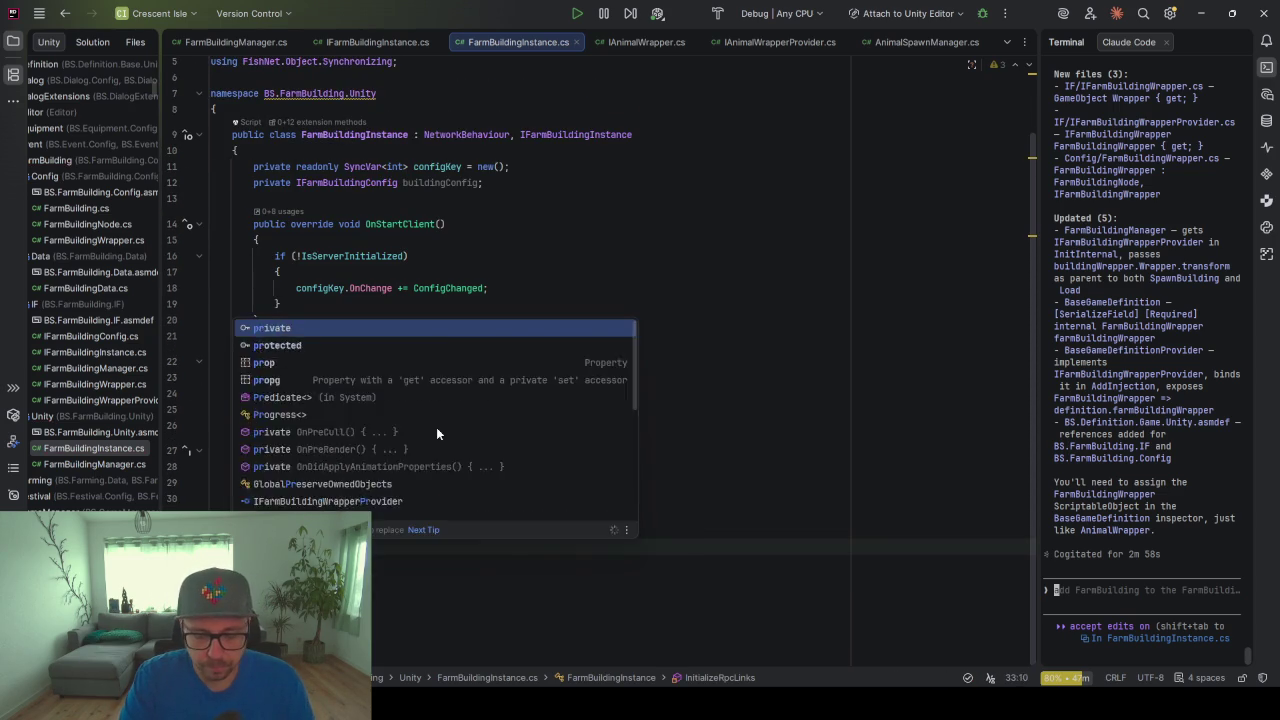
pyautogui.write('Awake')
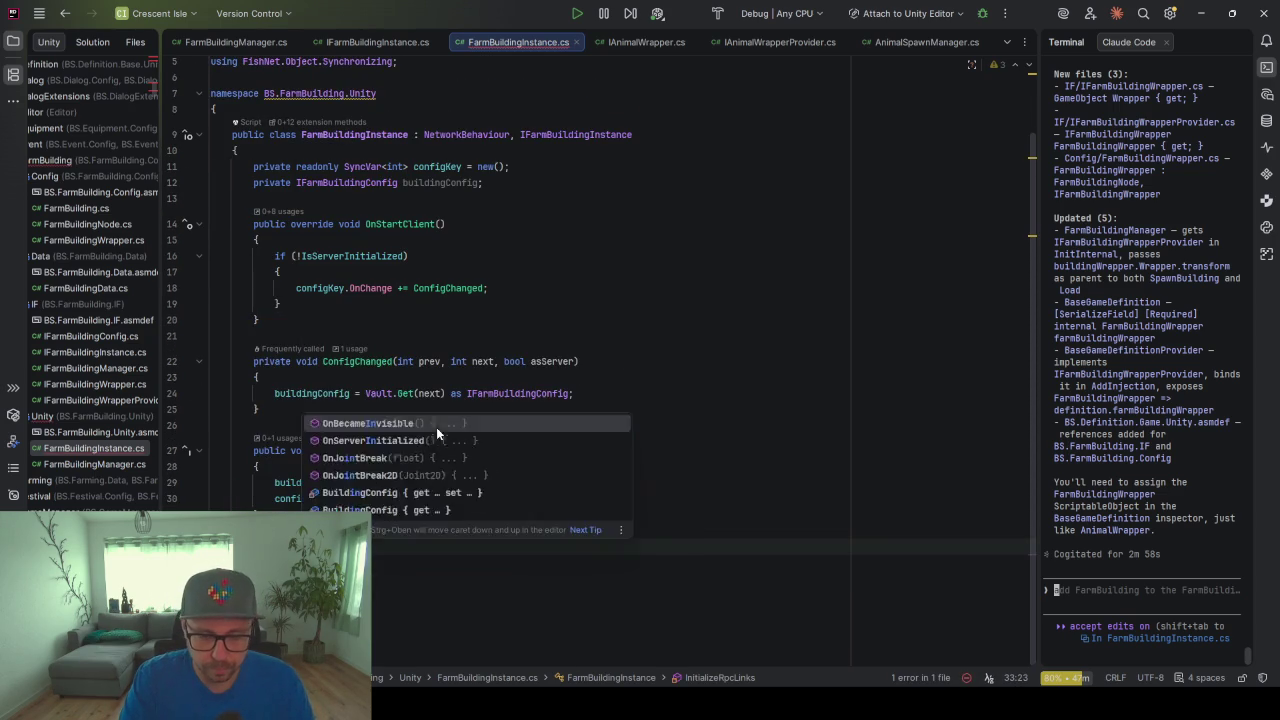
pyautogui.write('alize')
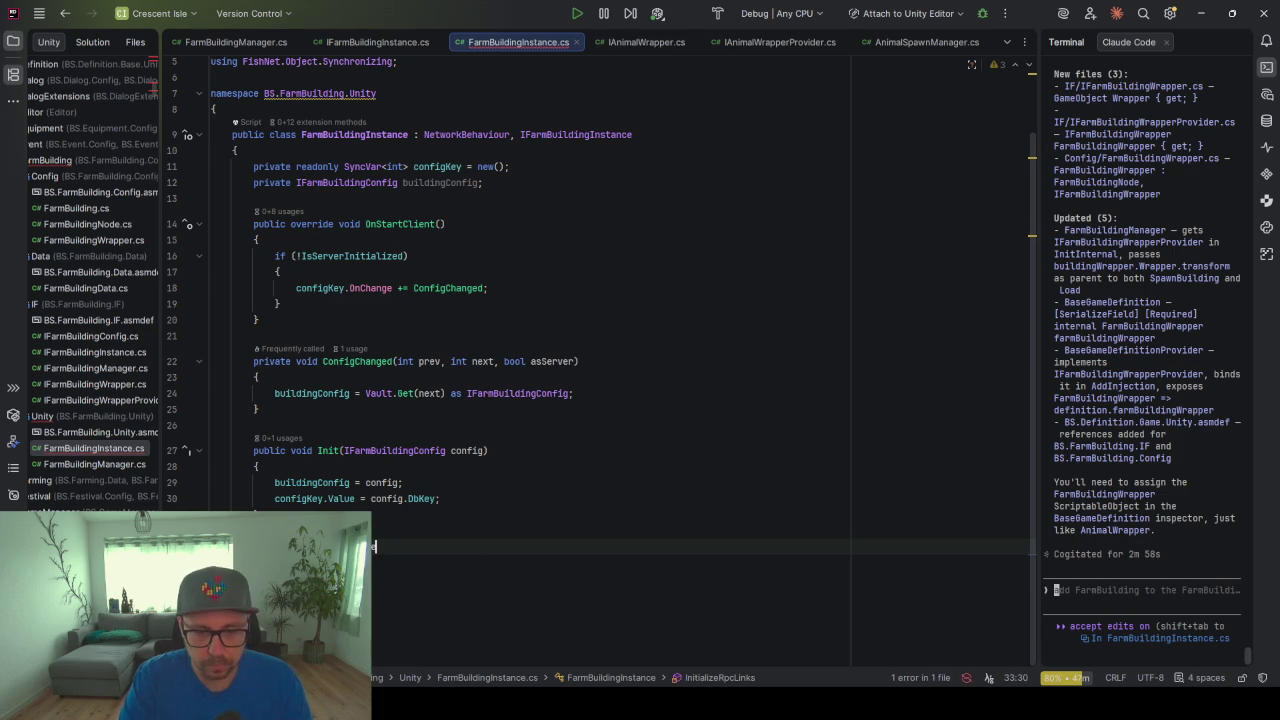
pyautogui.write('ct')
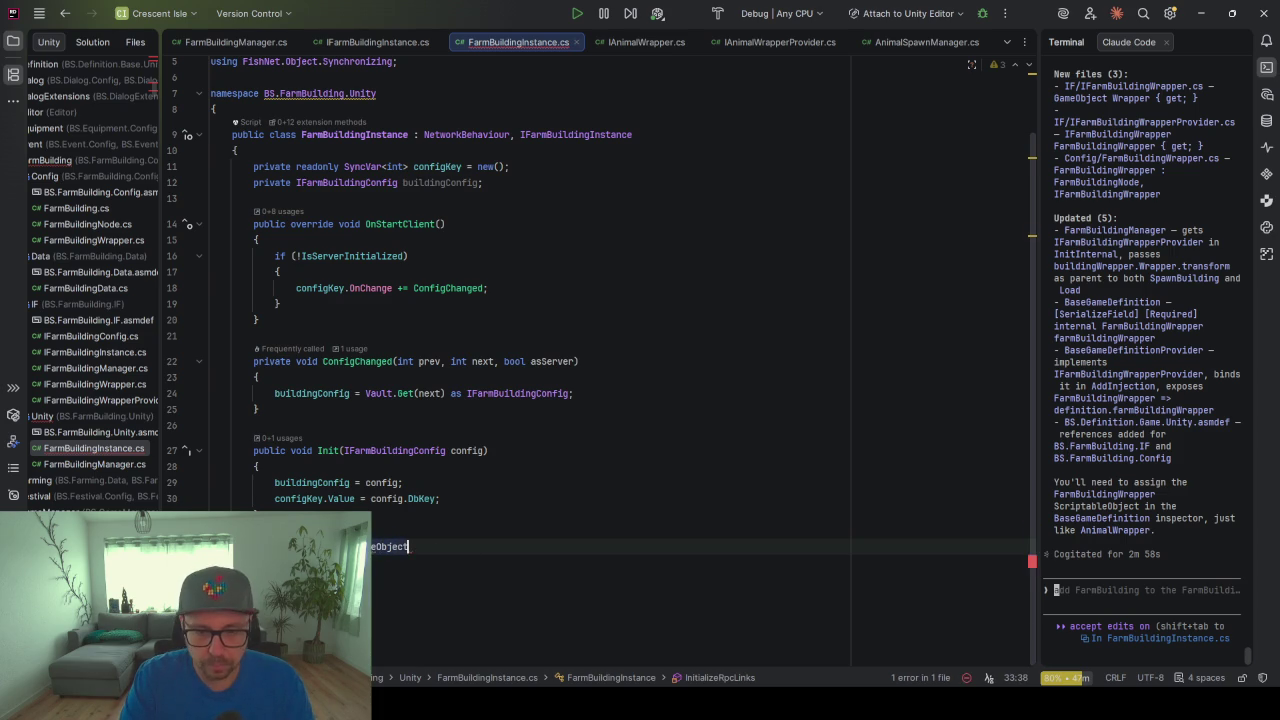
pyautogui.write('(IF')
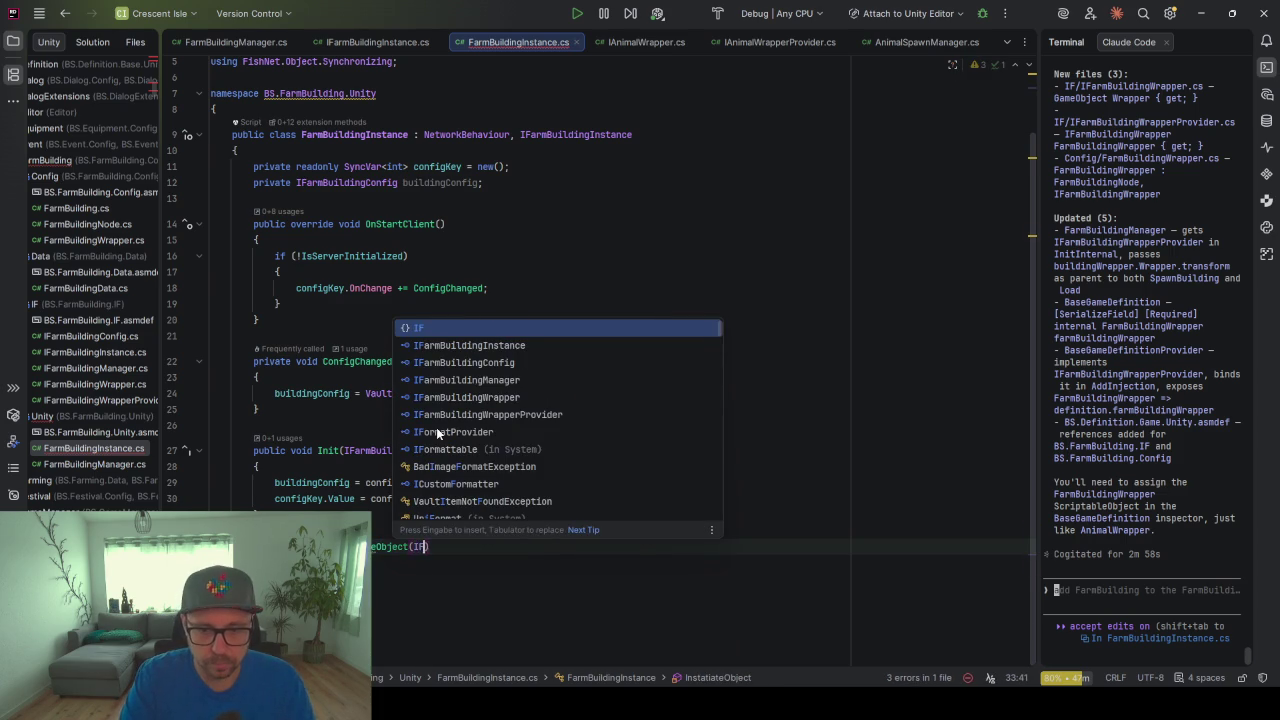
pyautogui.press('BackSpace')
pyautogui.press('BackSpace')
pyautogui.write(')')
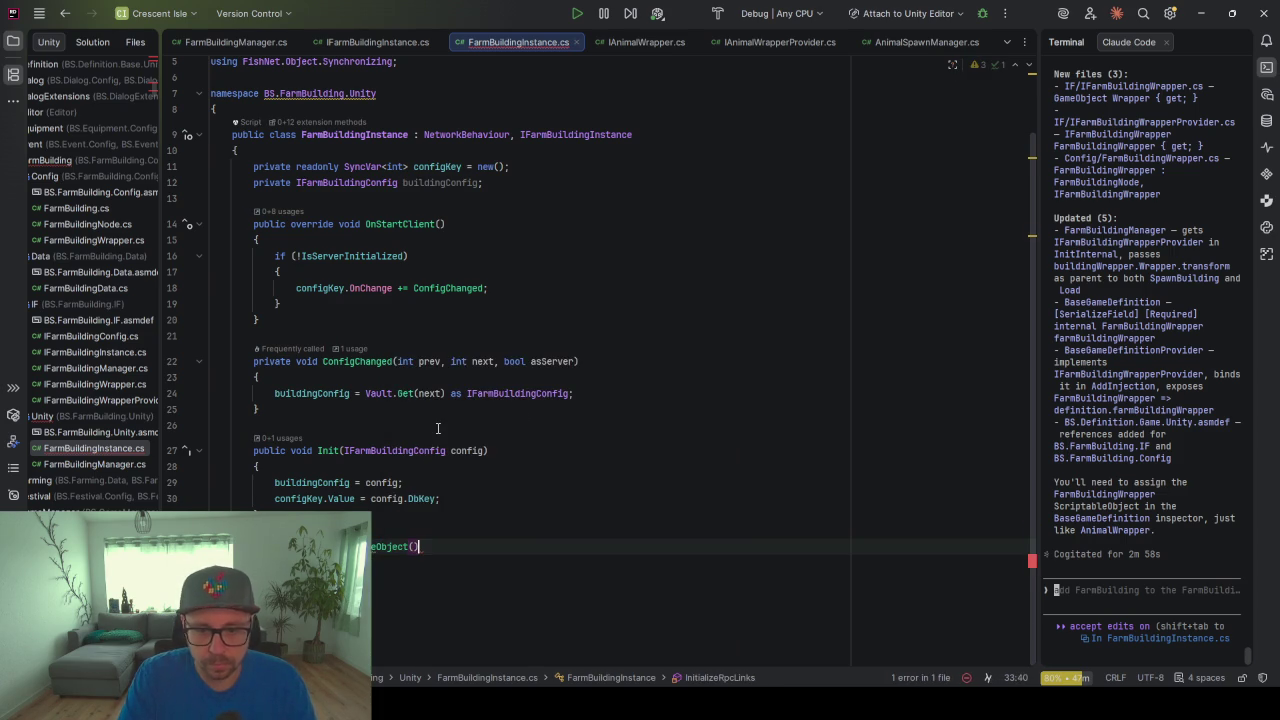
pyautogui.press('Return')
pyautogui.write('{')
# Fix the misspelled InstantiateObject name and call InstantiateObject(); in the new method body
pyautogui.press('Return')
pyautogui.click(397, 544)
pyautogui.write('n')
pyautogui.click(377, 552)
pyautogui.click(476, 498)
pyautogui.press('Return')
pyautogui.write('InstantiateObject();')
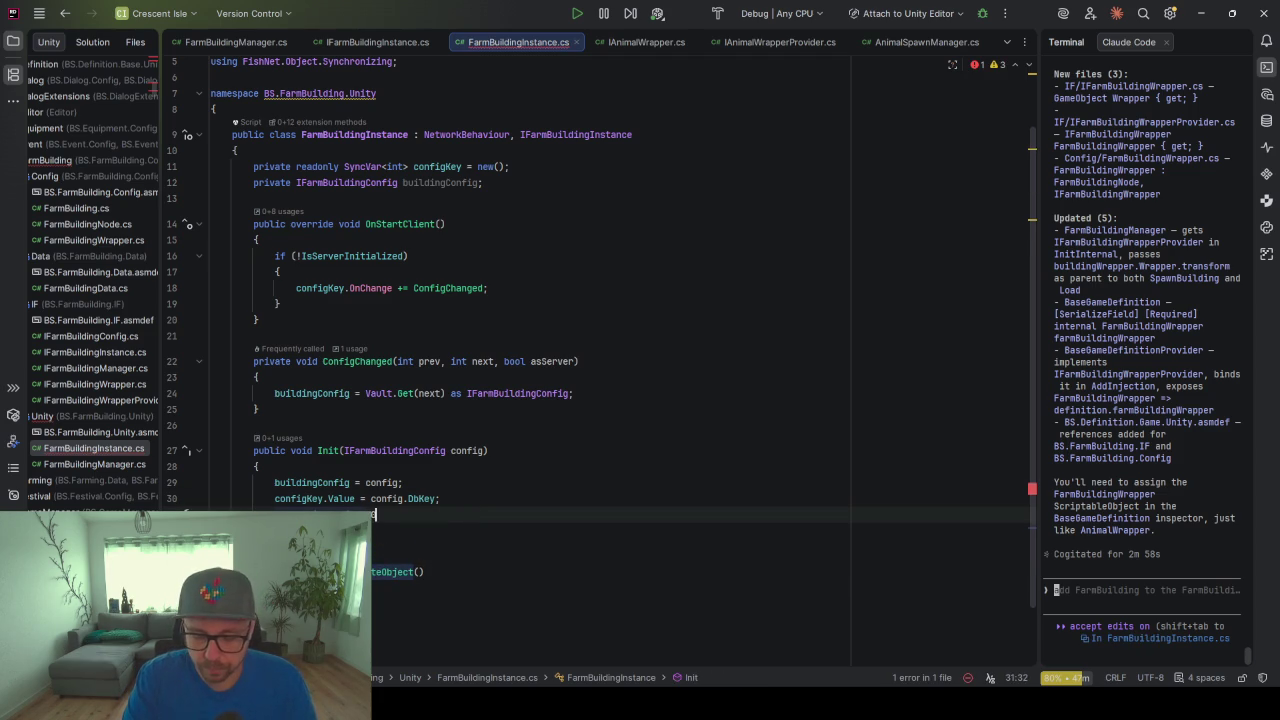
pyautogui.press('BackSpace')
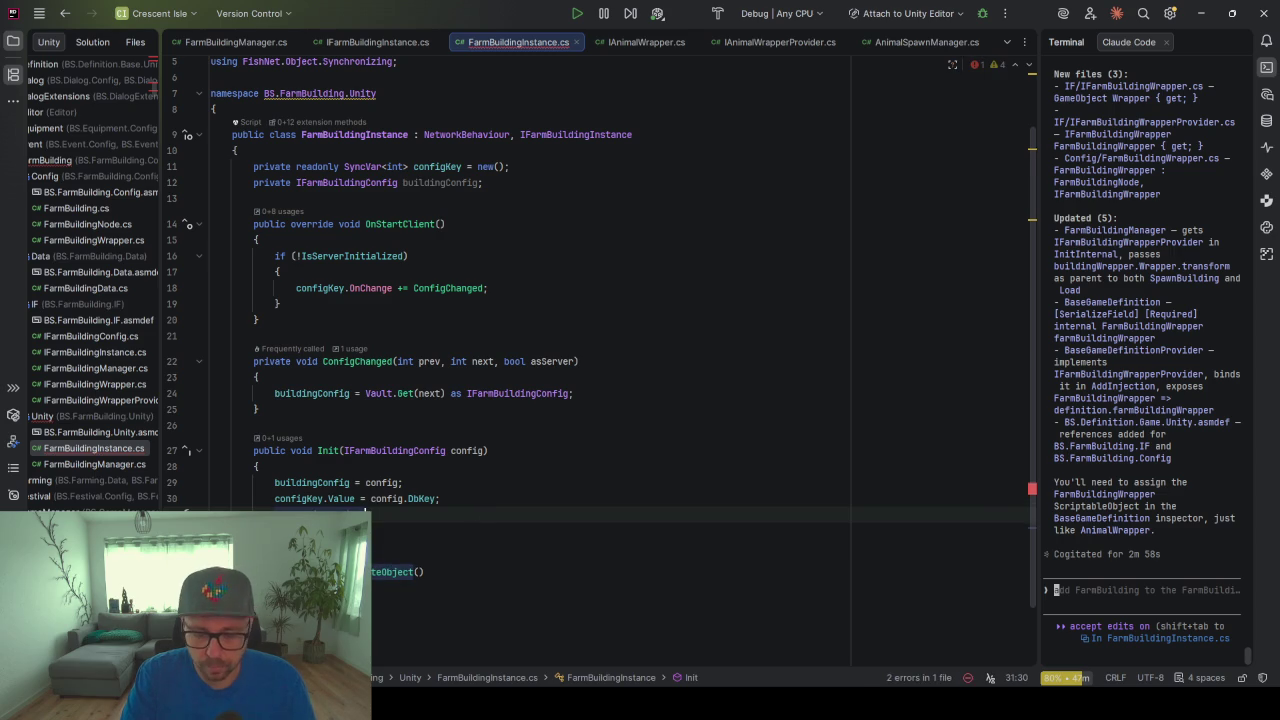
pyautogui.write(';')
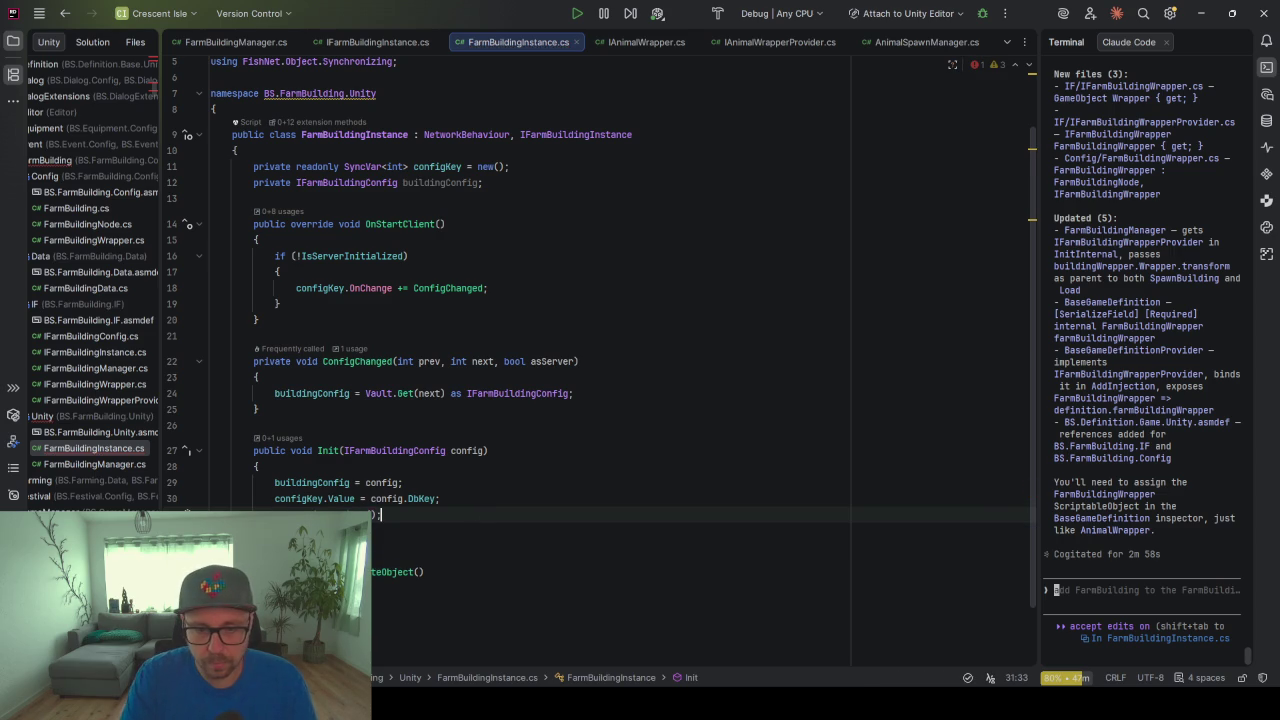
# Copy the InstantiateObject() call into ConfigChanged below the Vault lookup line
pyautogui.moveTo(476, 514); pyautogui.dragTo(476, 506)
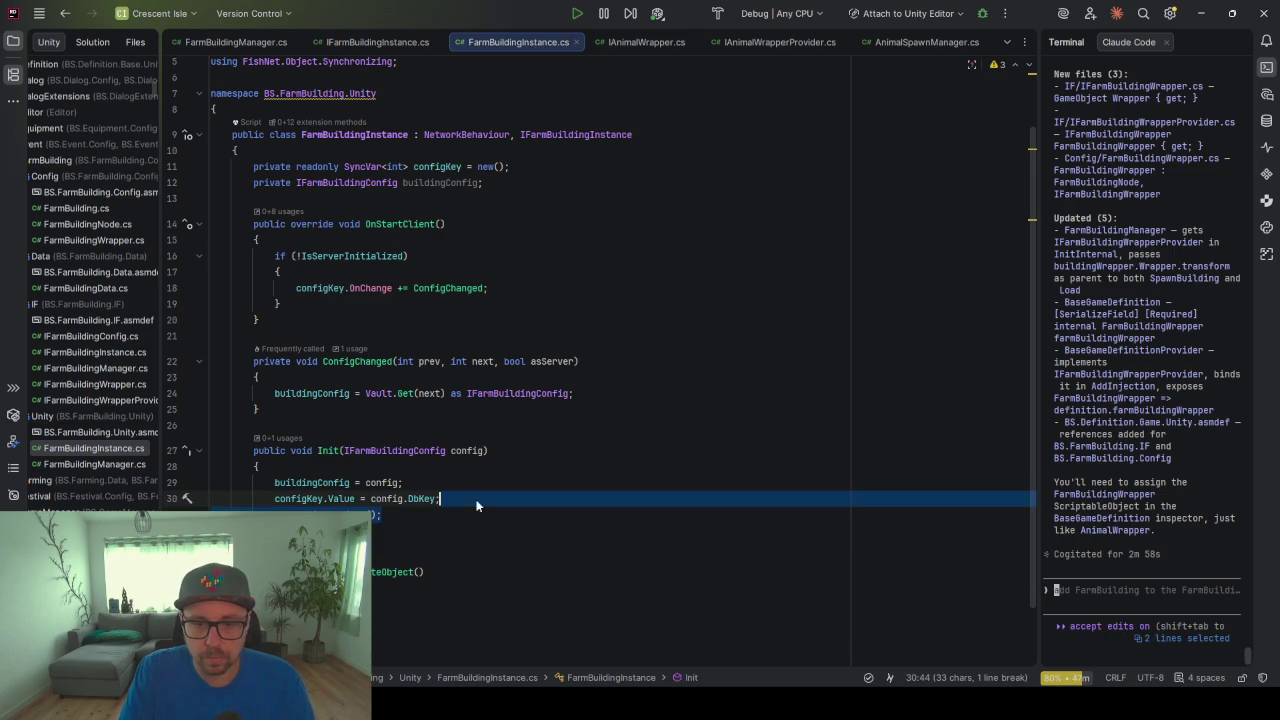
pyautogui.hotkey('ctrl', 'c')
pyautogui.click(590, 394)
pyautogui.hotkey('ctrl', 'v')
pyautogui.click(598, 394)
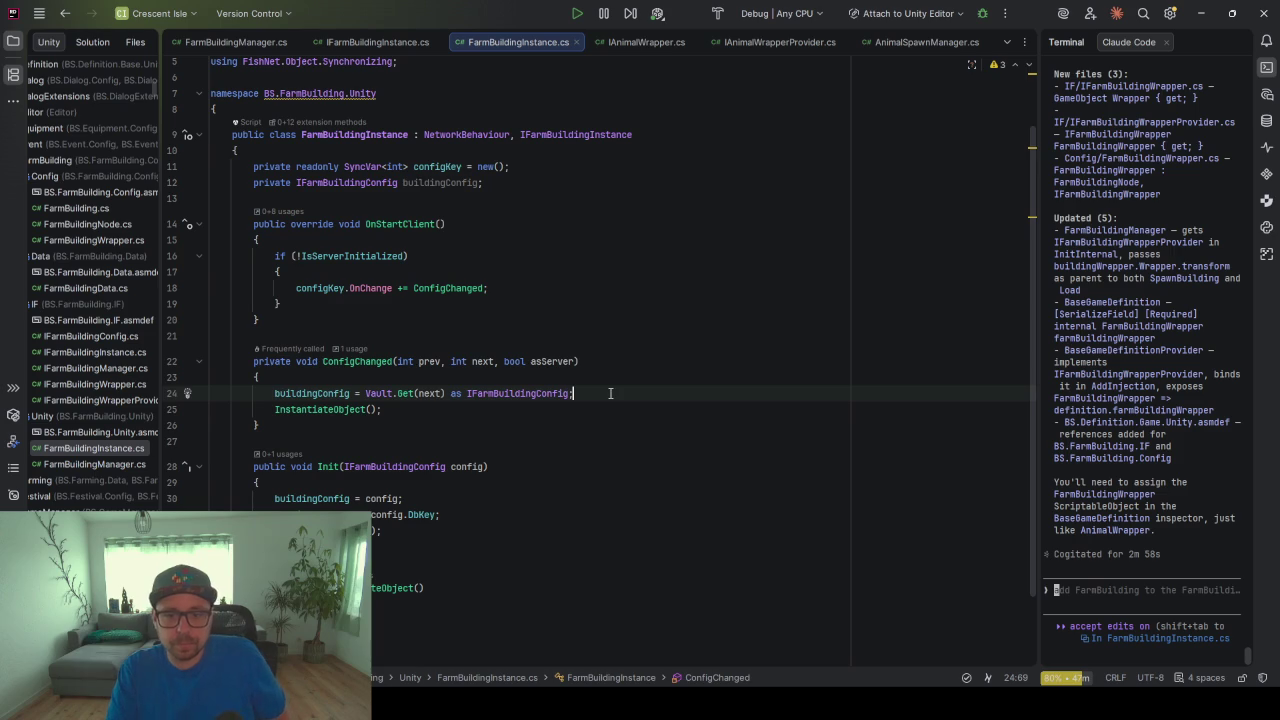
pyautogui.press('Return')
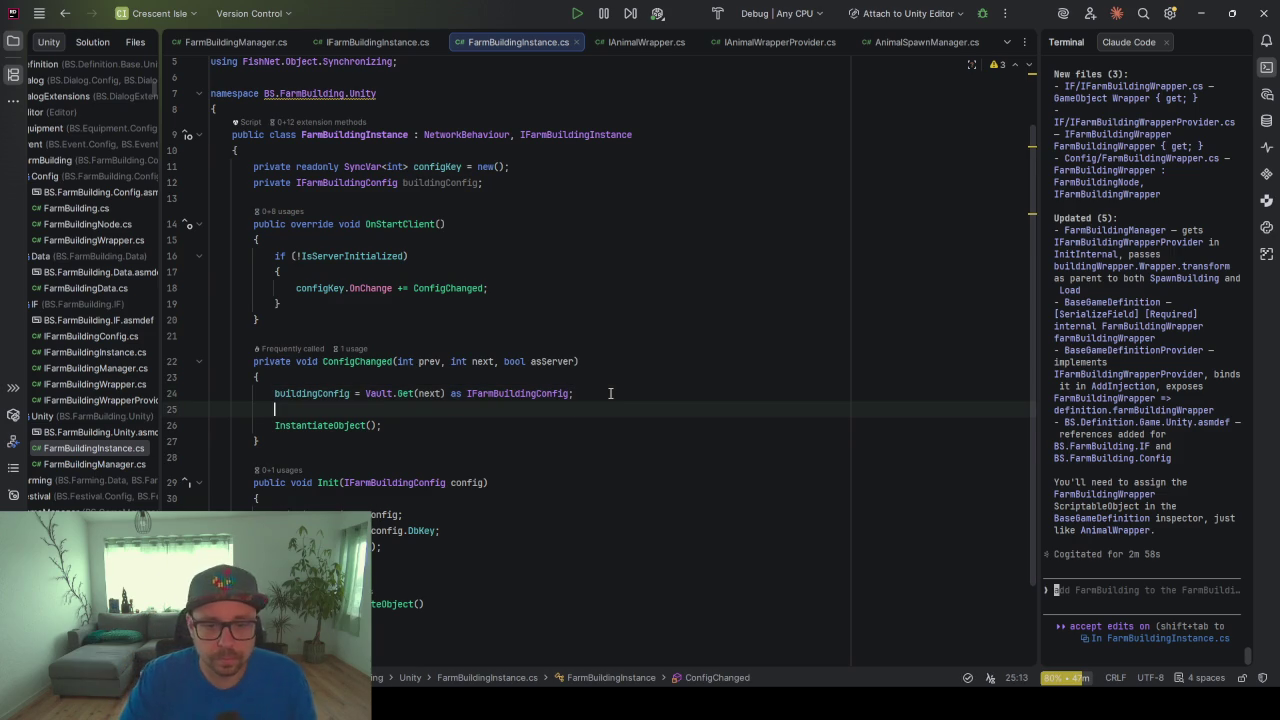
# Add an if (buildingConfig == null) block logging the unresolved DbKey error, then returning
pyautogui.write('if (buildingConfig == null) return')
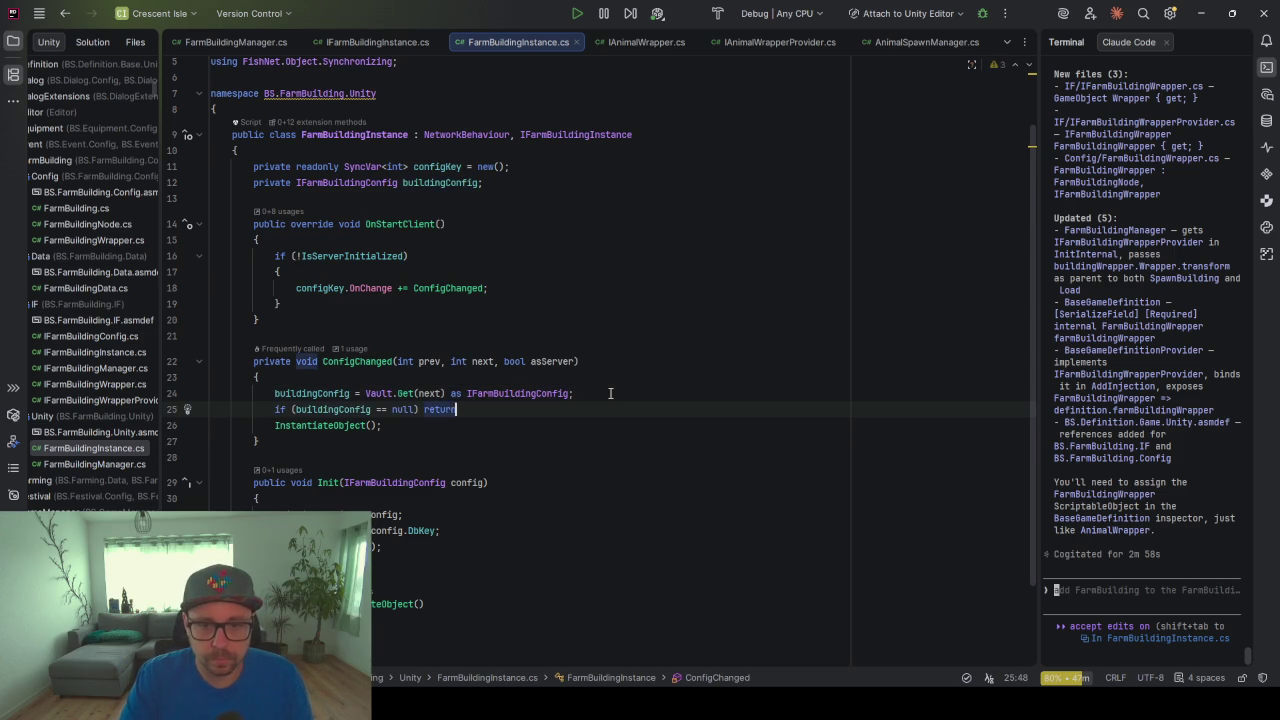
pyautogui.write('{')
pyautogui.press('Return')
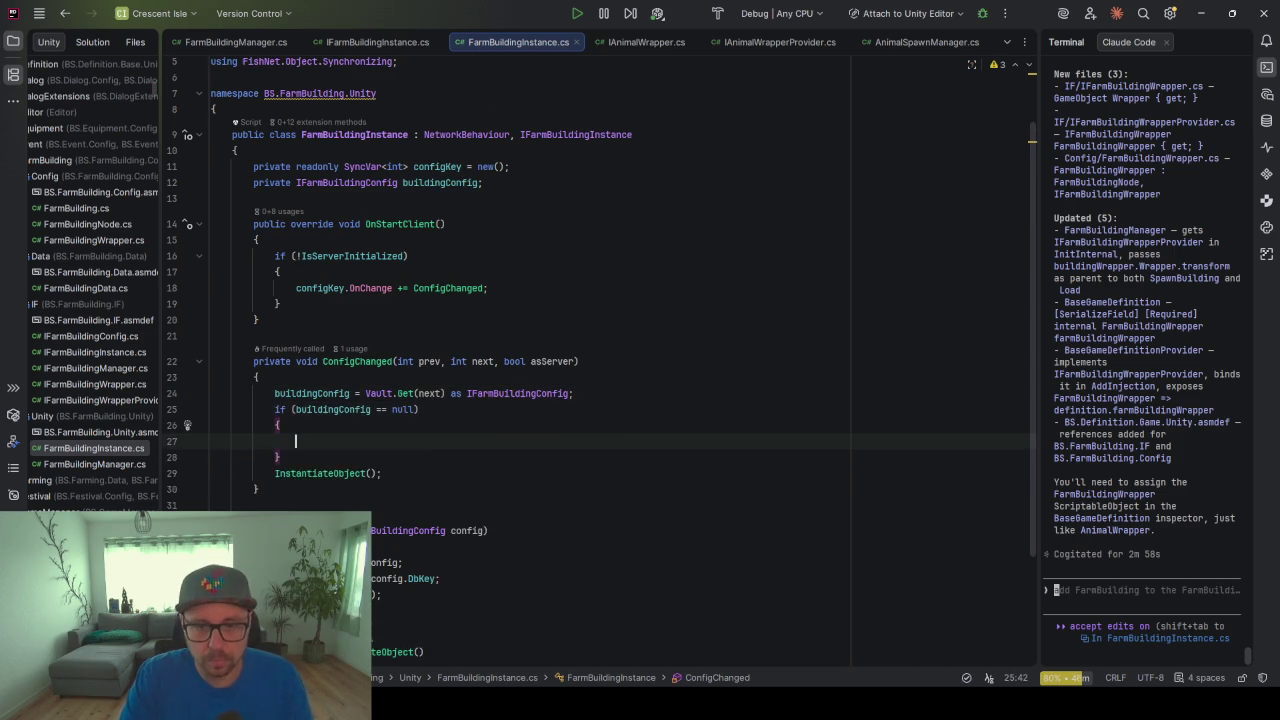
pyautogui.write('thr')
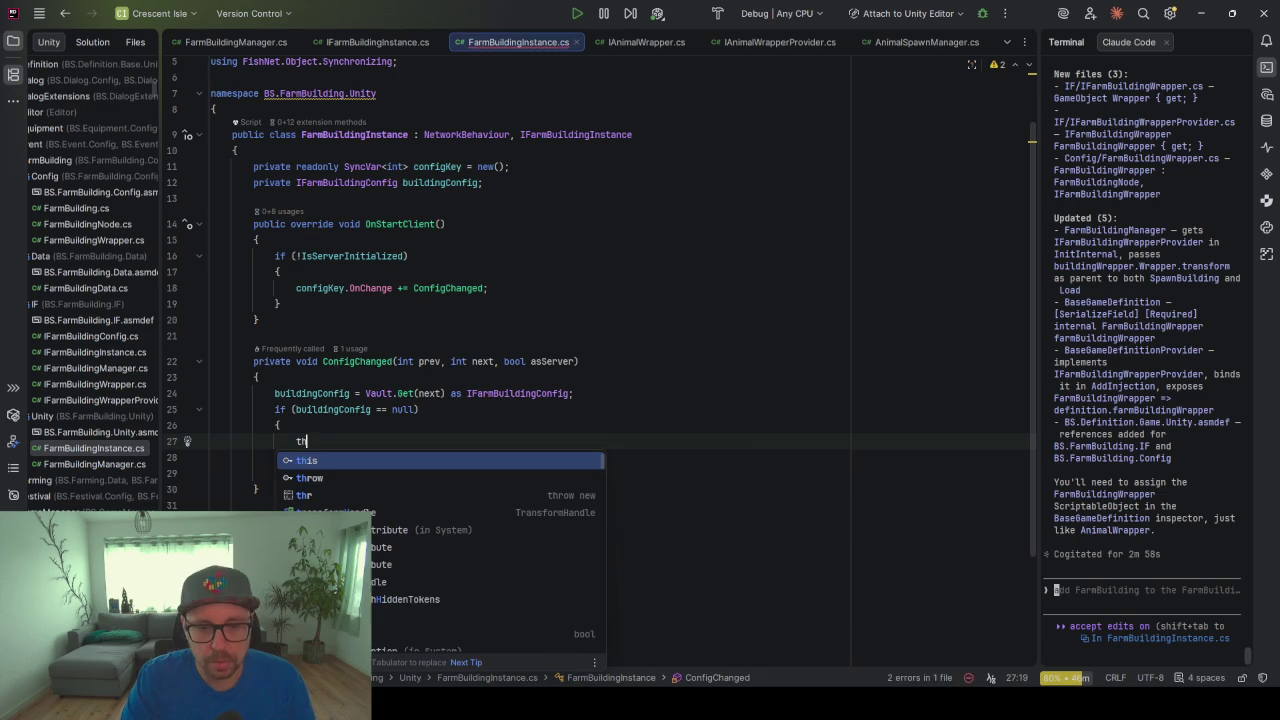
pyautogui.press('BackSpace')
pyautogui.press('BackSpace')
pyautogui.press('BackSpace')
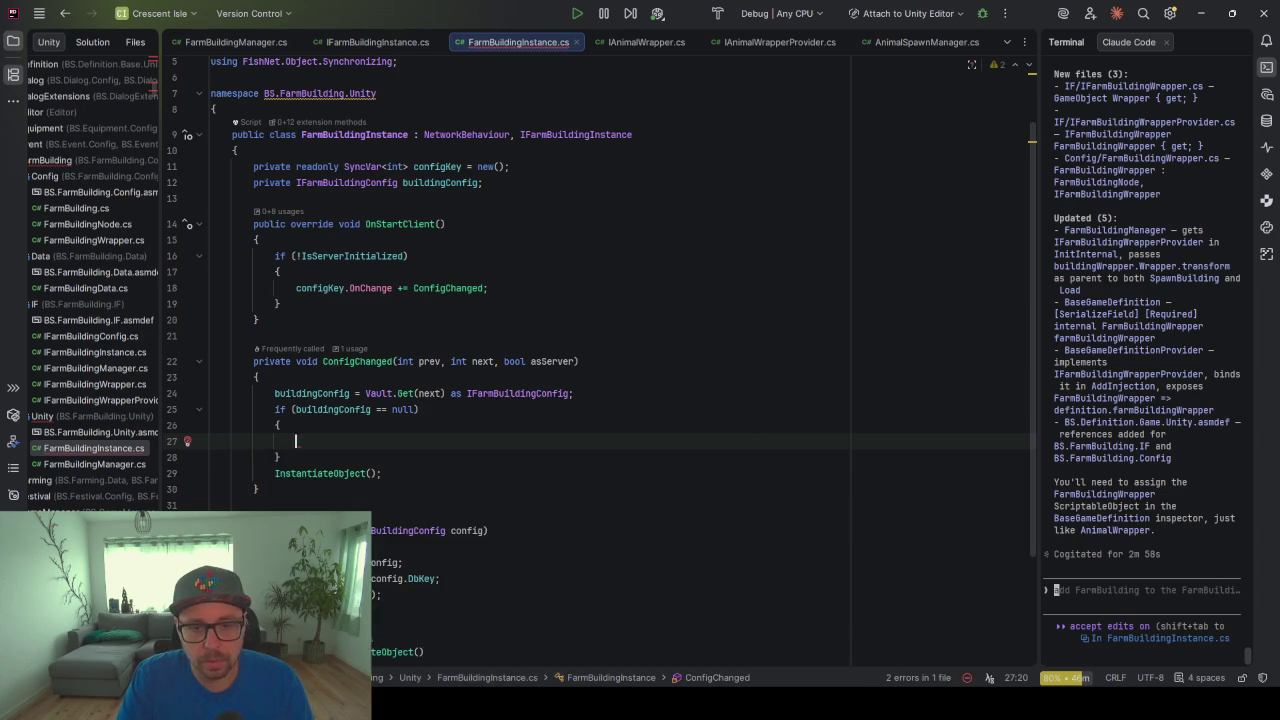
pyautogui.press('Tab')
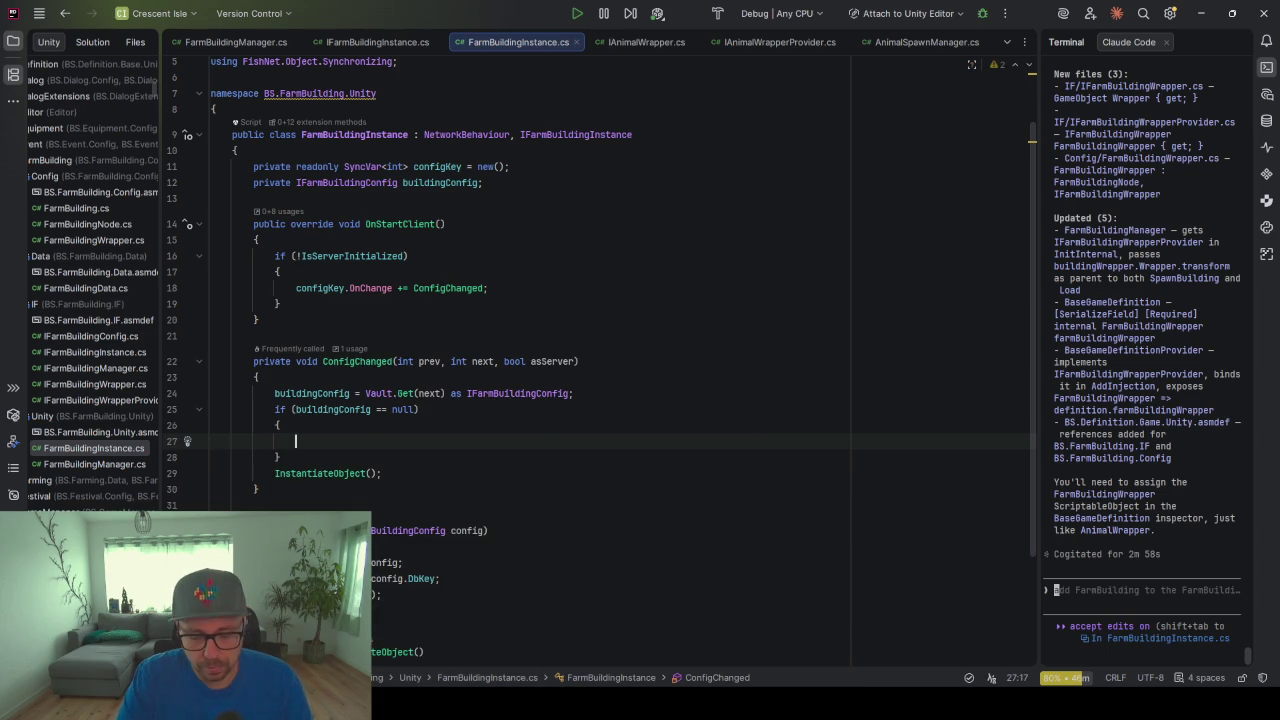
pyautogui.write('Debug')
pyautogui.press('Return')
pyautogui.write('.')
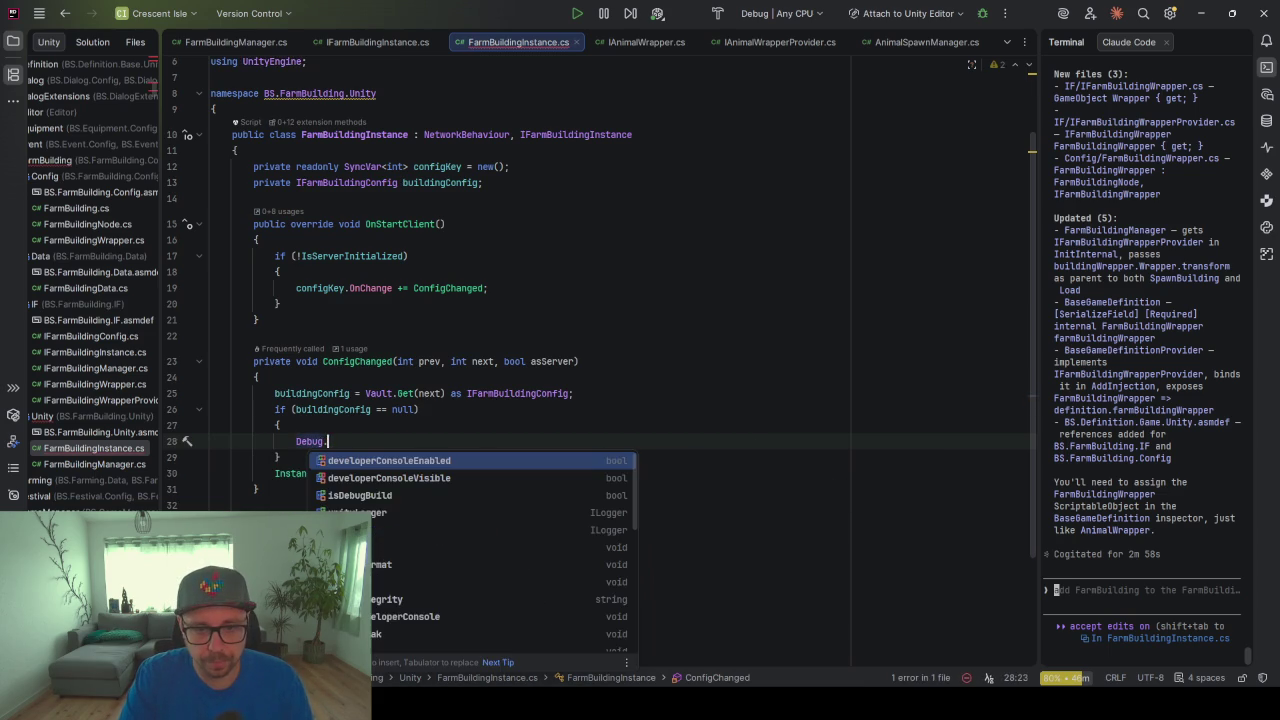
pyautogui.press('End')
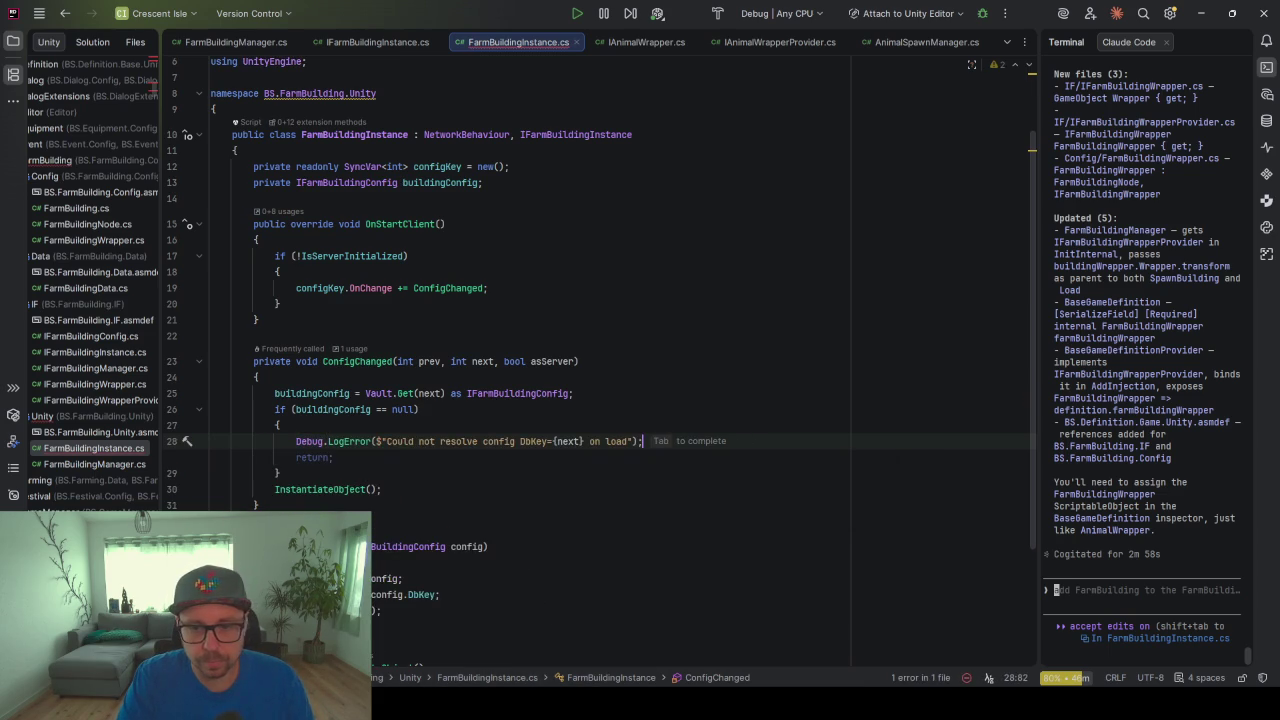
pyautogui.press('Tab')
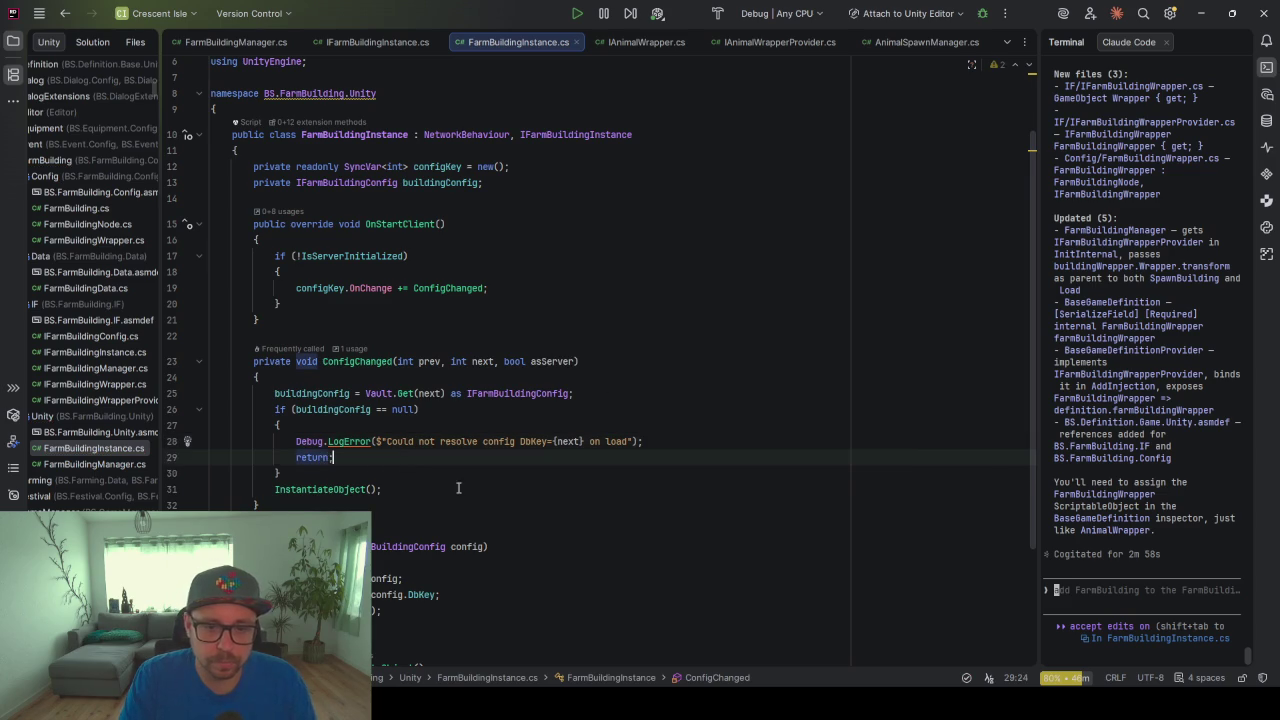
# Add a field 'private IDebug Debug = new BsDebug(typeof(FarmBuildingInstance));', importing IDebug's namespace
pyautogui.click(485, 188)
pyautogui.press('Return')
pyautogui.write('private IDebug De')
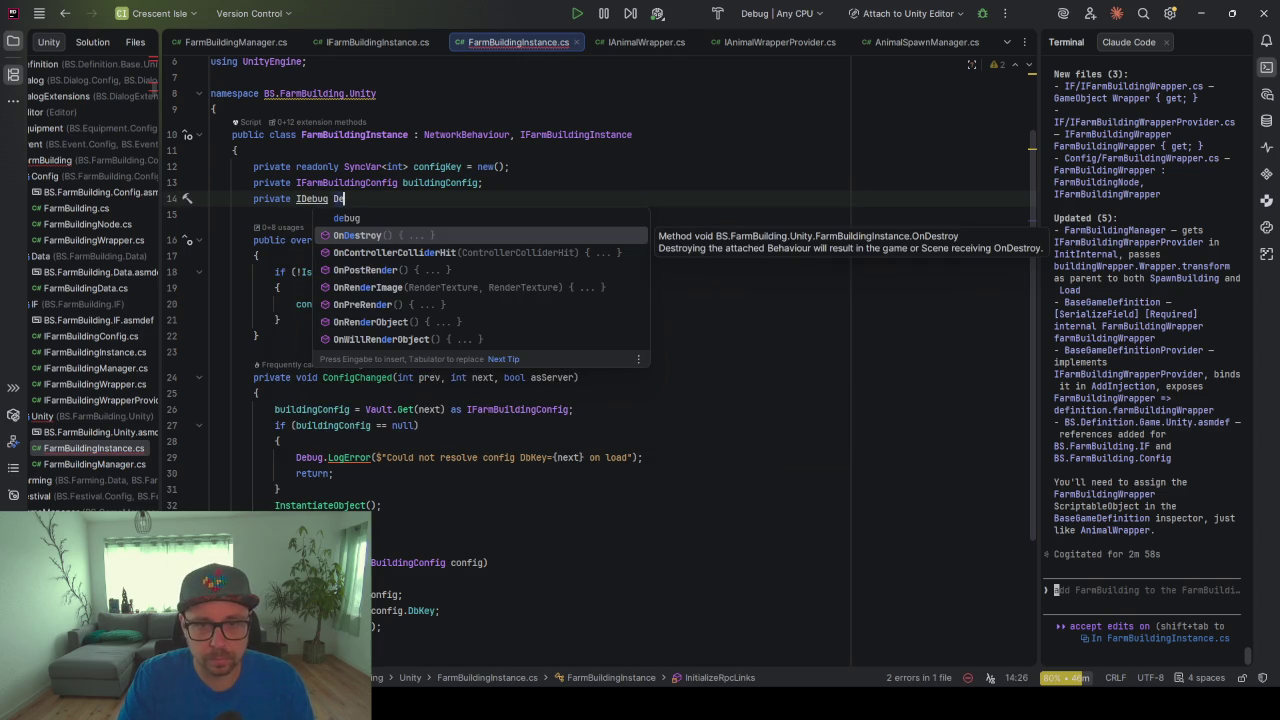
pyautogui.write('bug')
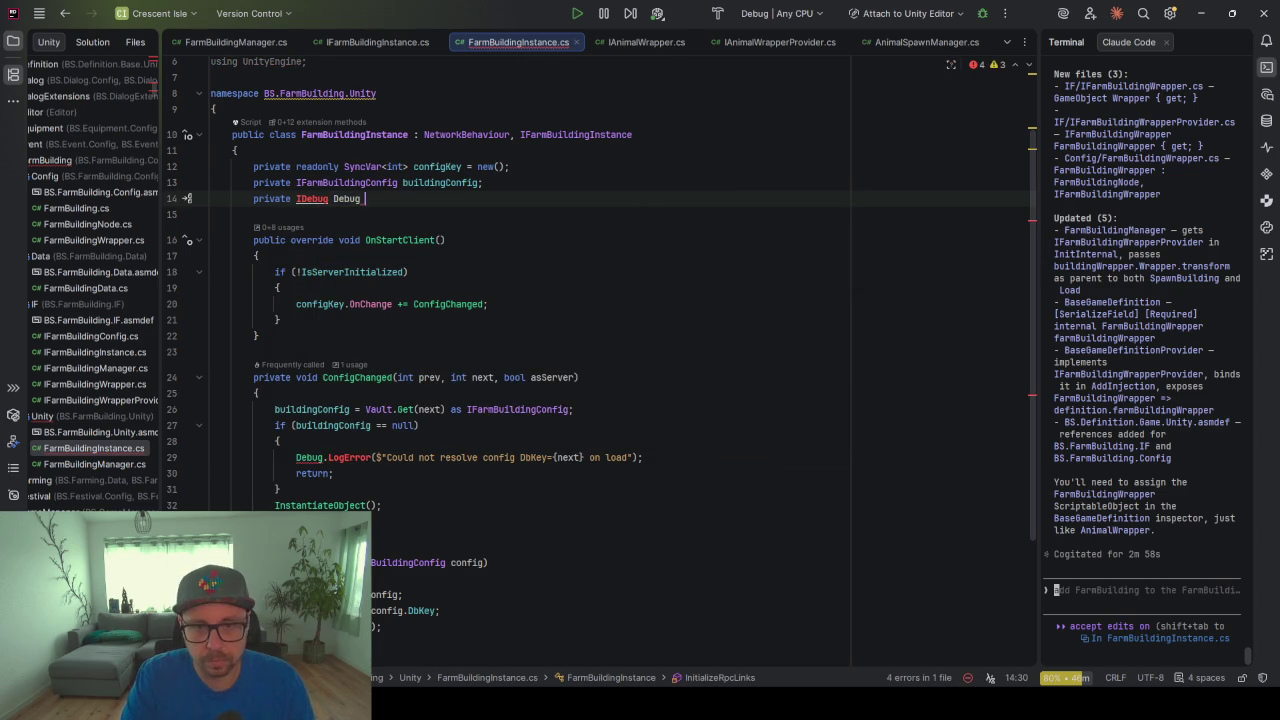
pyautogui.click(328, 198)
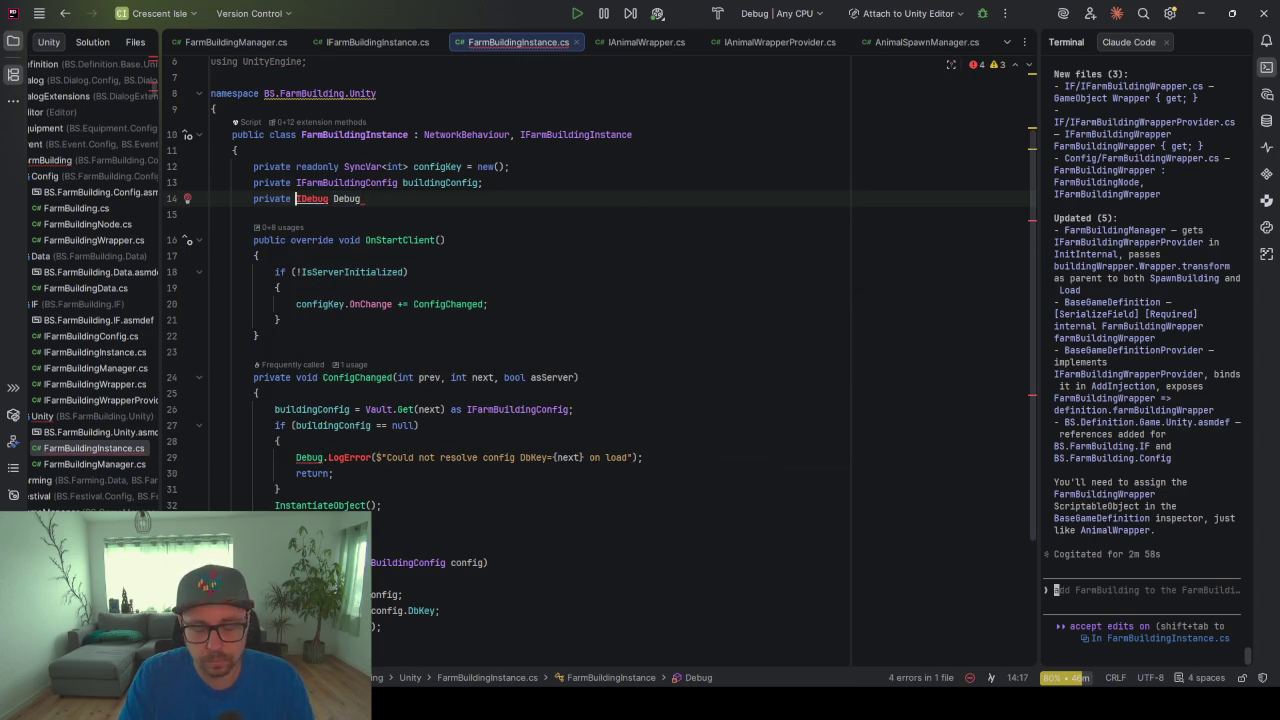
pyautogui.hotkey('alt', 'Return')
pyautogui.press('Return')
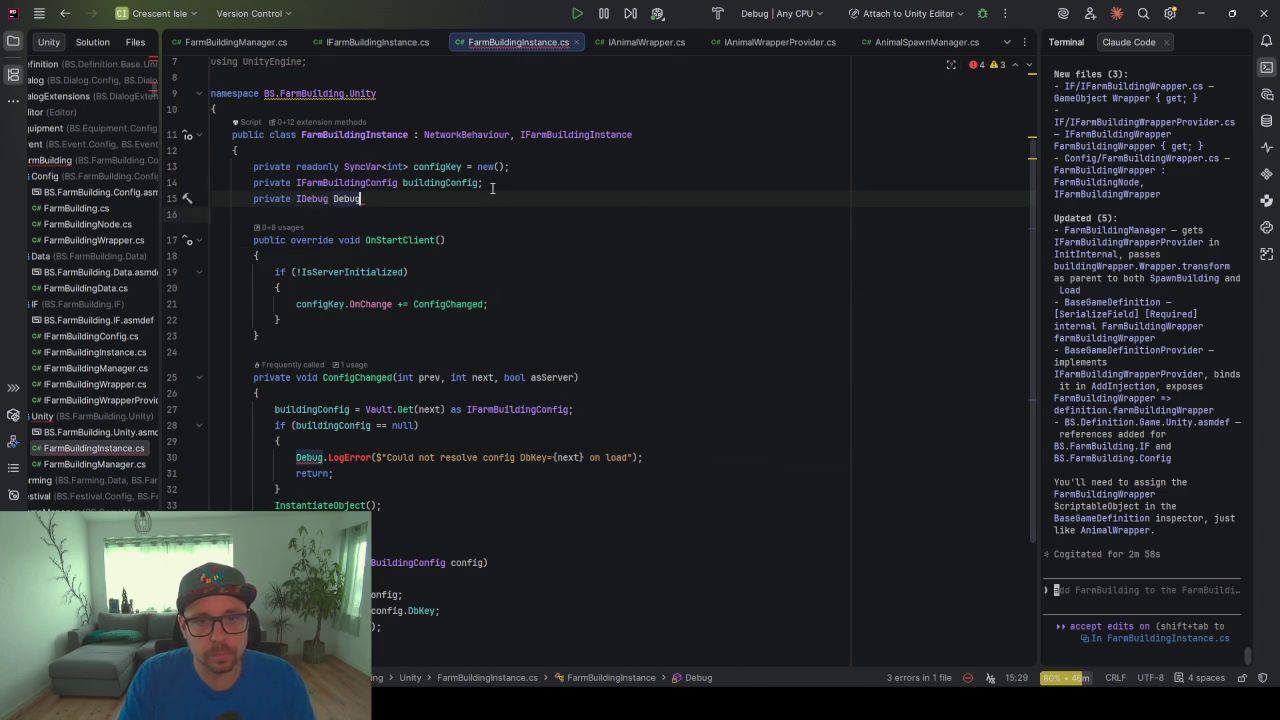
pyautogui.write(' = new')
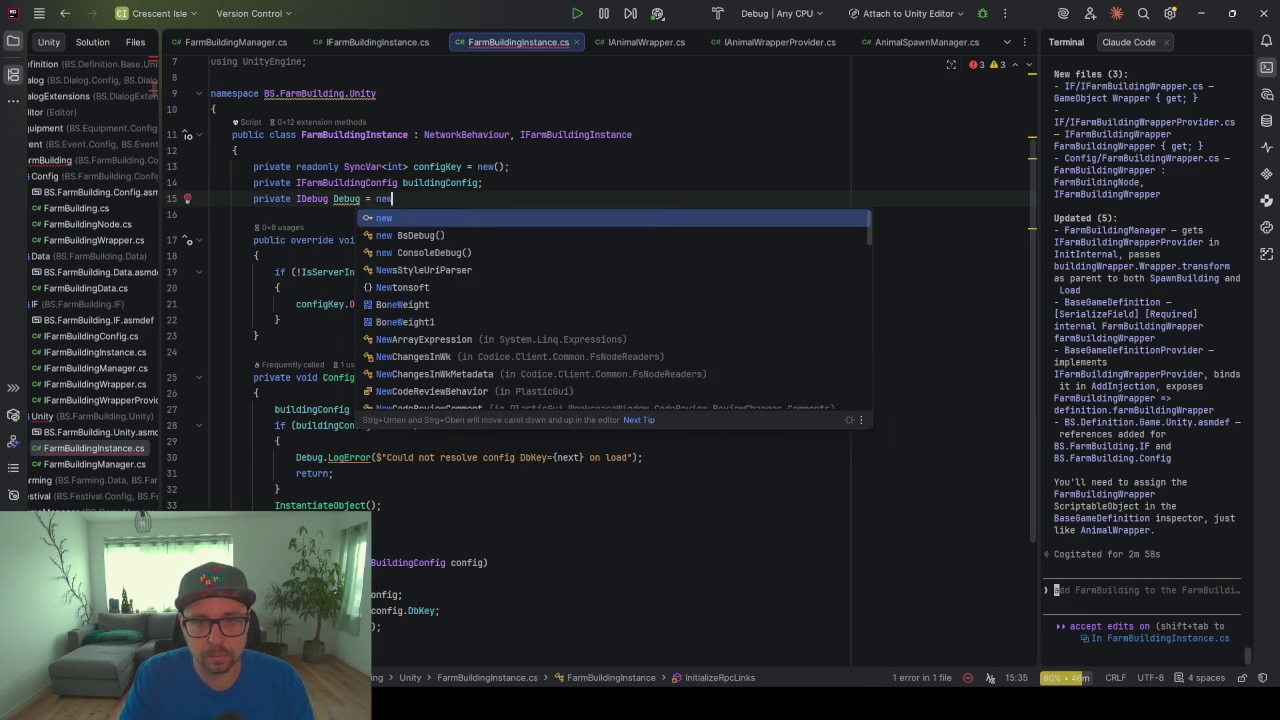
pyautogui.press('Down')
pyautogui.press('Return')
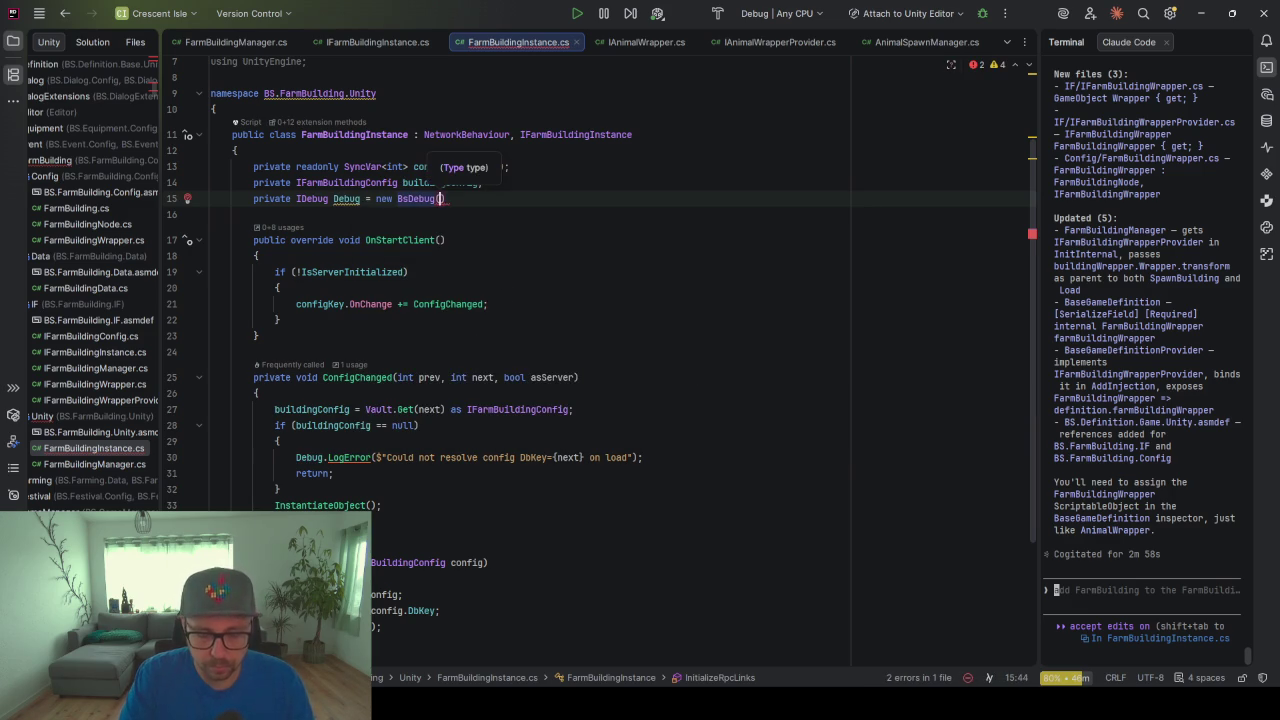
pyautogui.write('typeof(FarmBuildingInstance));')
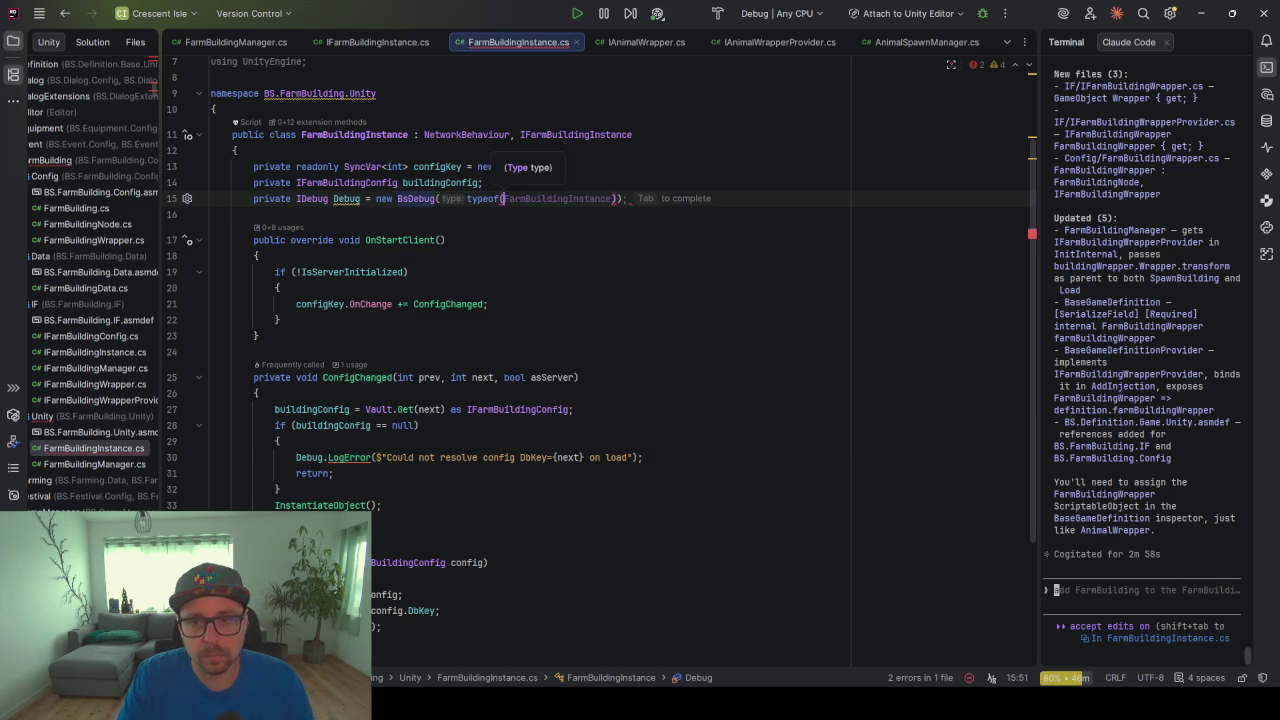
# Reformat the FarmBuildingInstance file with Code Cleanup, condensing OnStartClient
pyautogui.hotkey('ctrl', 'alt', 'l')
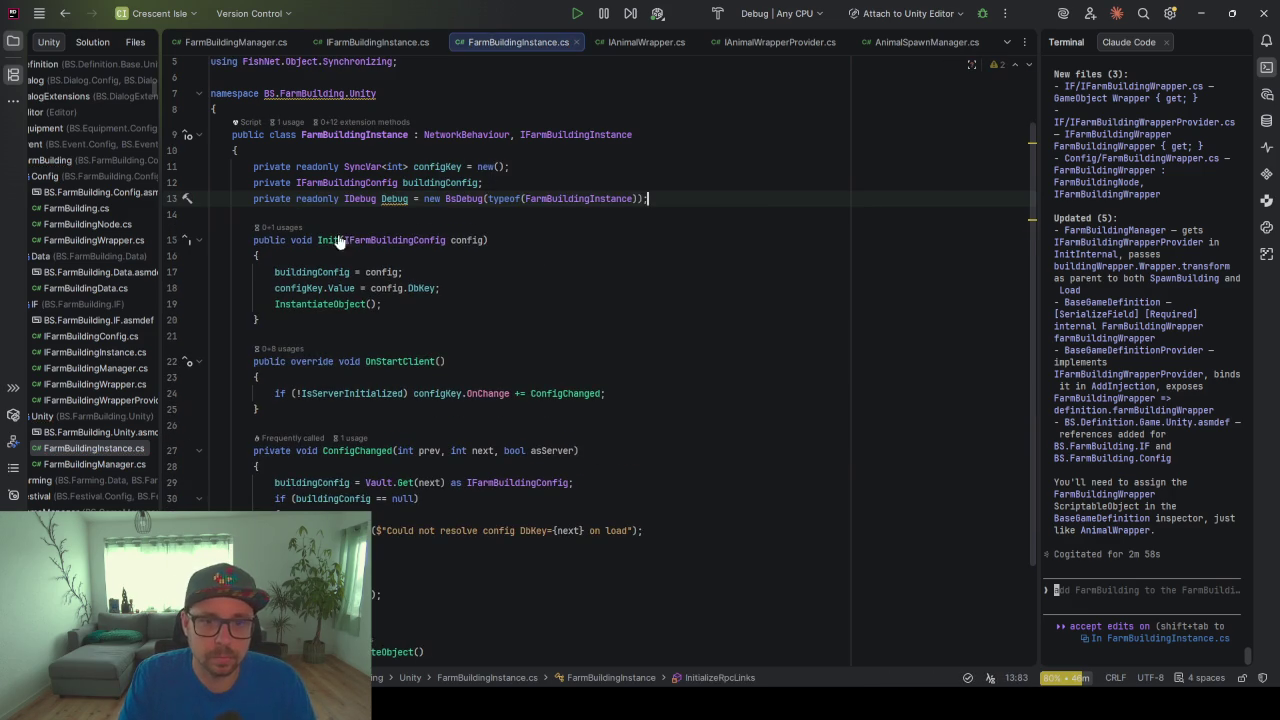
pyautogui.doubleClick(395, 199)
pyautogui.scroll(-3, 404, 423)
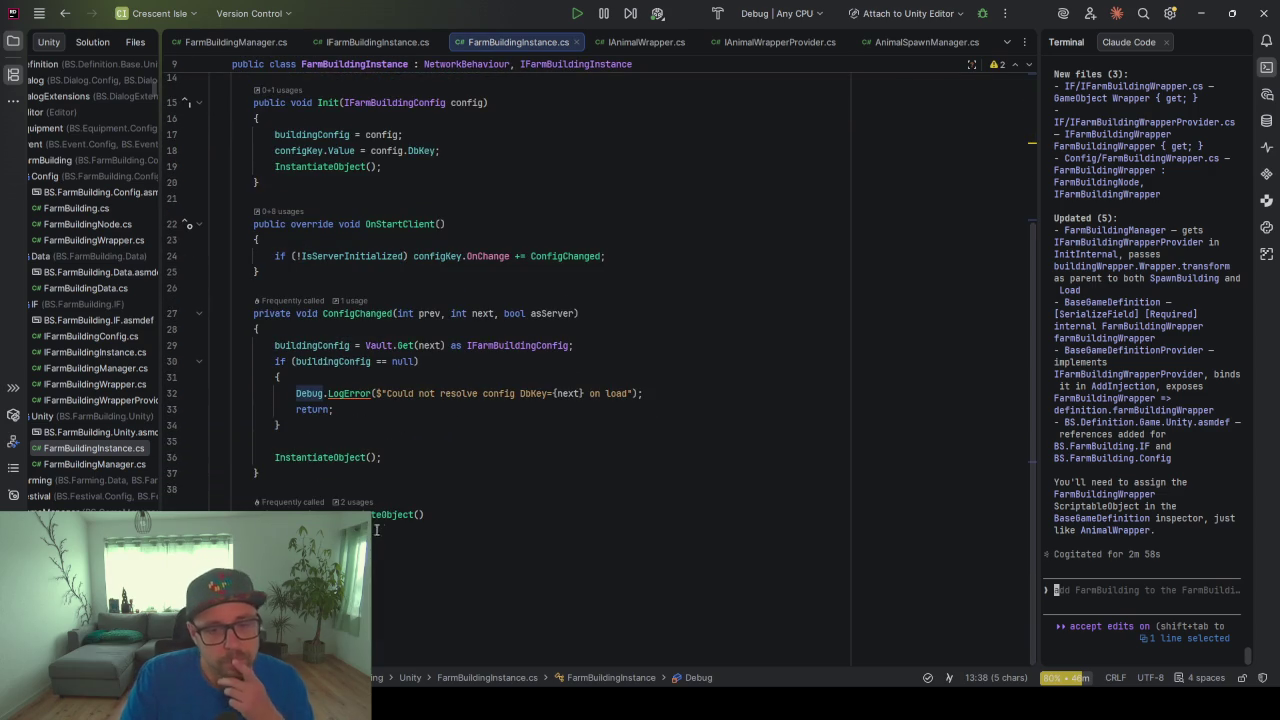
# In InstantiateObject, store buildingConfig.Prefab in a new local prefab variable
pyautogui.click(486, 530)
pyautogui.press('Down')
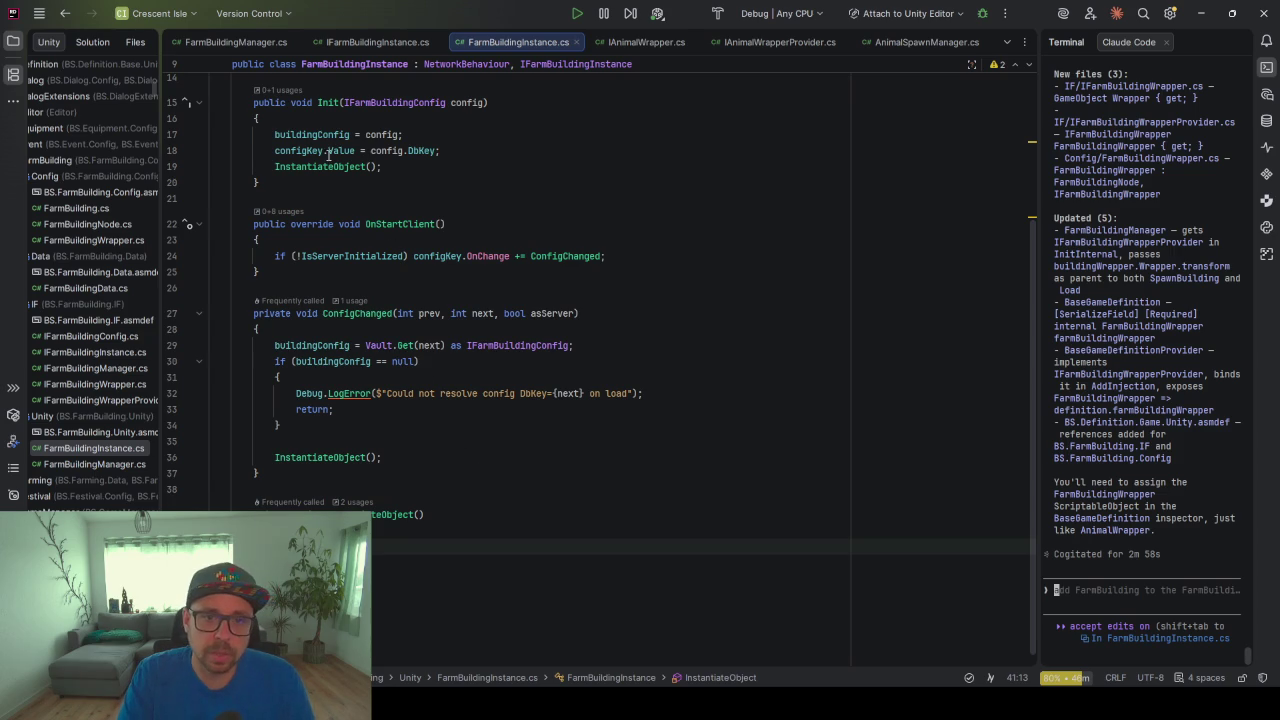
pyautogui.doubleClick(320, 137)
pyautogui.click(443, 545)
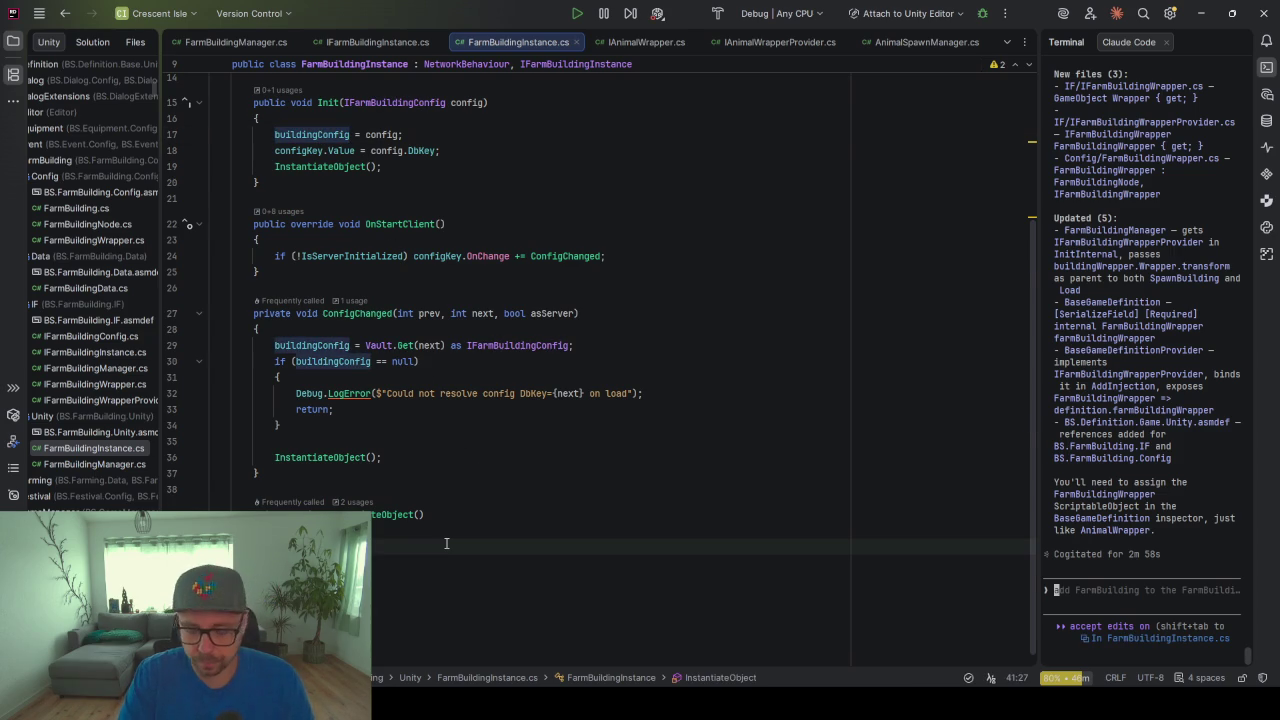
pyautogui.write('.')
pyautogui.press('Return')
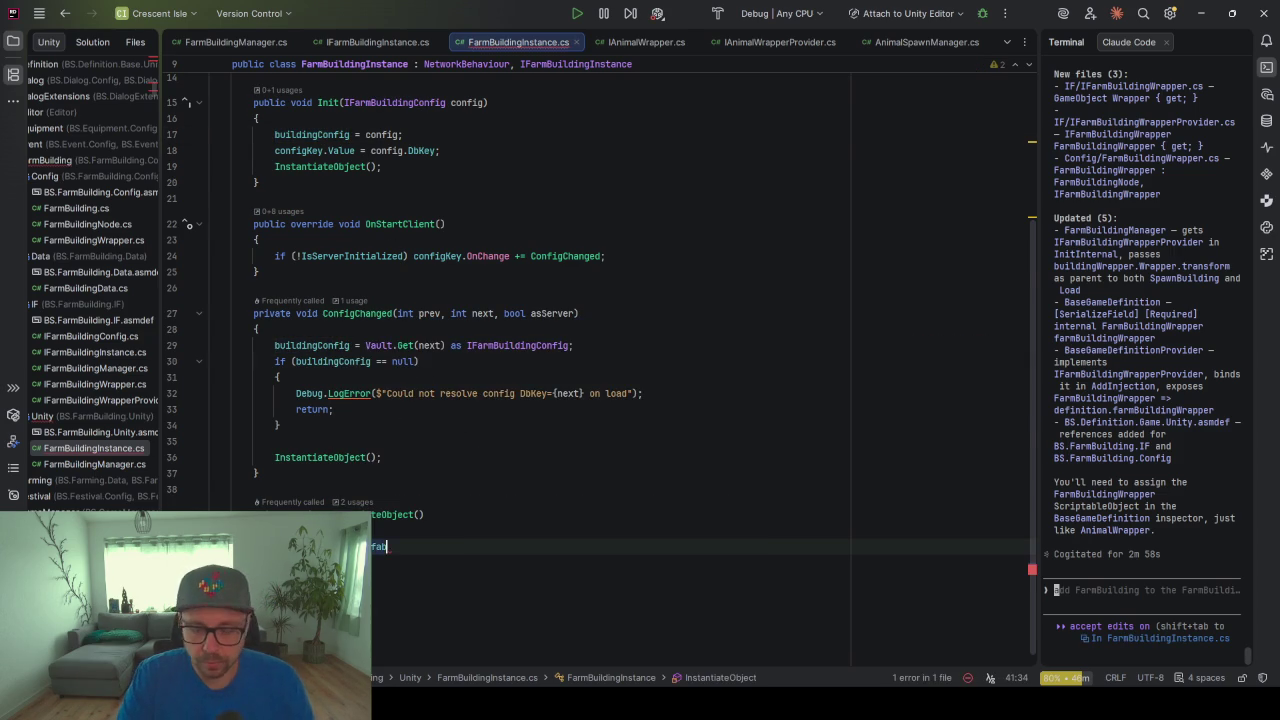
pyautogui.hotkey('ctrl', 'alt', 'v')
pyautogui.press('Return')
pyautogui.scroll(-1, 470, 460)
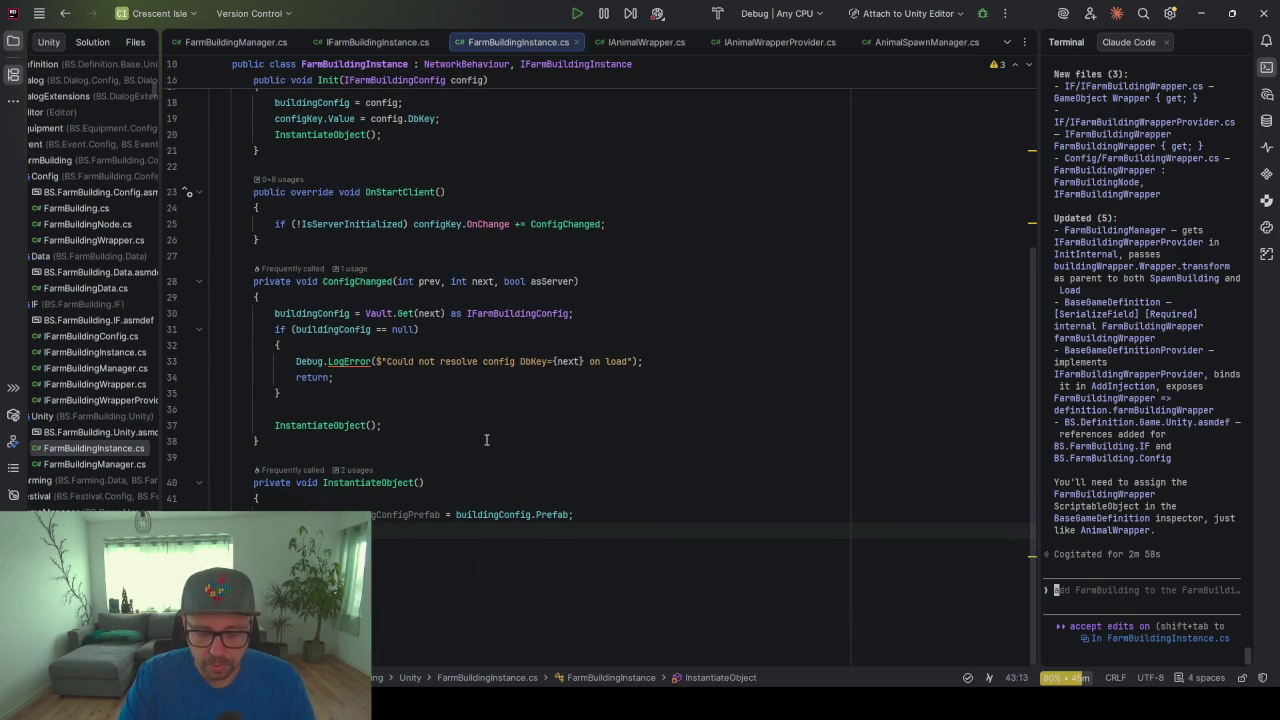
# Instantiate the prefab with transform as its only argument instead of position and rotation
pyautogui.write('Ins')
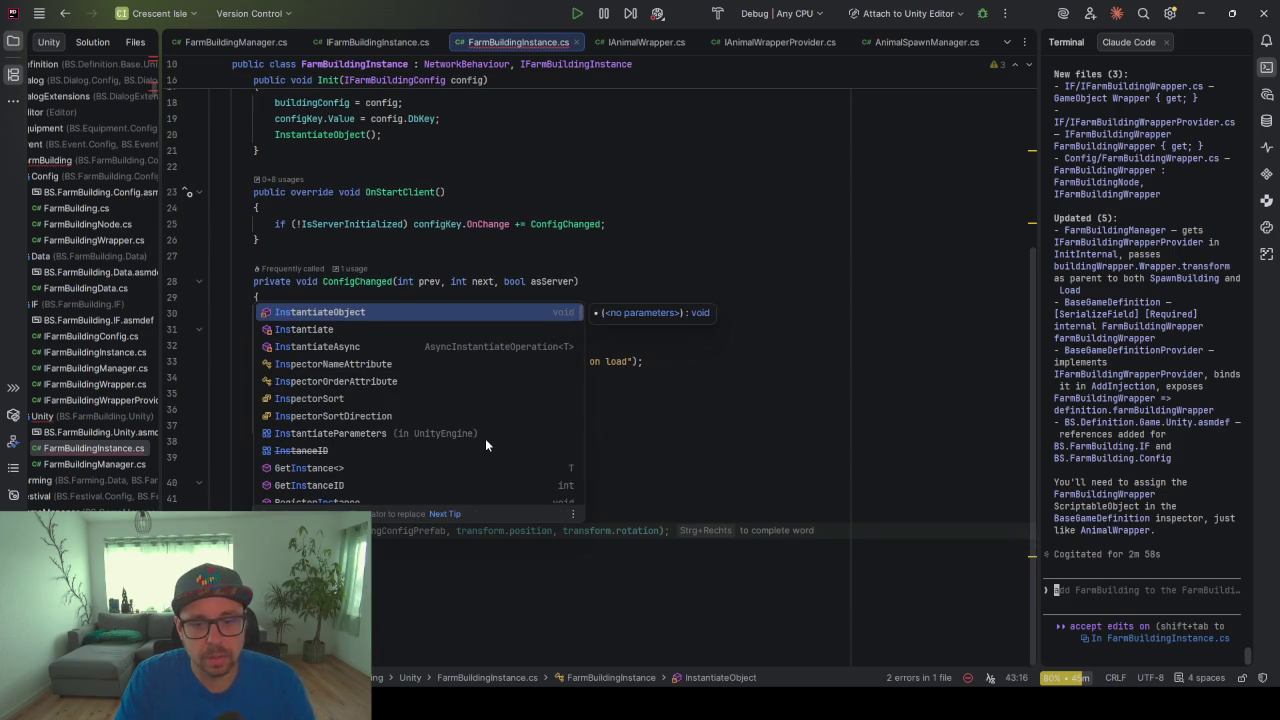
pyautogui.press('Tab')
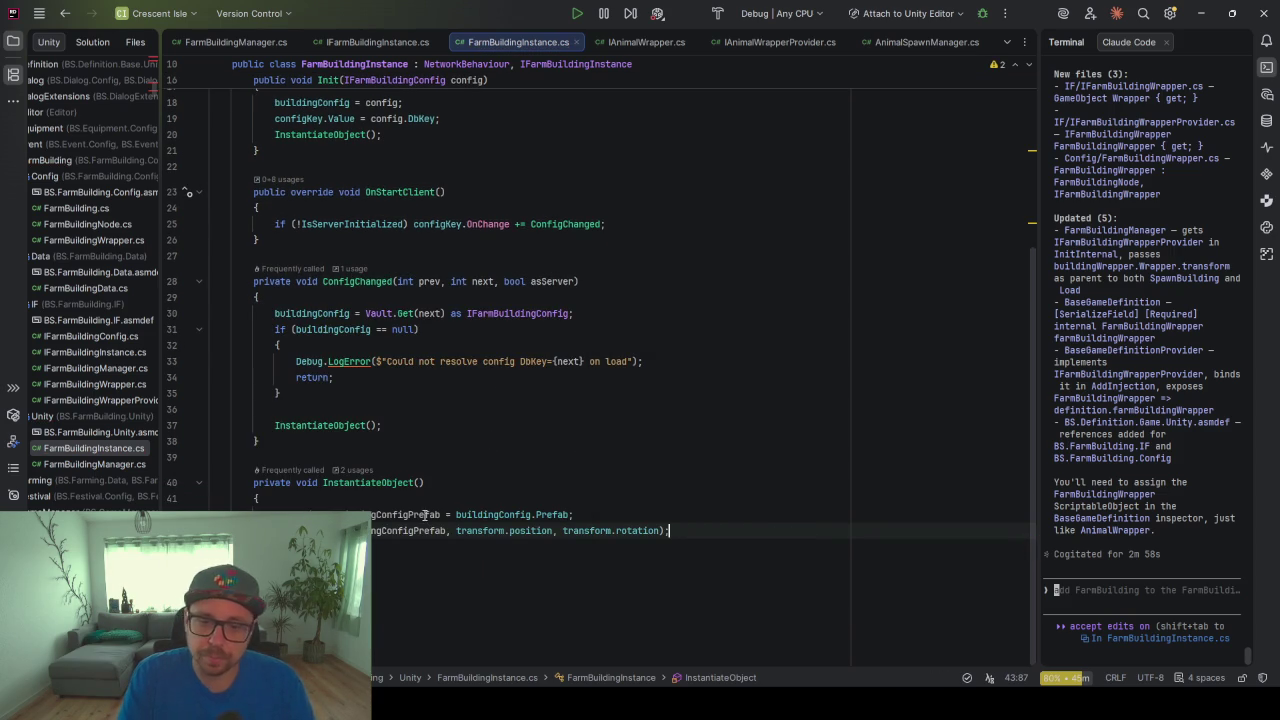
pyautogui.click(377, 530)
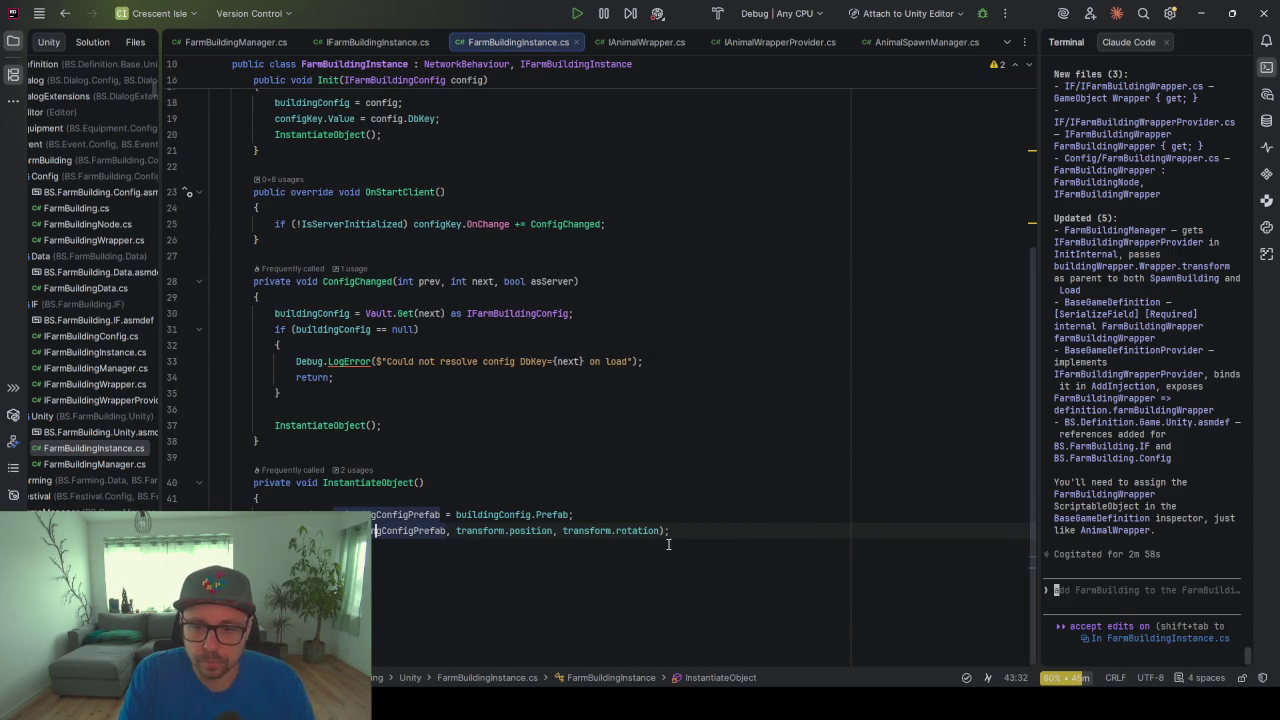
pyautogui.moveTo(663, 531); pyautogui.dragTo(456, 531)
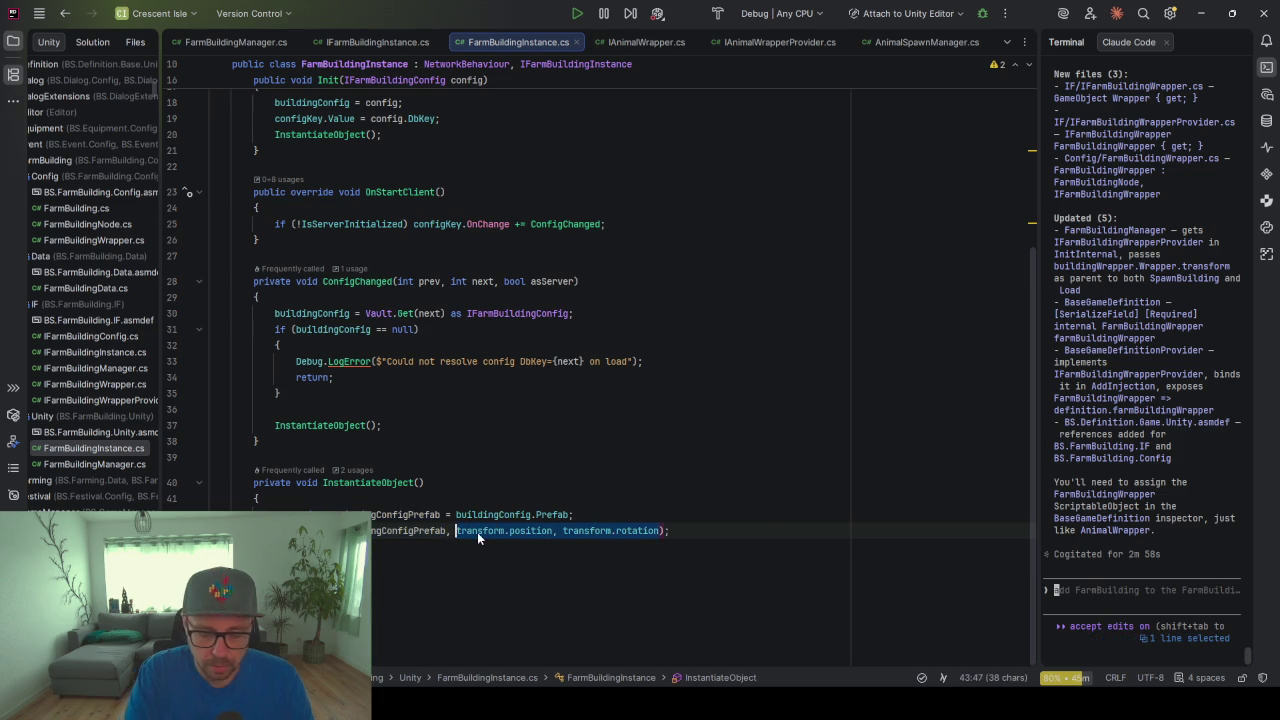
pyautogui.write('tra')
pyautogui.press('Tab')
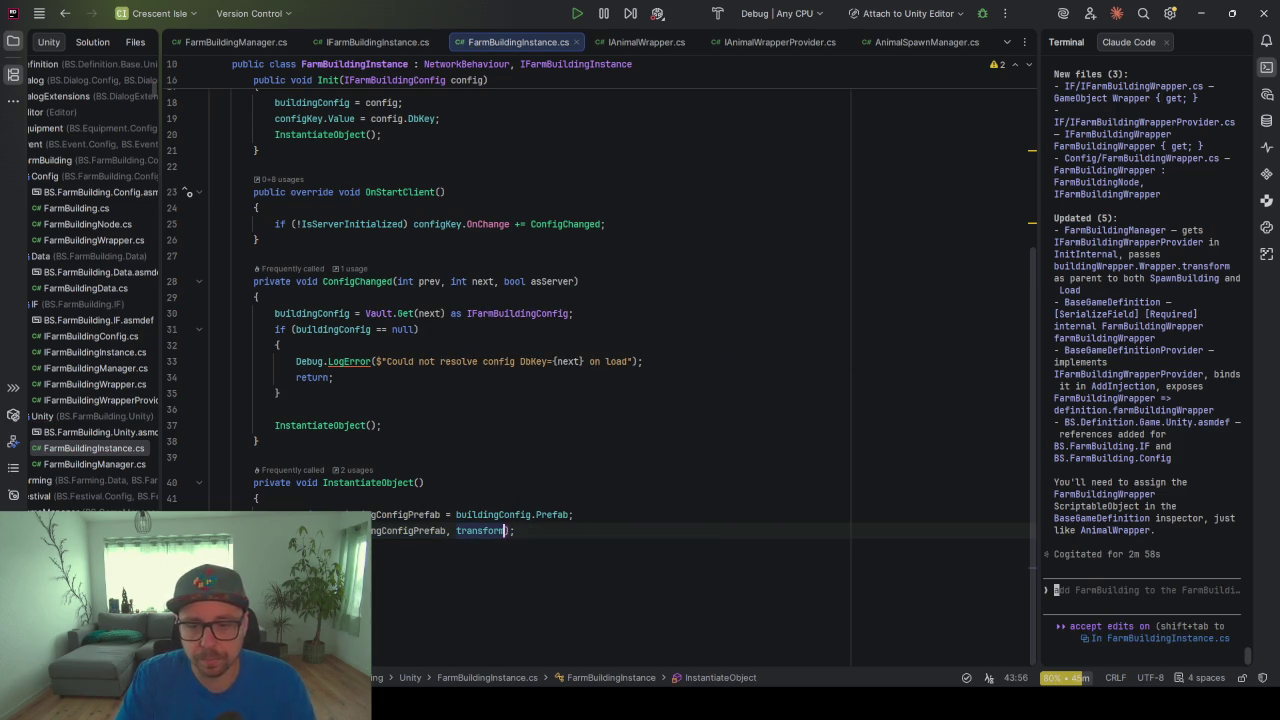
pyautogui.press('Right')
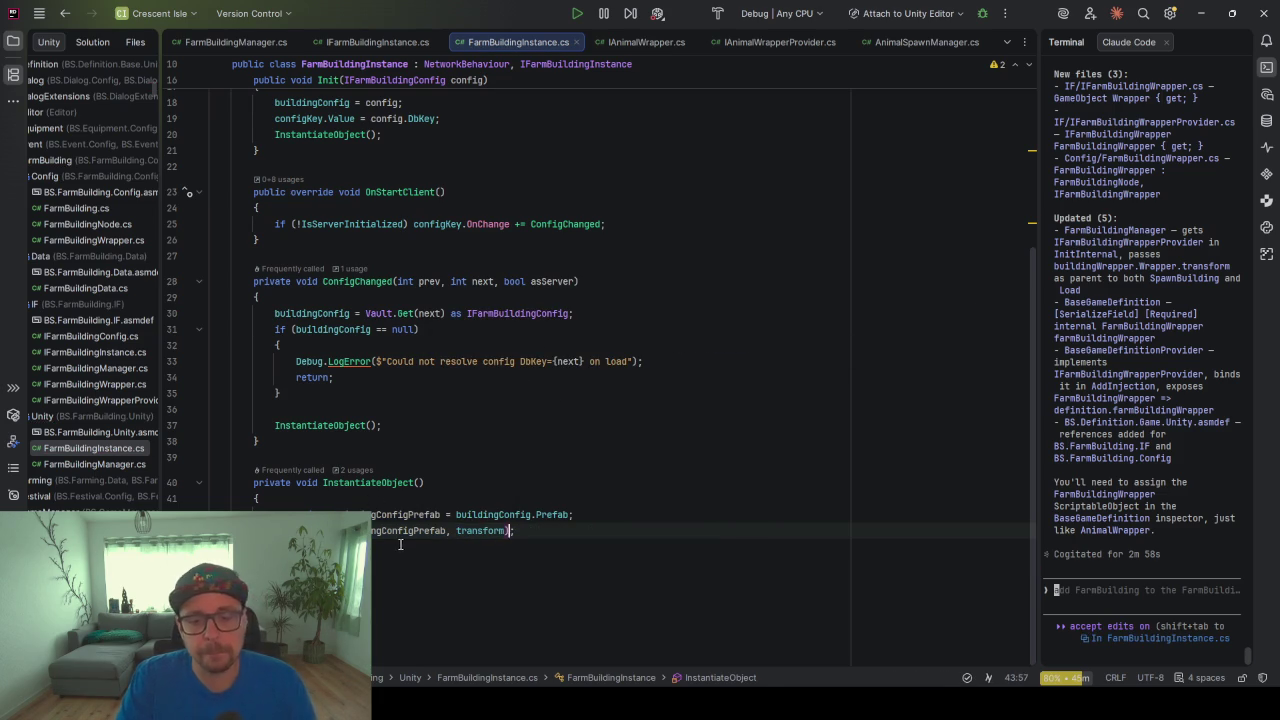
pyautogui.press('Down')
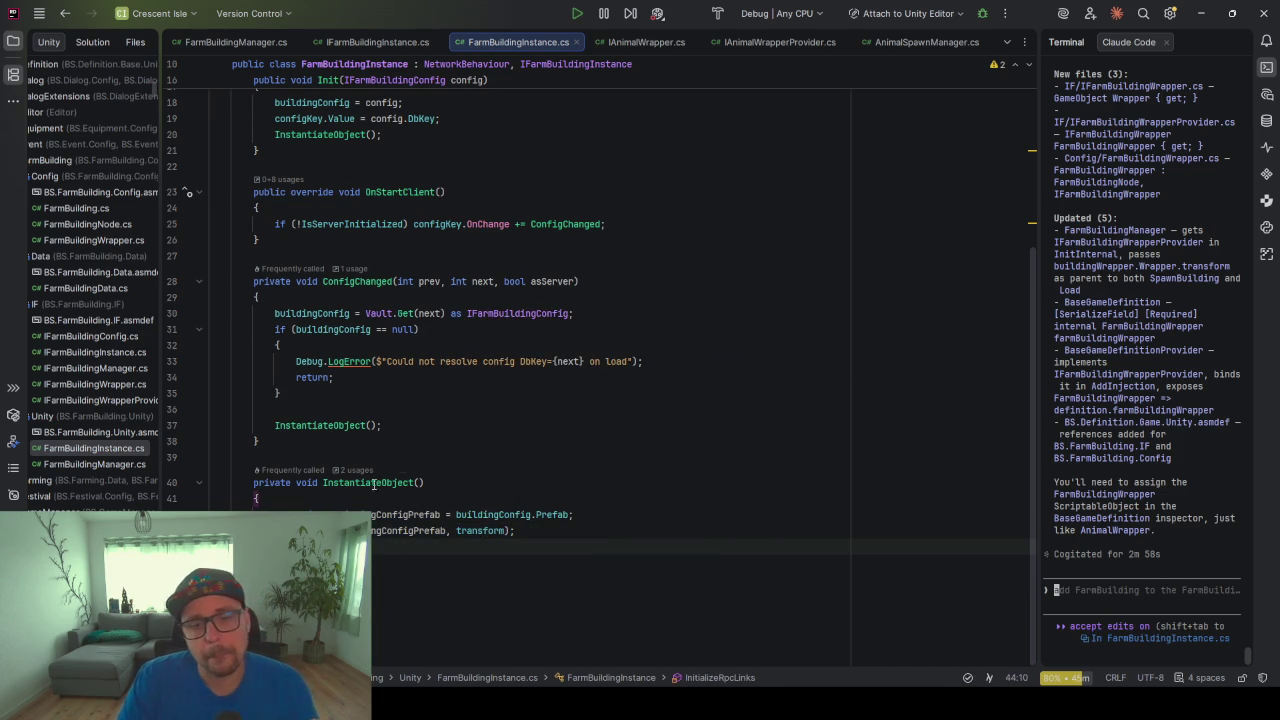
pyautogui.scroll(3, 324, 313)
pyautogui.scroll(-2, 330, 330)
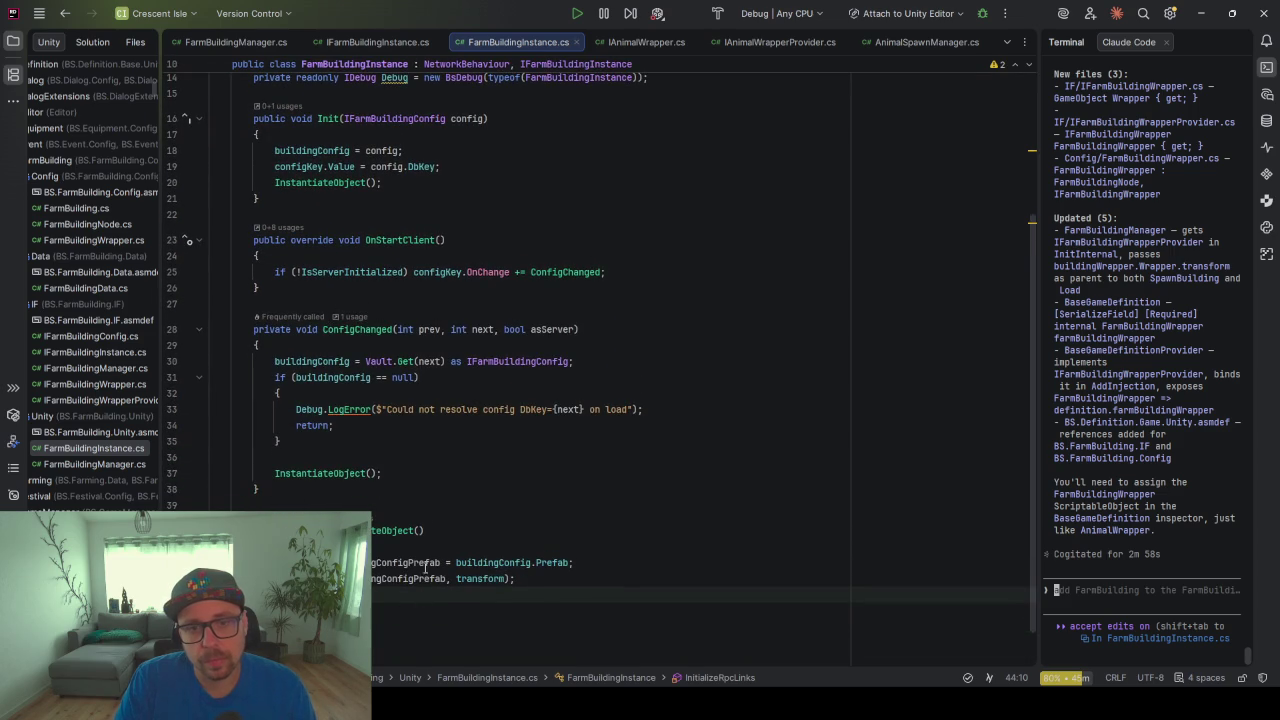
pyautogui.scroll(1, 460, 488)
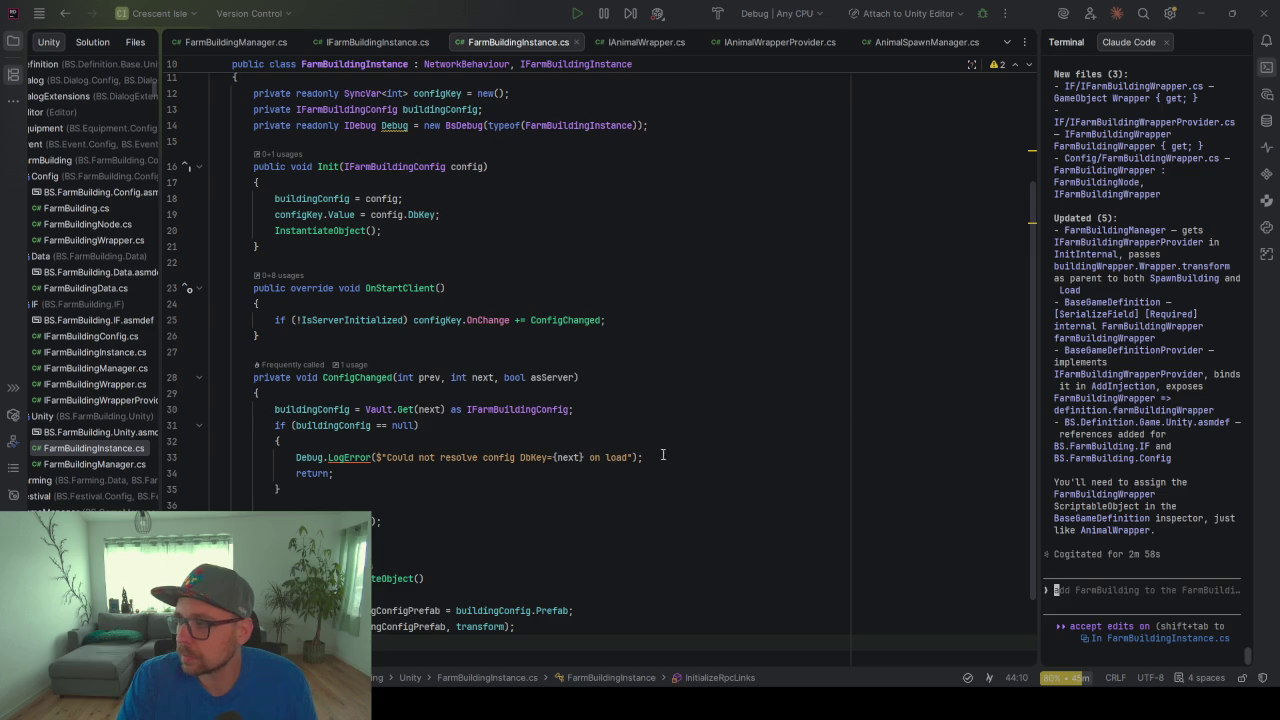
pyautogui.click(677, 363)
pyautogui.scroll(-2, 679, 363)
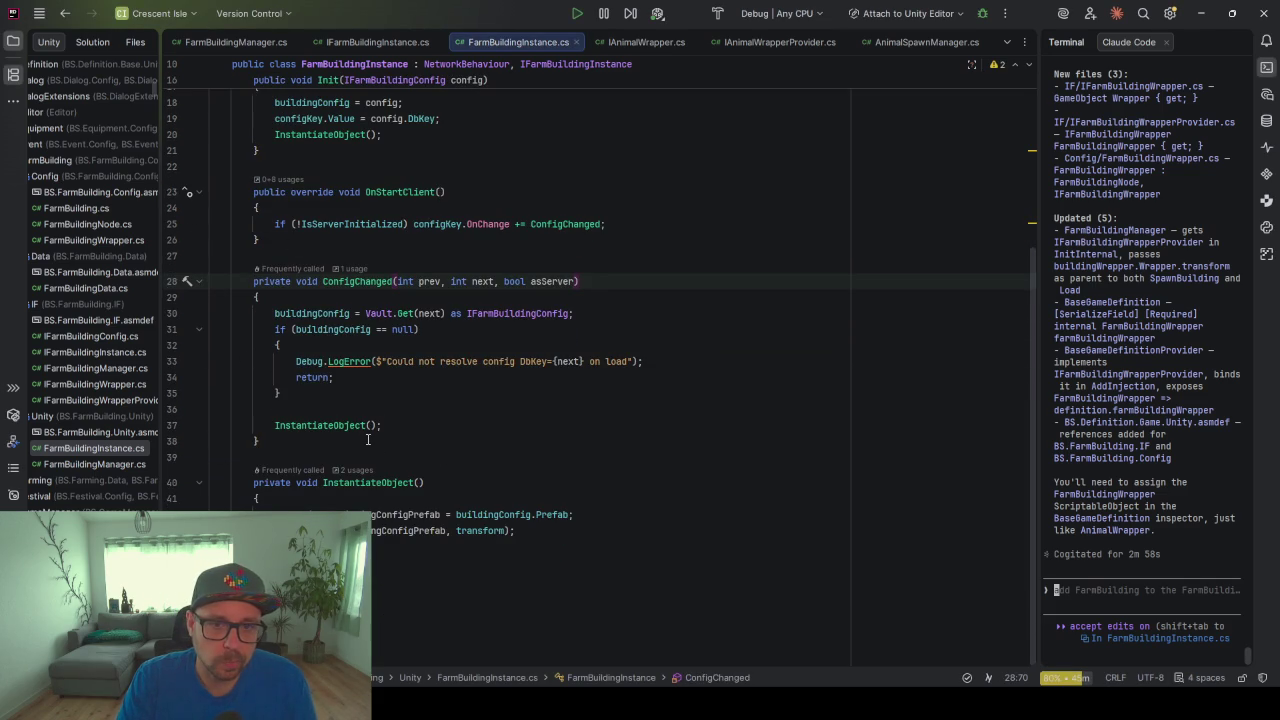
pyautogui.scroll(2, 569, 426)
pyautogui.scroll(2, 569, 426)
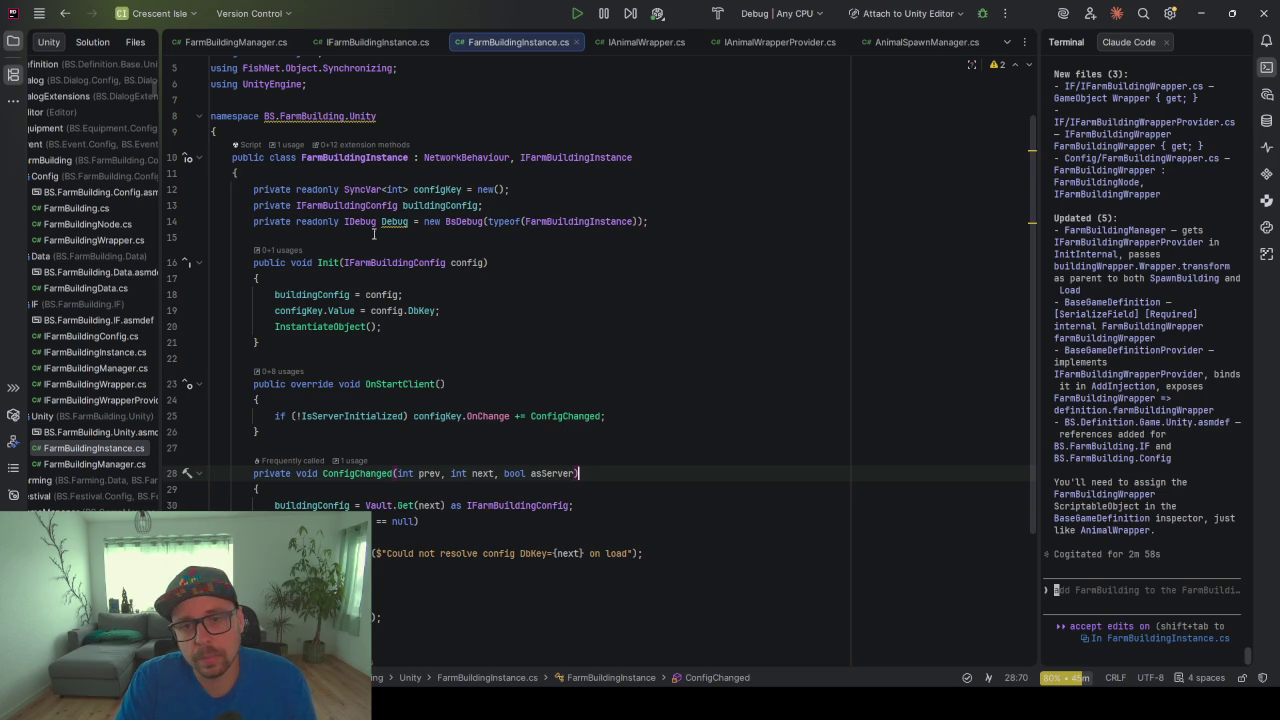
pyautogui.scroll(-2, 407, 349)
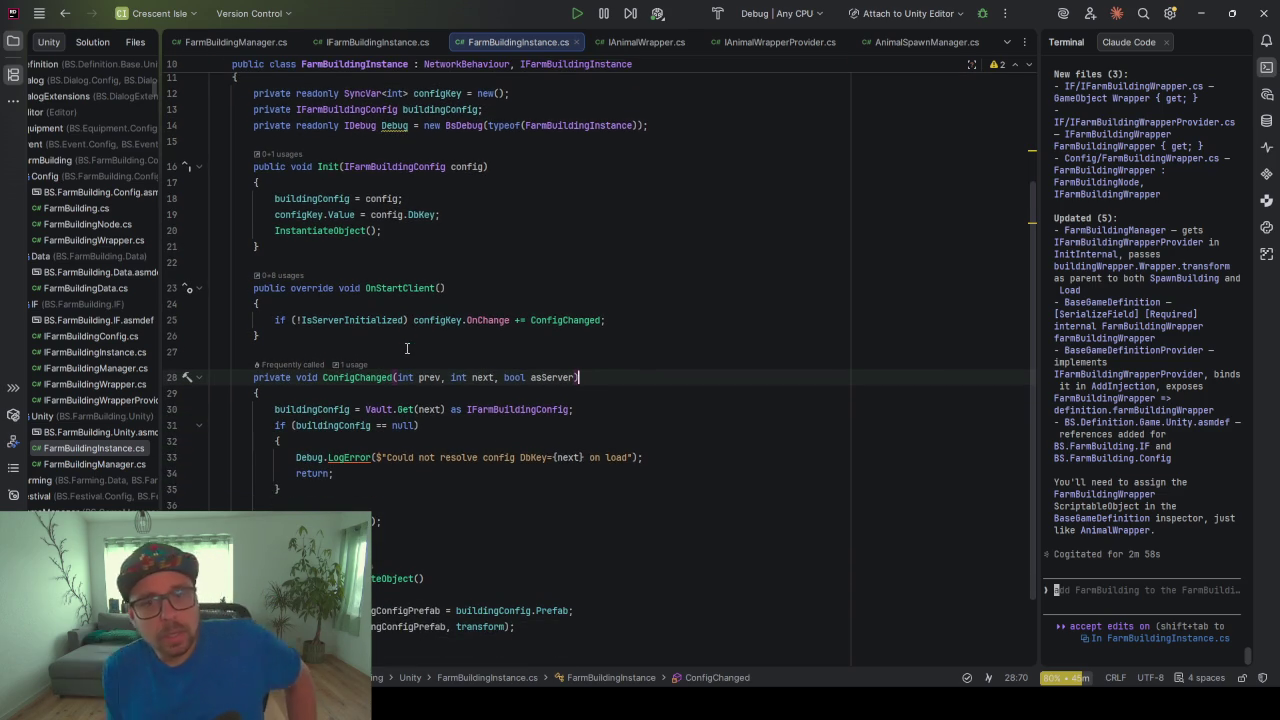
pyautogui.scroll(1, 252, 137)
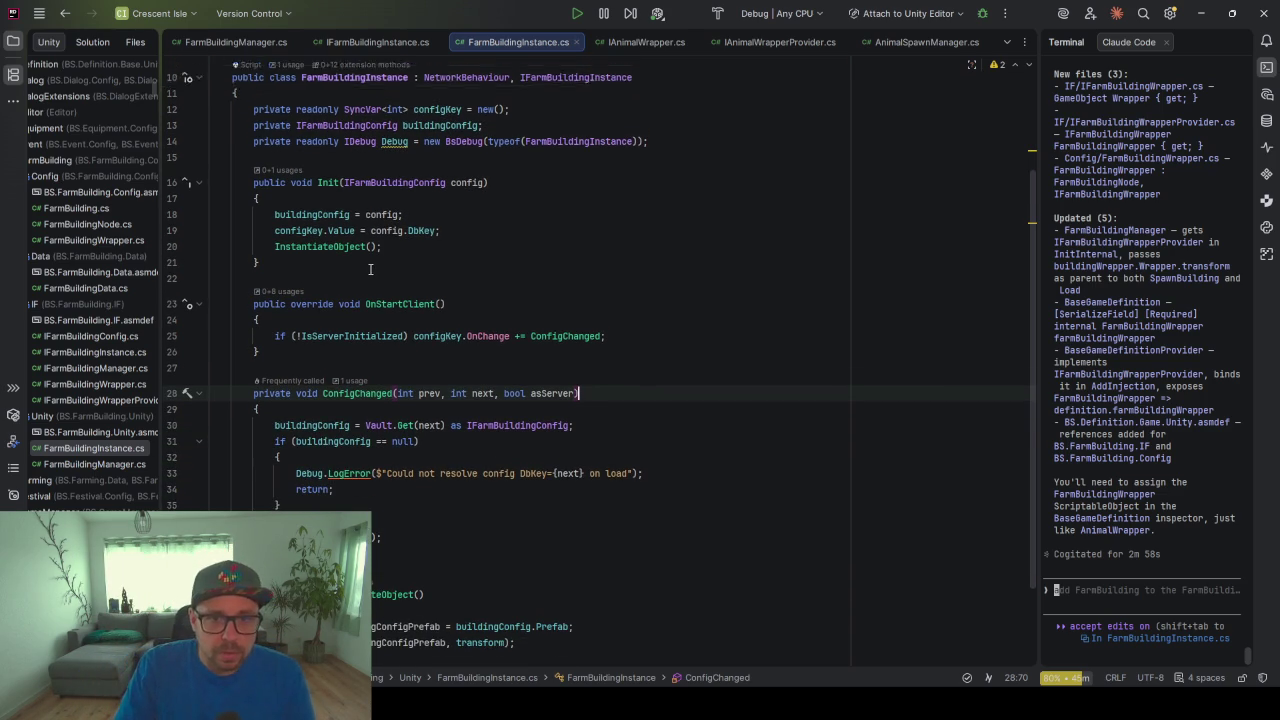
pyautogui.click(254, 141)
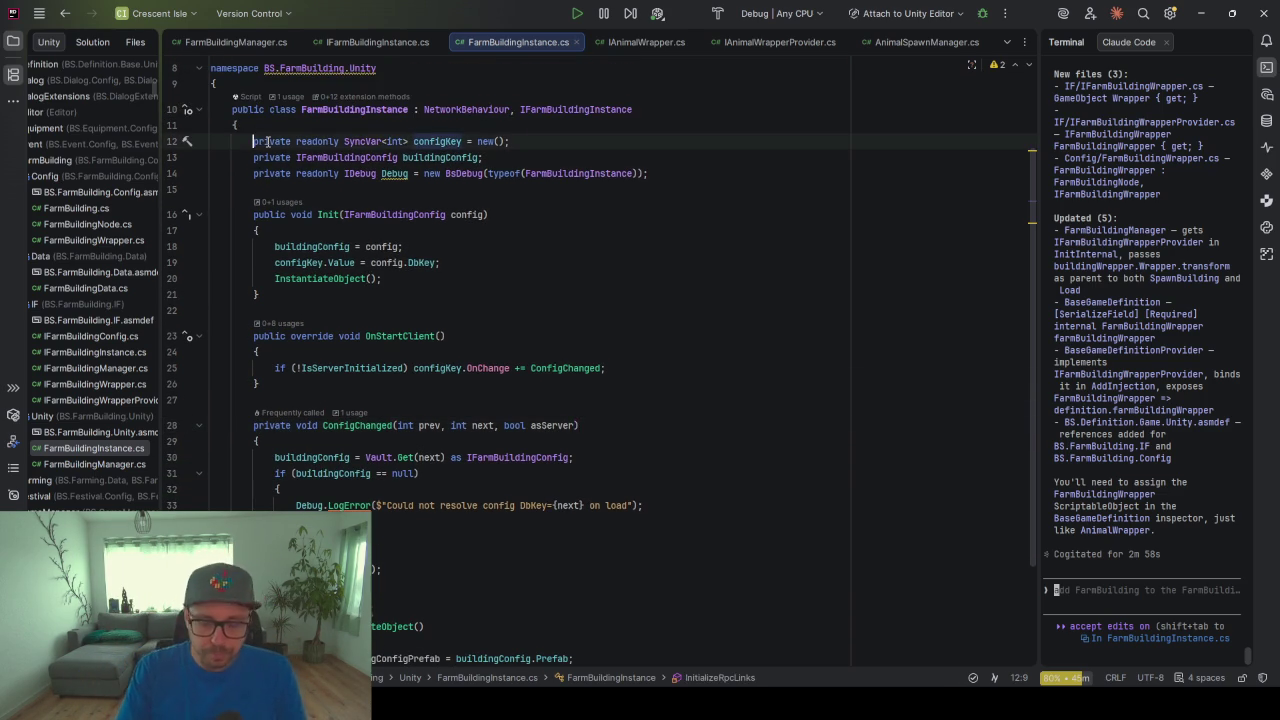
# Put a [ShowInInspector] attribute on the configKey field
pyautogui.write('[Sewr')
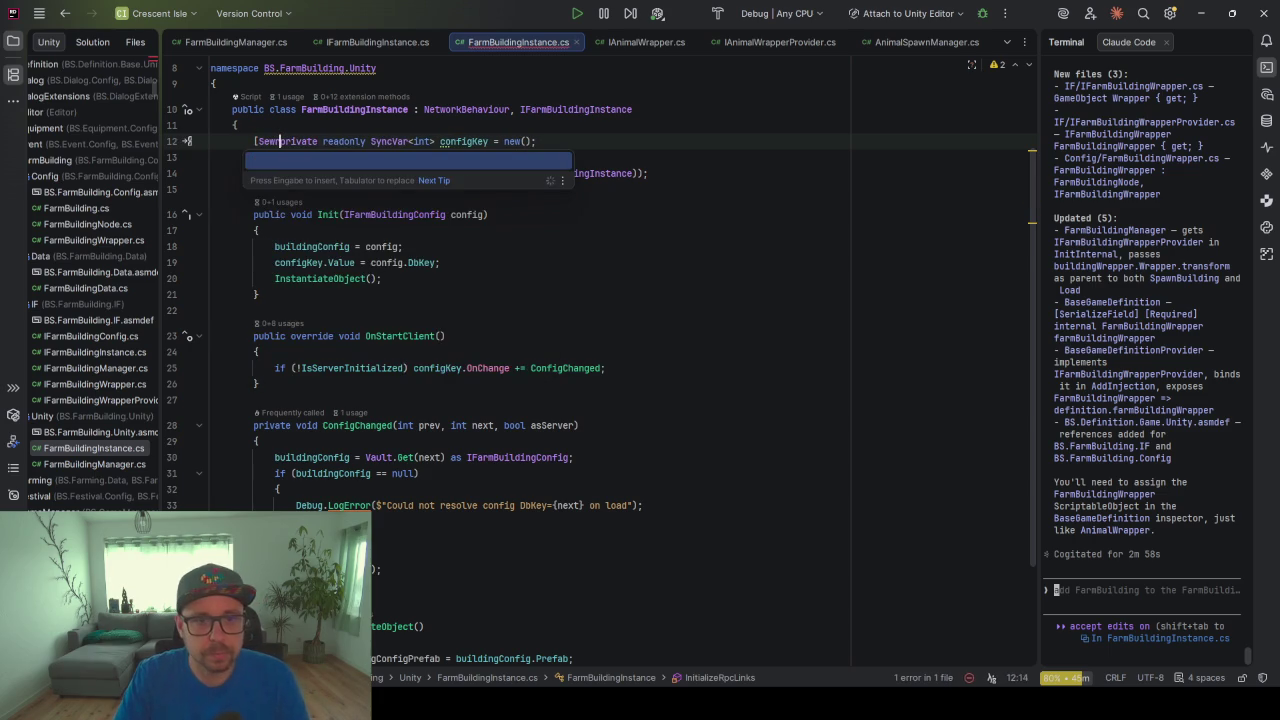
pyautogui.press('BackSpace')
pyautogui.press('BackSpace')
pyautogui.write('r')
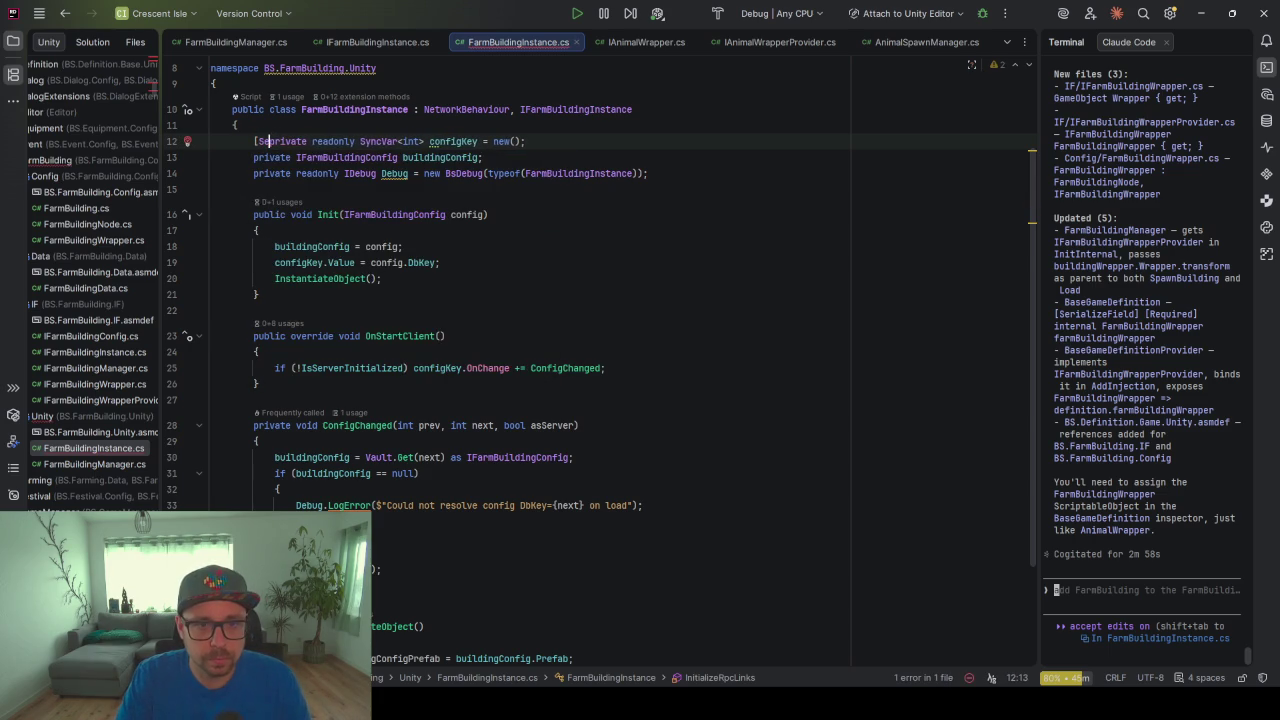
pyautogui.press('Return')
pyautogui.write(']')
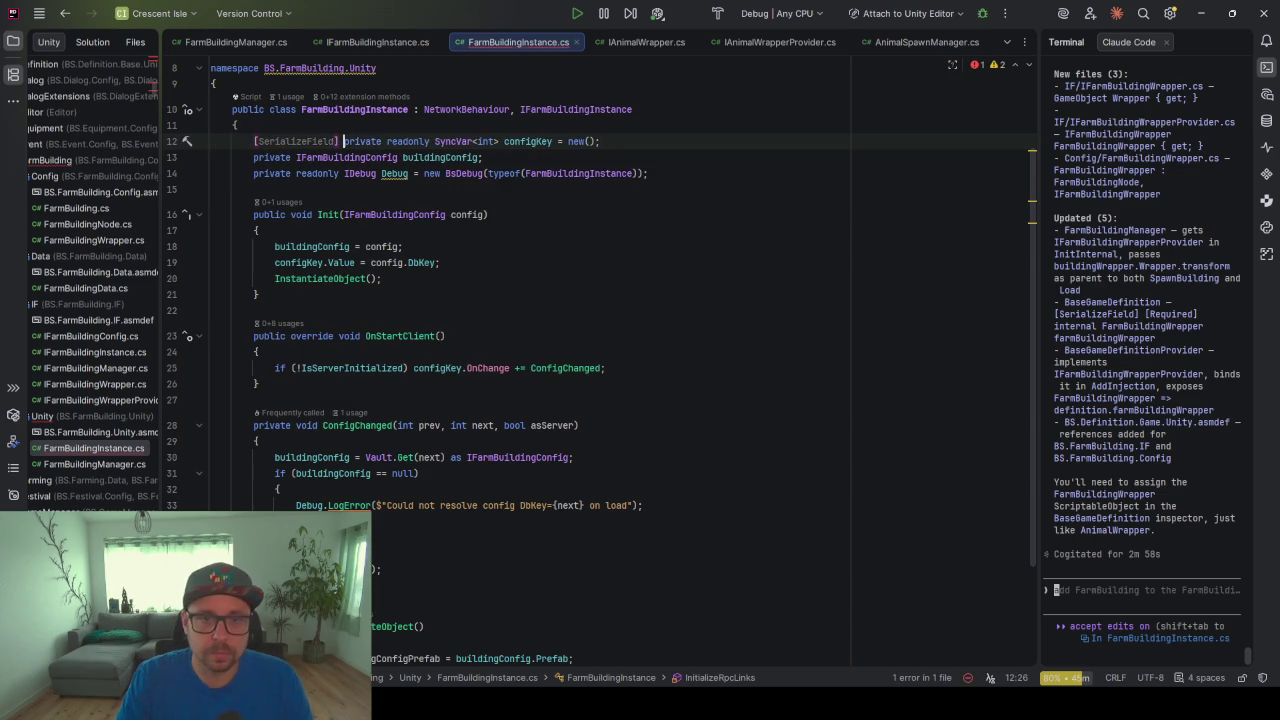
pyautogui.doubleClick(290, 141)
pyautogui.write('Show')
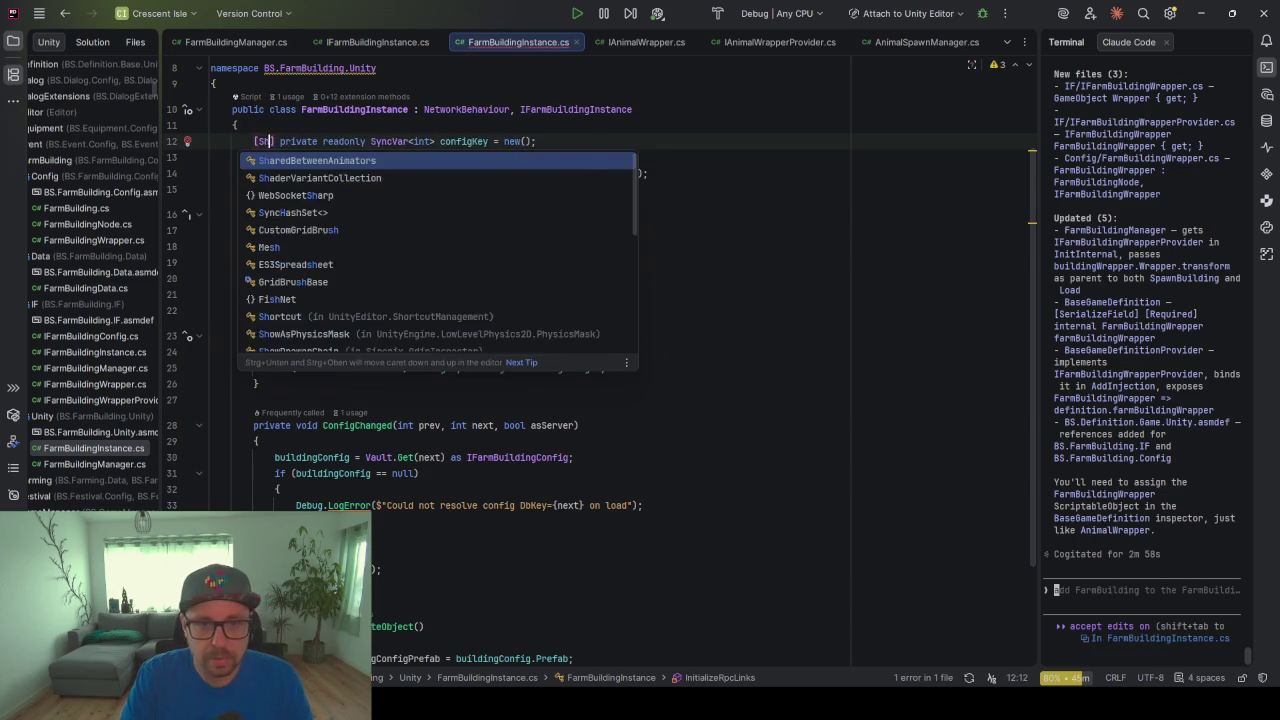
pyautogui.press('Down')
pyautogui.press('Down')
pyautogui.press('Down')
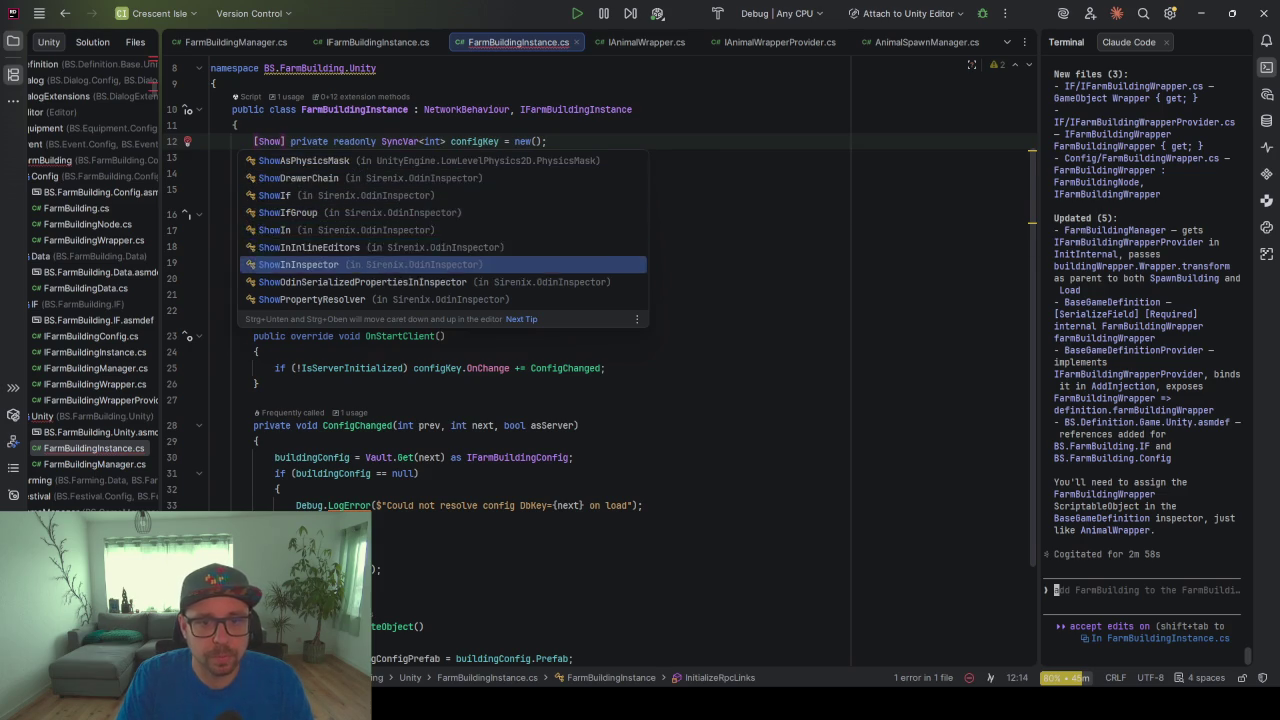
pyautogui.press('Return')
# Copy [ShowInInspector] onto the buildingConfig field and reformat the file with Code Cleanup
pyautogui.moveTo(347, 141); pyautogui.dragTo(253, 141)
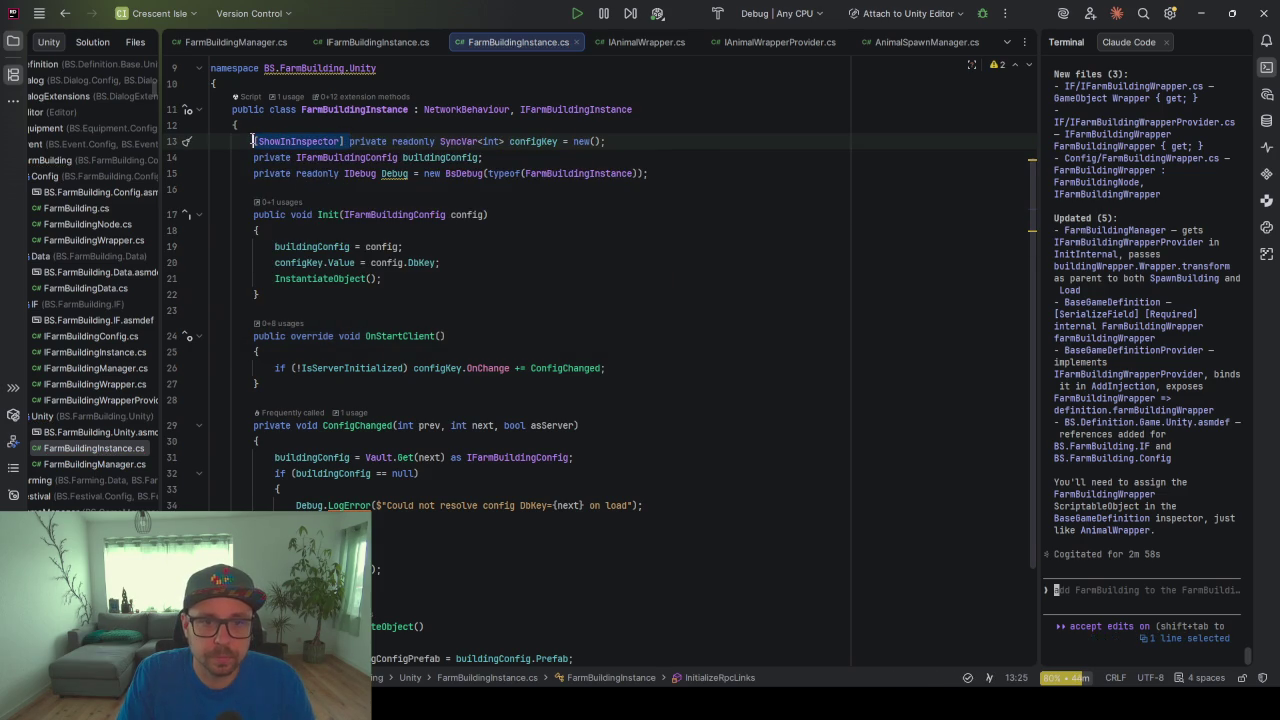
pyautogui.hotkey('ctrl', 'c')
pyautogui.click(253, 157)
pyautogui.hotkey('ctrl', 'v')
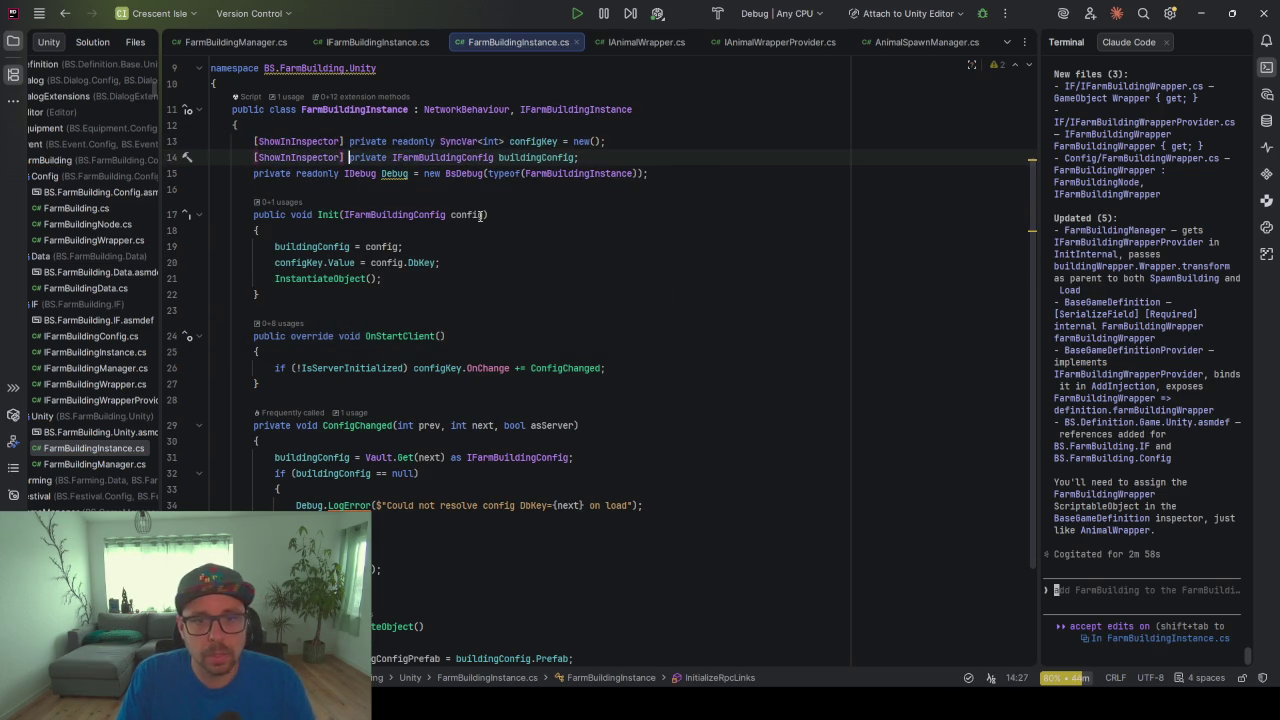
pyautogui.hotkey('ctrl', 'alt', 'l')
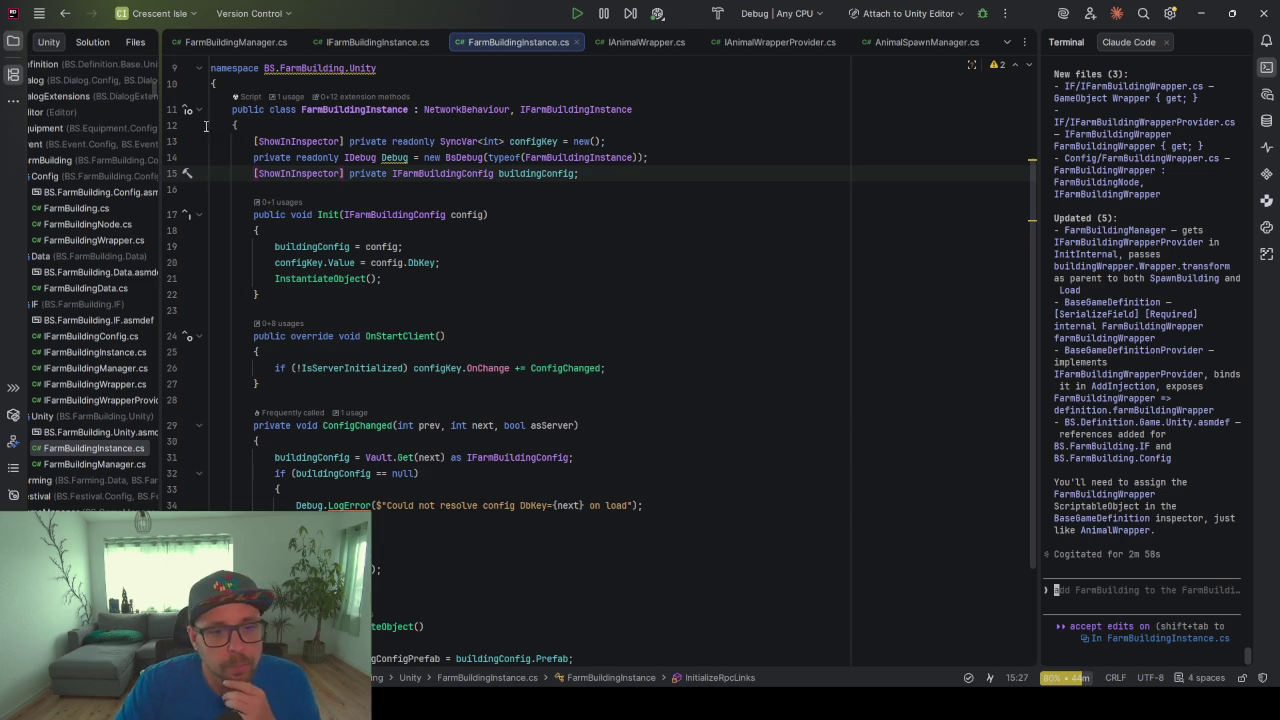
# Add a TestBuildingSpawner class file to the FarmBuilding Unity folder
pyautogui.hscroll(-5, 154, 414)
pyautogui.click(203, 418)
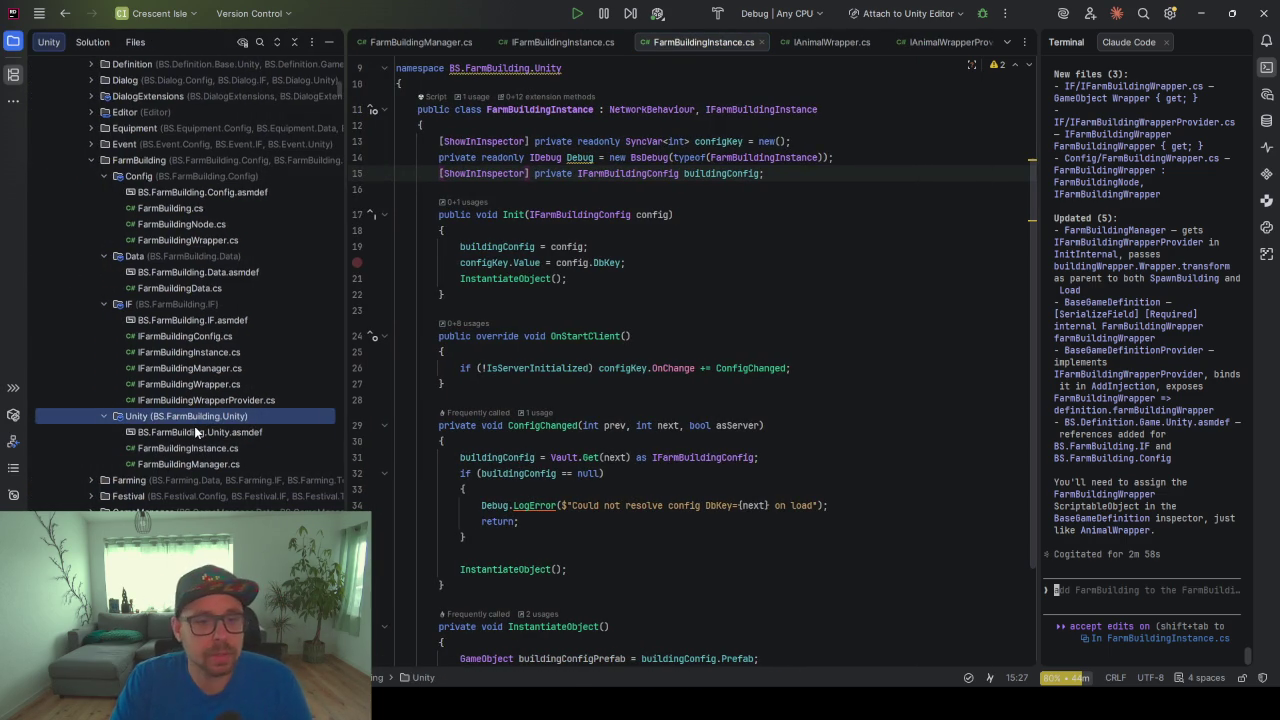
pyautogui.rightClick(194, 426)
pyautogui.moveTo(270, 430)
pyautogui.rightClick(192, 415)
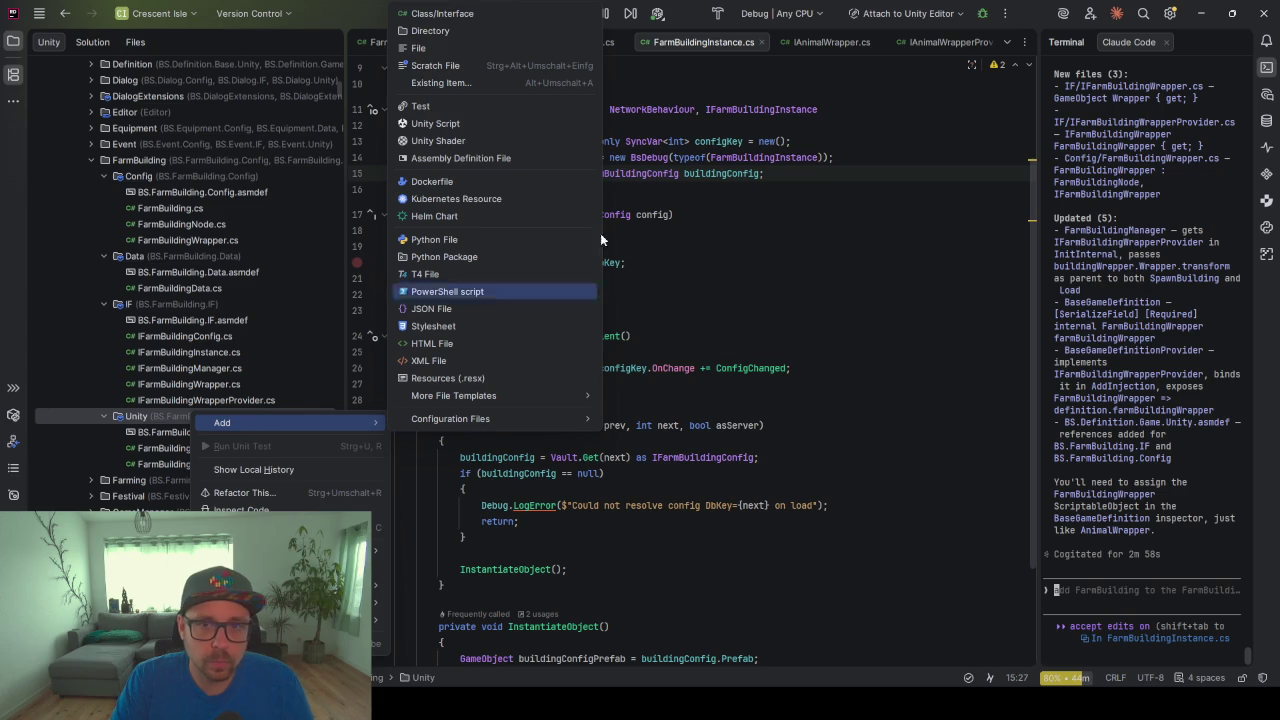
pyautogui.click(494, 14)
pyautogui.write('TestBuildingSpawner')
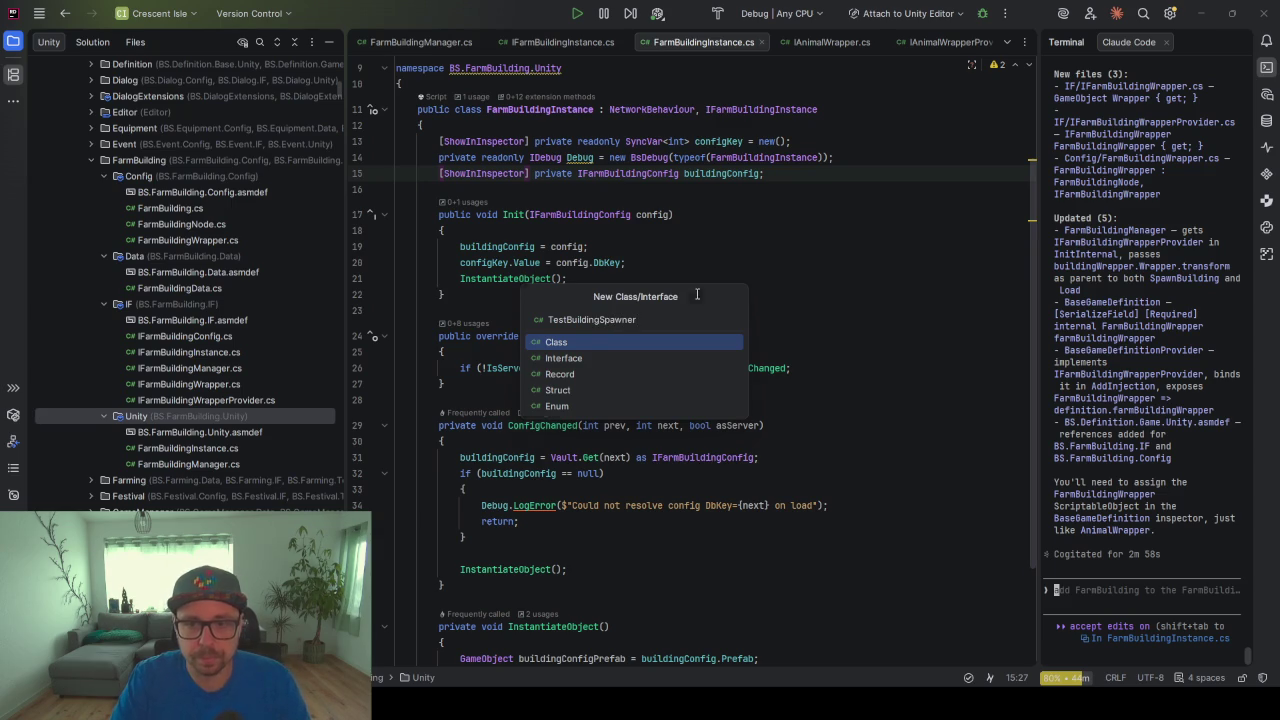
pyautogui.press('Return')
# Make TestBuildingSpawner inherit from MonoBehaviour and open blank lines in its body
pyautogui.click(643, 92)
pyautogui.write(': Mo')
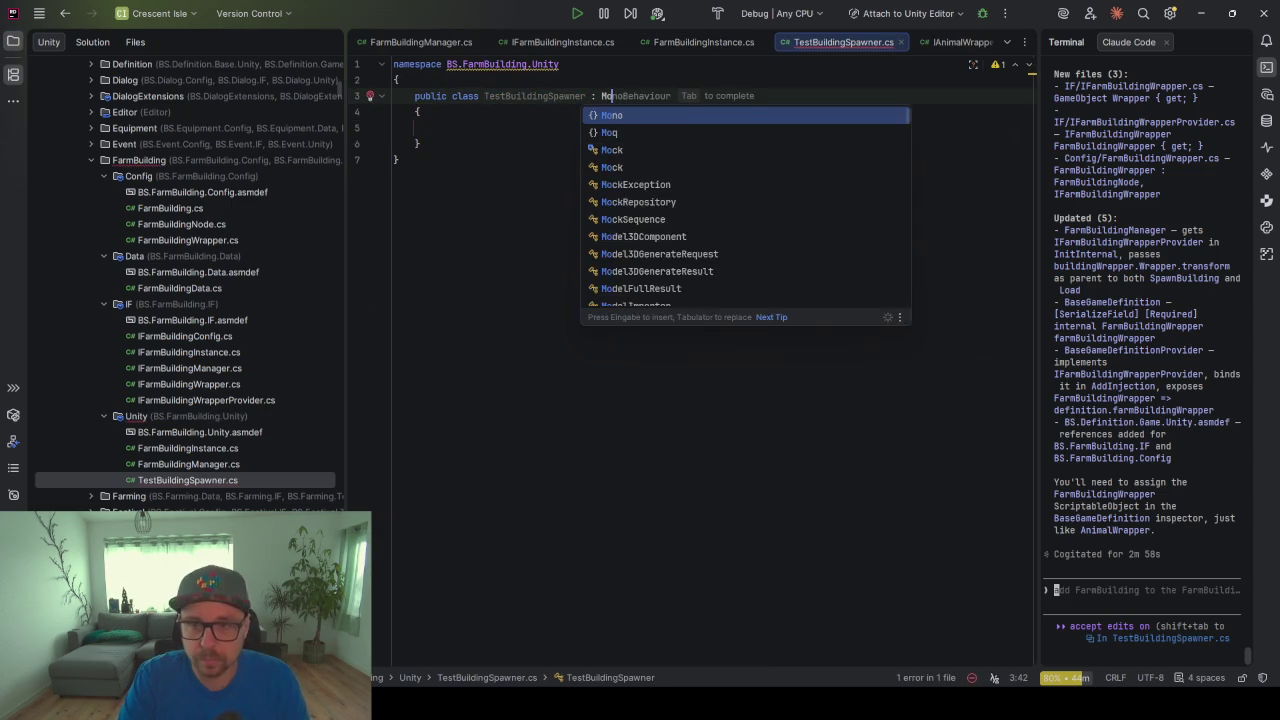
pyautogui.press('Tab')
pyautogui.press('Down')
pyautogui.press('Down')
pyautogui.press('Return')
pyautogui.press('Return')
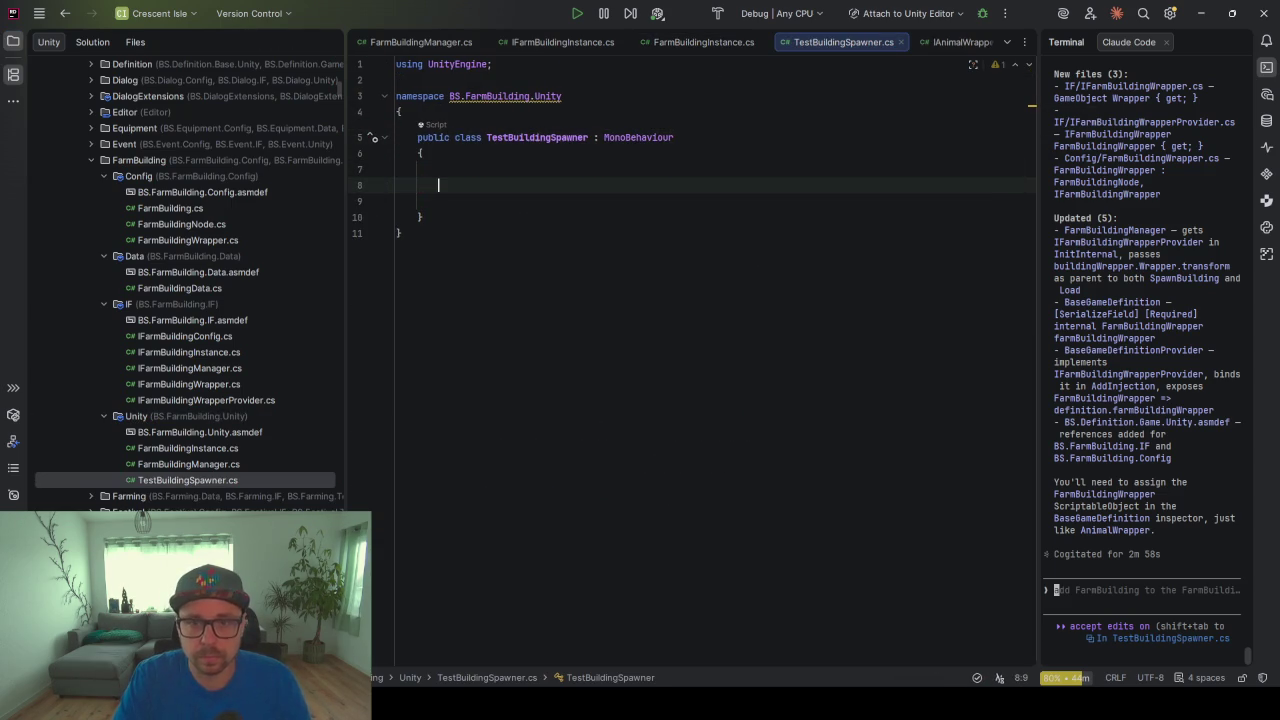
pyautogui.press('Up')
# Start a field declaration reading '[SerializeField] private FarmBuilding' in the class body
pyautogui.write('[Ser')
pyautogui.press('BackSpace')
pyautogui.press('BackSpace')
pyautogui.press('BackSpace')
pyautogui.write('er')
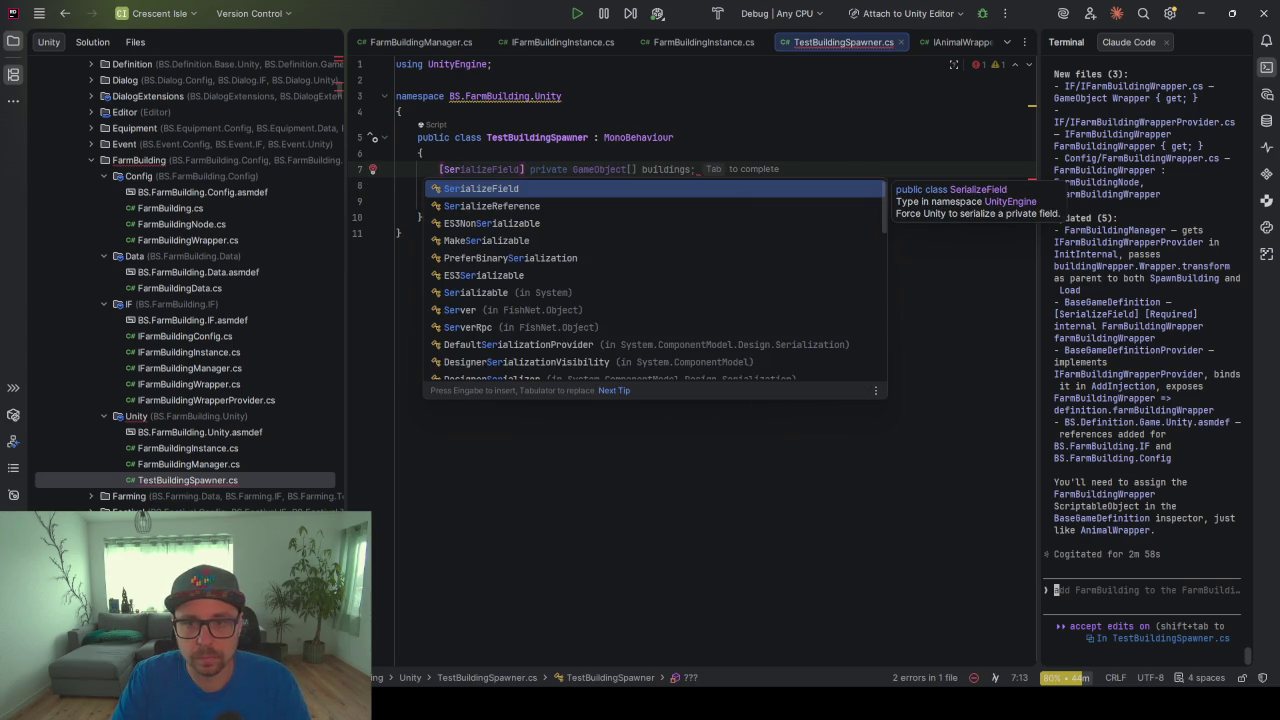
pyautogui.press('Return')
pyautogui.write('pri')
pyautogui.press('Return')
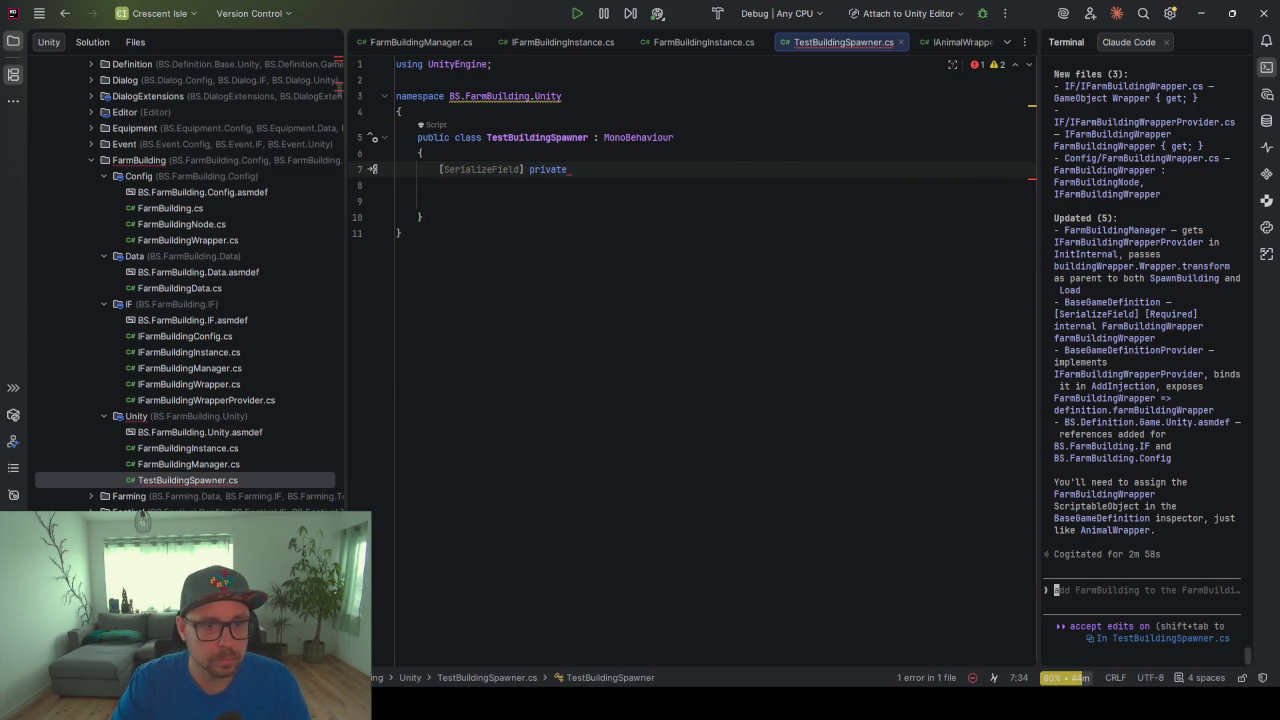
pyautogui.write('FarmBuilding')
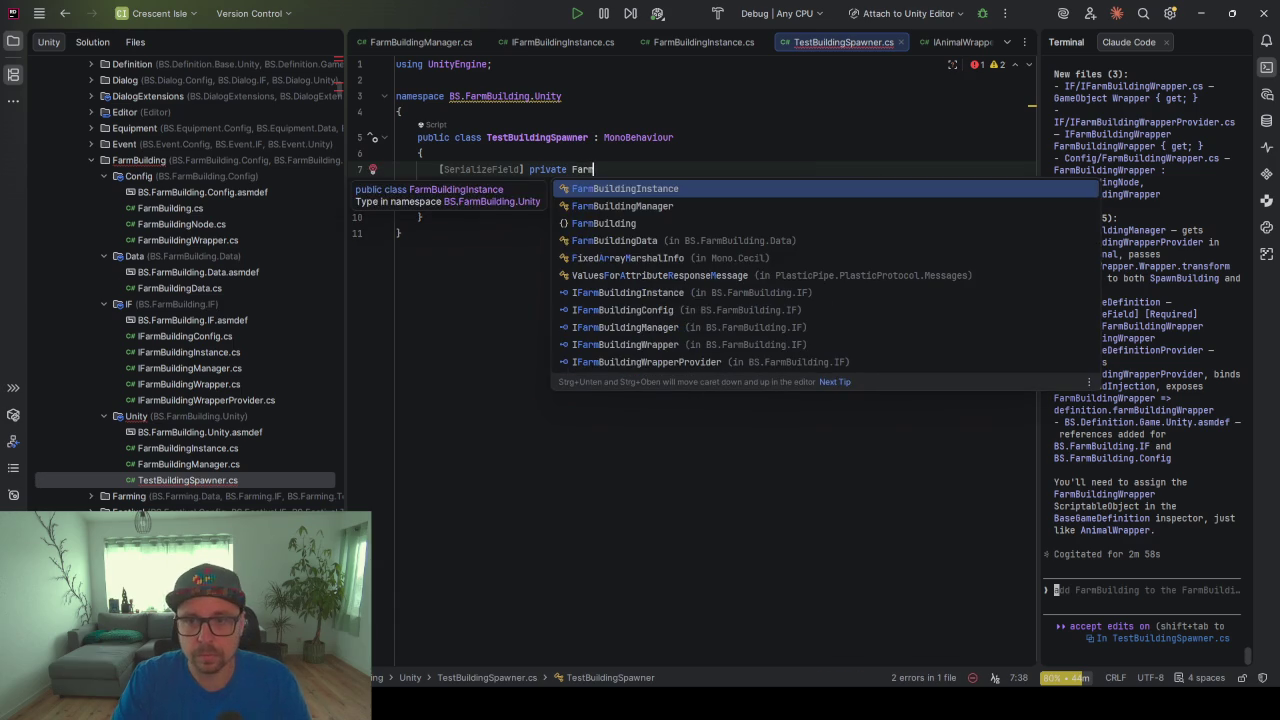
pyautogui.press('Escape')
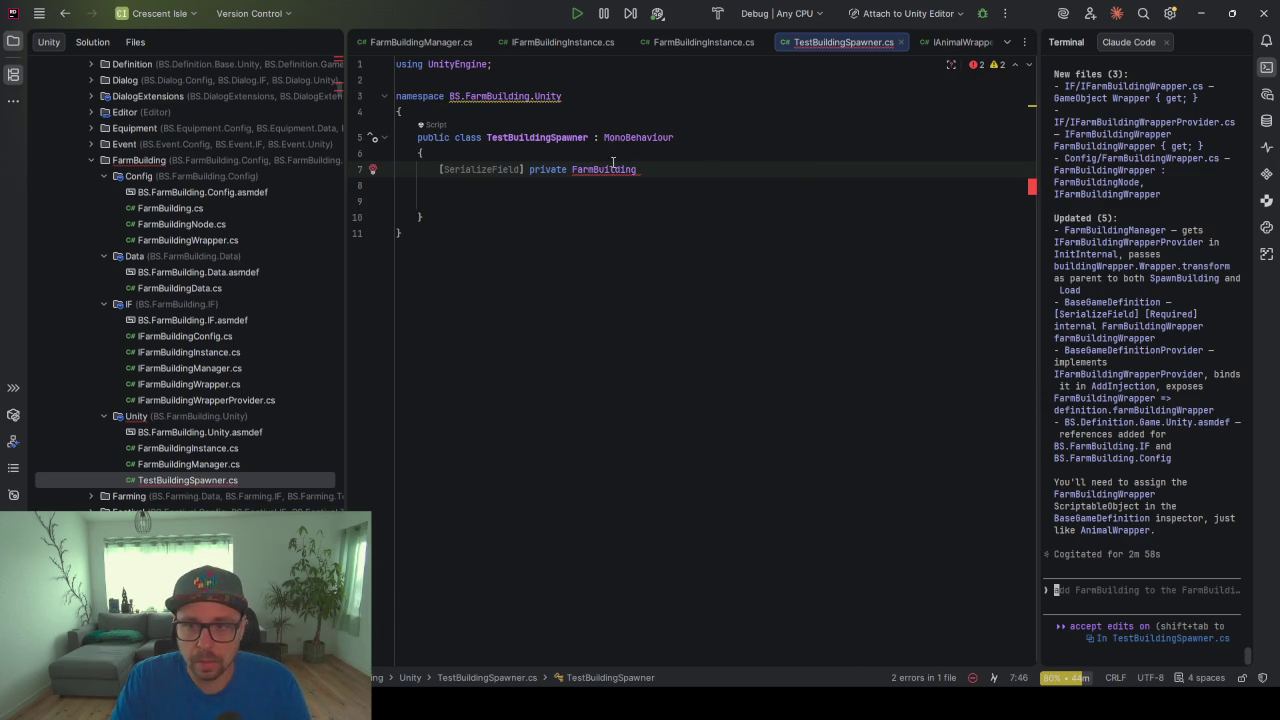
# Rename the FarmBuilding class to FarmBuildingConfig, then go back to TestBuildingSpawner.cs
pyautogui.doubleClick(167, 208)
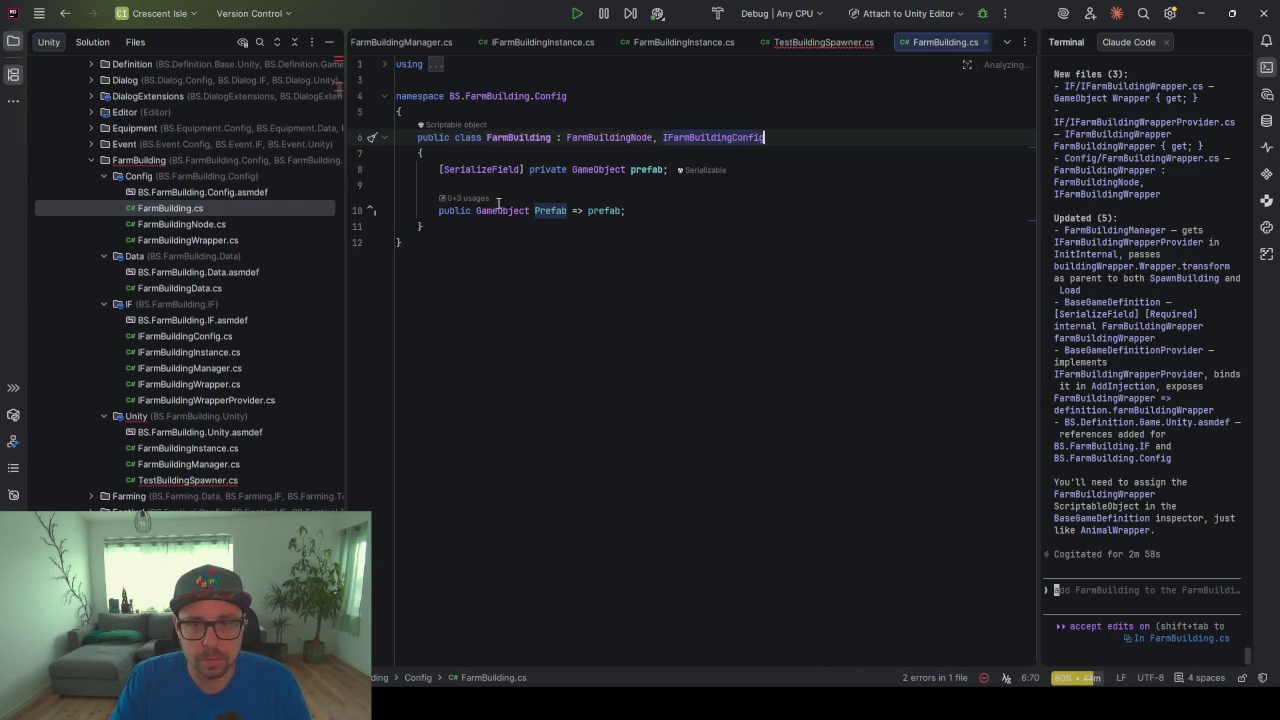
pyautogui.hotkey('ctrl', 'r')
pyautogui.press('r')
pyautogui.click(570, 328)
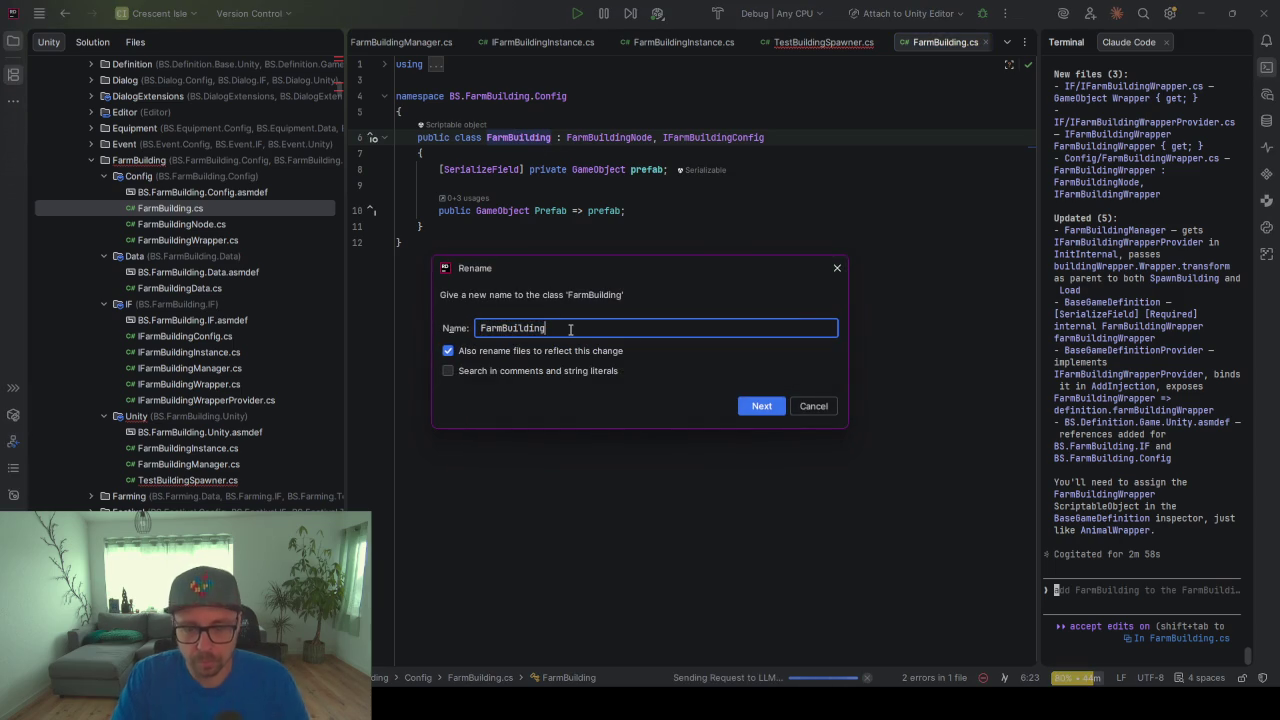
pyautogui.write('Config')
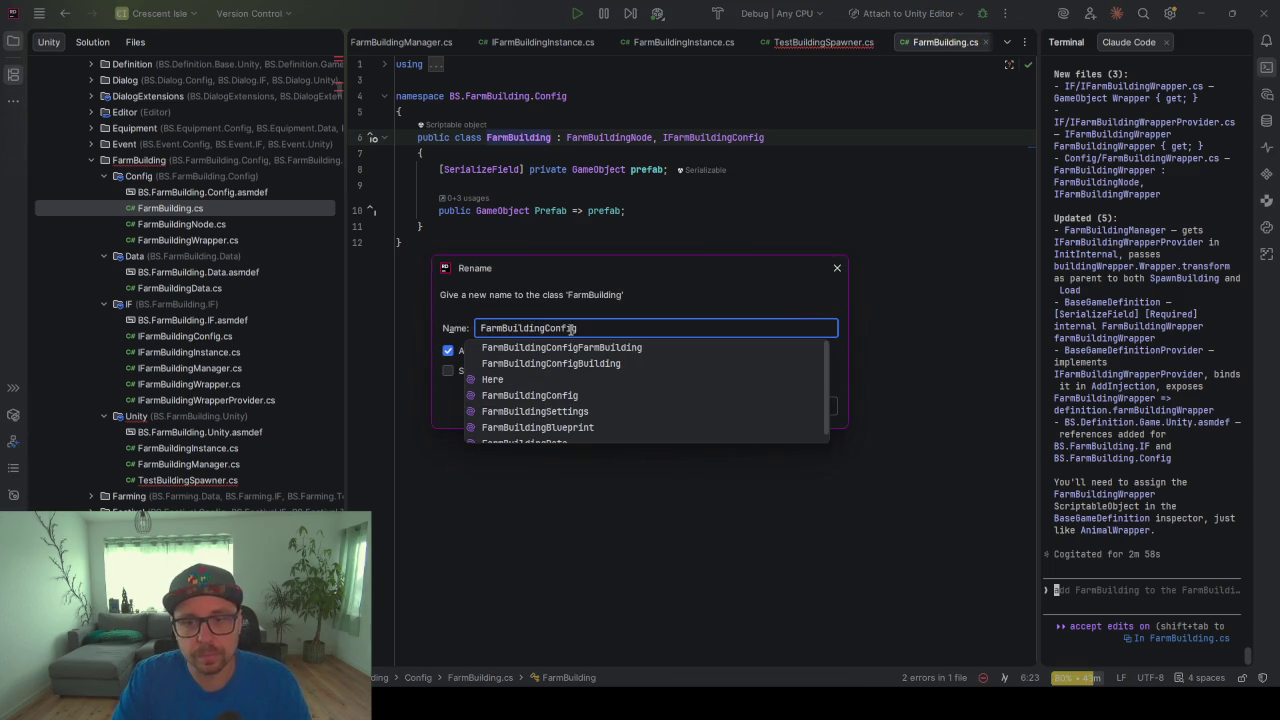
pyautogui.press('Return')
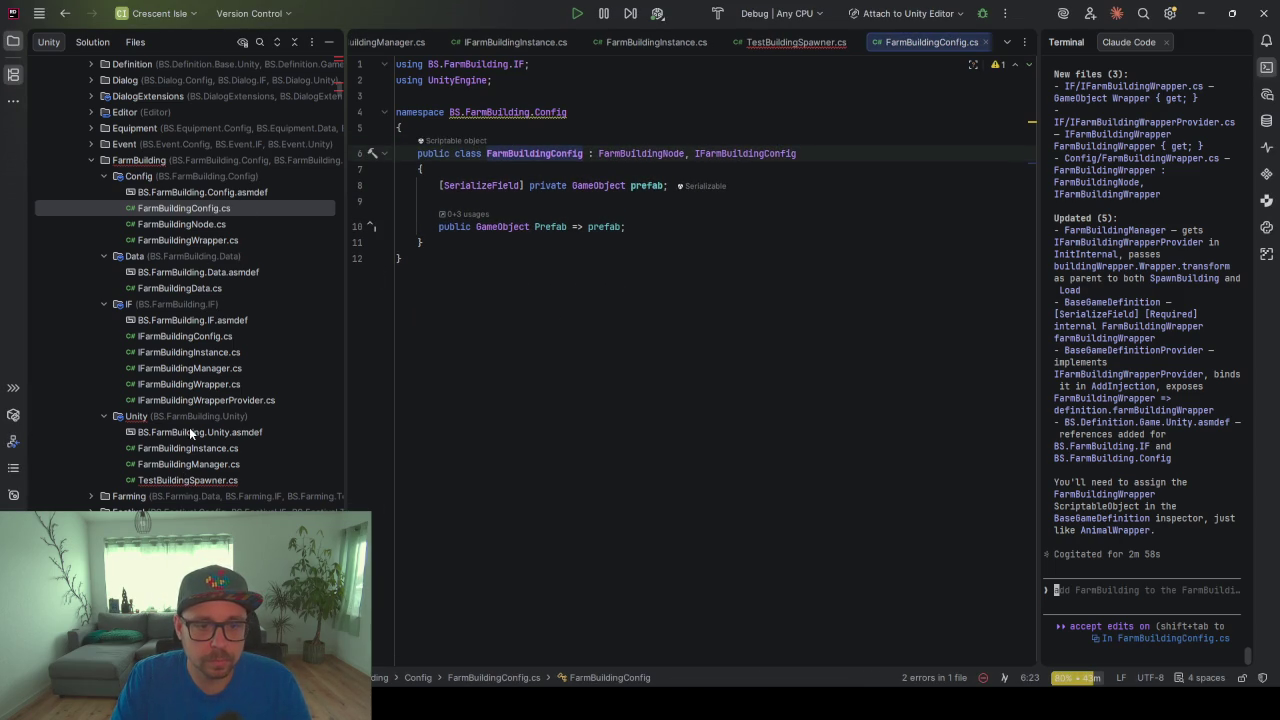
pyautogui.doubleClick(199, 478)
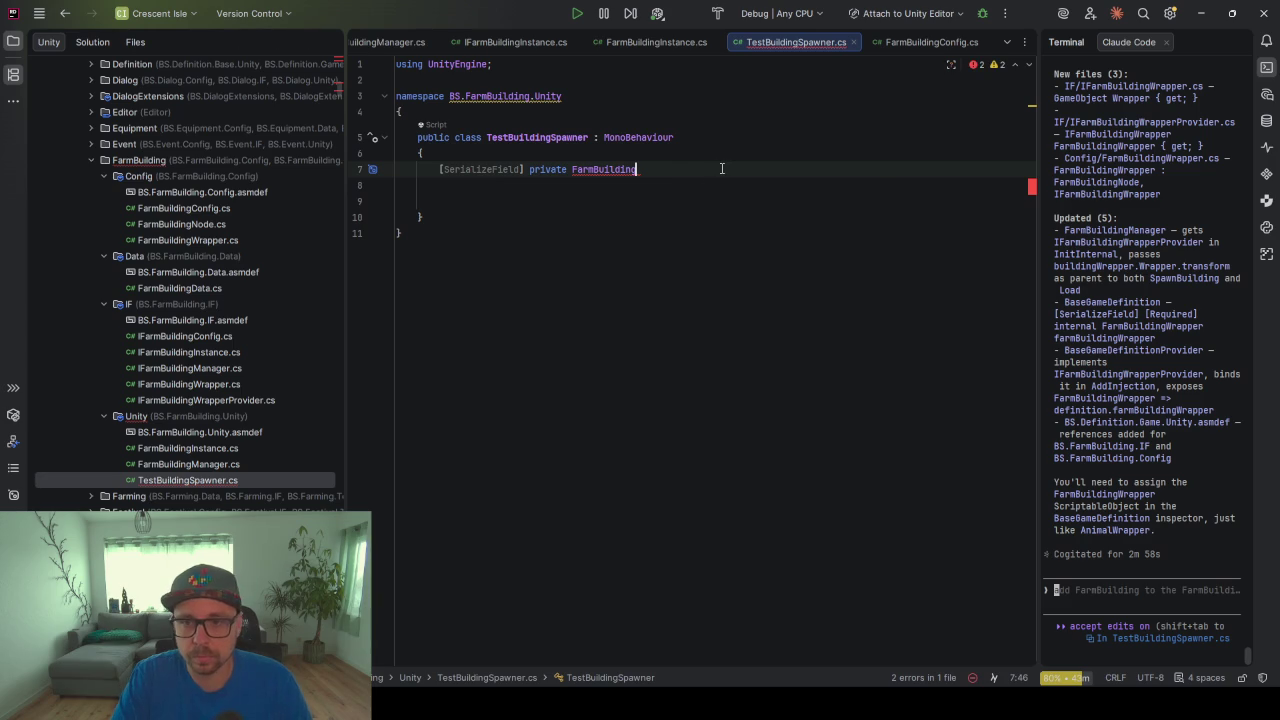
# Declare a FarmBuildingConfig field named farmBuildingConfig and import its namespace
pyautogui.write('Co')
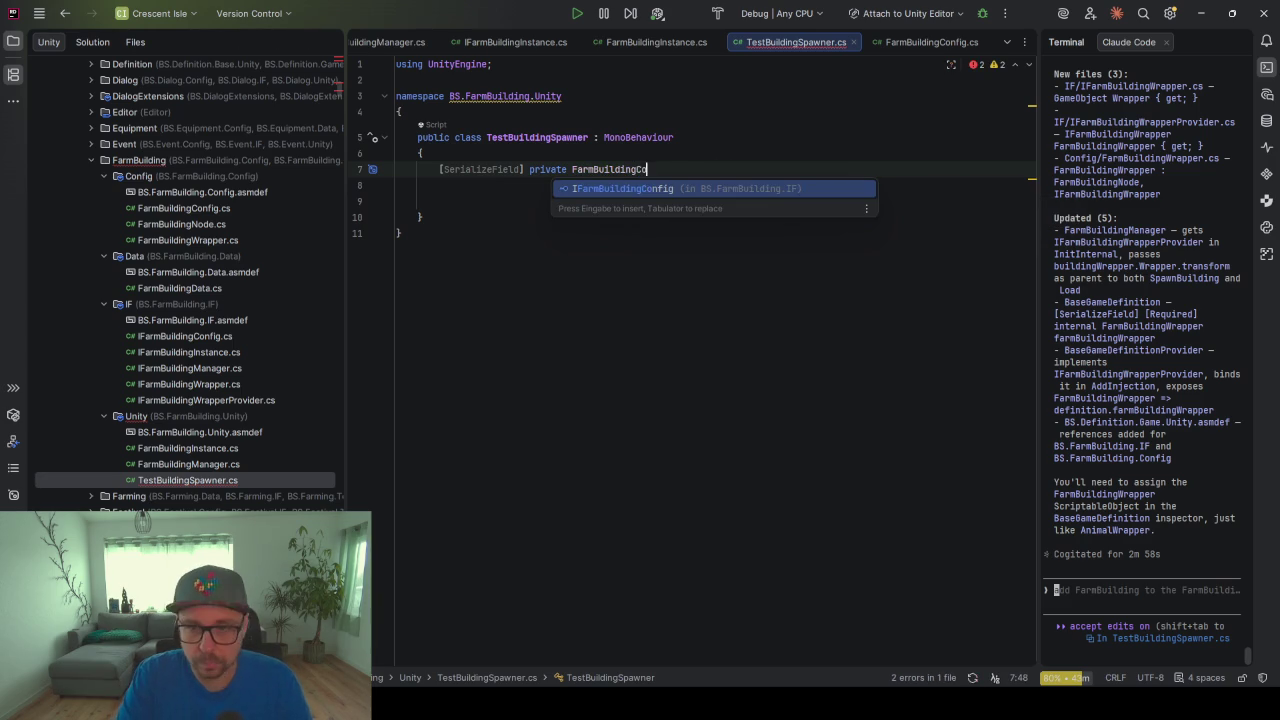
pyautogui.write('nfig')
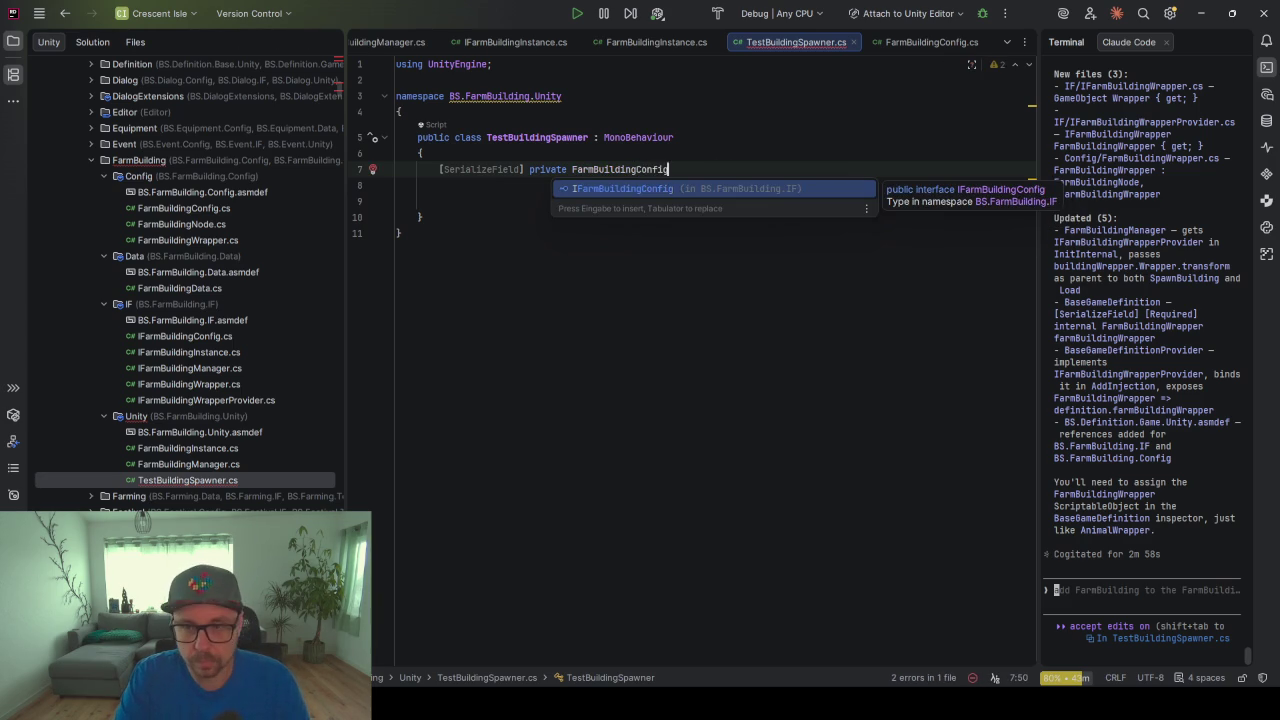
pyautogui.press('Escape')
pyautogui.hotkey('alt', 'Return')
pyautogui.press('Return')
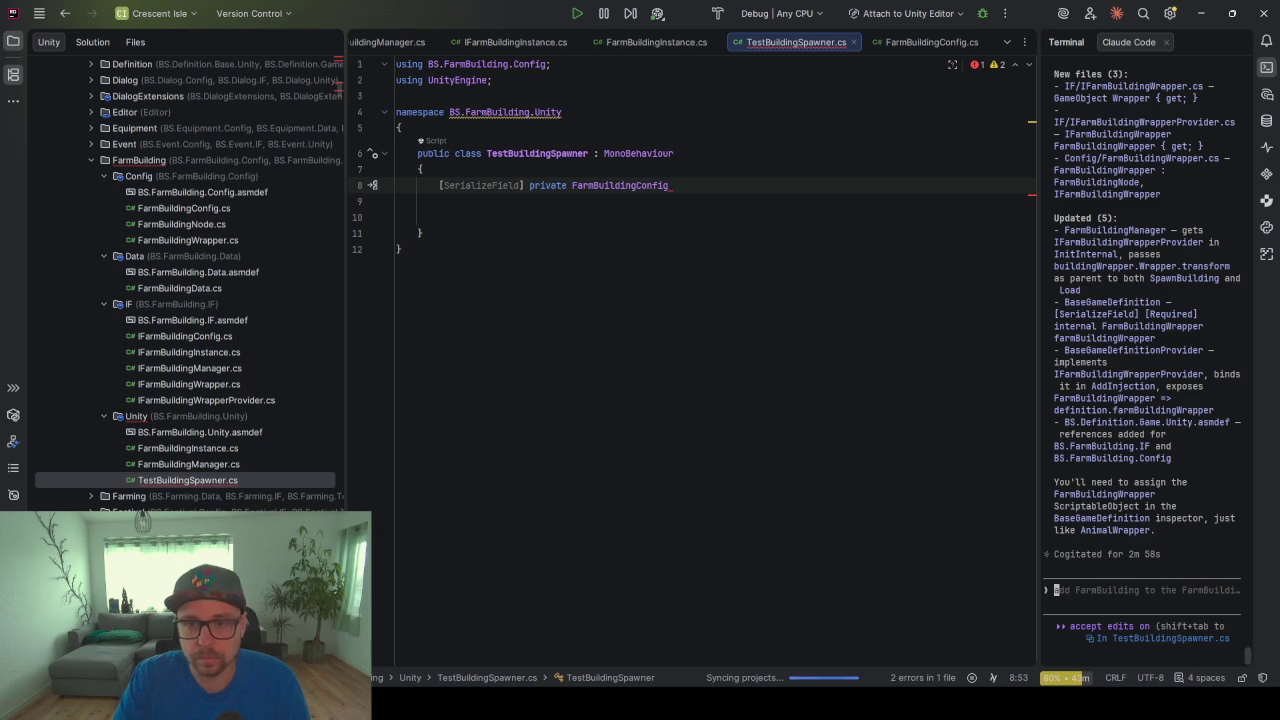
pyautogui.write('fa')
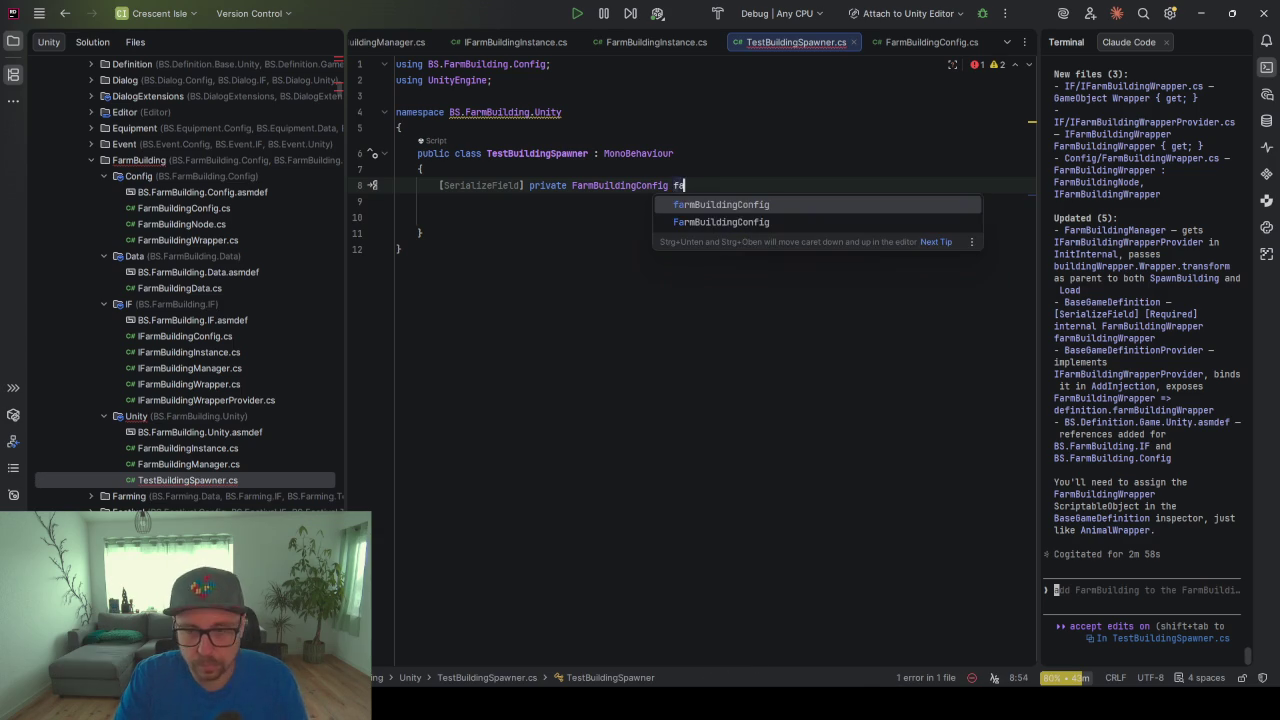
pyautogui.press('Return')
pyautogui.write(';')
pyautogui.press('Return')
pyautogui.press('Return')
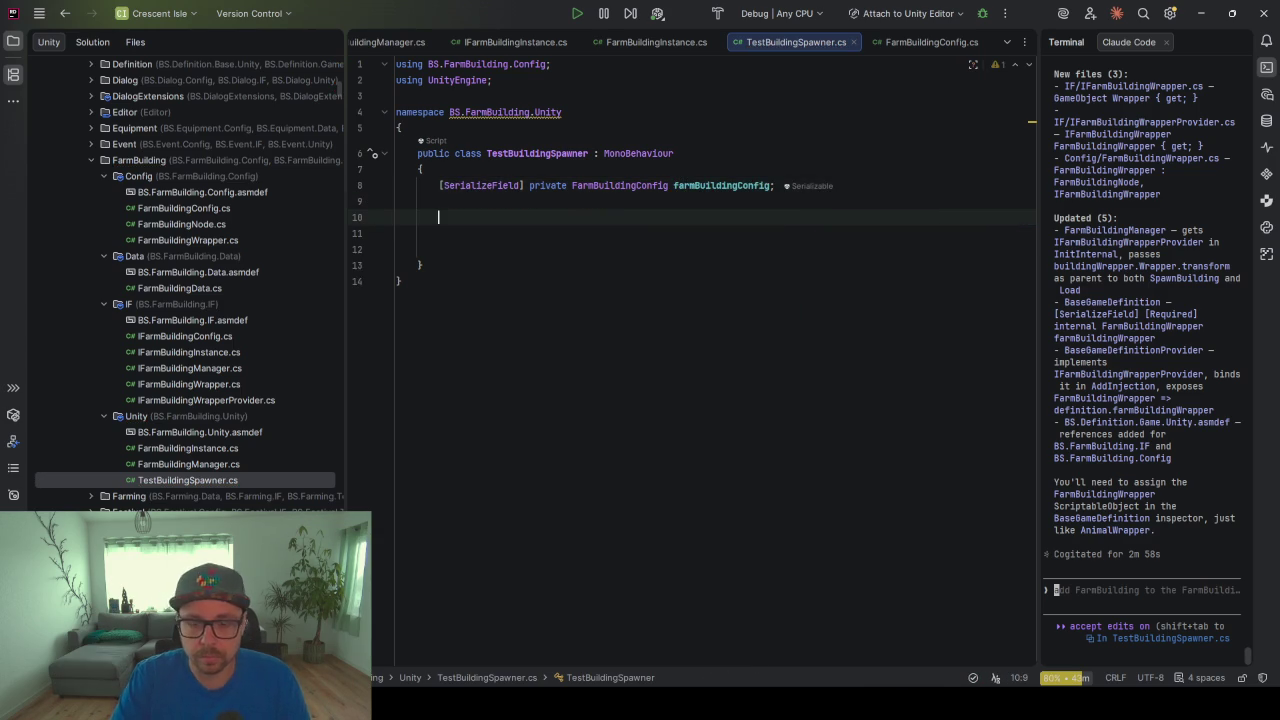
# Add a [Button] private Spawn method, deleting its generated Instantiate line
pyautogui.write('[Butt')
pyautogui.press('Down')
pyautogui.press('Return')
pyautogui.press('End')
pyautogui.press('Return')
pyautogui.write('private')
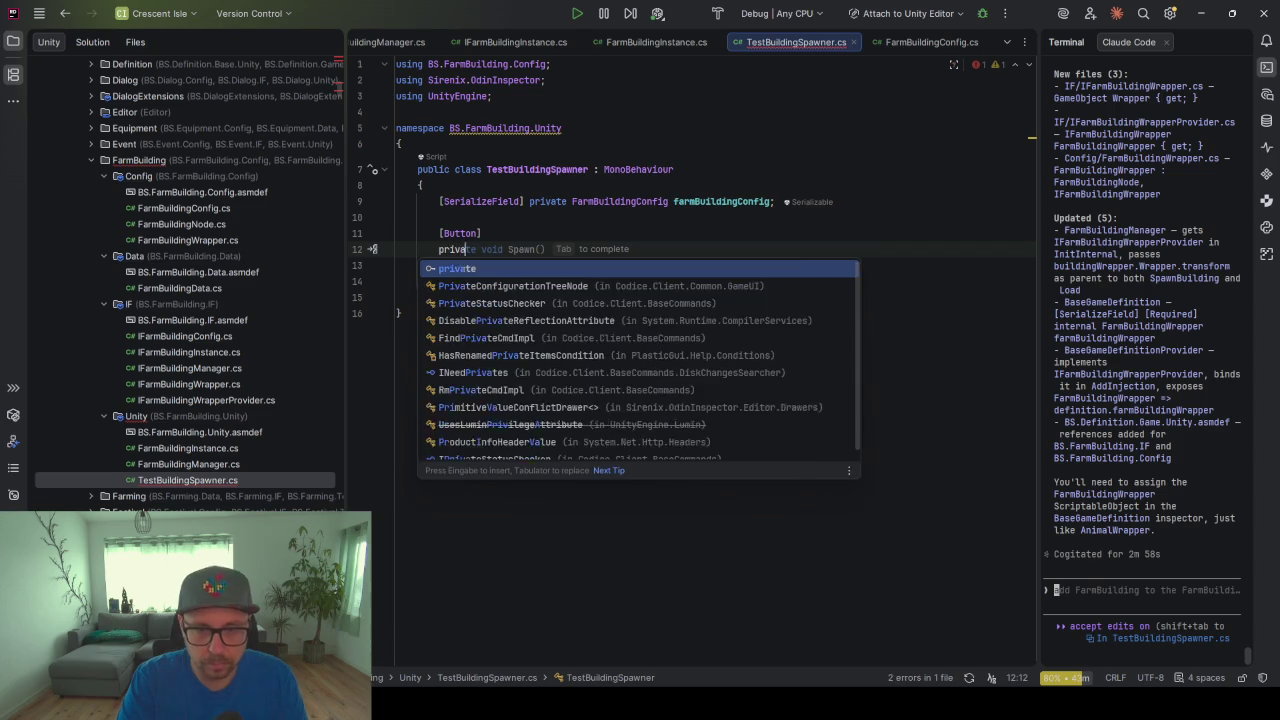
pyautogui.press('Tab')
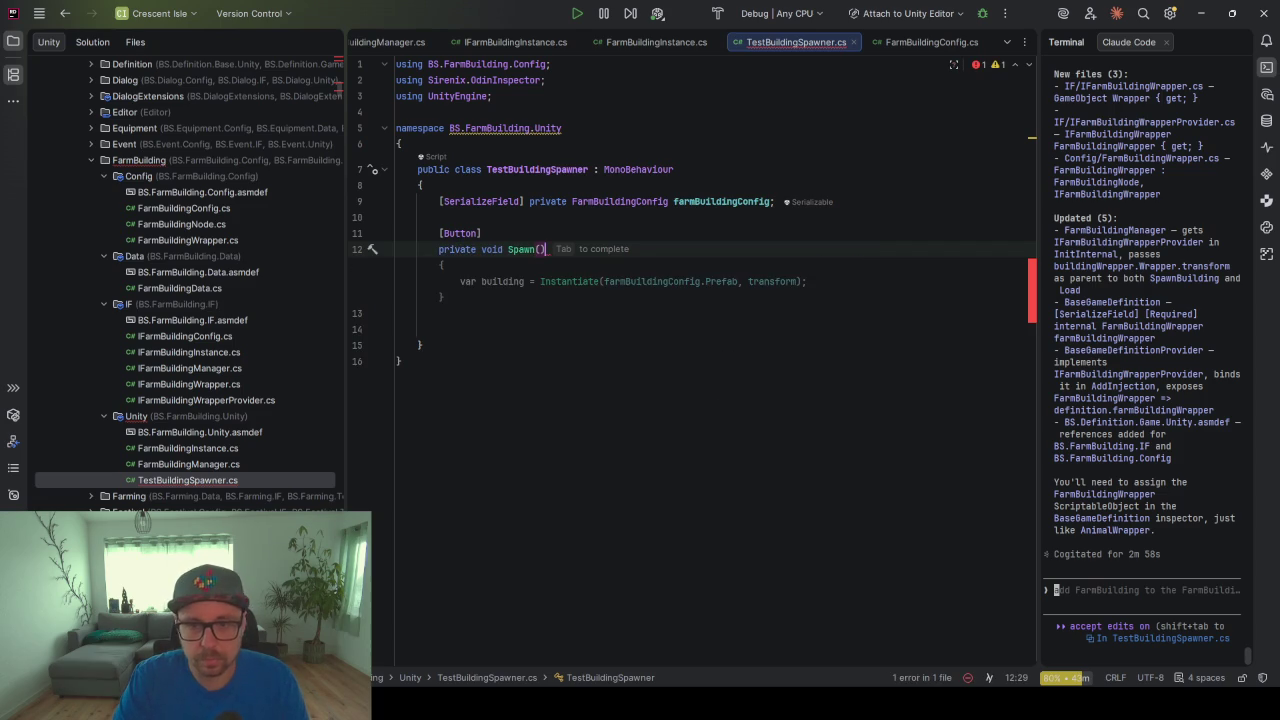
pyautogui.press('Tab')
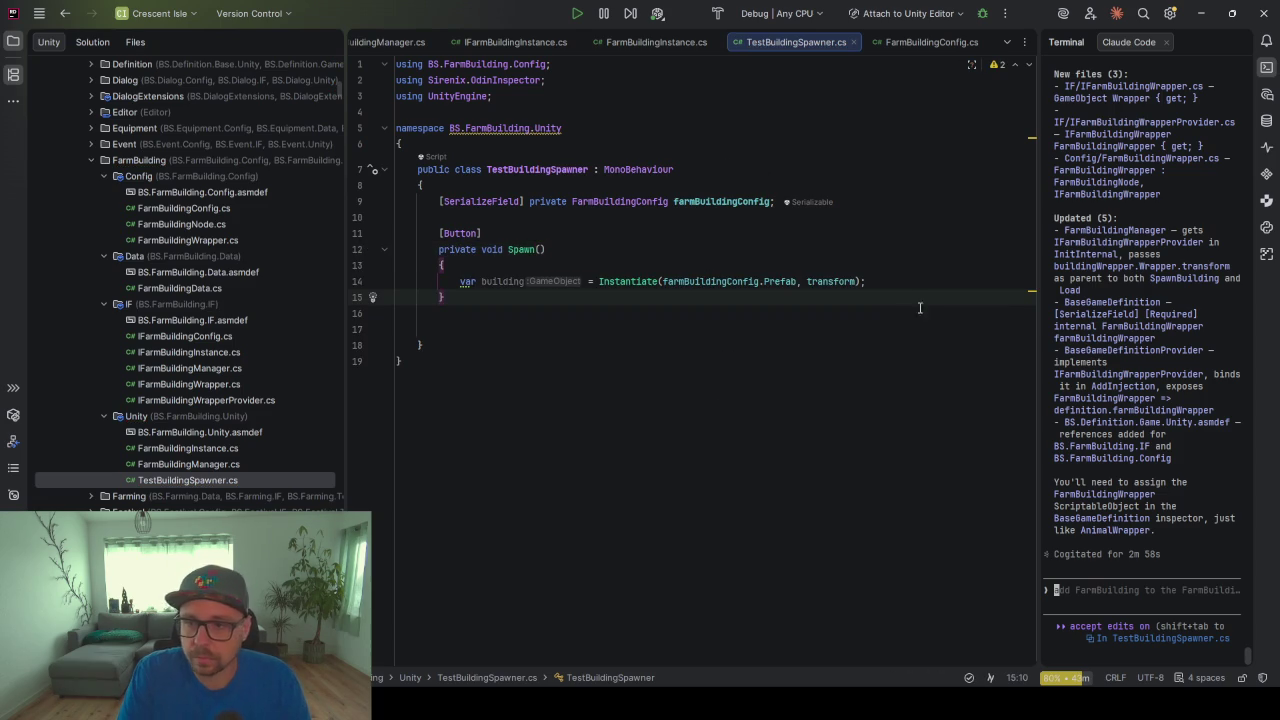
pyautogui.tripleClick(897, 272)
pyautogui.press('BackSpace')
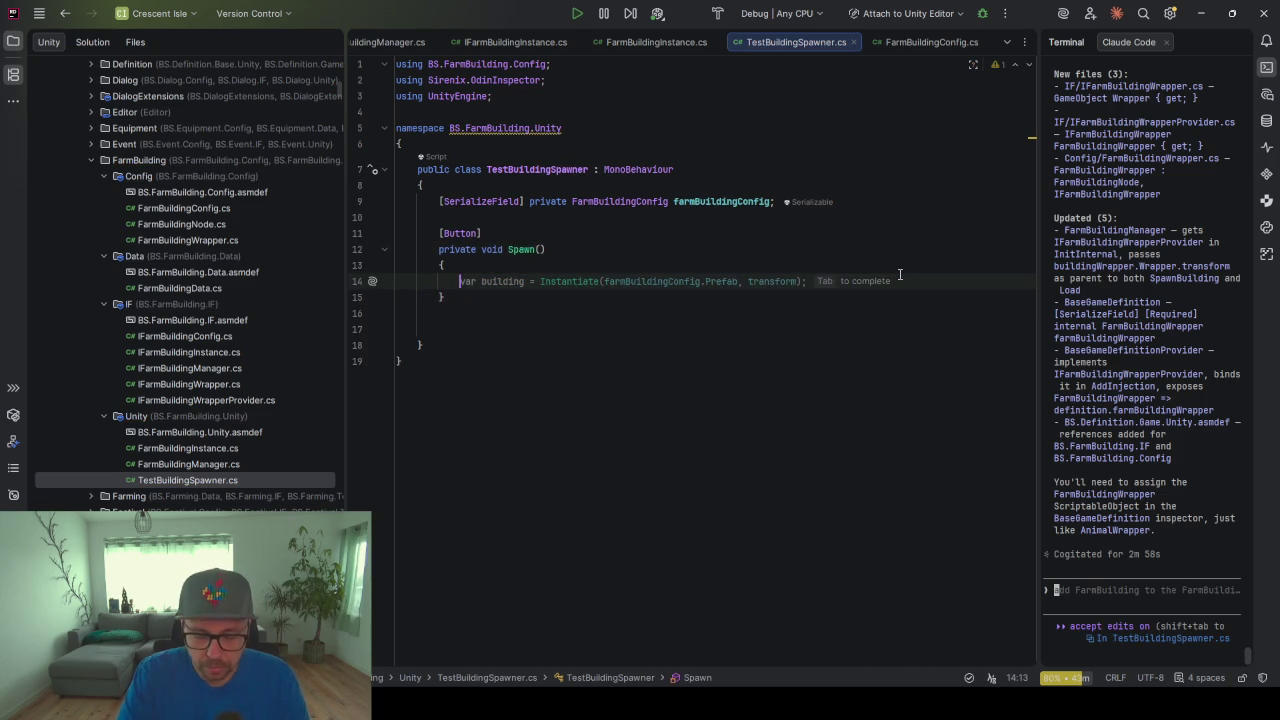
# Make Spawn call InjectionManager.Get<IFarmBuildingManager>().SpawnBuilding(farmBuildingConfig, transform.position, transform.rotation)
pyautogui.write('Inject')
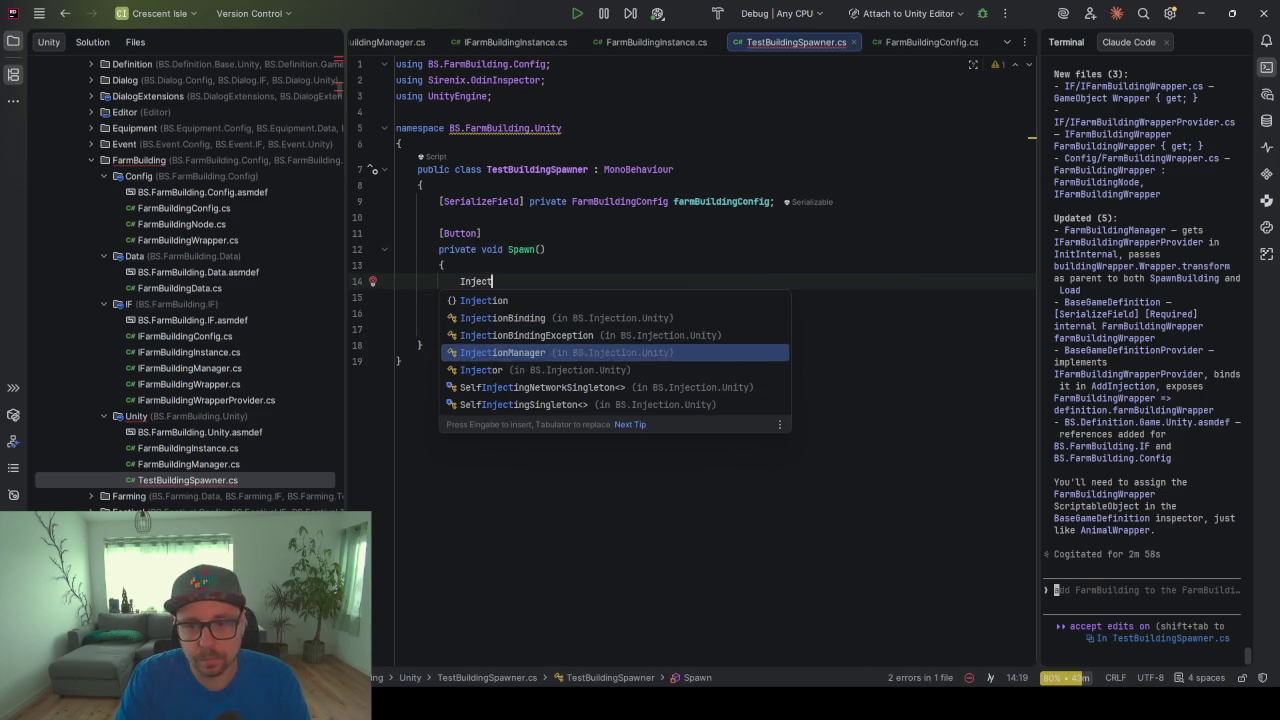
pyautogui.press('Return')
pyautogui.write('.Get')
pyautogui.press('Return')
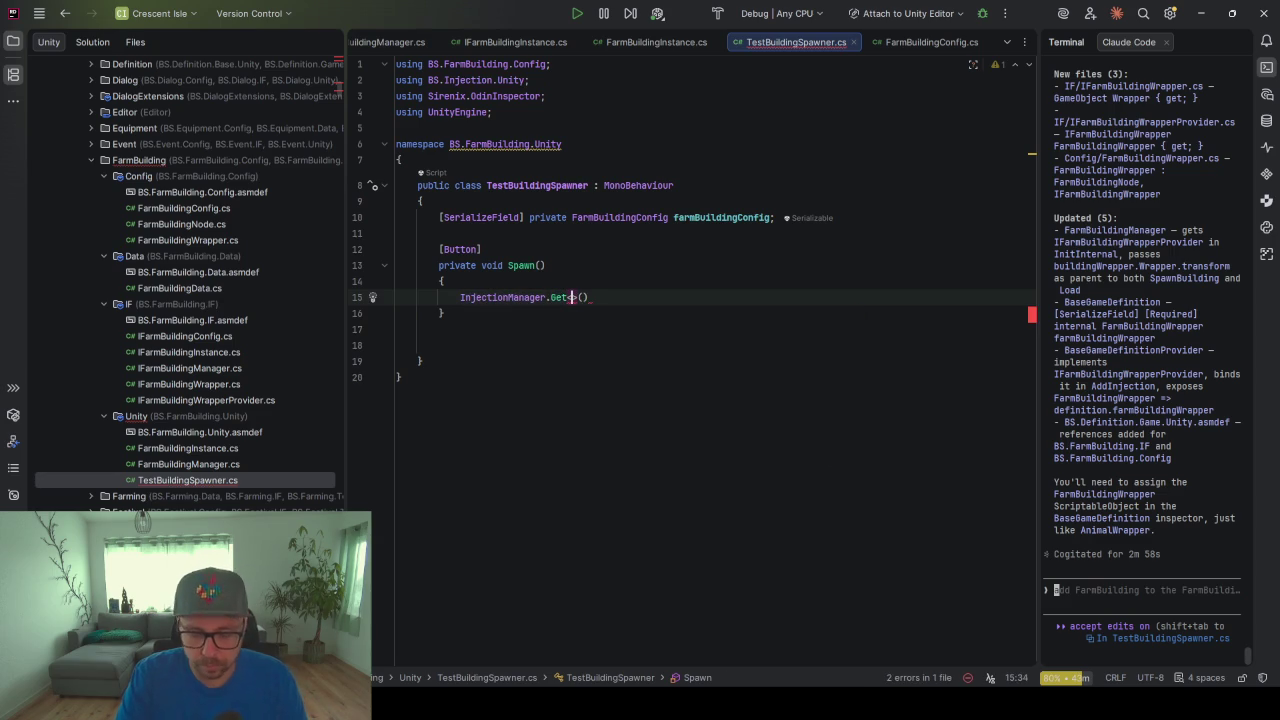
pyautogui.write('IFarm')
pyautogui.press('Down')
pyautogui.press('Down')
pyautogui.press('Up')
pyautogui.press('Return')
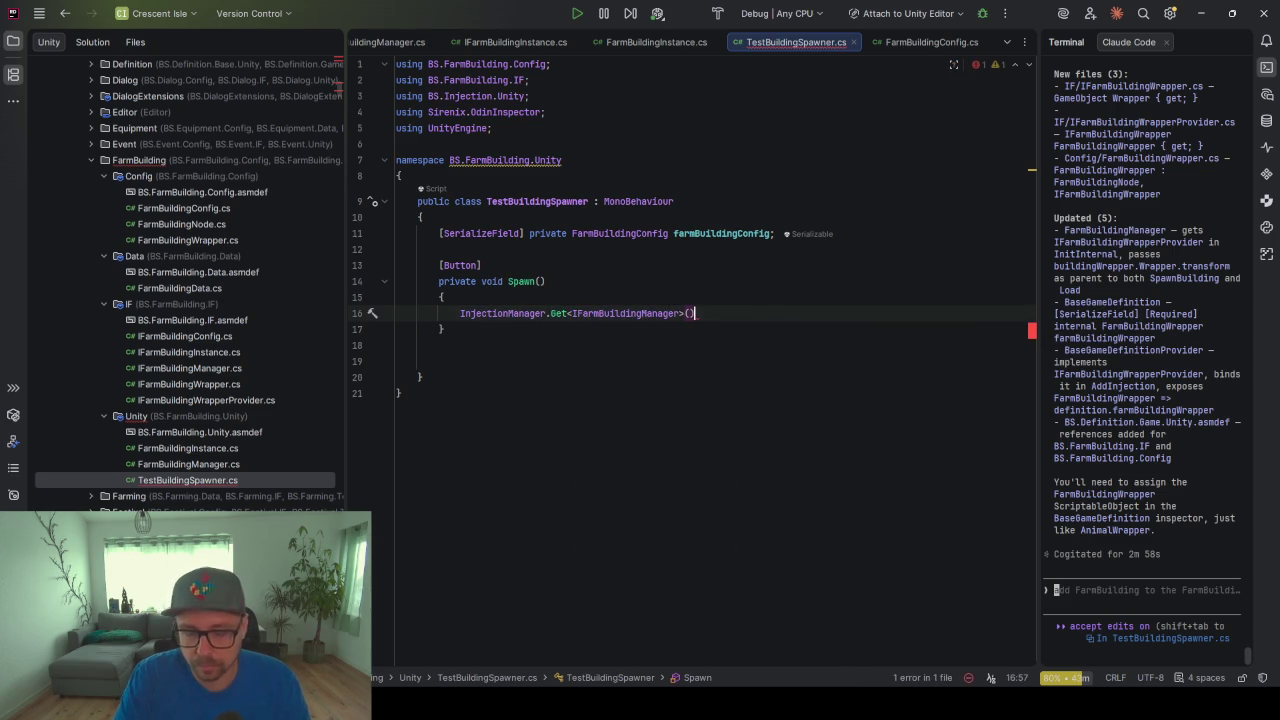
pyautogui.write('.')
pyautogui.press('Return')
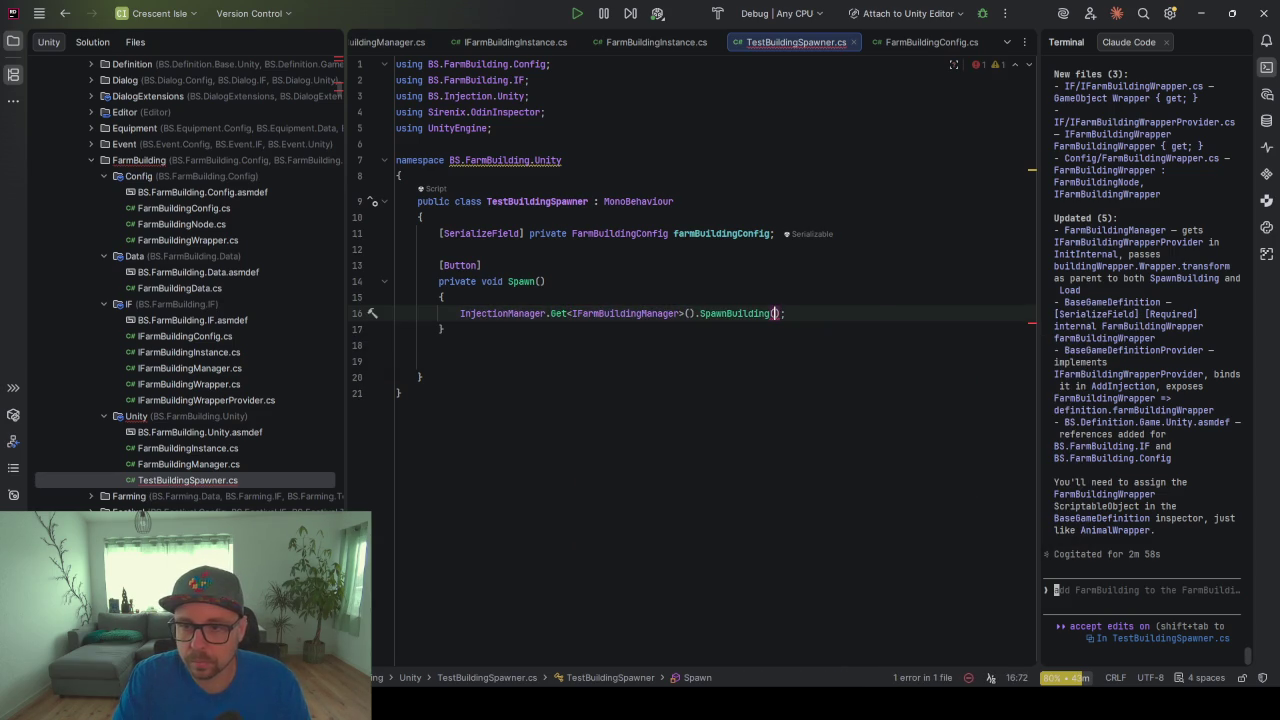
pyautogui.press('Tab')
pyautogui.write(',transform')
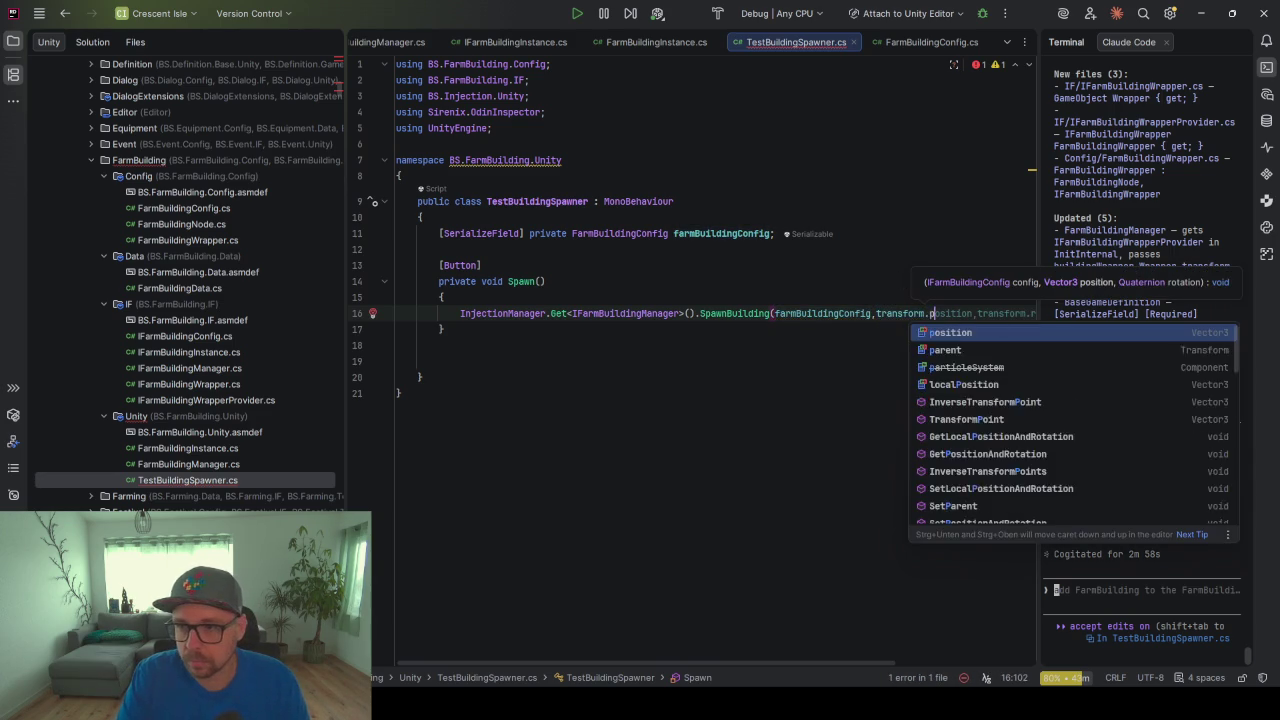
pyautogui.press('Tab')
# Reformat the SpawnBuilding call onto two lines and return to Unity
pyautogui.click(573, 334)
pyautogui.hotkey('ctrl', 'alt', 'l')
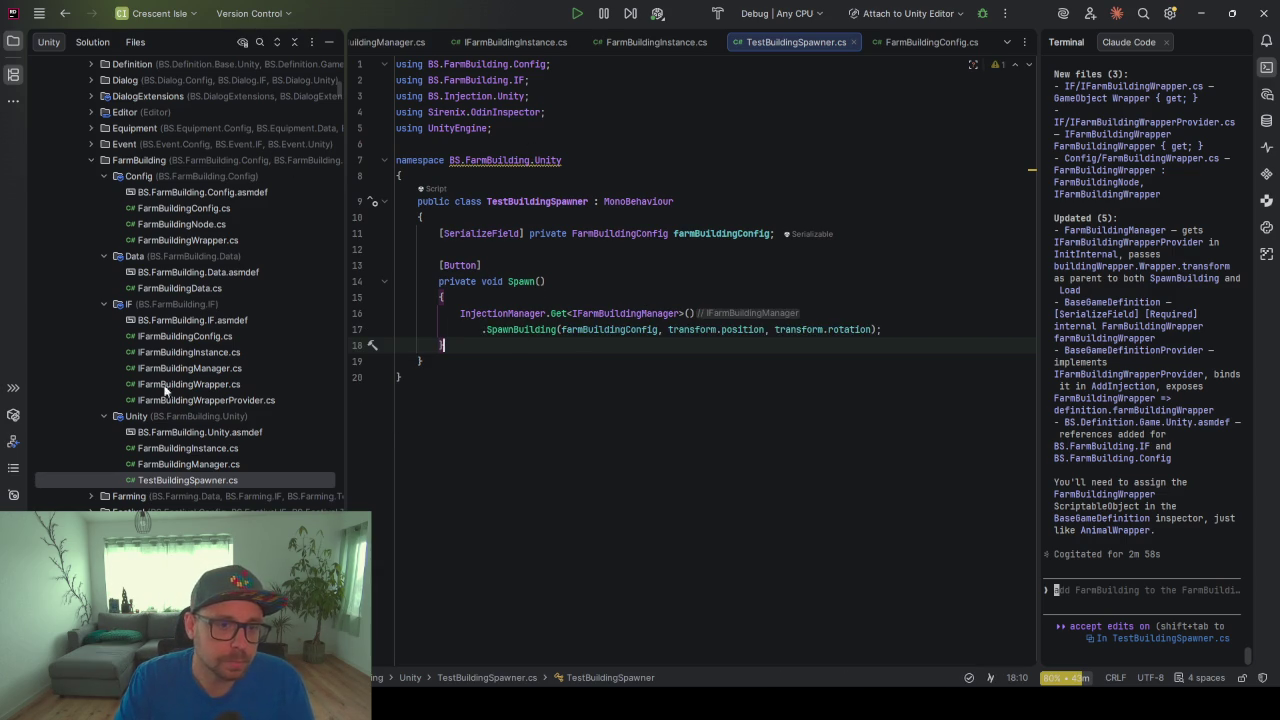
pyautogui.click(737, 369)
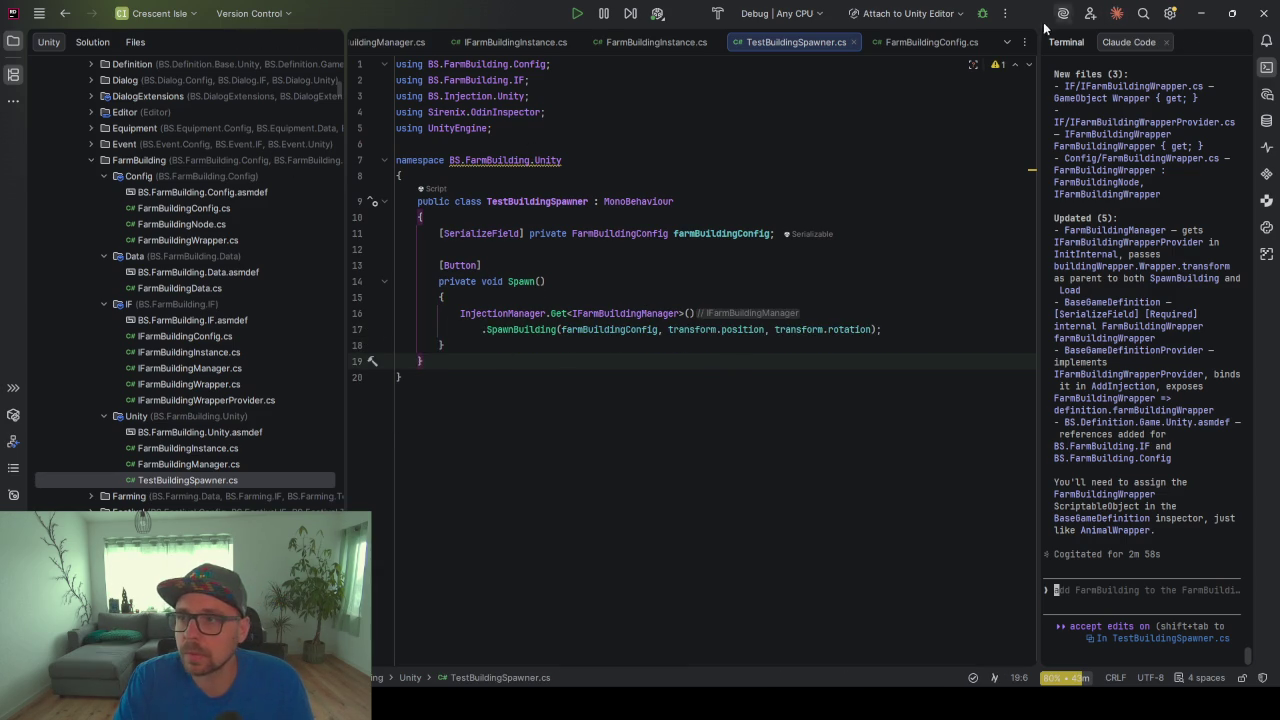
pyautogui.hotkey('alt', 'Tab')
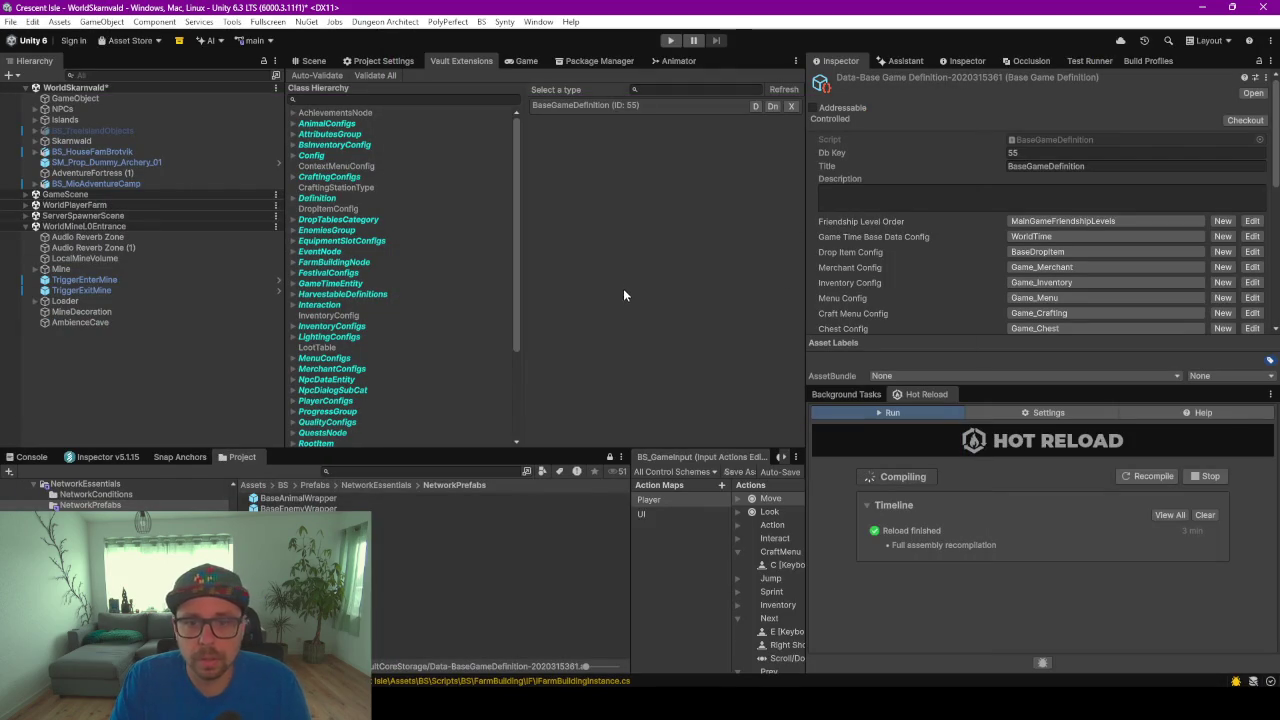
# List the MenuConfigs assets, such as Game_Character and Game_Chest, in the Vault Class Hierarchy
pyautogui.click(358, 357)
pyautogui.scroll(-3, 360, 389)
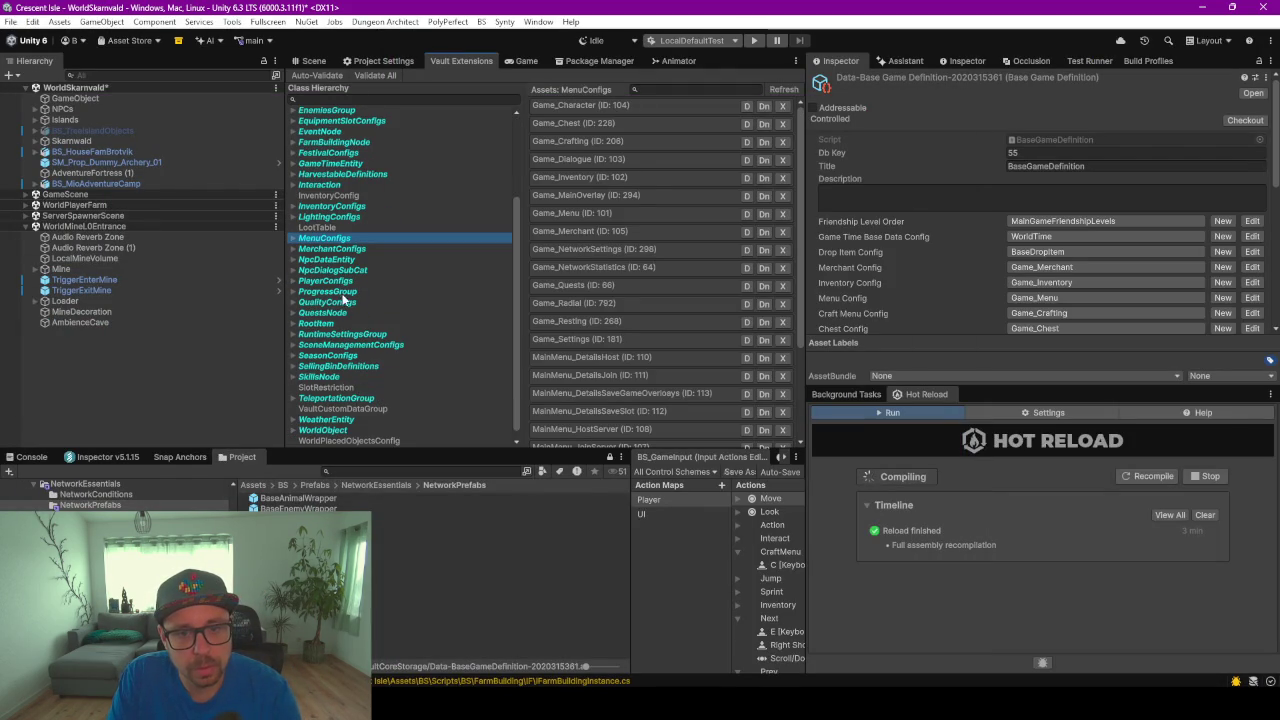
pyautogui.scroll(3, 320, 245)
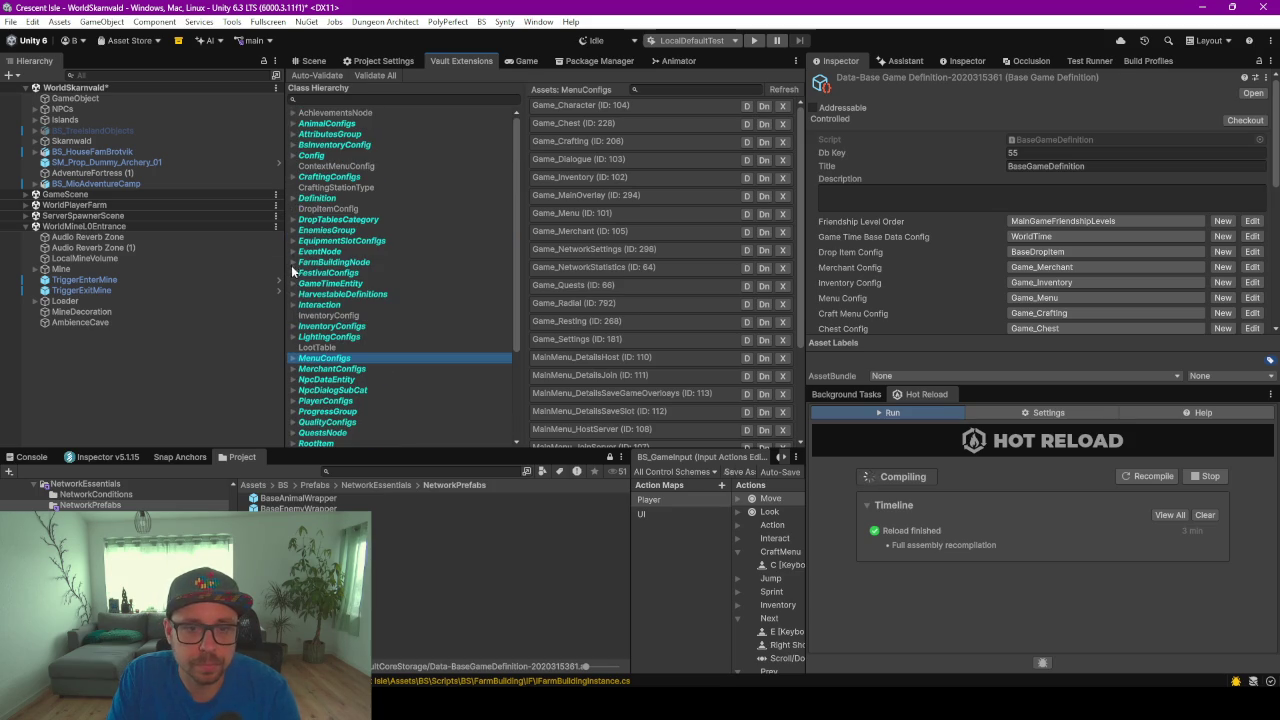
# Add a new FarmBuilding entry (ID 880) under FarmBuildingNode and title it Barn
pyautogui.click(294, 263)
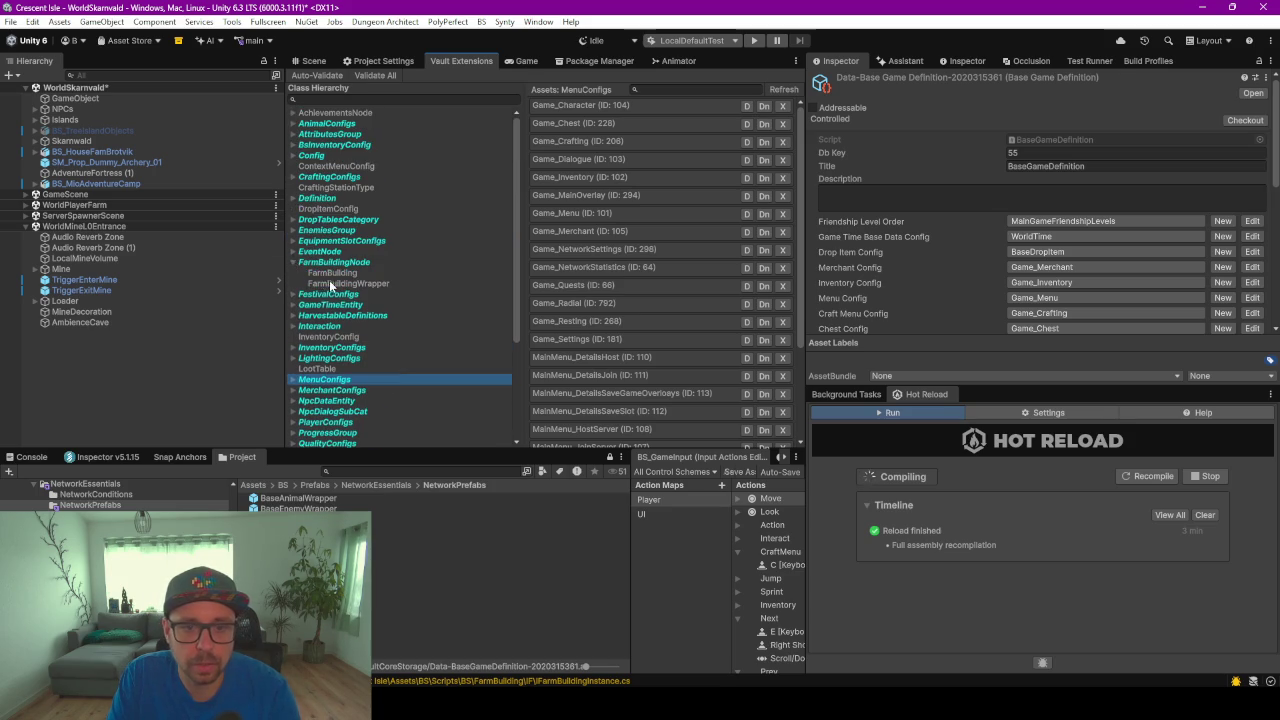
pyautogui.click(332, 274)
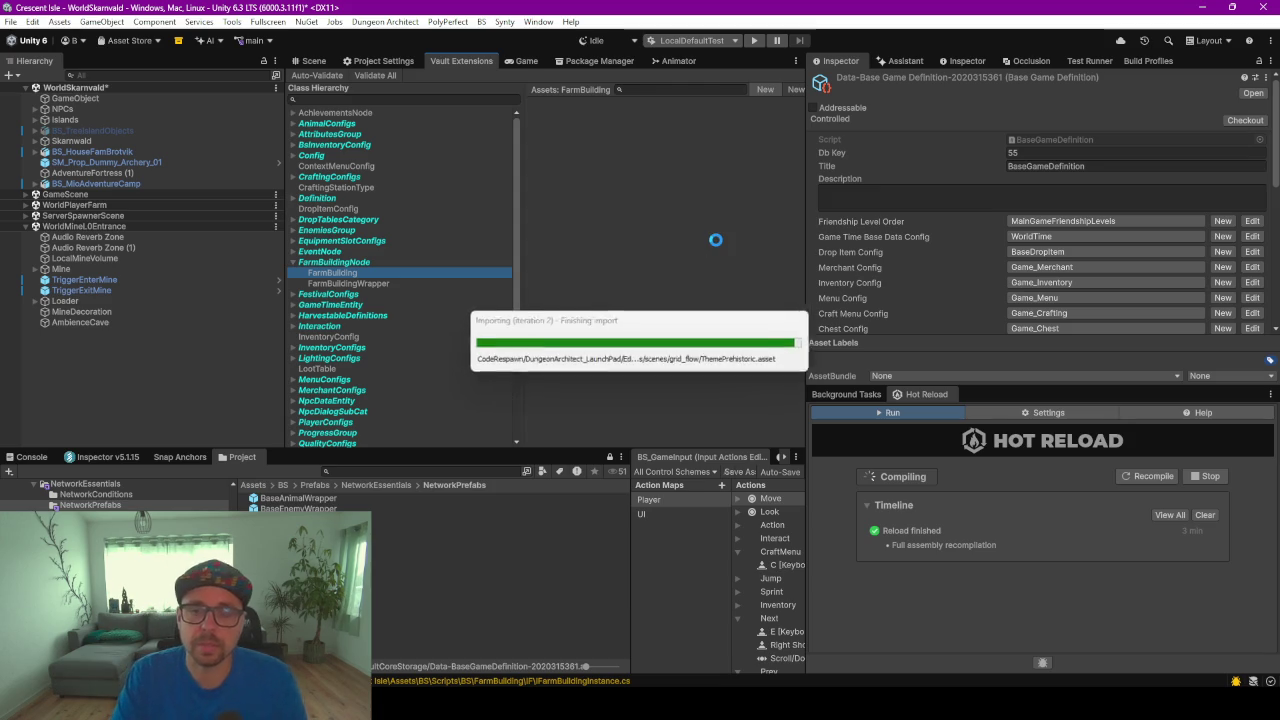
pyautogui.click(1106, 175)
pyautogui.hotkey('ctrl', 'a')
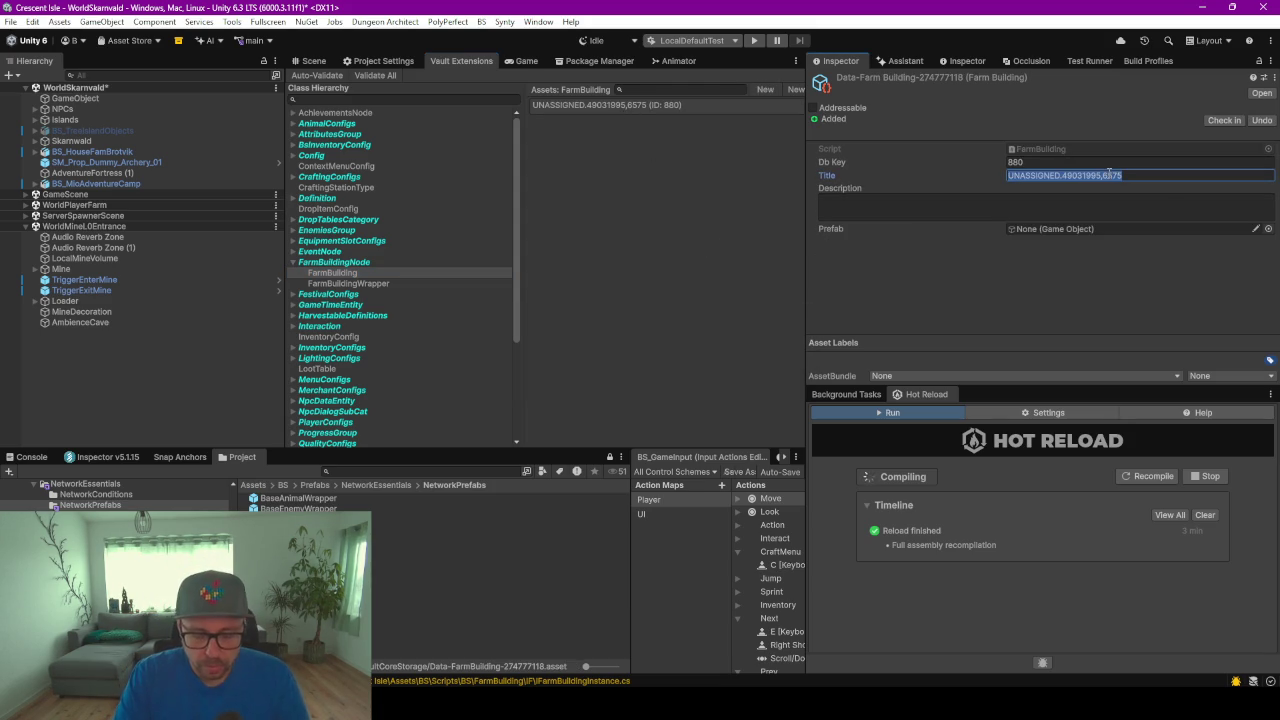
pyautogui.write('Barn')
pyautogui.press('Return')
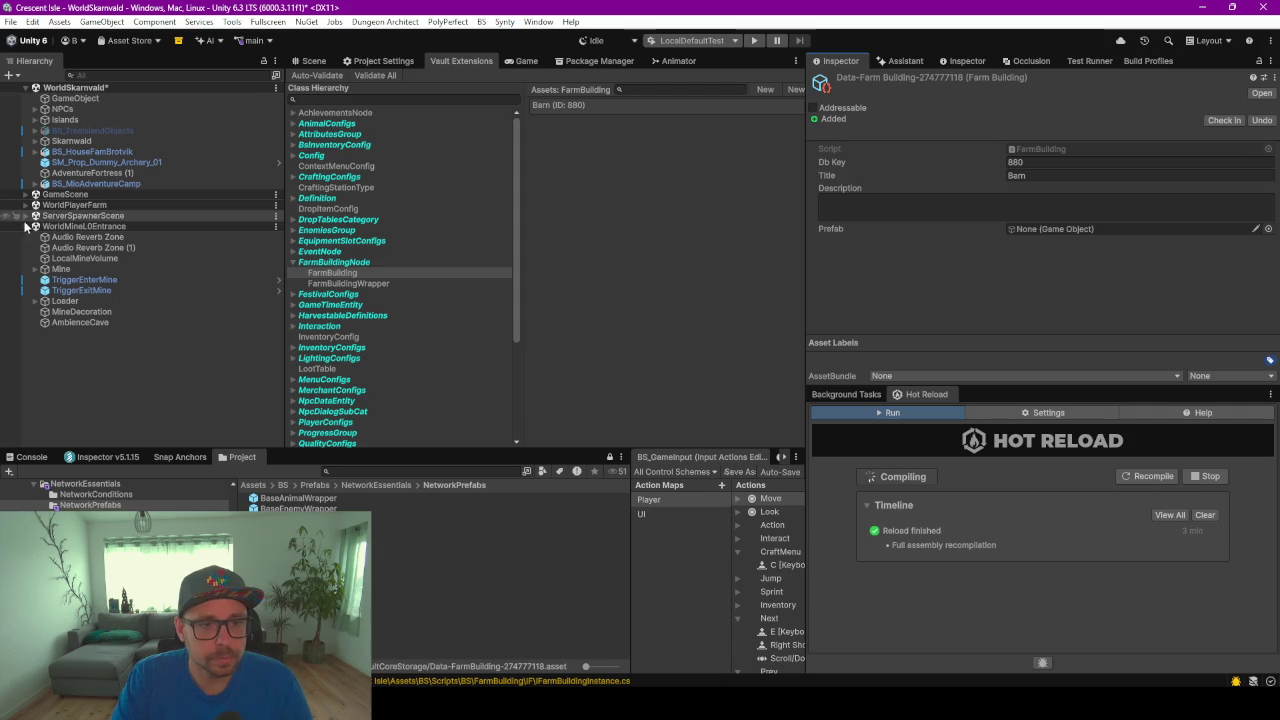
pyautogui.click(25, 205)
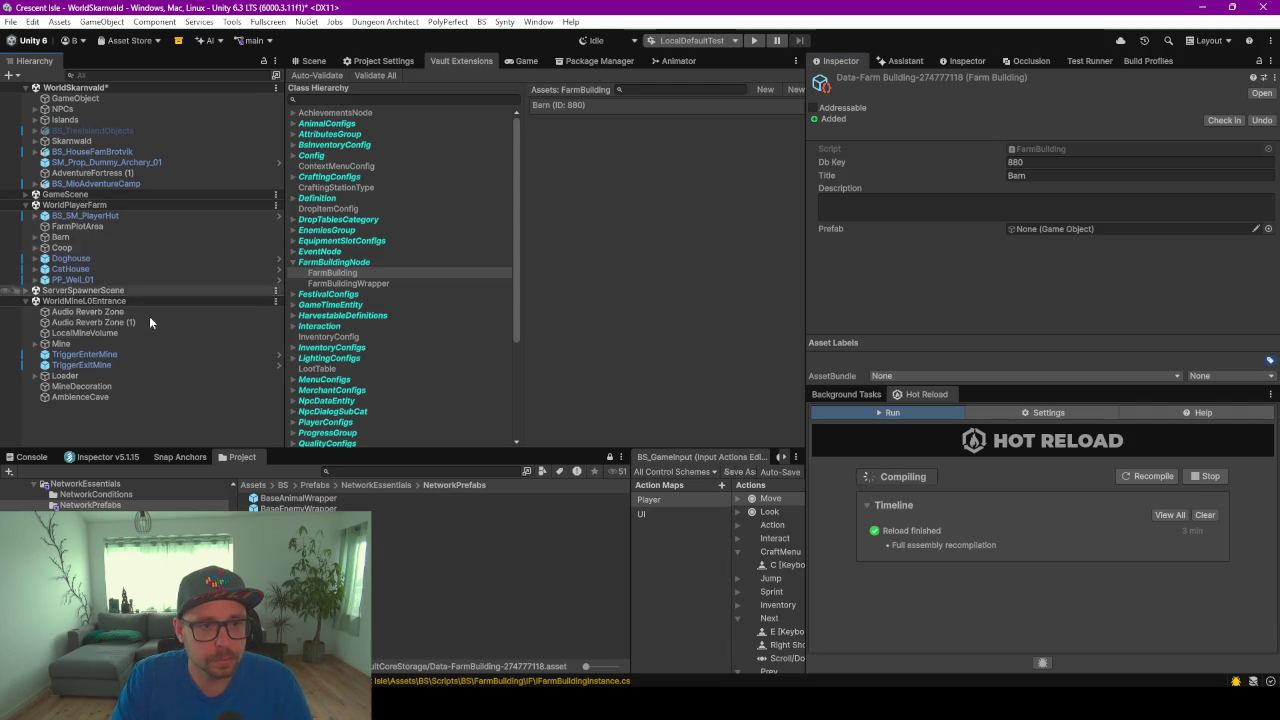
# Select the scene's Barn object and enlarge the Project window to show the Prefabs folder
pyautogui.click(62, 237)
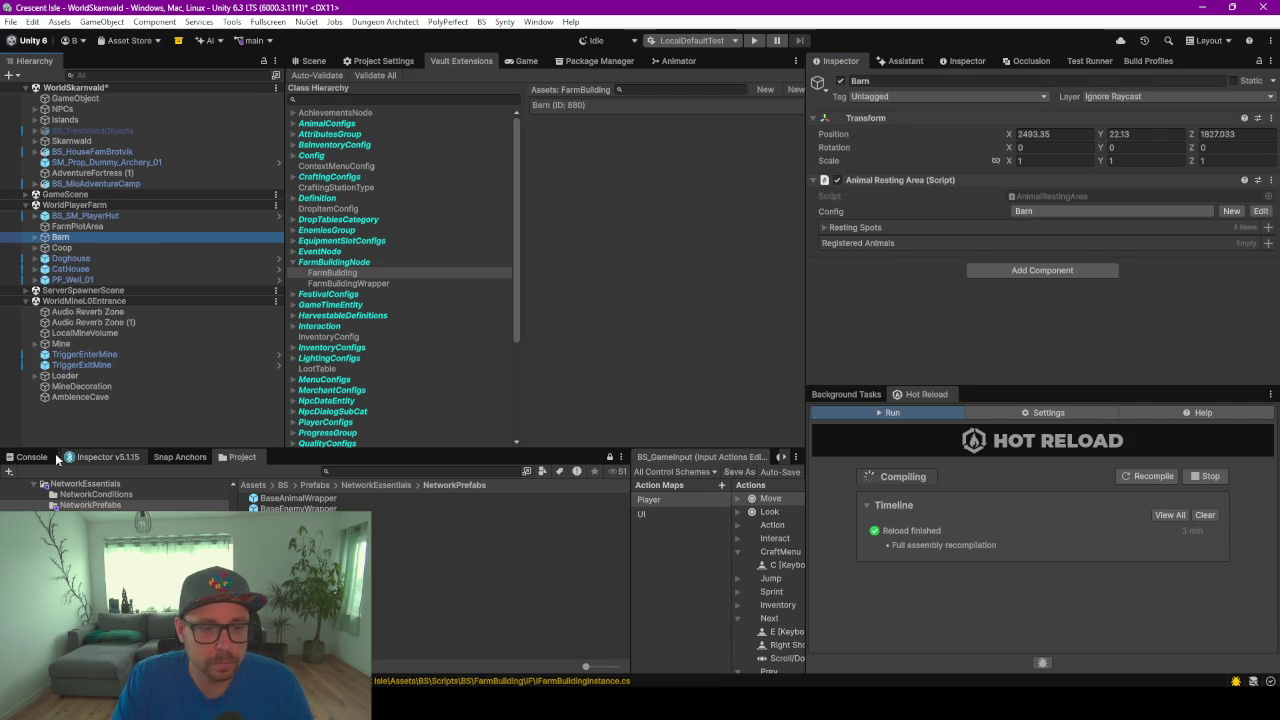
pyautogui.moveTo(411, 451); pyautogui.dragTo(411, 450)
pyautogui.moveTo(433, 372); pyautogui.dragTo(420, 293)
pyautogui.scroll(6, 80, 395)
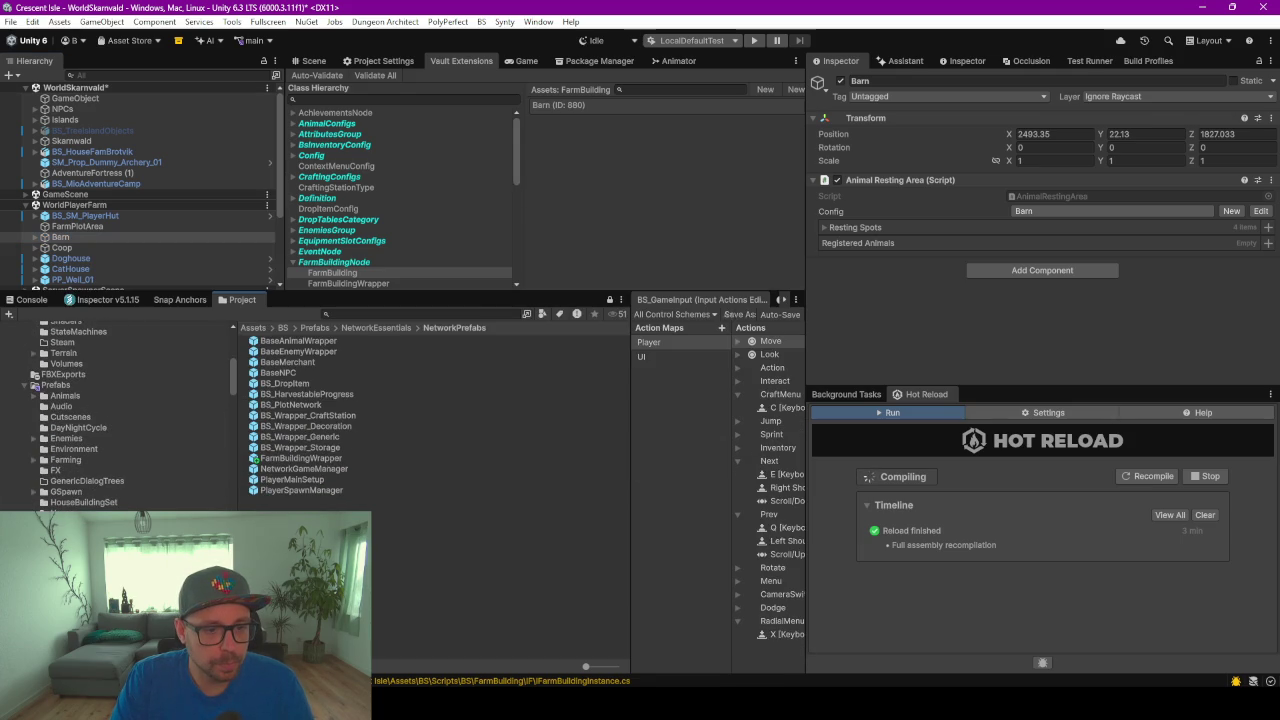
pyautogui.click(55, 385)
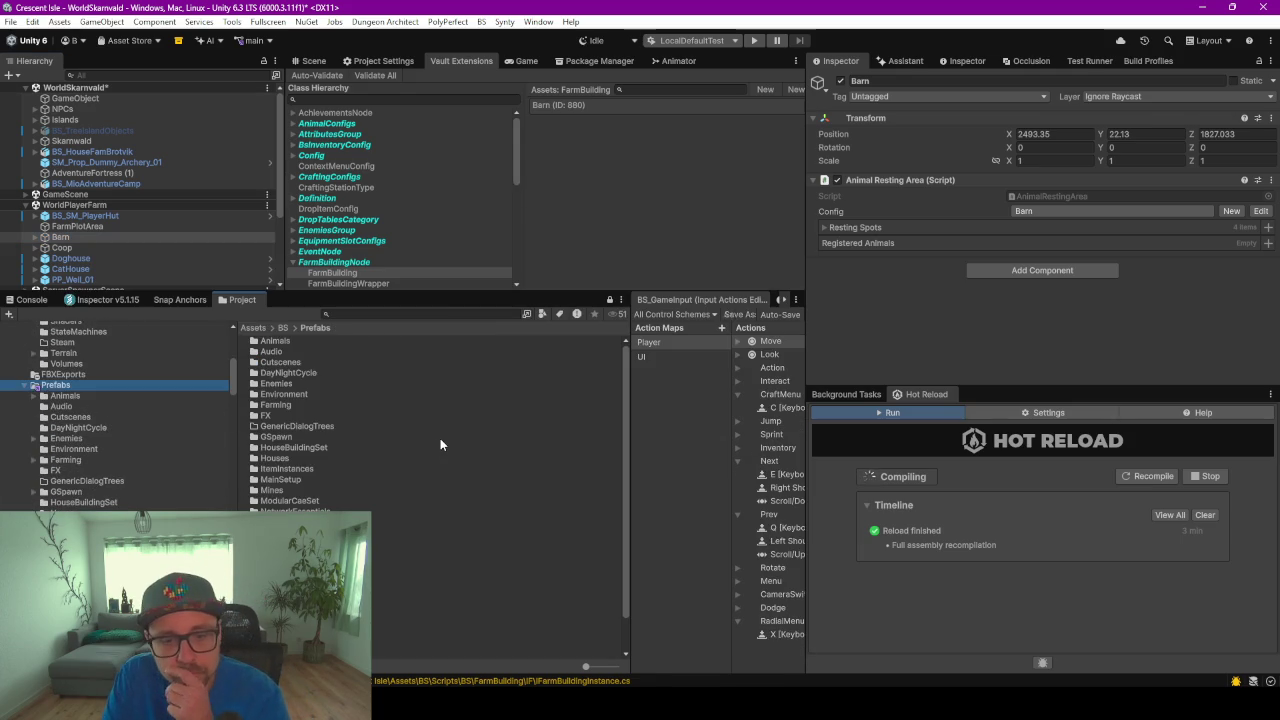
# Create a FarmBuildings folder under Assets/BS/Prefabs and save Barn into it as Barn.prefab
pyautogui.rightClick(440, 438)
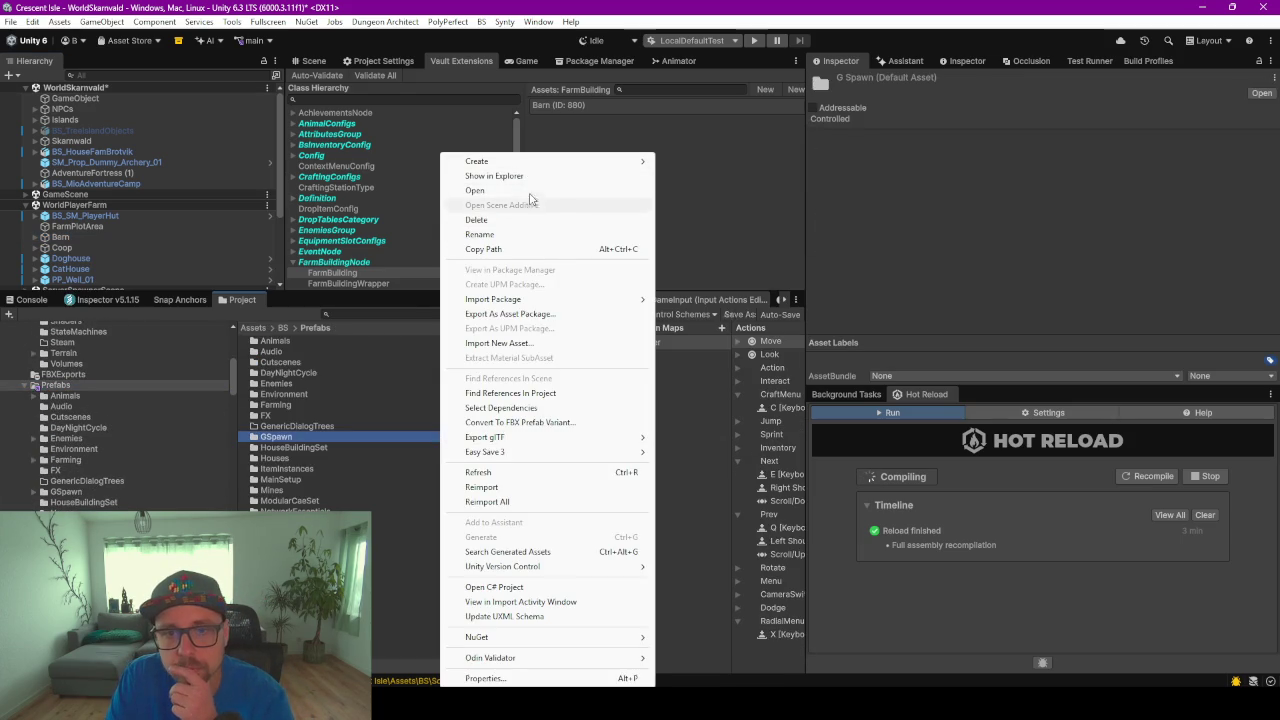
pyautogui.moveTo(522, 162)
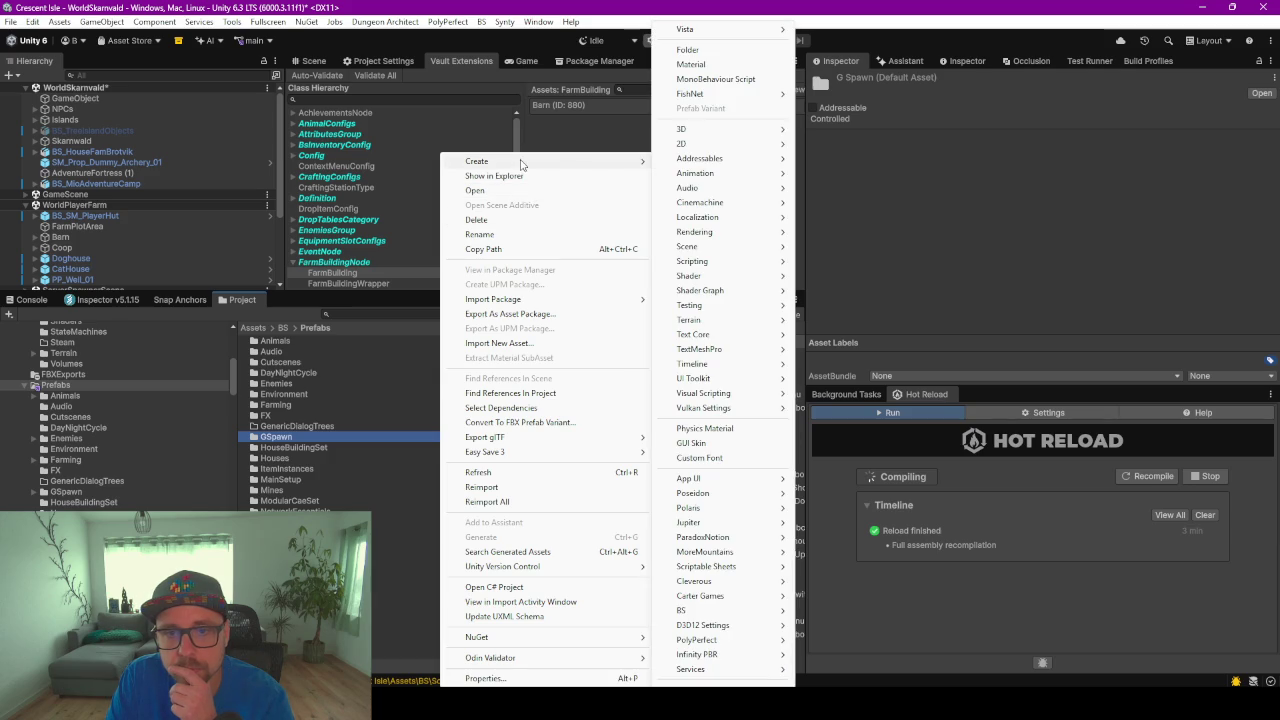
pyautogui.click(702, 51)
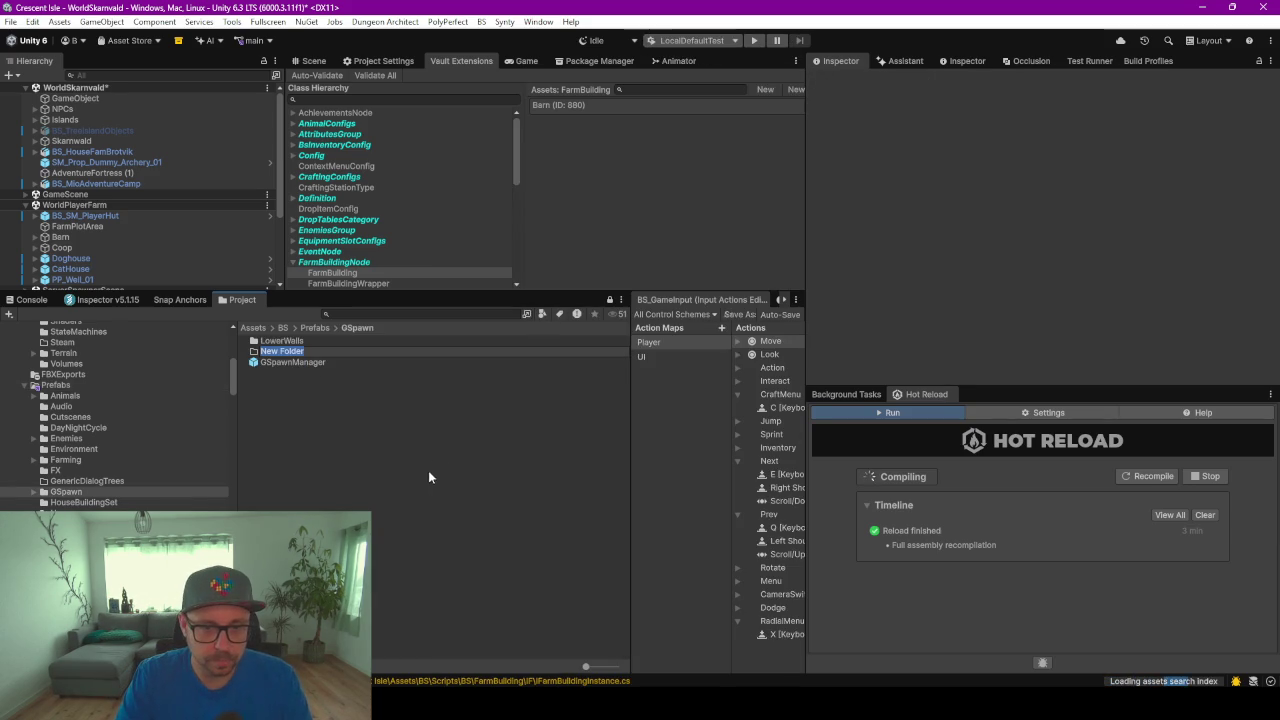
pyautogui.click(279, 355)
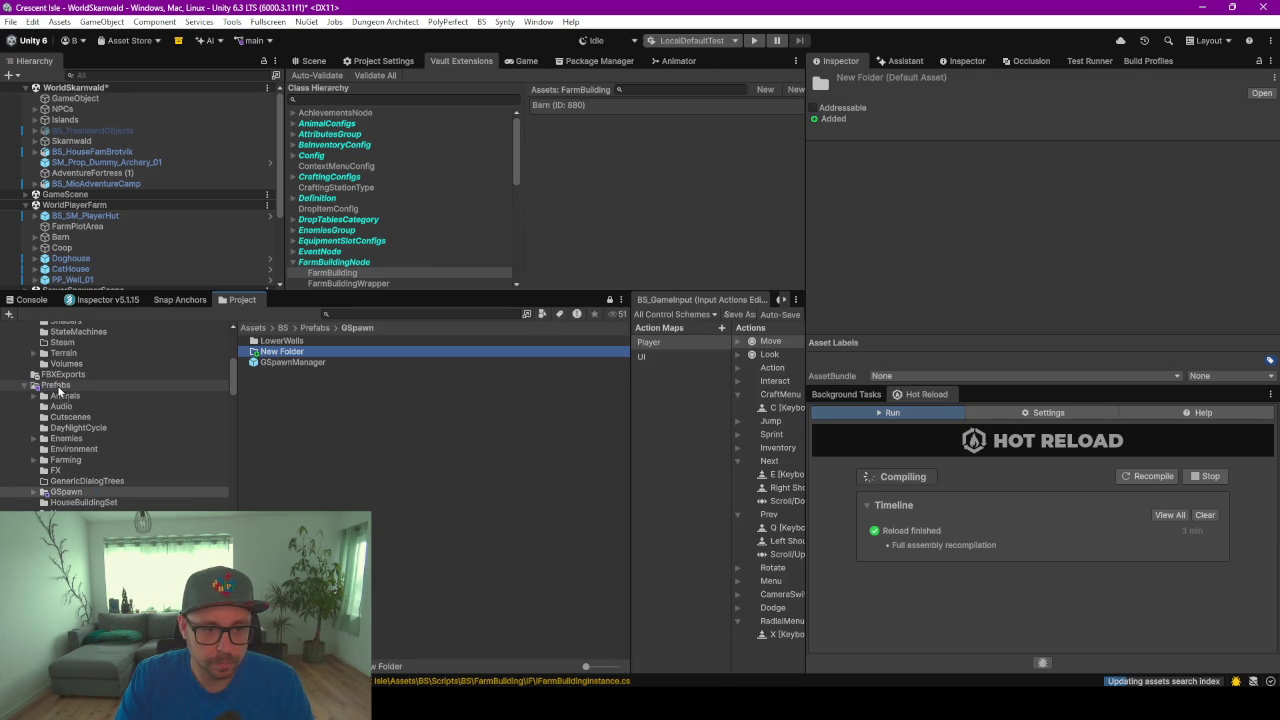
pyautogui.click(68, 494)
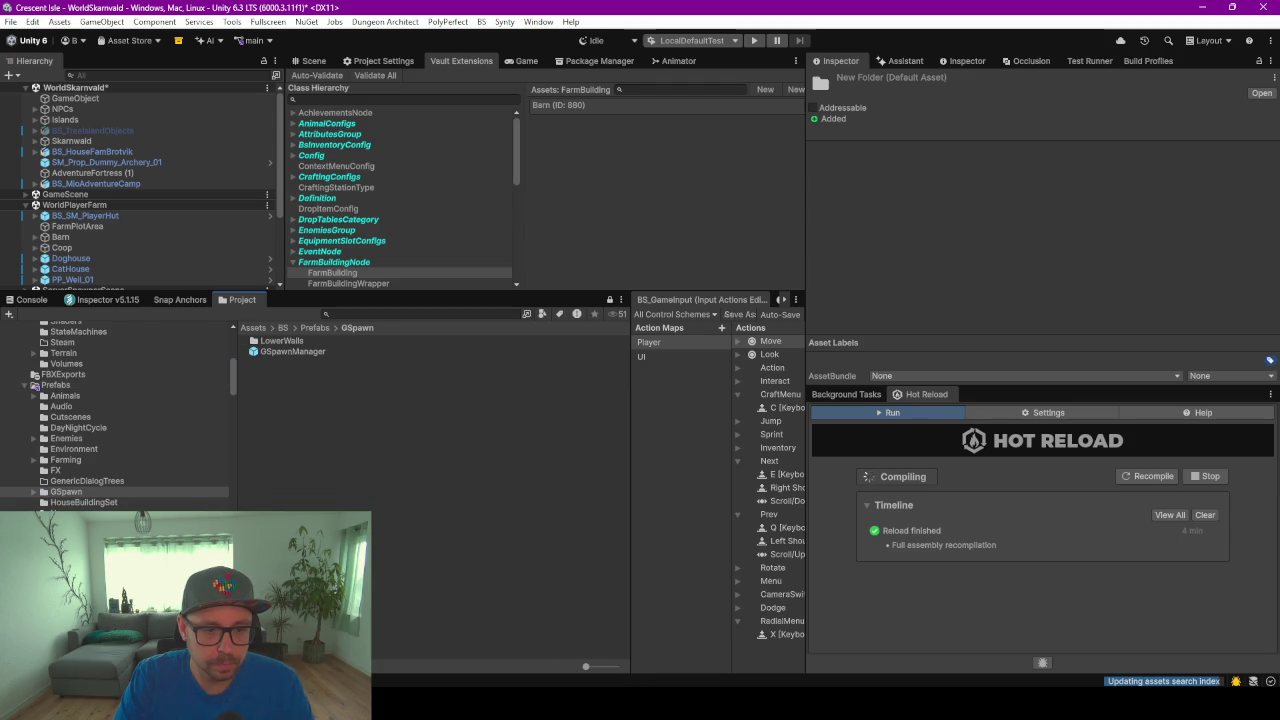
pyautogui.click(70, 513)
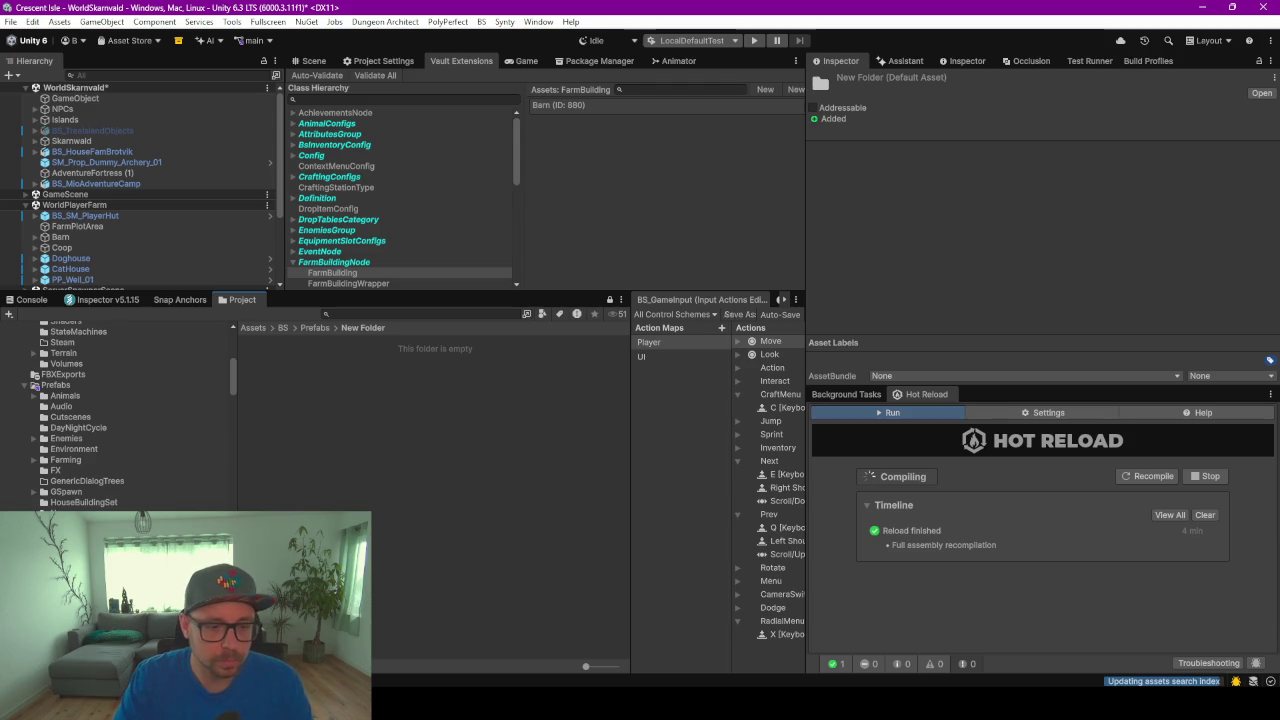
pyautogui.press('Return')
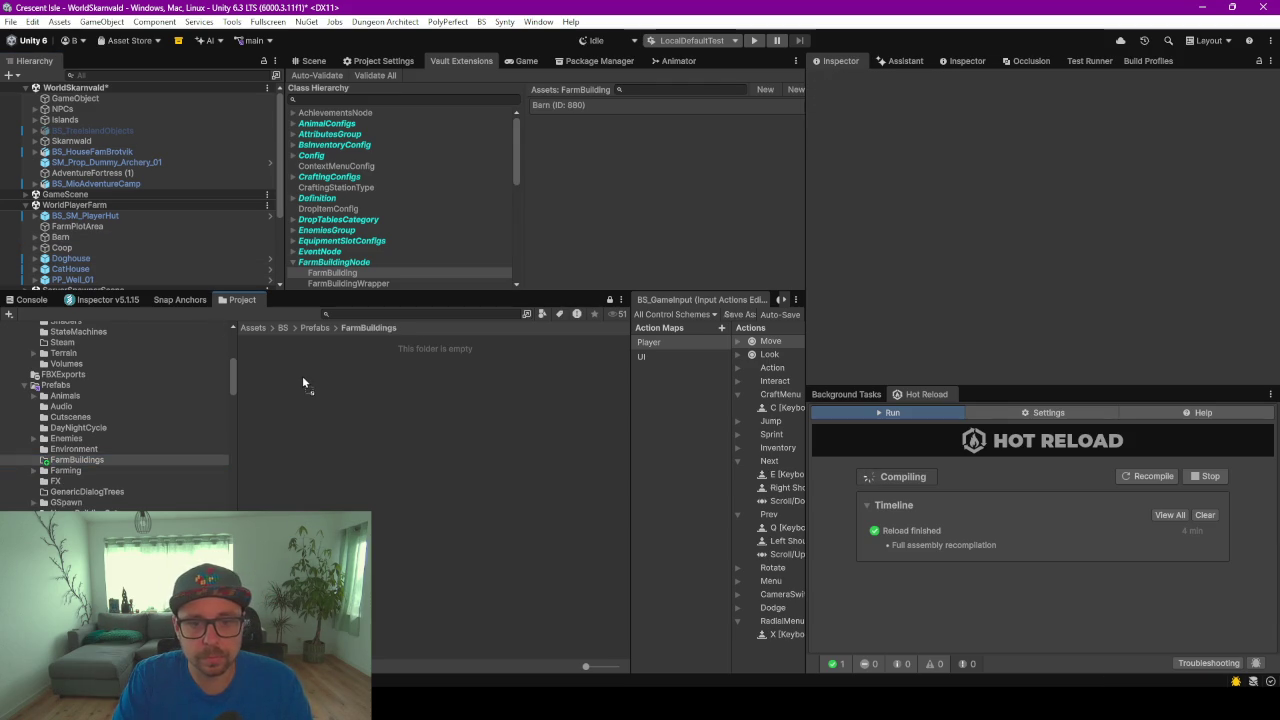
pyautogui.moveTo(302, 375); pyautogui.dragTo(302, 375)
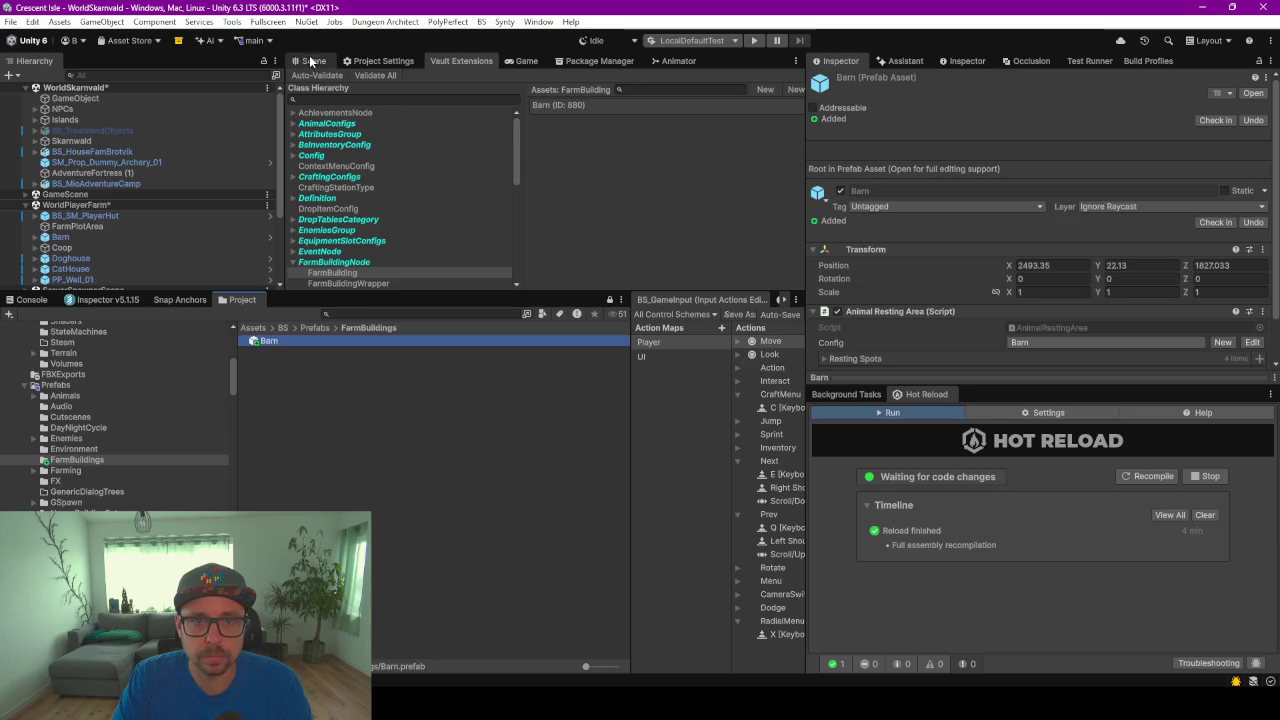
pyautogui.doubleClick(281, 341)
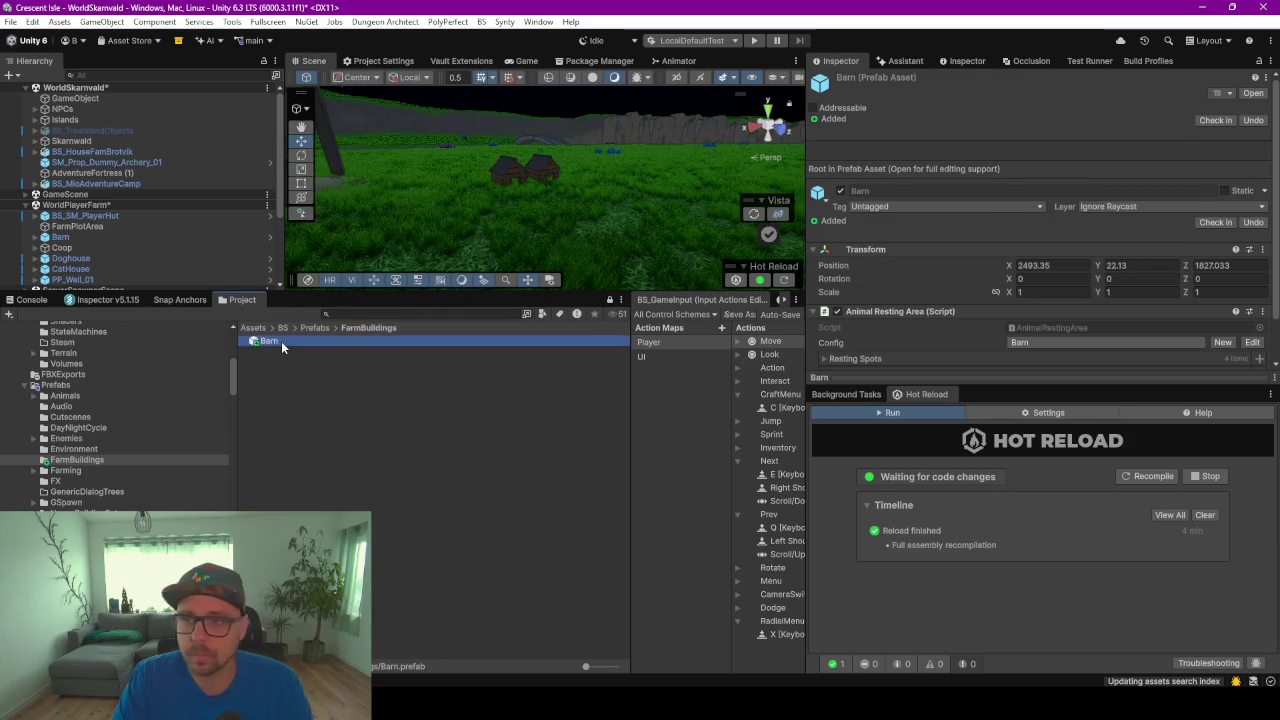
# Reset the Barn prefab's position to 0, 0, 0 and frame it in the scene view
pyautogui.click(1078, 143)
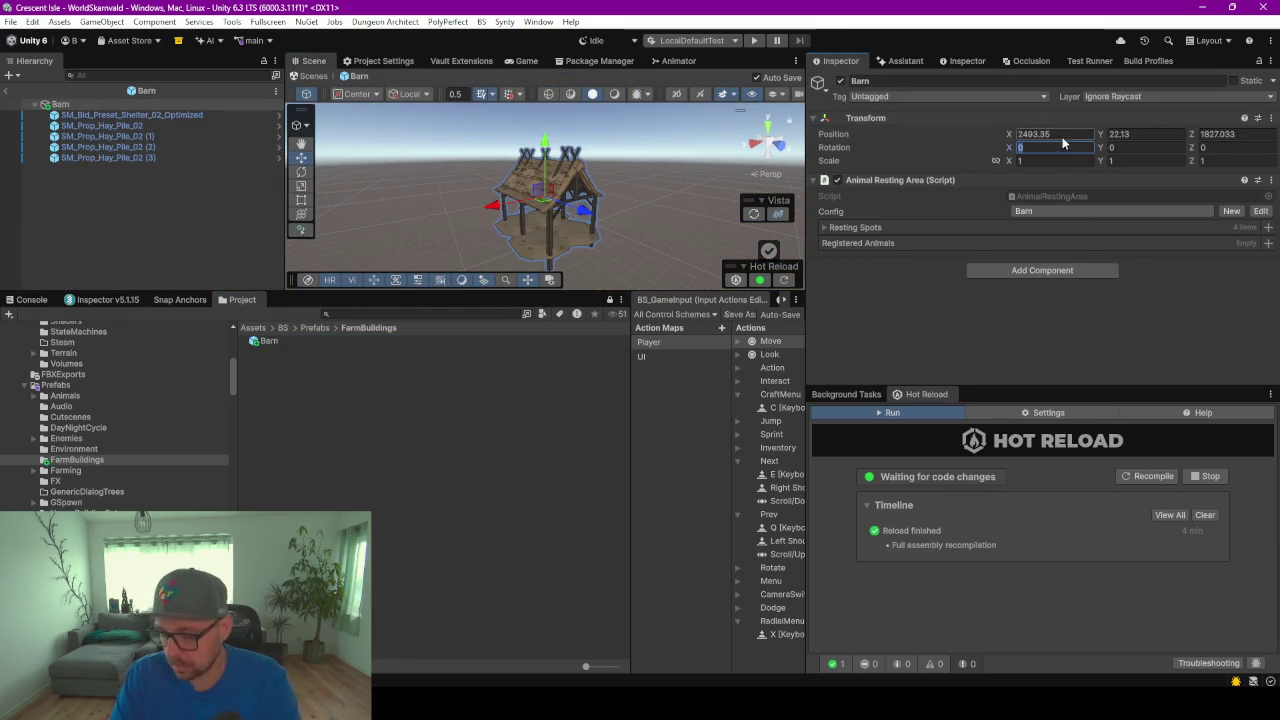
pyautogui.write('0')
pyautogui.click(1125, 140)
pyautogui.write('0')
pyautogui.press('Tab')
pyautogui.write('0')
pyautogui.click(79, 107)
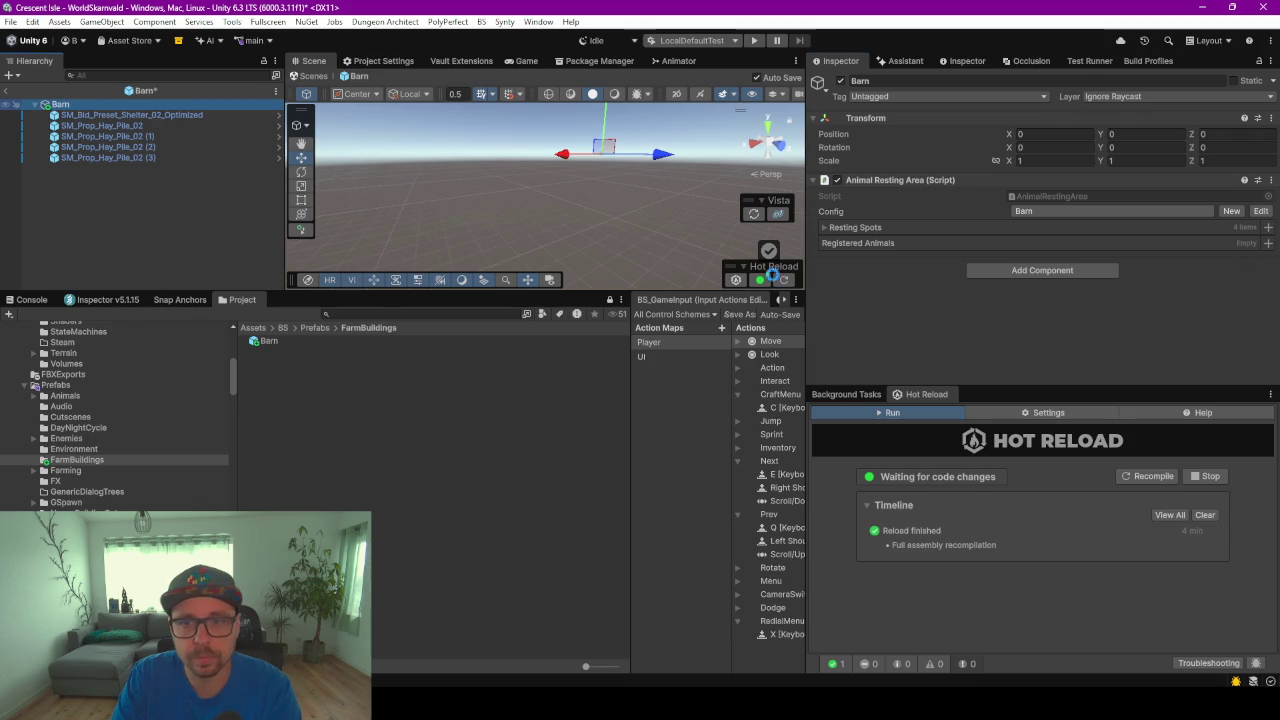
pyautogui.press('f')
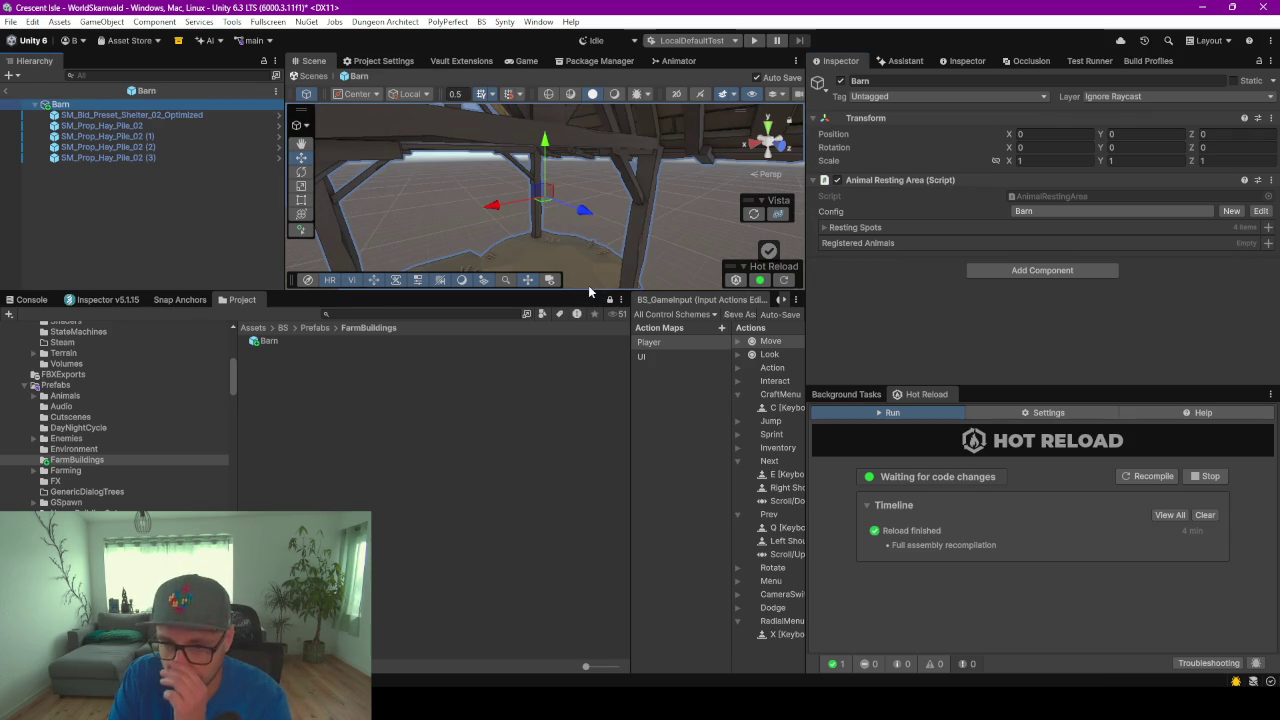
pyautogui.moveTo(590, 290); pyautogui.dragTo(590, 517)
pyautogui.scroll(5, 530, 372)
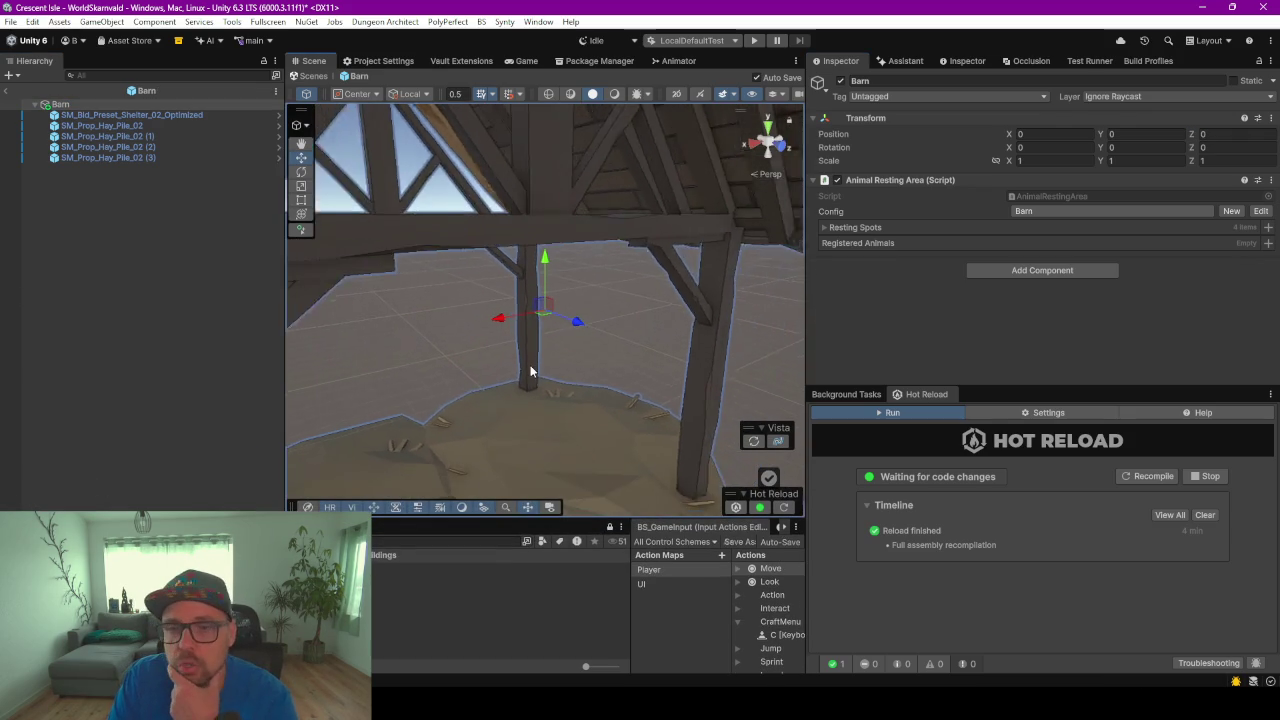
pyautogui.press('f')
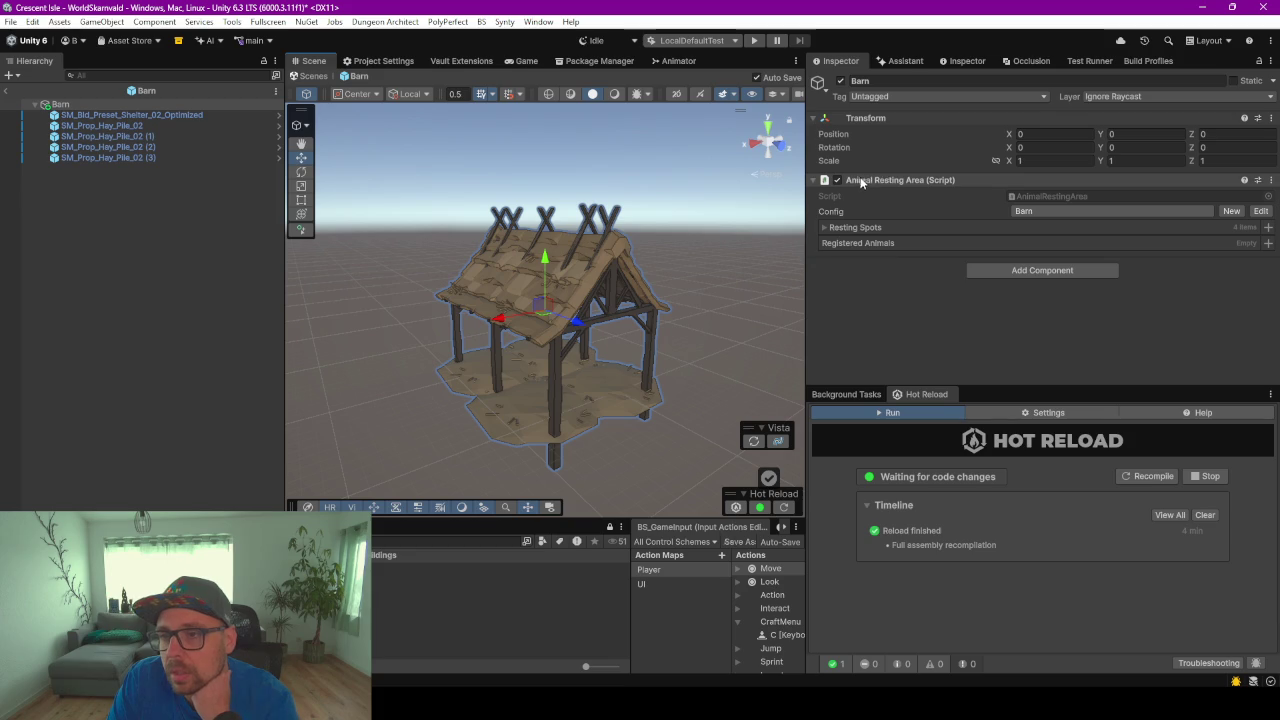
# Assign the Barn prefab to the Barn farm building data's Prefab field
pyautogui.click(823, 228)
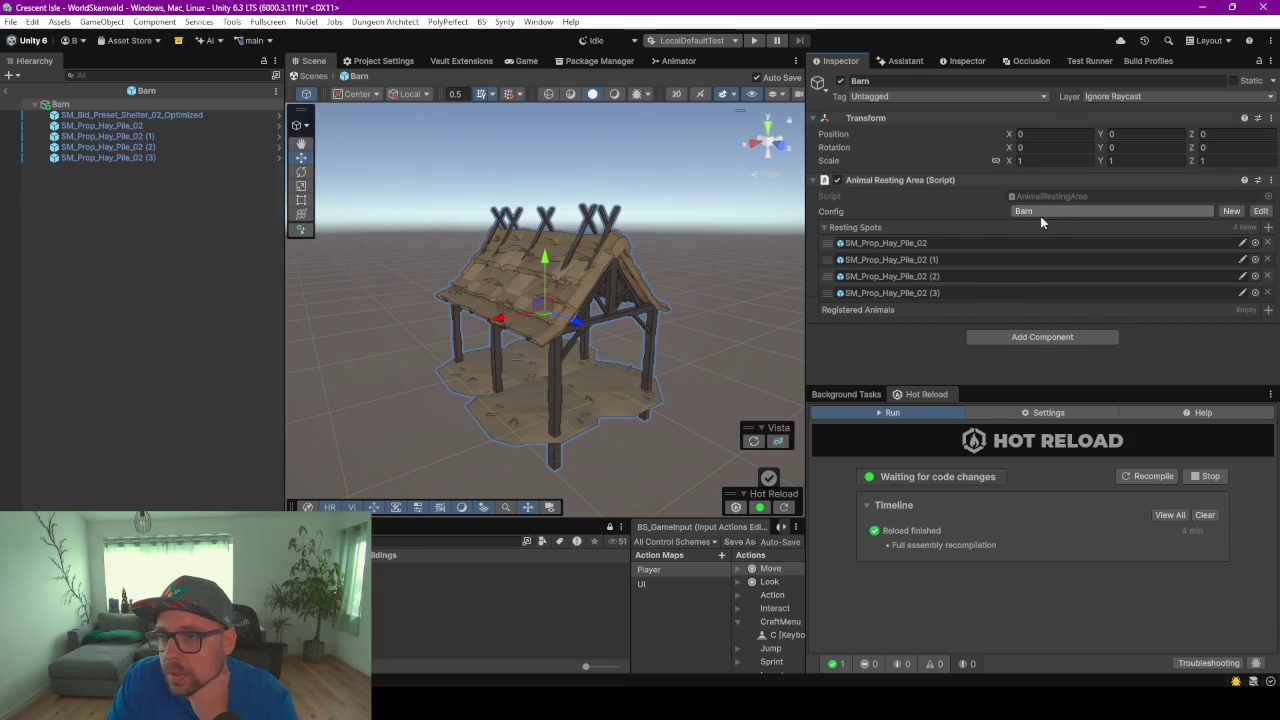
pyautogui.click(826, 228)
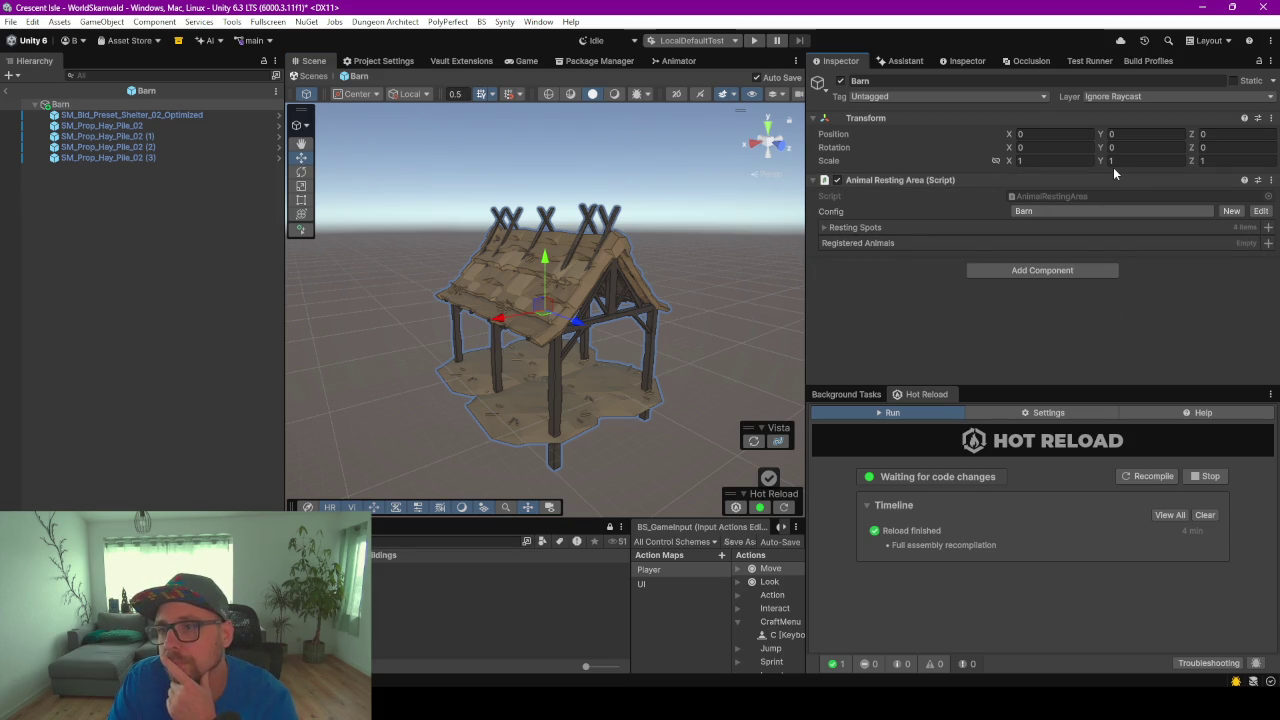
pyautogui.click(479, 61)
pyautogui.click(573, 104)
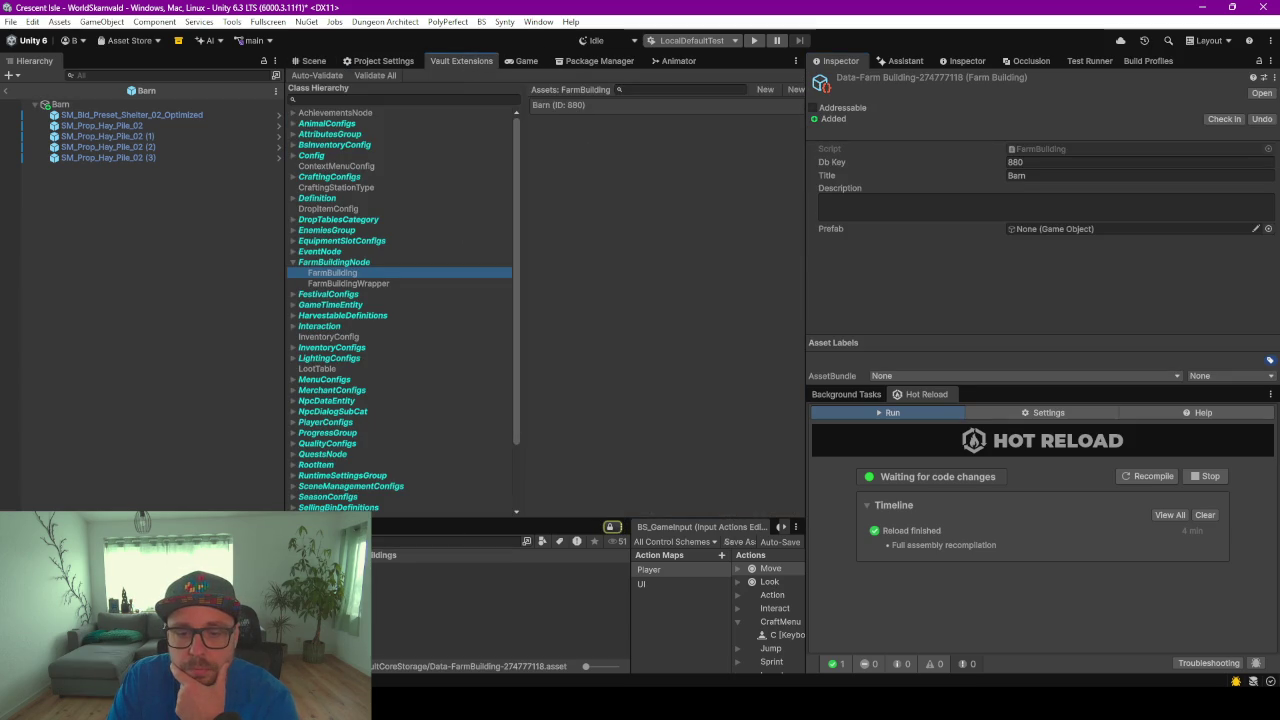
pyautogui.click(1120, 184)
pyautogui.moveTo(1049, 219); pyautogui.dragTo(1047, 229)
# Delete the Barn, Coop, Doghouse and CatHouse objects from the WorldPlayerFarm scene
pyautogui.click(6, 90)
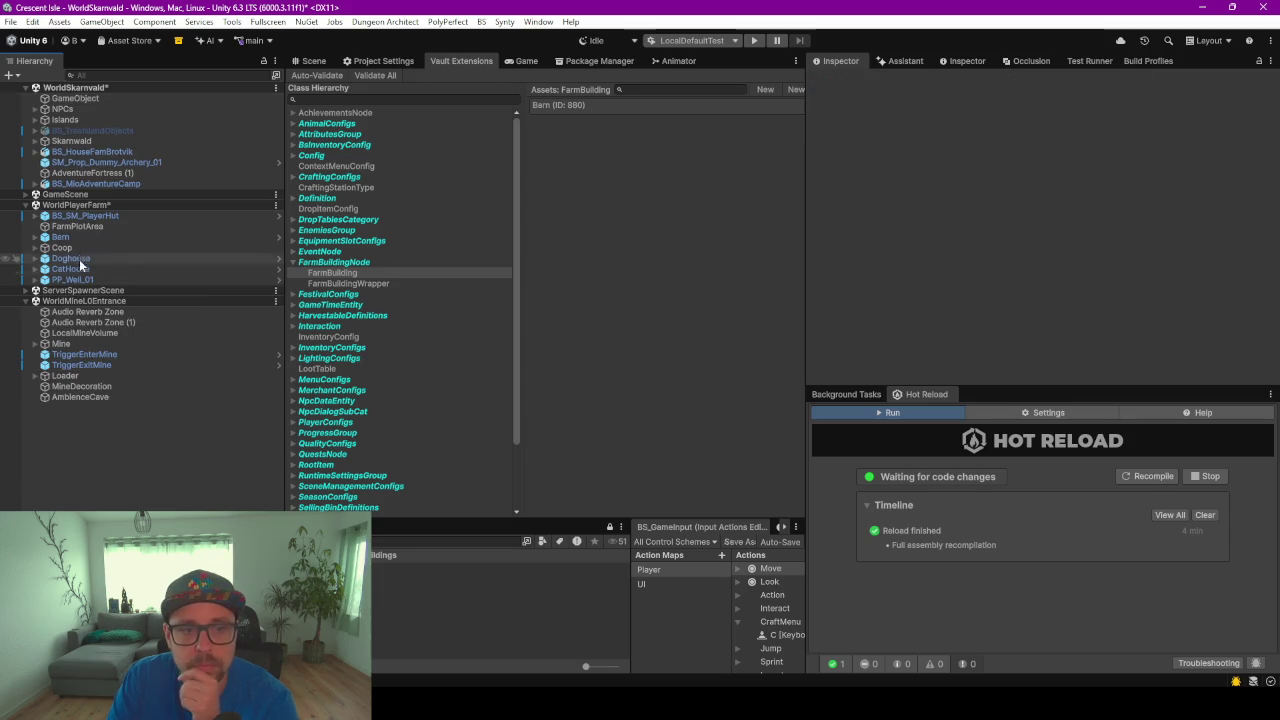
pyautogui.click(160, 237)
pyautogui.click(312, 61)
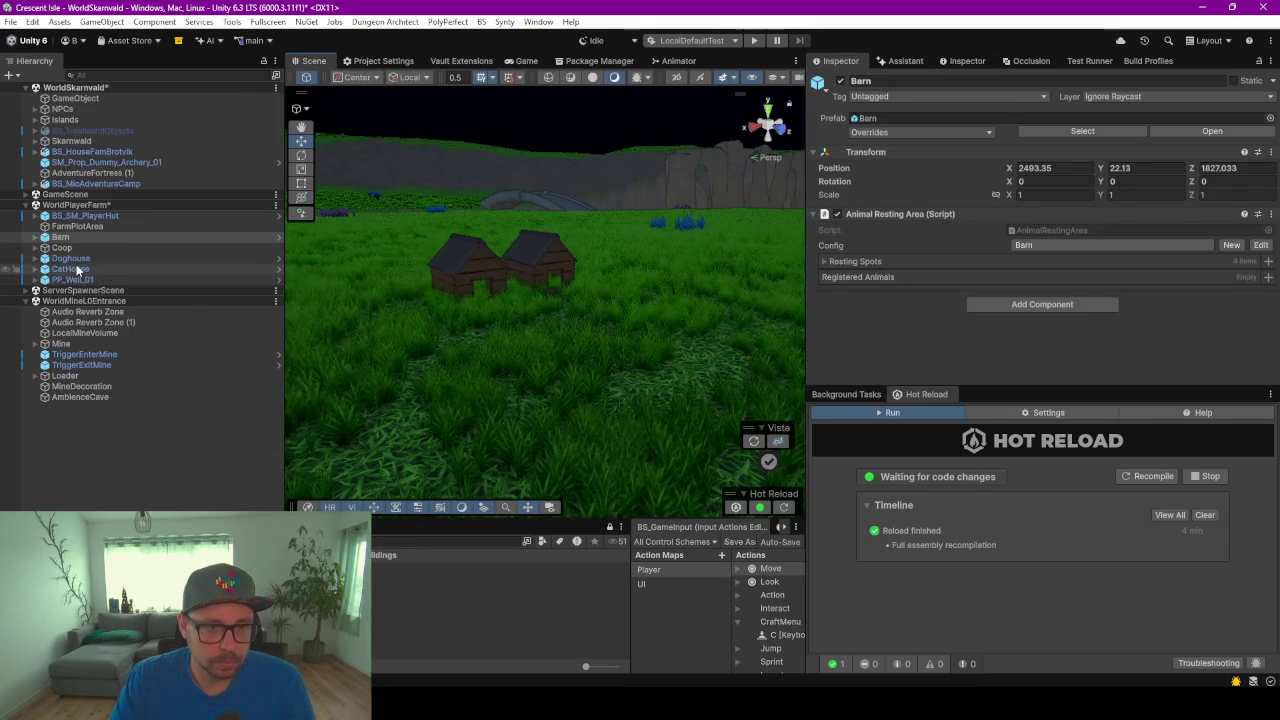
pyautogui.keyDown('shift'); pyautogui.click(72, 269); pyautogui.keyUp('shift')
pyautogui.moveTo(580, 285)
pyautogui.mouseDown()
pyautogui.moveTo(523, 313)
pyautogui.moveTo(530, 287)
pyautogui.mouseUp()
pyautogui.scroll(3, 519, 307)
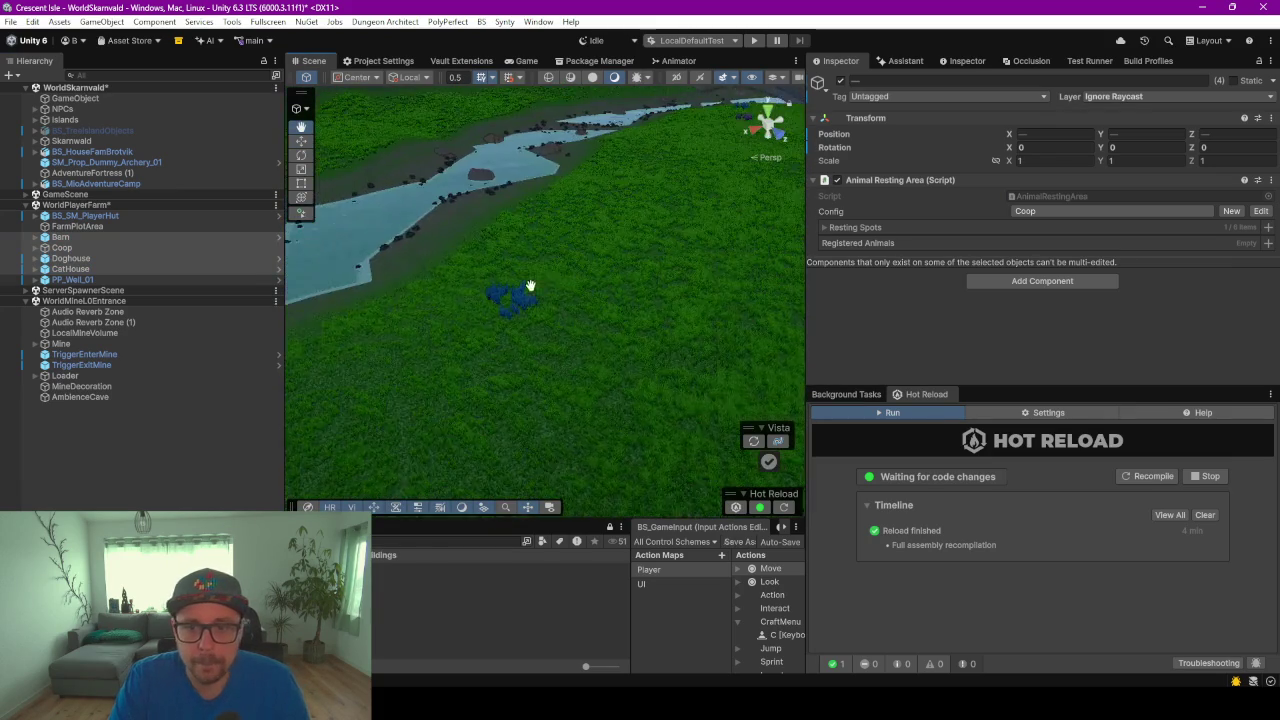
pyautogui.press('f')
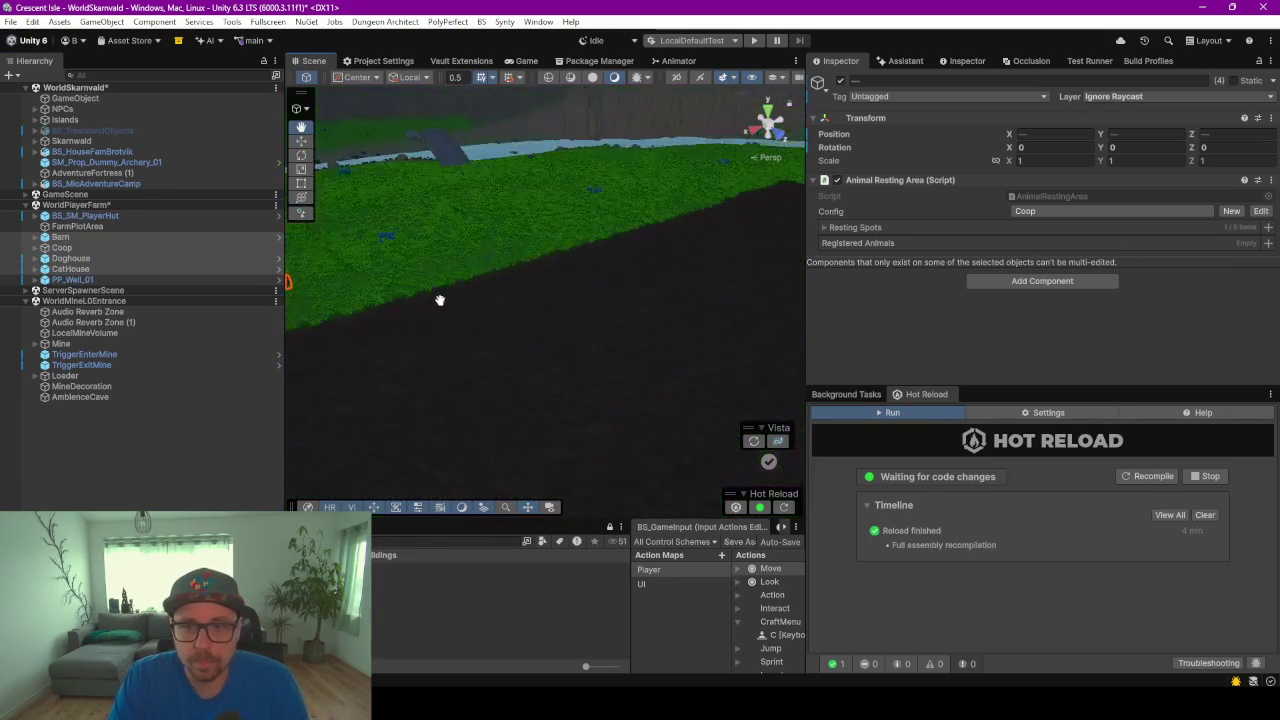
pyautogui.press('Delete')
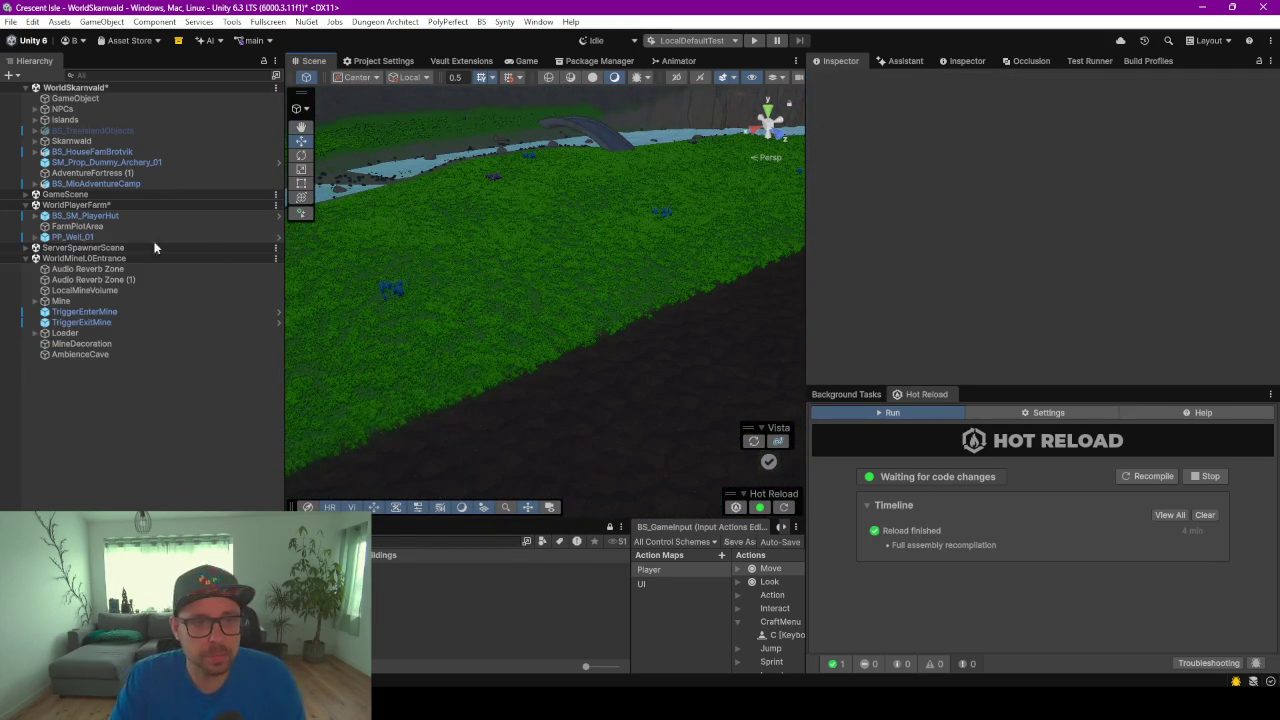
# Make WorldPlayerFarm the active scene and add an empty GameObject at its root, centred in view
pyautogui.rightClick(275, 205)
pyautogui.click(343, 213)
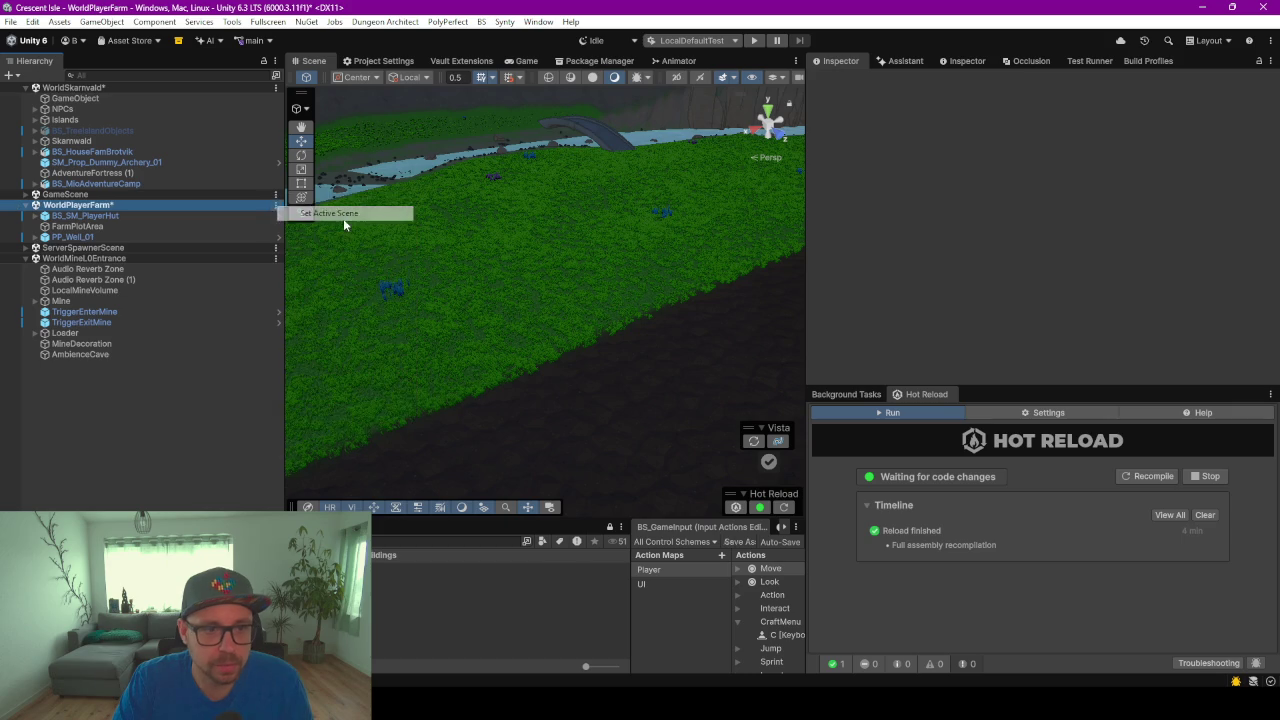
pyautogui.rightClick(120, 237)
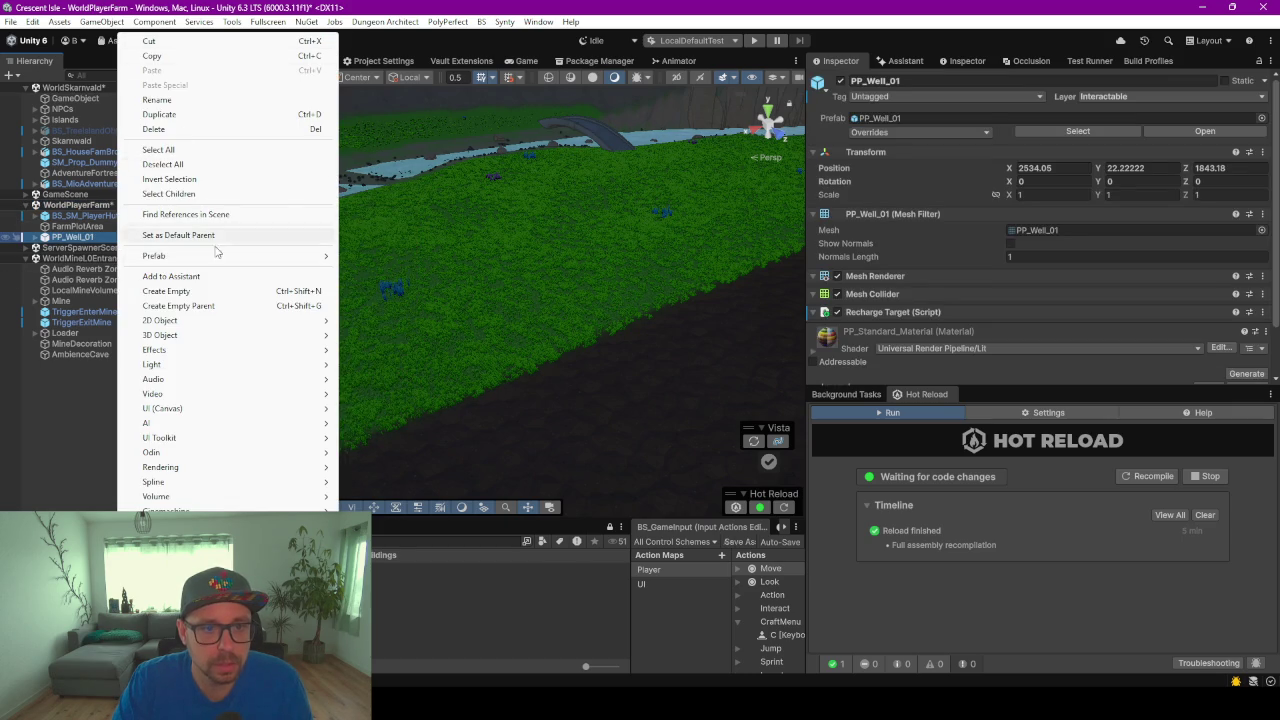
pyautogui.click(209, 292)
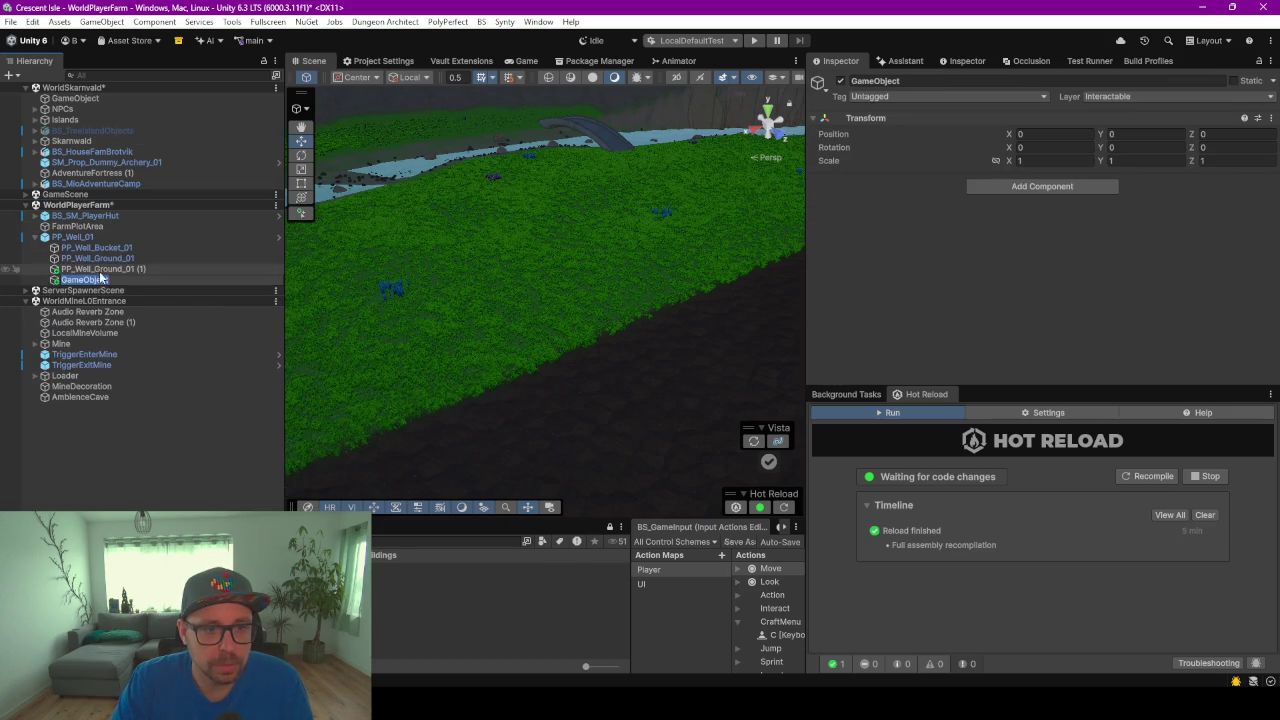
pyautogui.moveTo(57, 282); pyautogui.dragTo(60, 234)
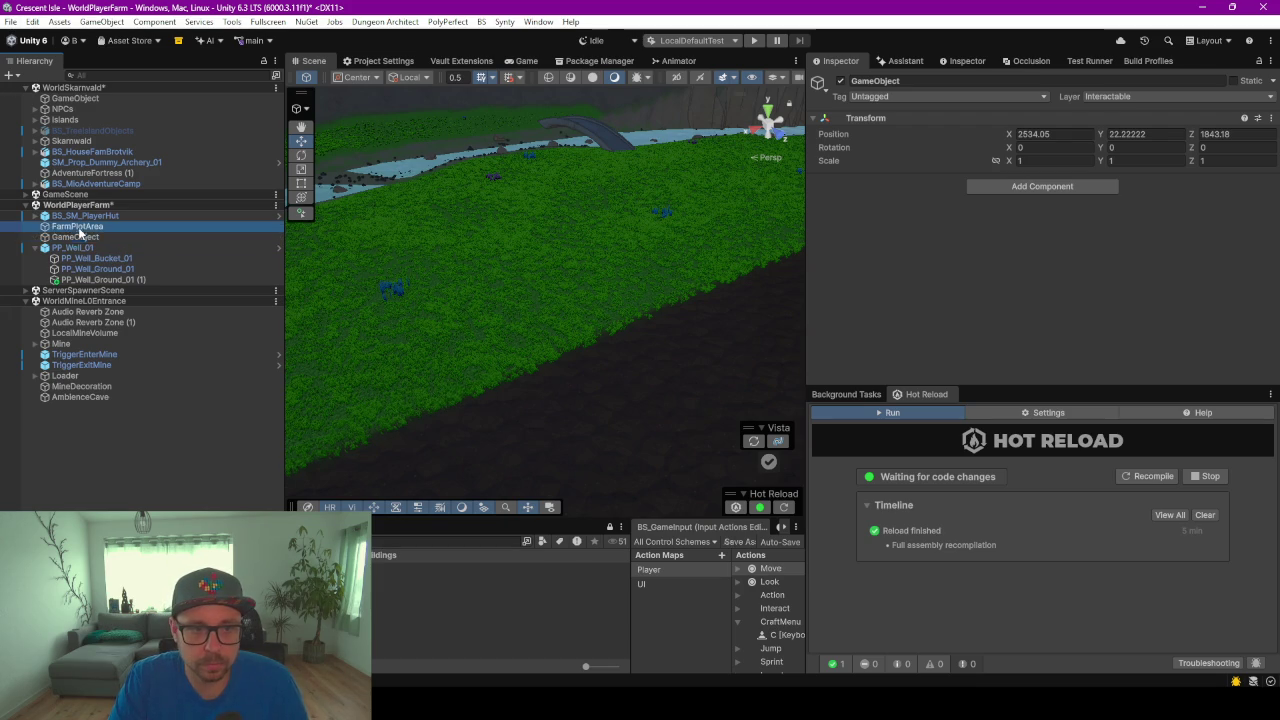
pyautogui.hotkey('ctrl', 'alt', 'f')
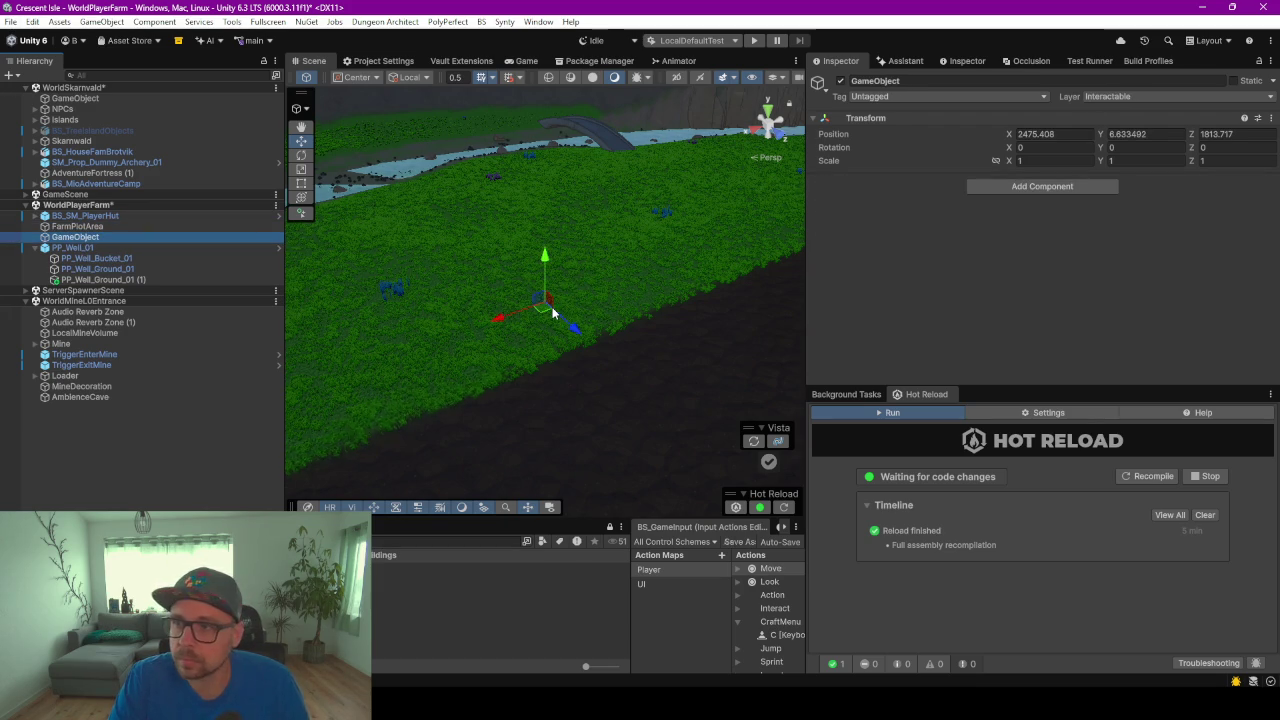
pyautogui.scroll(3, 638, 265)
pyautogui.scroll(-2, 638, 265)
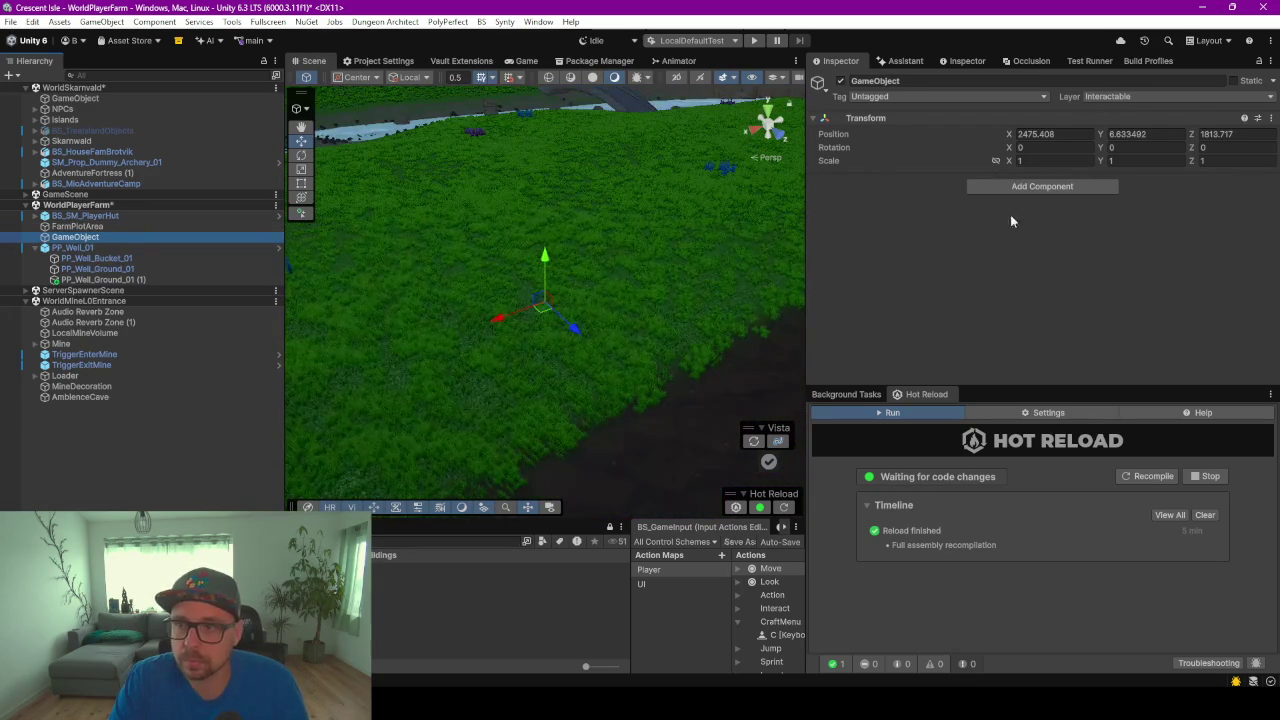
# Add the TestBuildingSpawner component to the new object, recompiling scripts so it appears
pyautogui.click(1028, 191)
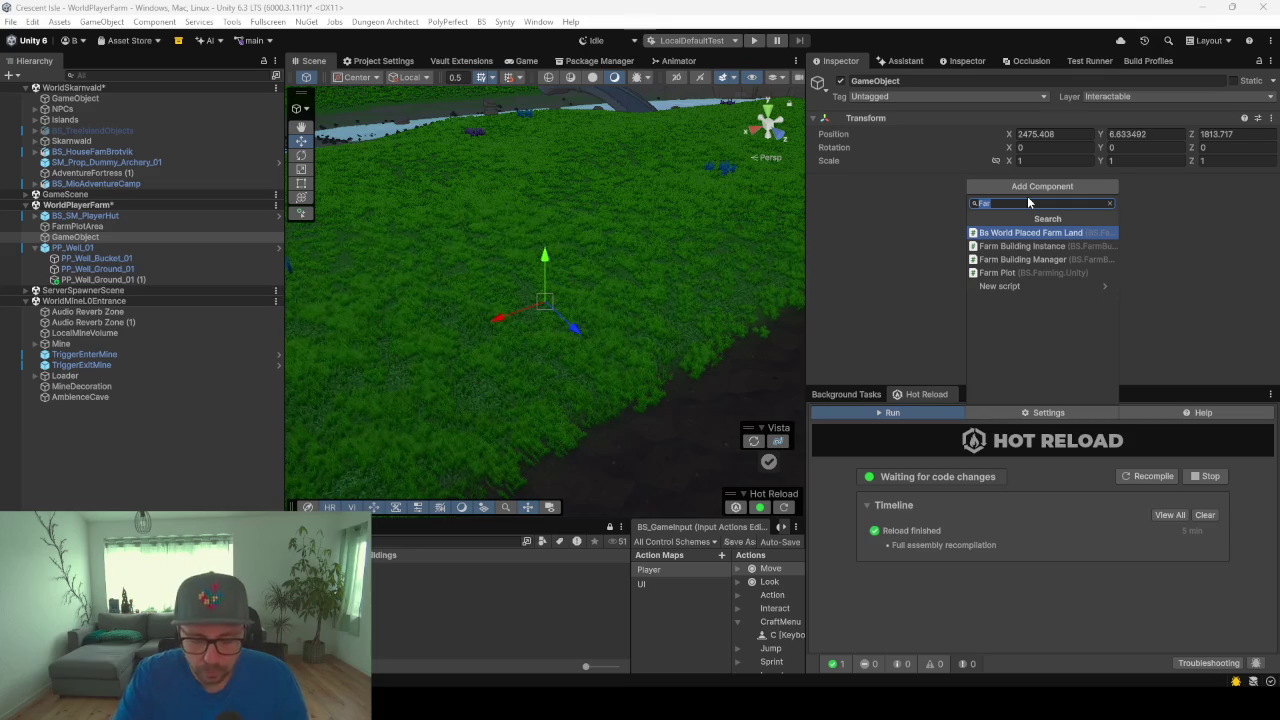
pyautogui.write('Test')
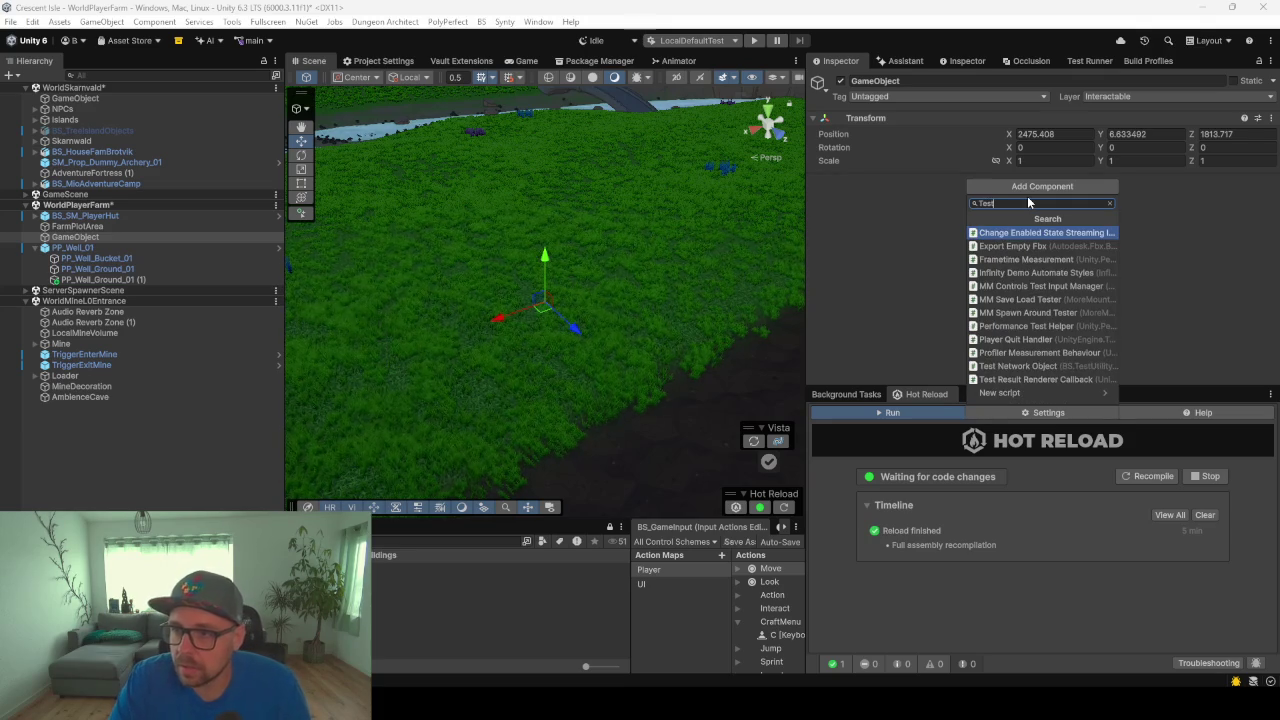
pyautogui.press('Down')
pyautogui.press('Down')
pyautogui.press('Down')
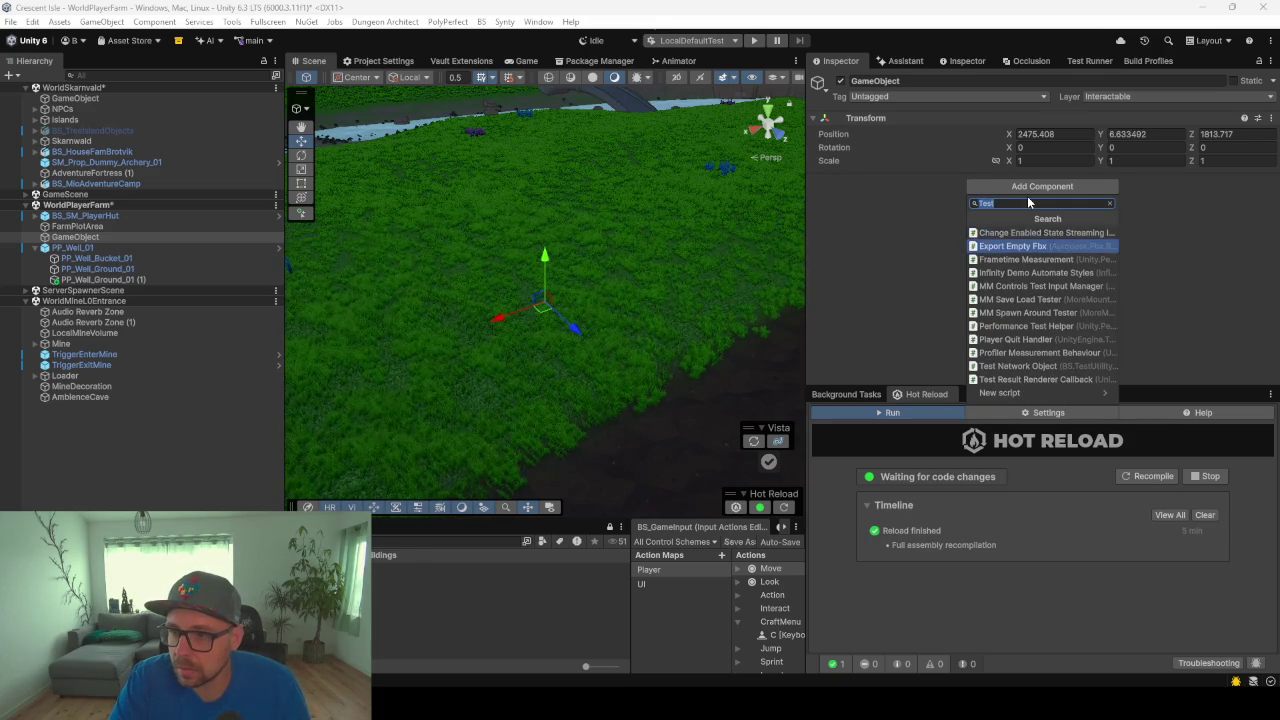
pyautogui.press('BackSpace')
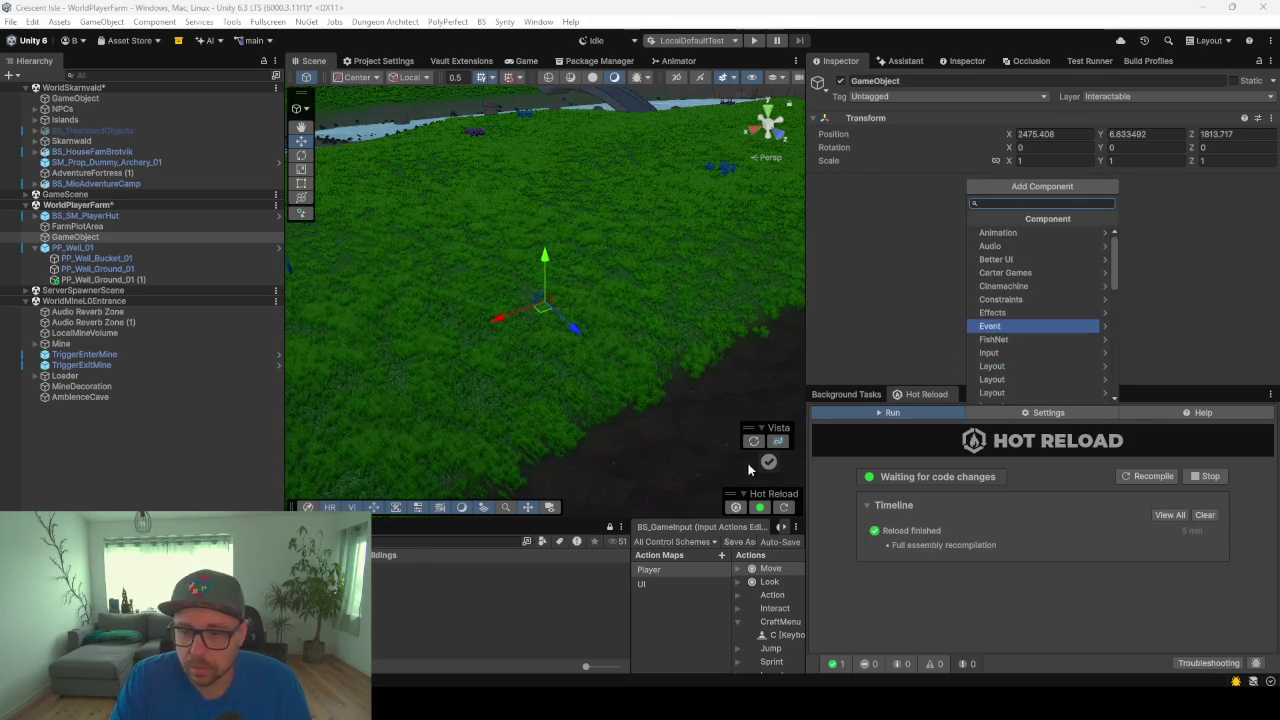
pyautogui.press('Escape')
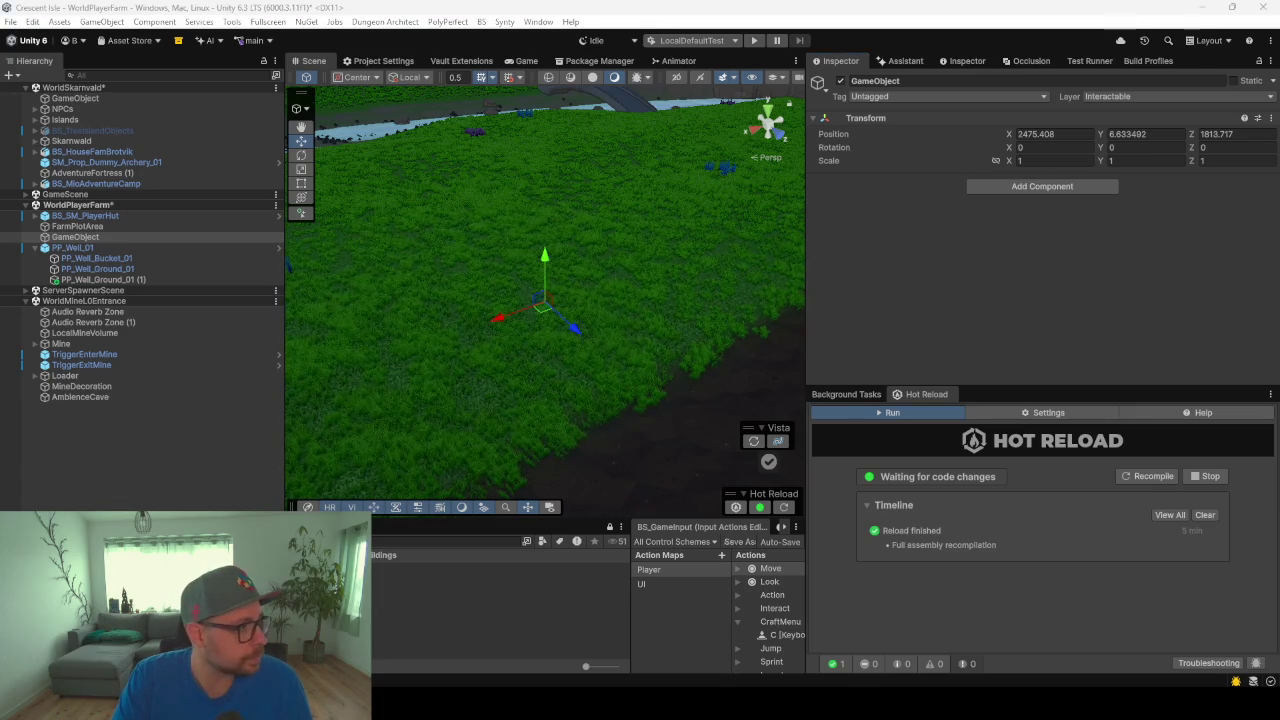
pyautogui.hotkey('alt', 'Tab')
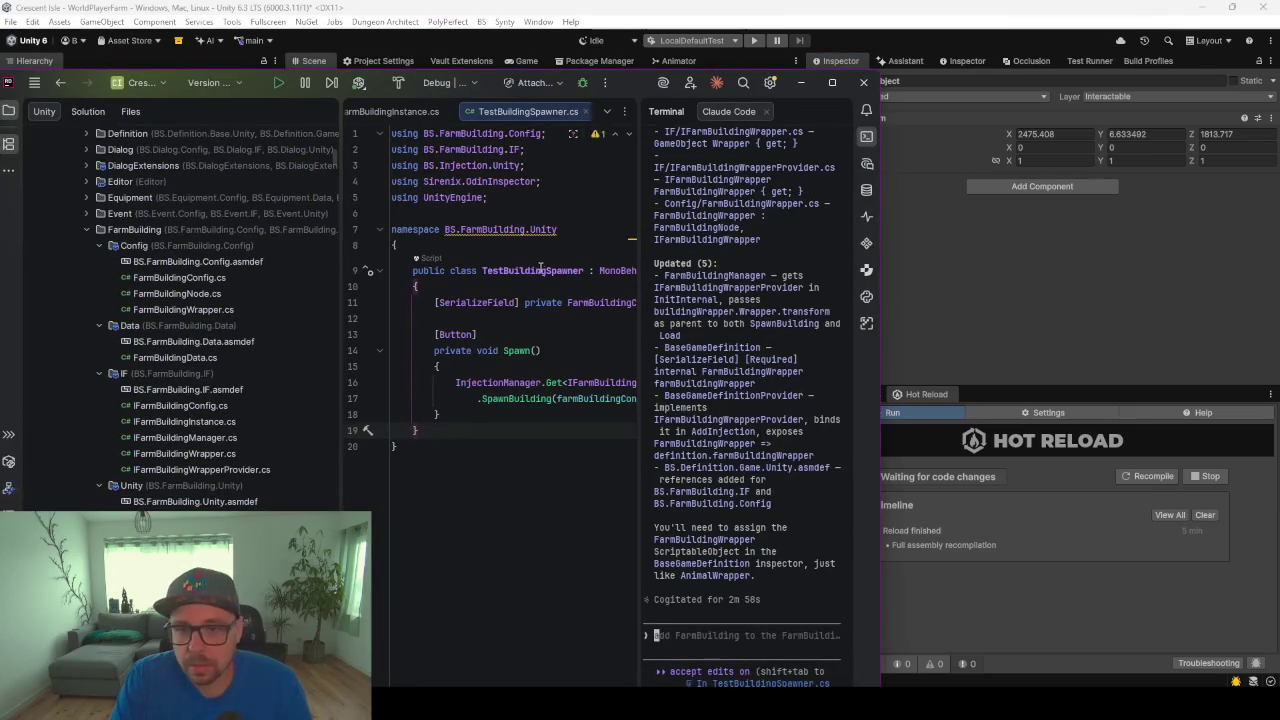
pyautogui.click(800, 83)
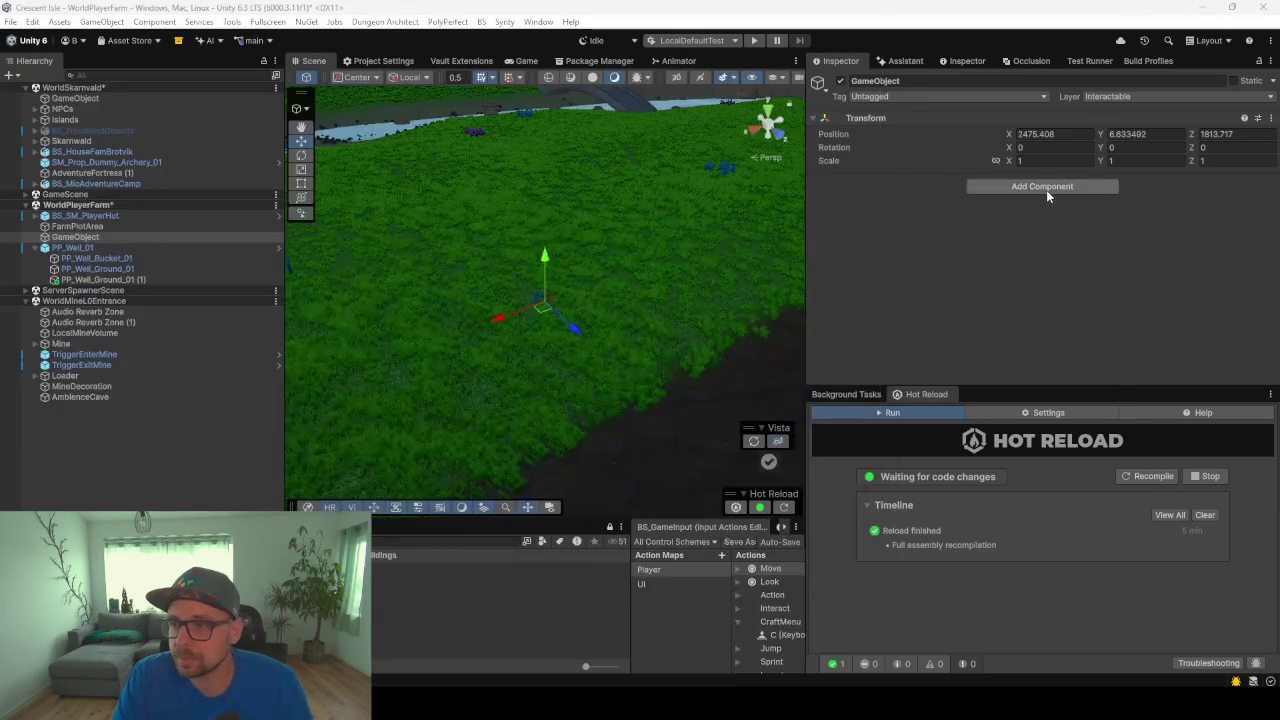
pyautogui.click(1046, 190)
pyautogui.write('TestBuildingSpawner')
pyautogui.press('Escape')
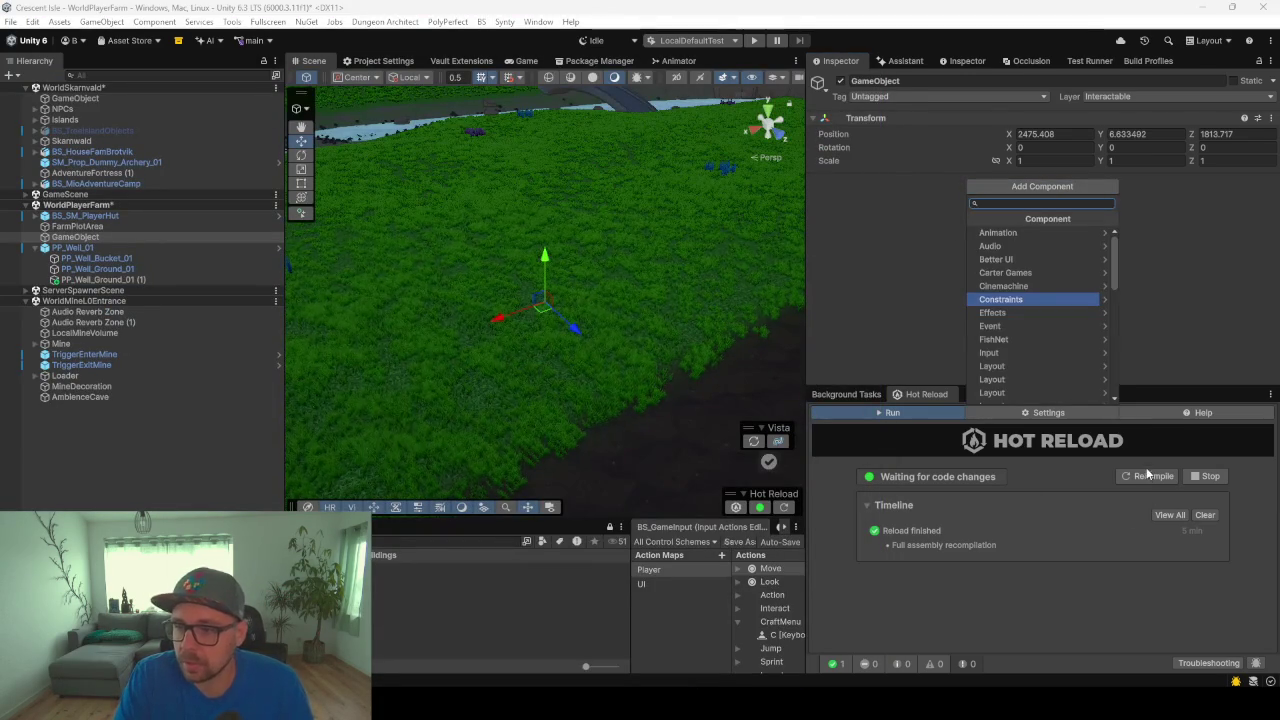
pyautogui.click(1150, 476)
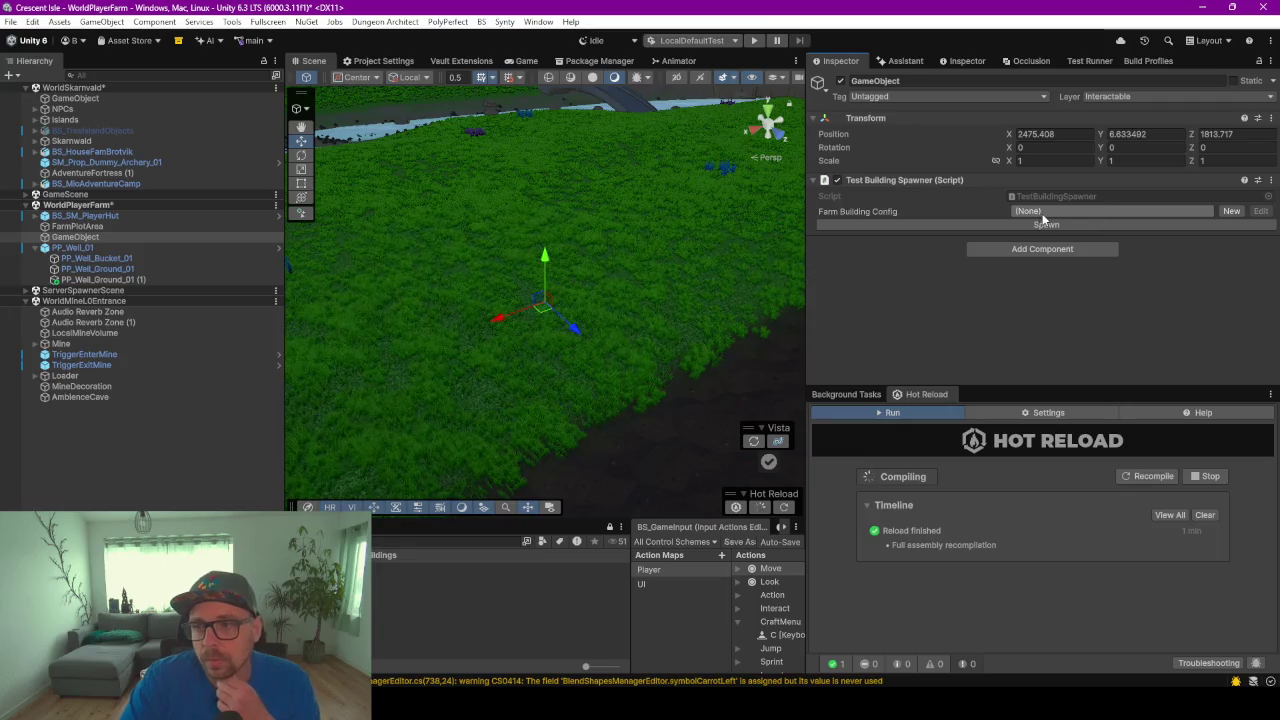
pyautogui.click(1064, 211)
# Set Farm Building Config to Barn, raise the spawner, rename it TestBuildingSpawner and save
pyautogui.click(1035, 266)
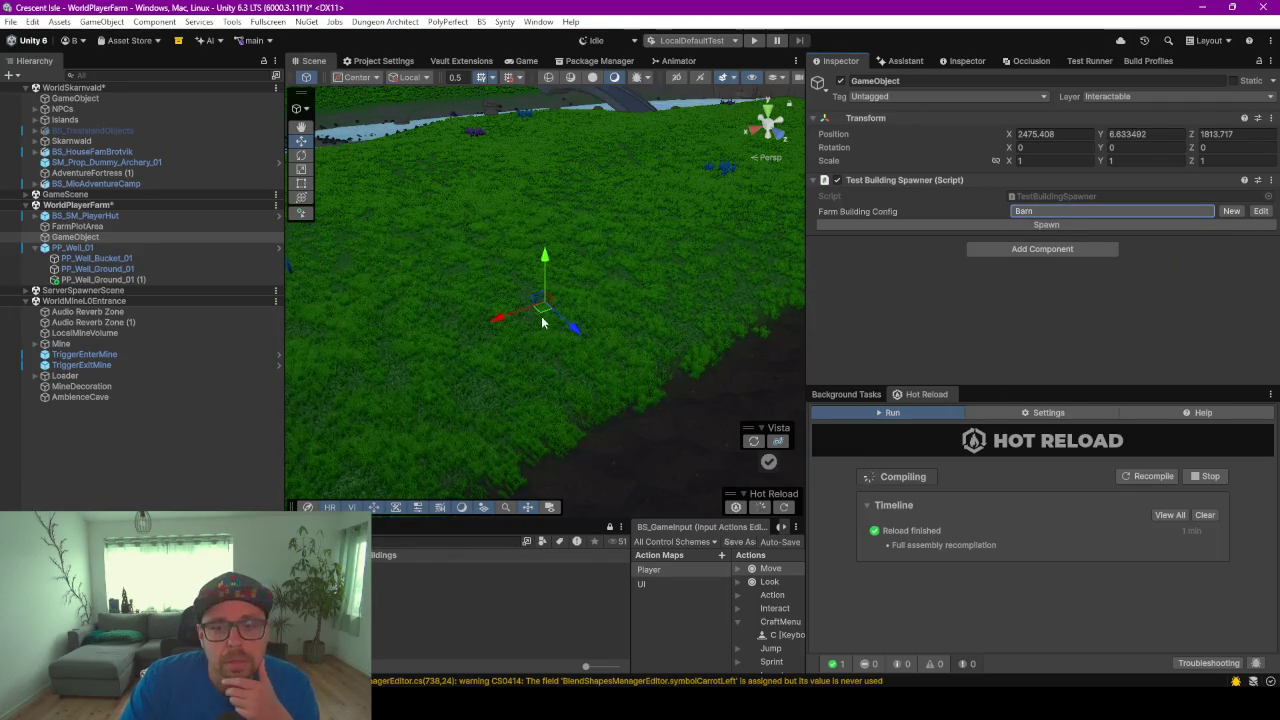
pyautogui.moveTo(543, 314); pyautogui.dragTo(537, 266)
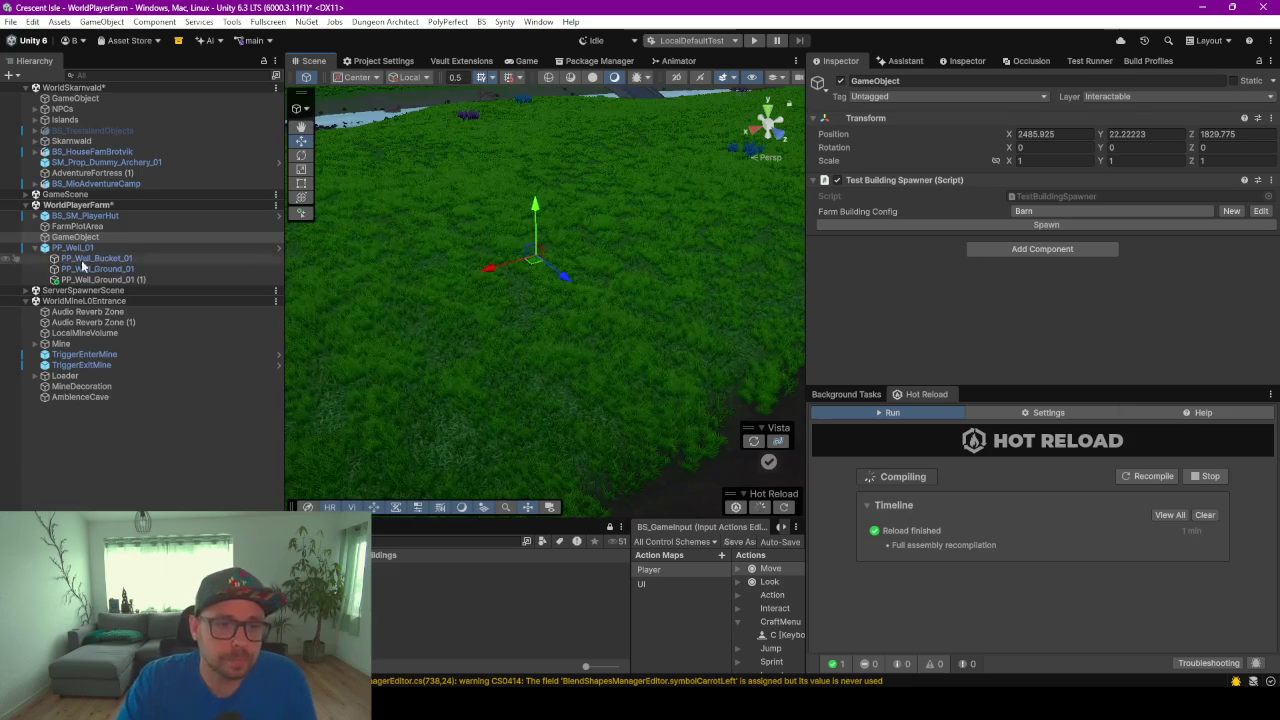
pyautogui.click(100, 238)
pyautogui.press('F2')
pyautogui.write('T')
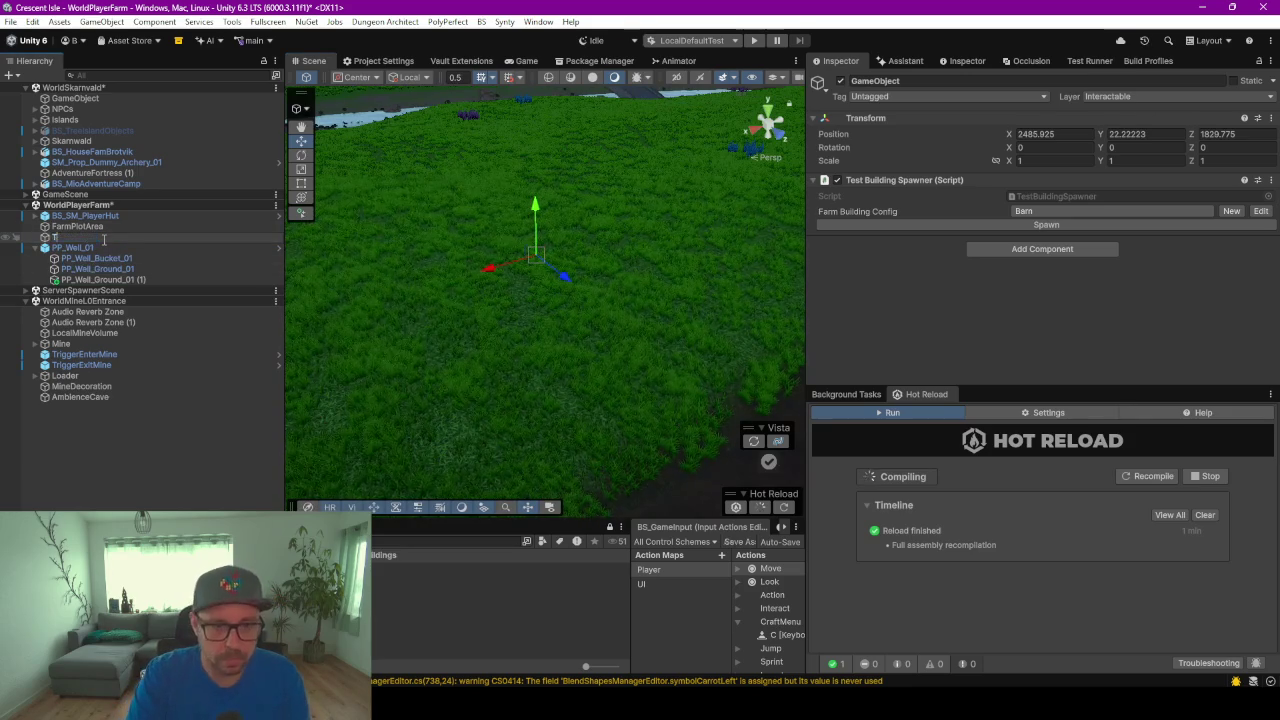
pyautogui.write('estBuil')
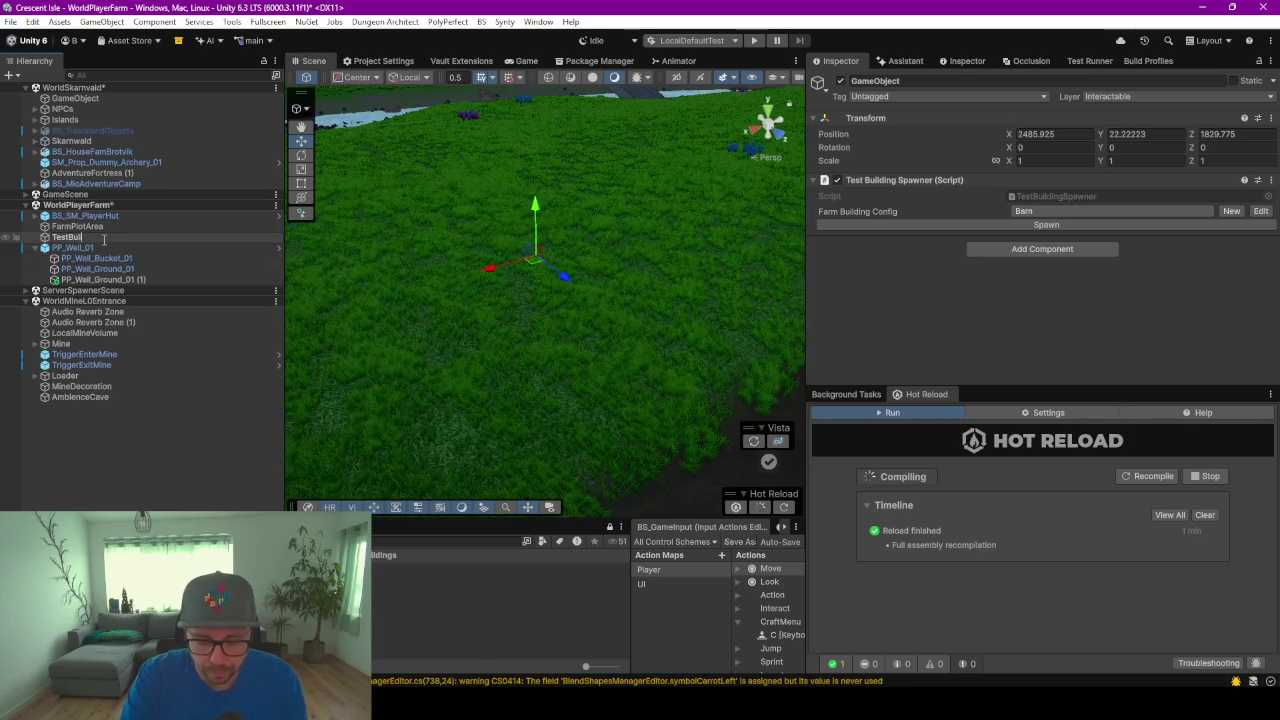
pyautogui.write('dingSpawner')
pyautogui.press('Return')
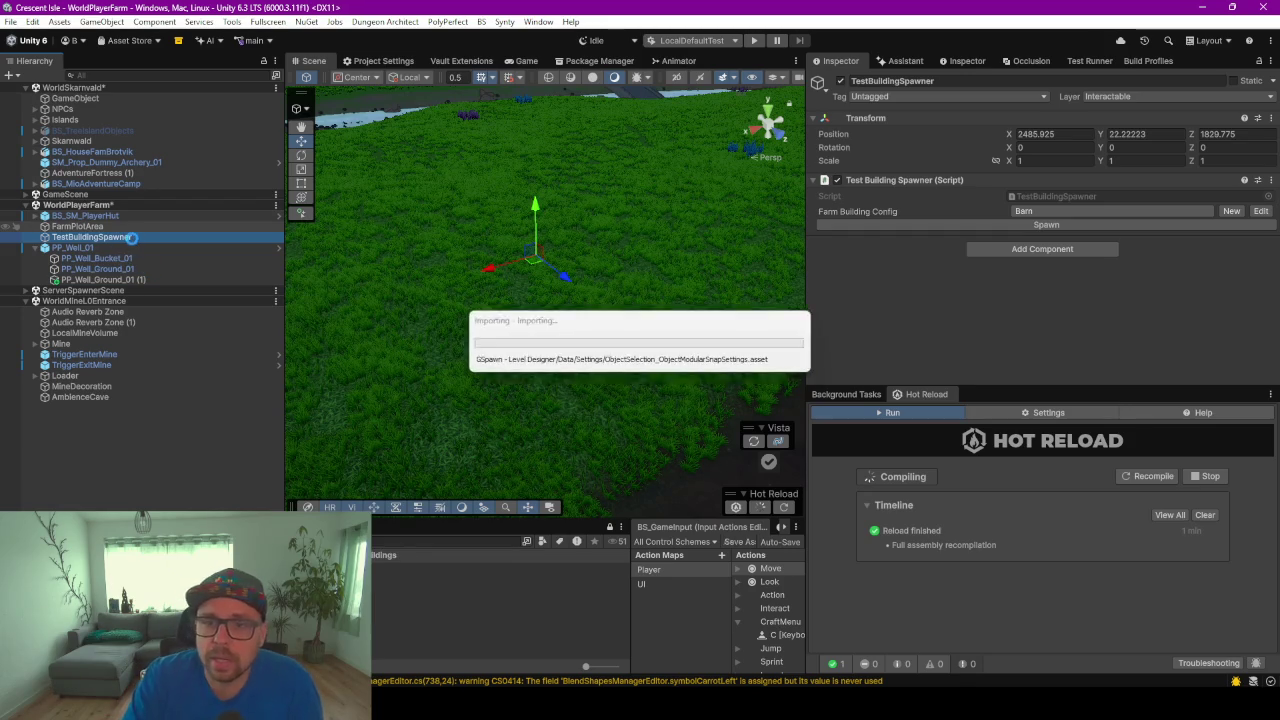
pyautogui.hotkey('ctrl', 's')
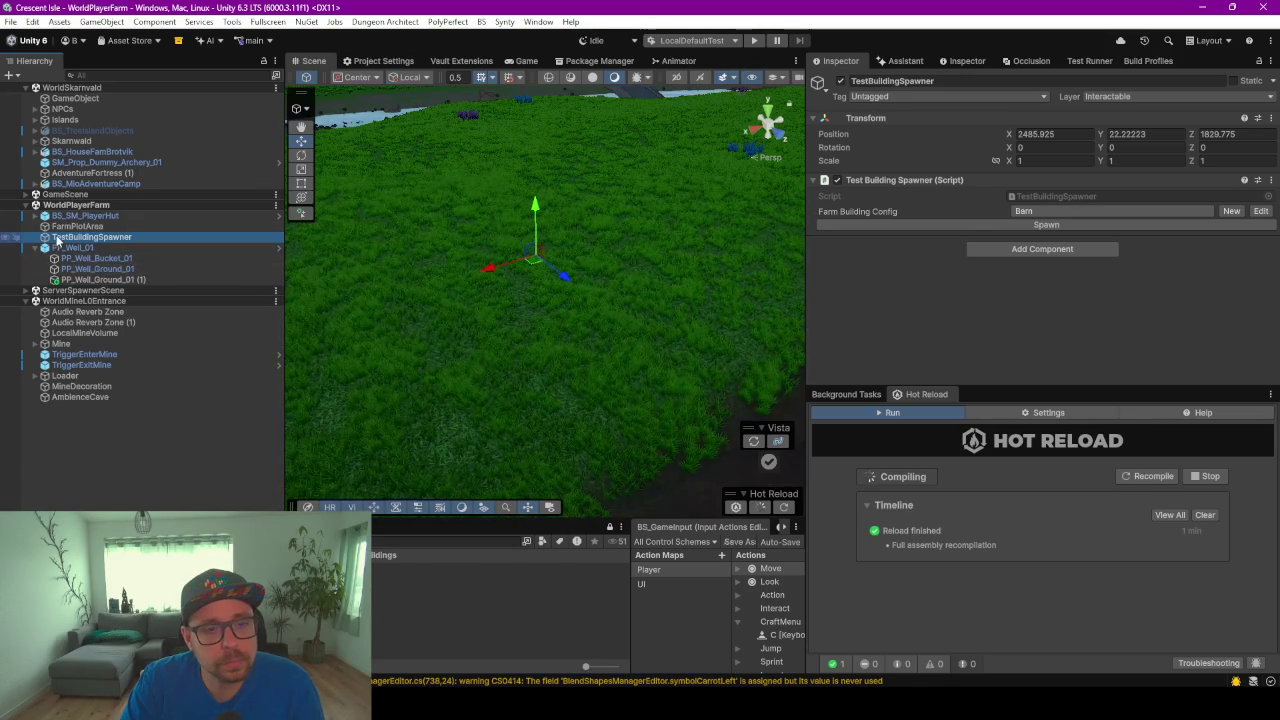
# Show the Console and enlarge the Hot Reload panel
pyautogui.scroll(-2, 518, 289)
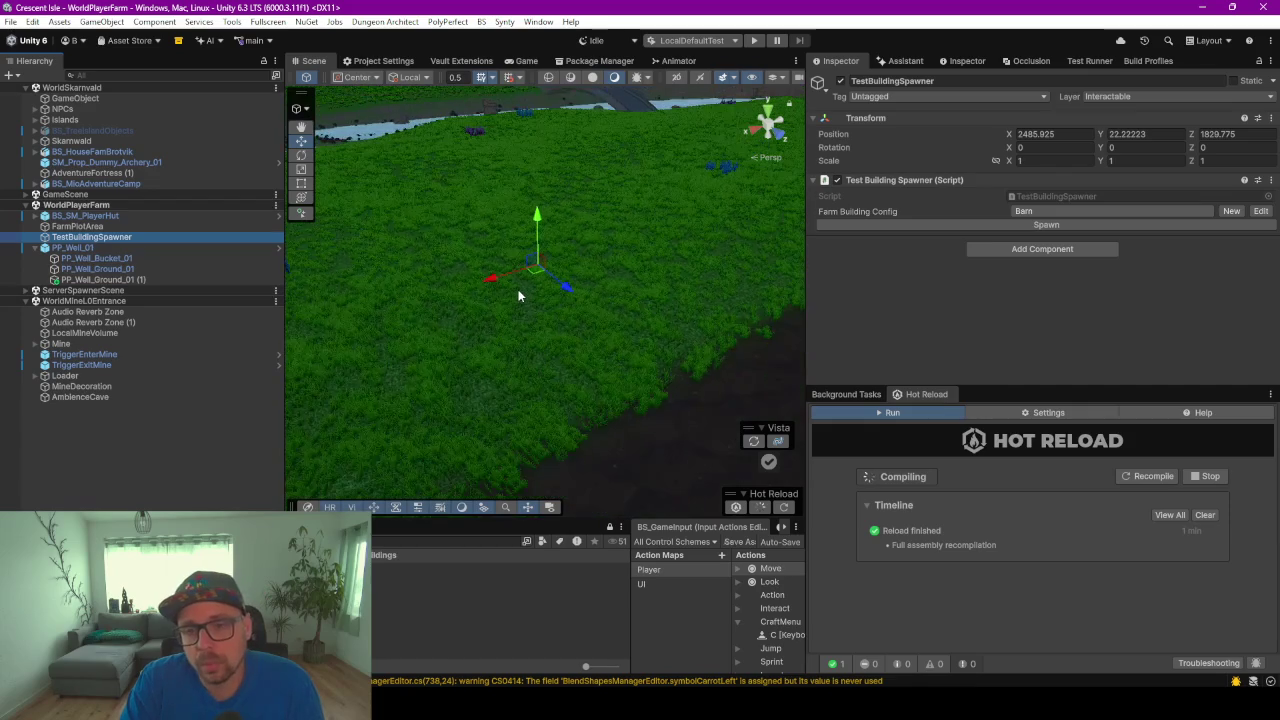
pyautogui.scroll(-2, 518, 295)
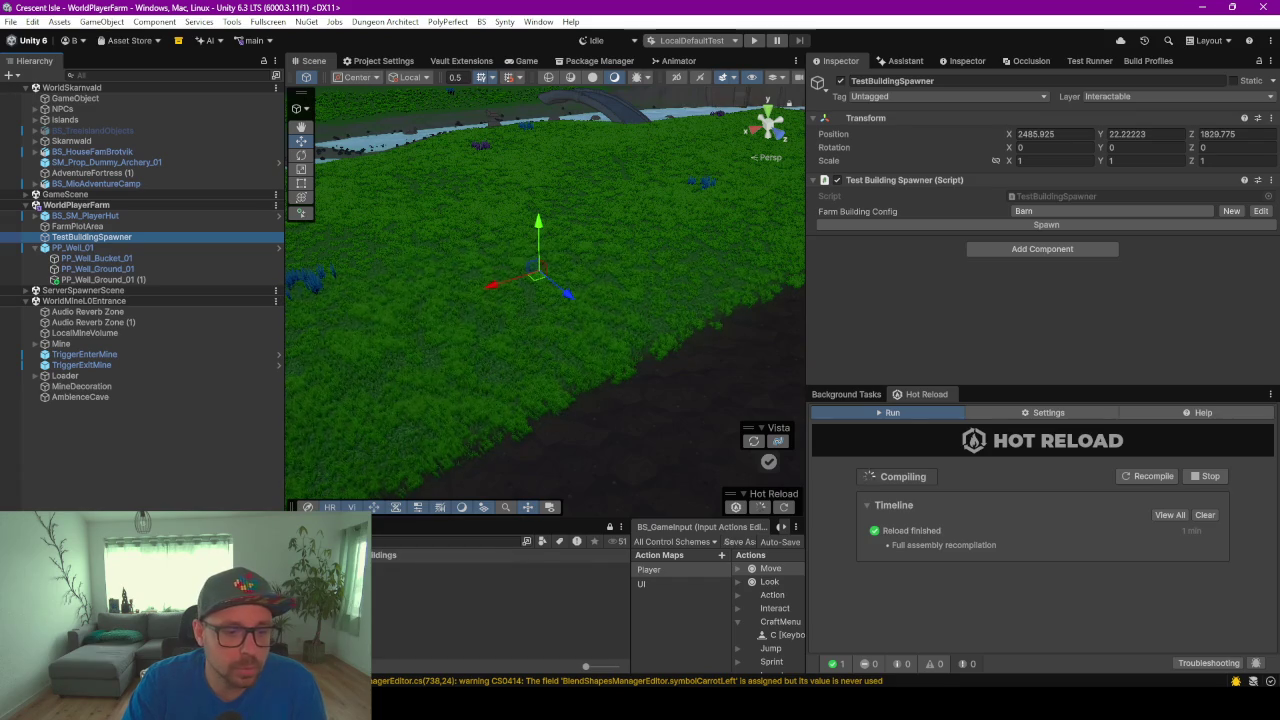
pyautogui.hotkey('ctrl', 'shift', 'c')
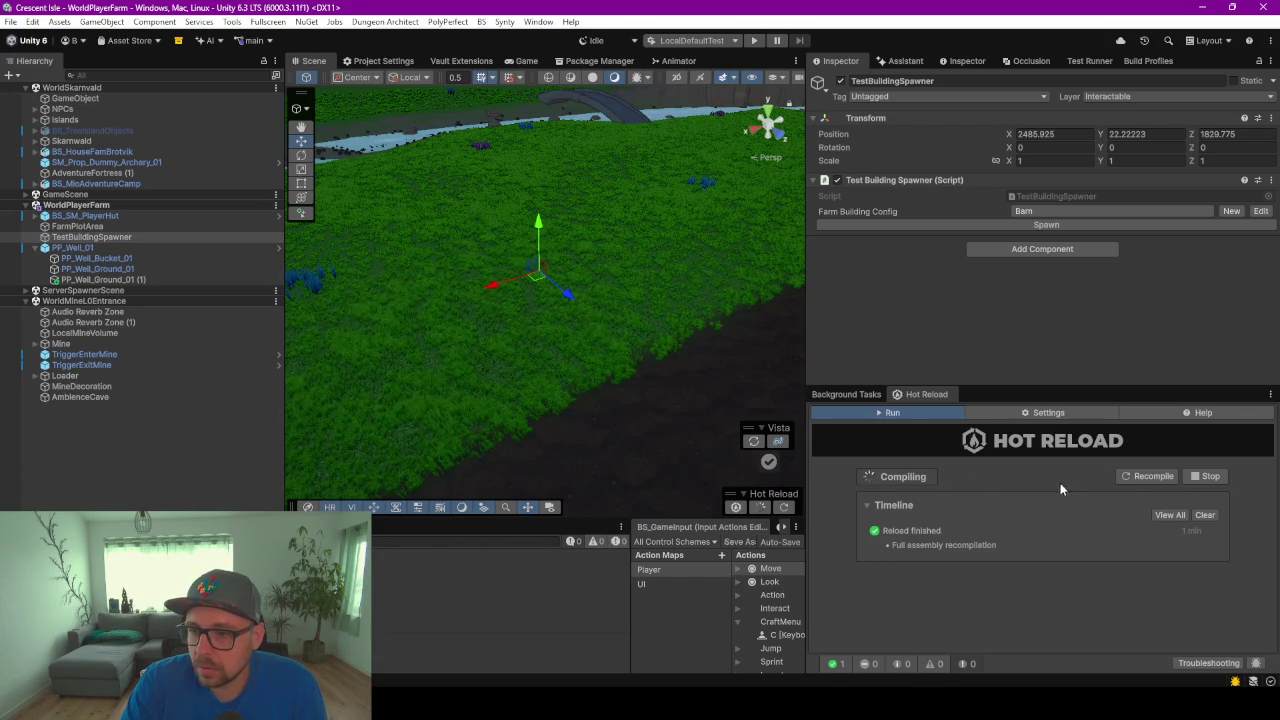
pyautogui.moveTo(1006, 388)
pyautogui.mouseDown()
pyautogui.moveTo(1000, 326)
pyautogui.moveTo(986, 370)
pyautogui.mouseUp()
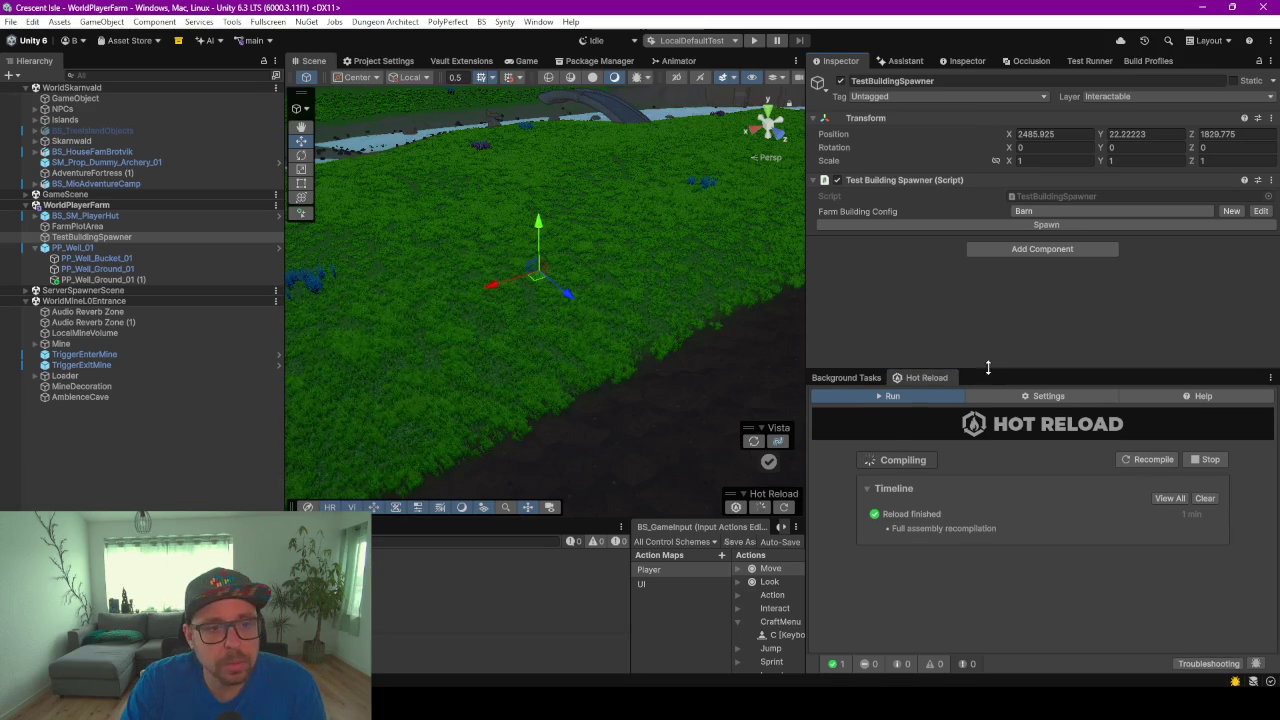
# Enter Play mode, start a new single-player game with the chosen character, then enlarge the console
pyautogui.click(754, 40)
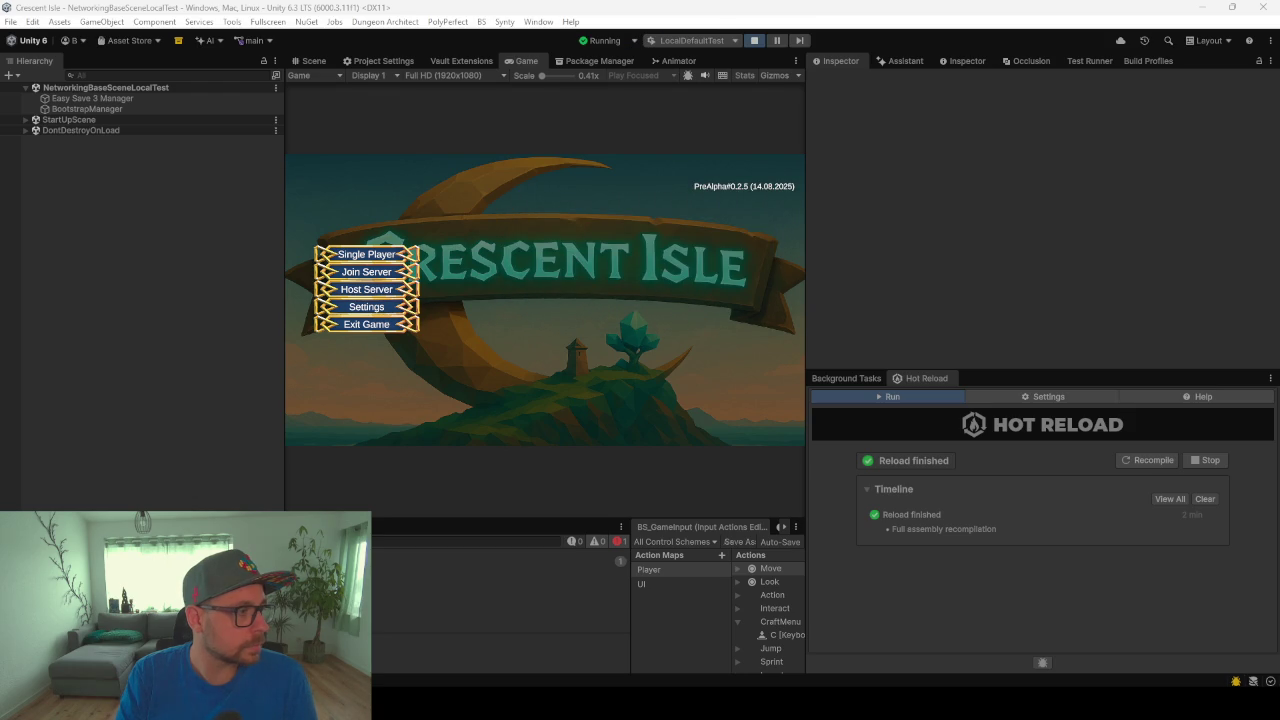
pyautogui.click(346, 257)
pyautogui.click(517, 209)
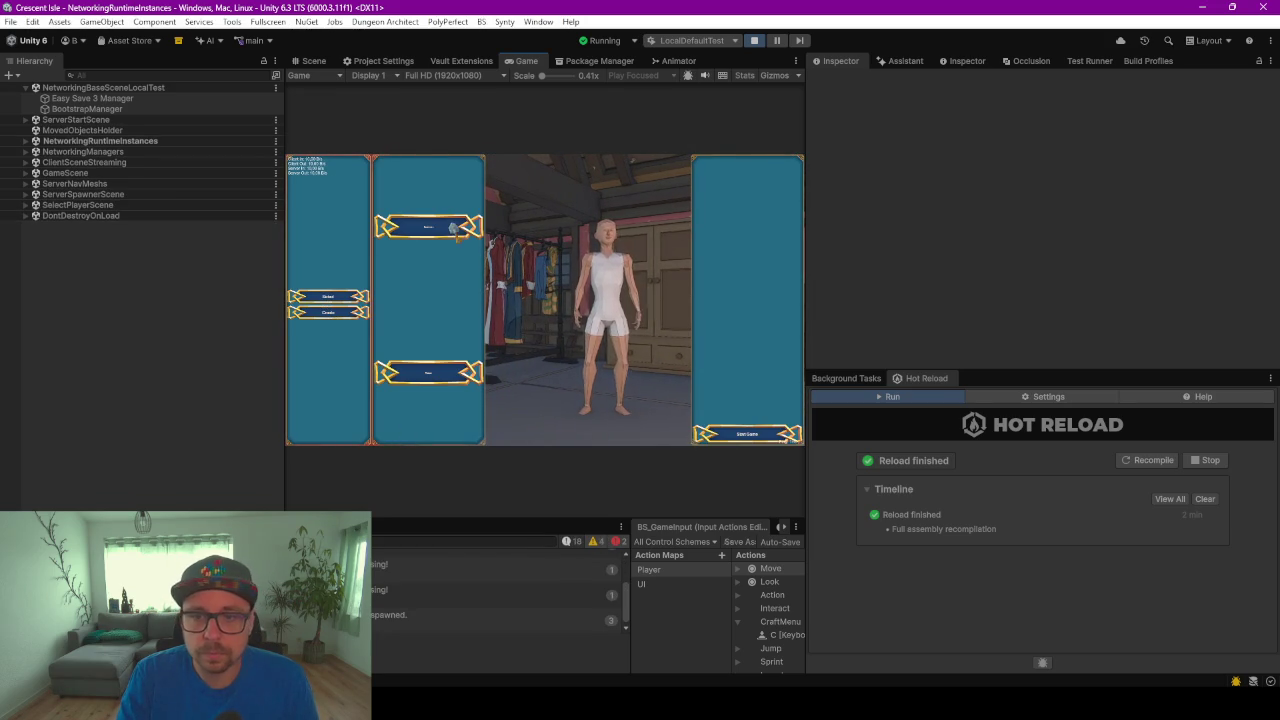
pyautogui.click(731, 437)
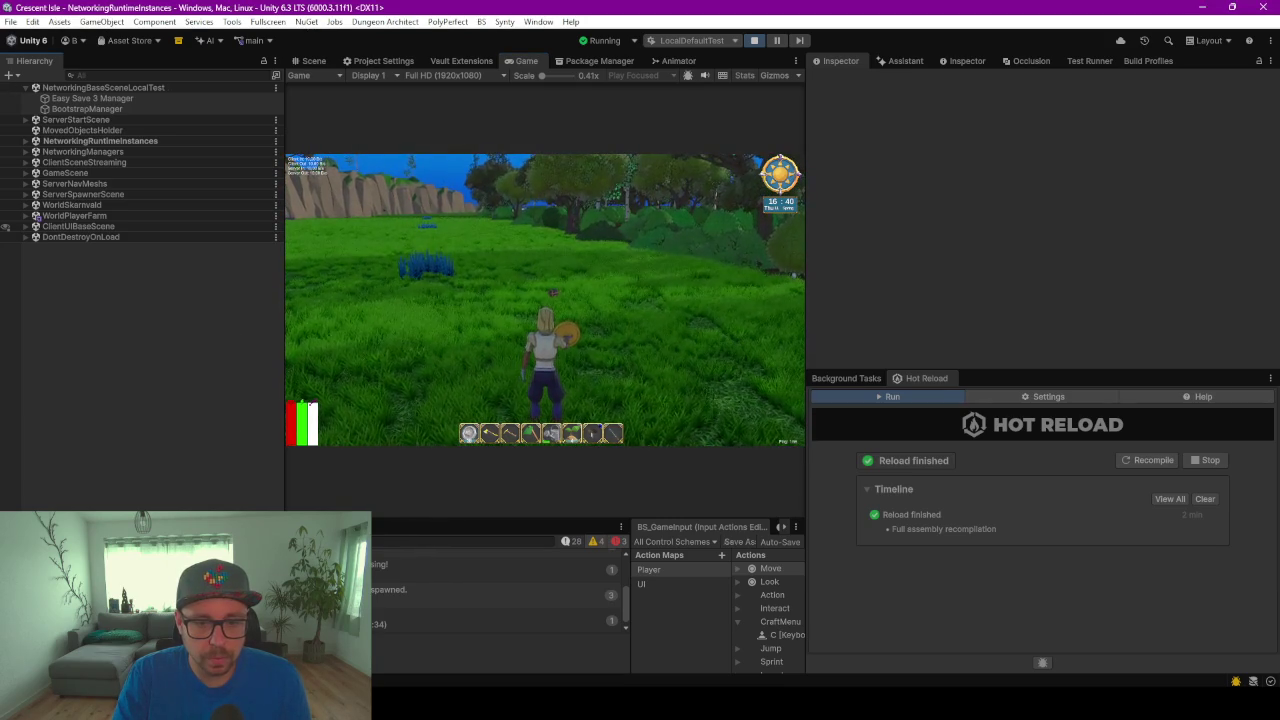
pyautogui.moveTo(450, 519); pyautogui.dragTo(450, 392)
# Clear all messages from the Console
pyautogui.click(500, 531)
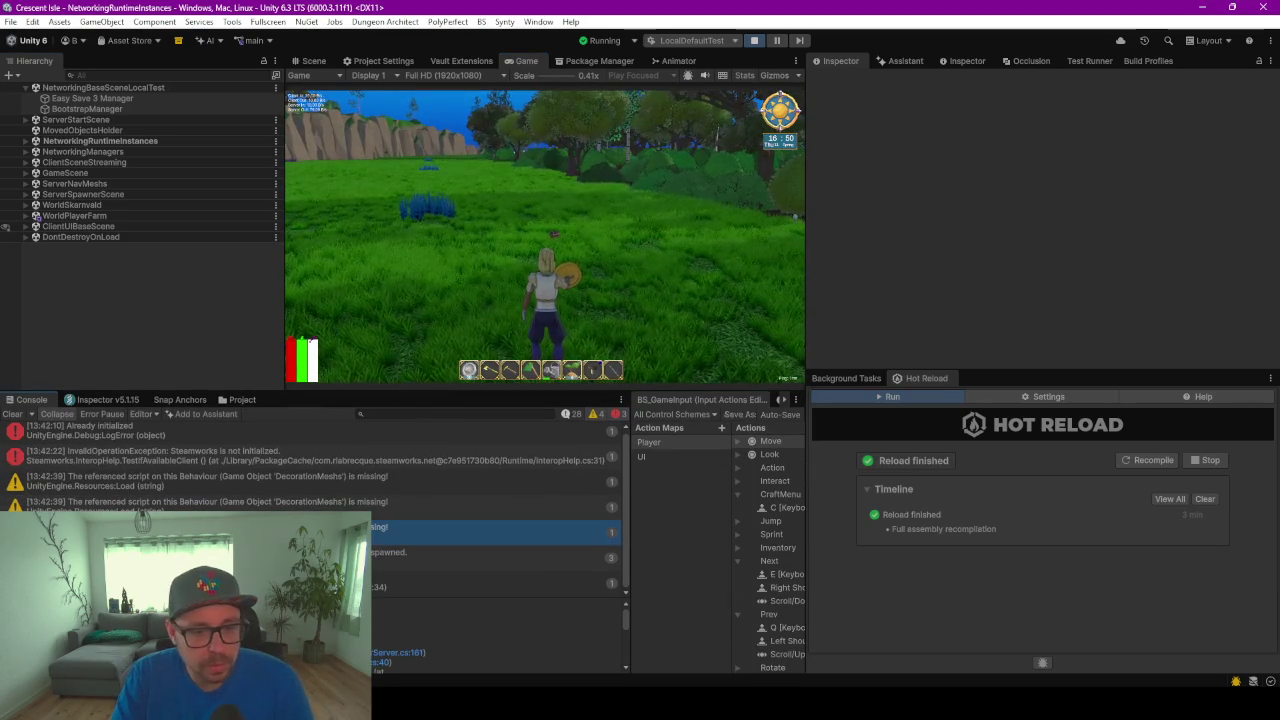
pyautogui.scroll(1, 168, 448)
pyautogui.scroll(-1, 168, 451)
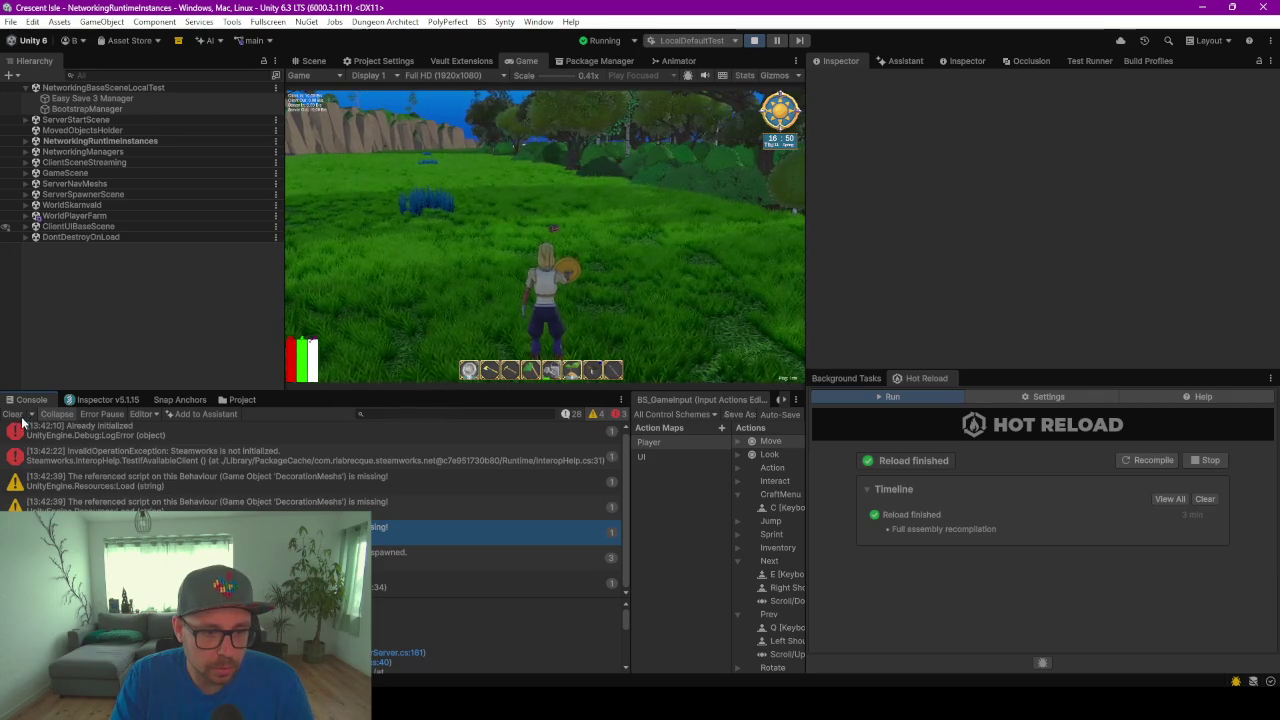
pyautogui.click(14, 414)
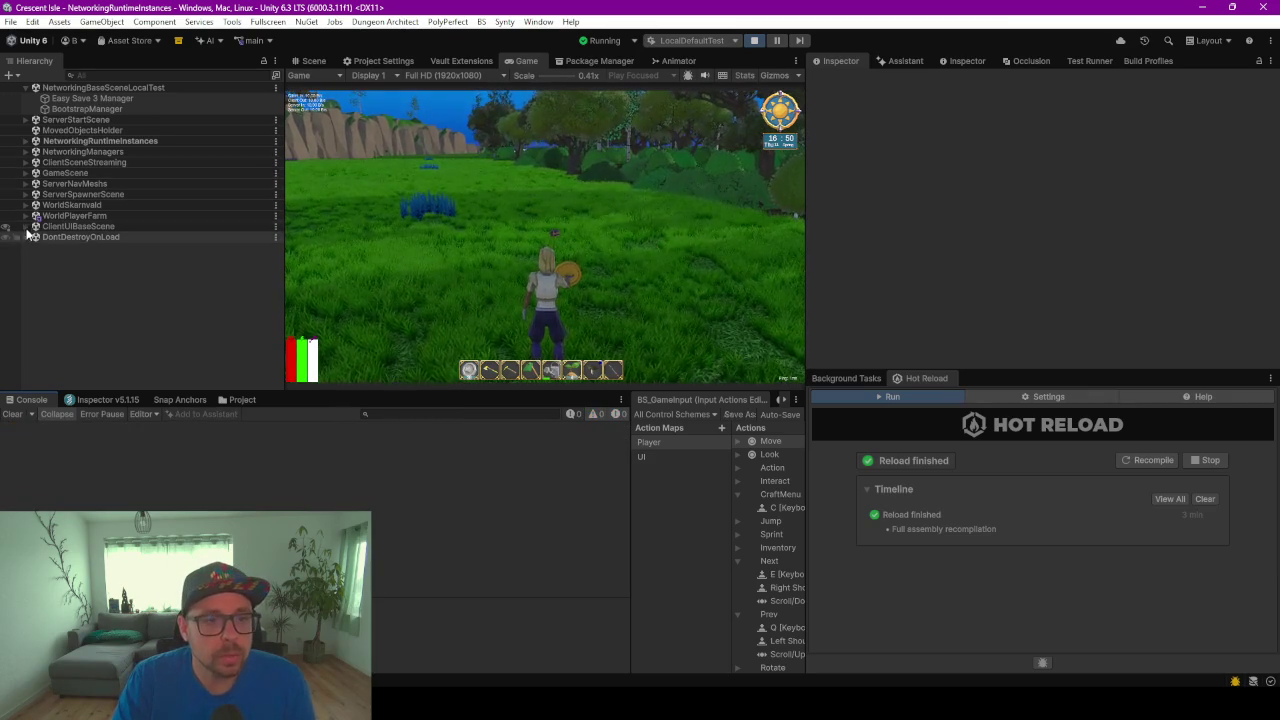
# Find TestBuildingSpawner via a Hierarchy search, run Spawn, and inspect the IFarmBuildingManager binding error
pyautogui.click(146, 70)
pyautogui.write('est')
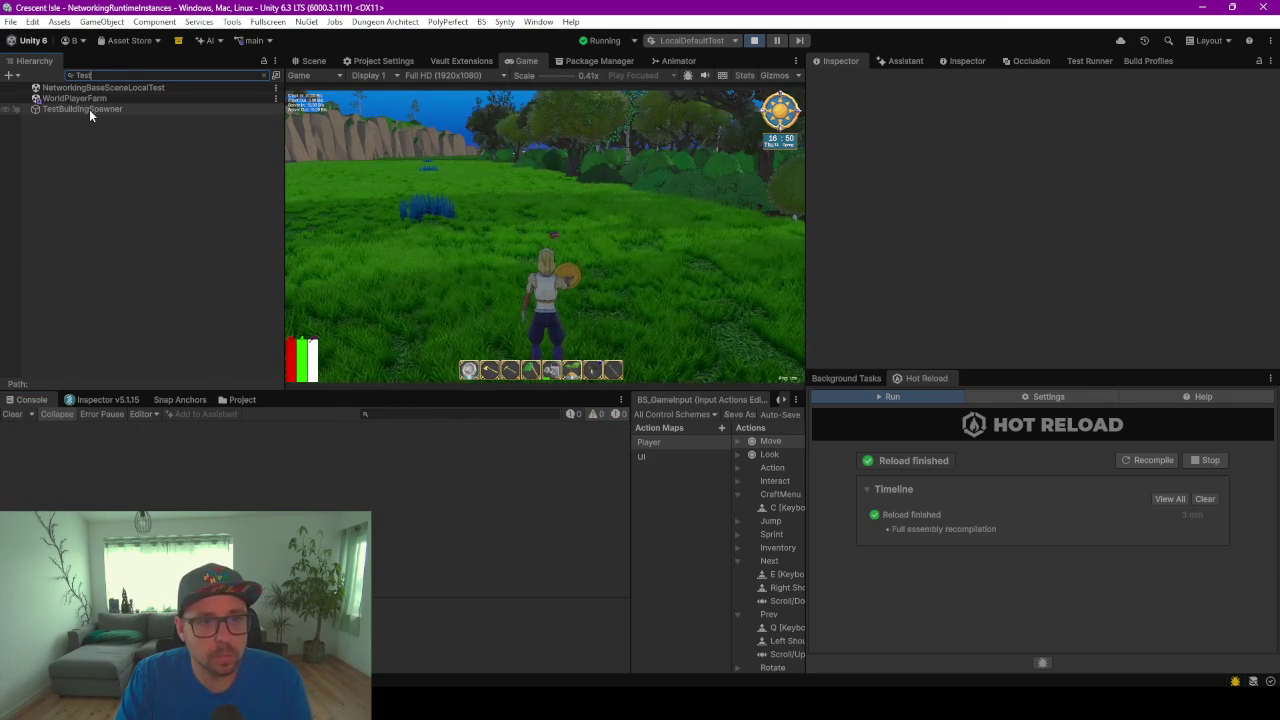
pyautogui.click(89, 109)
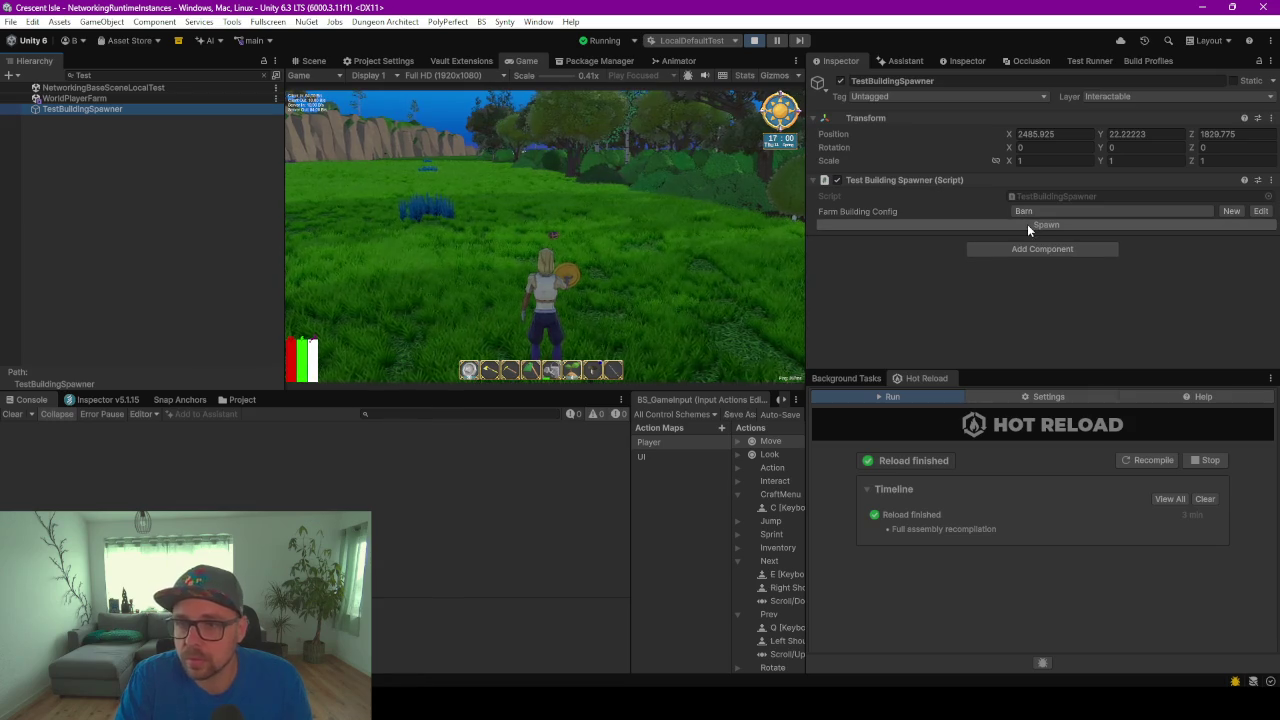
pyautogui.click(1027, 224)
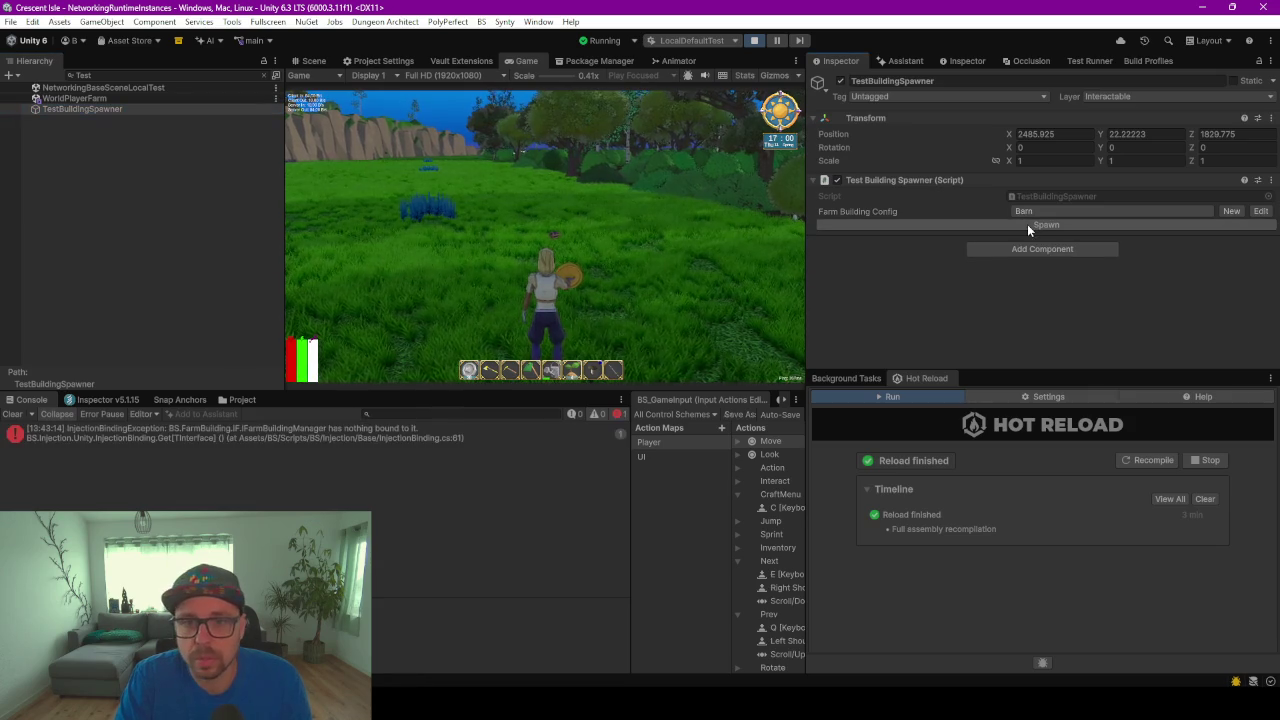
pyautogui.click(219, 438)
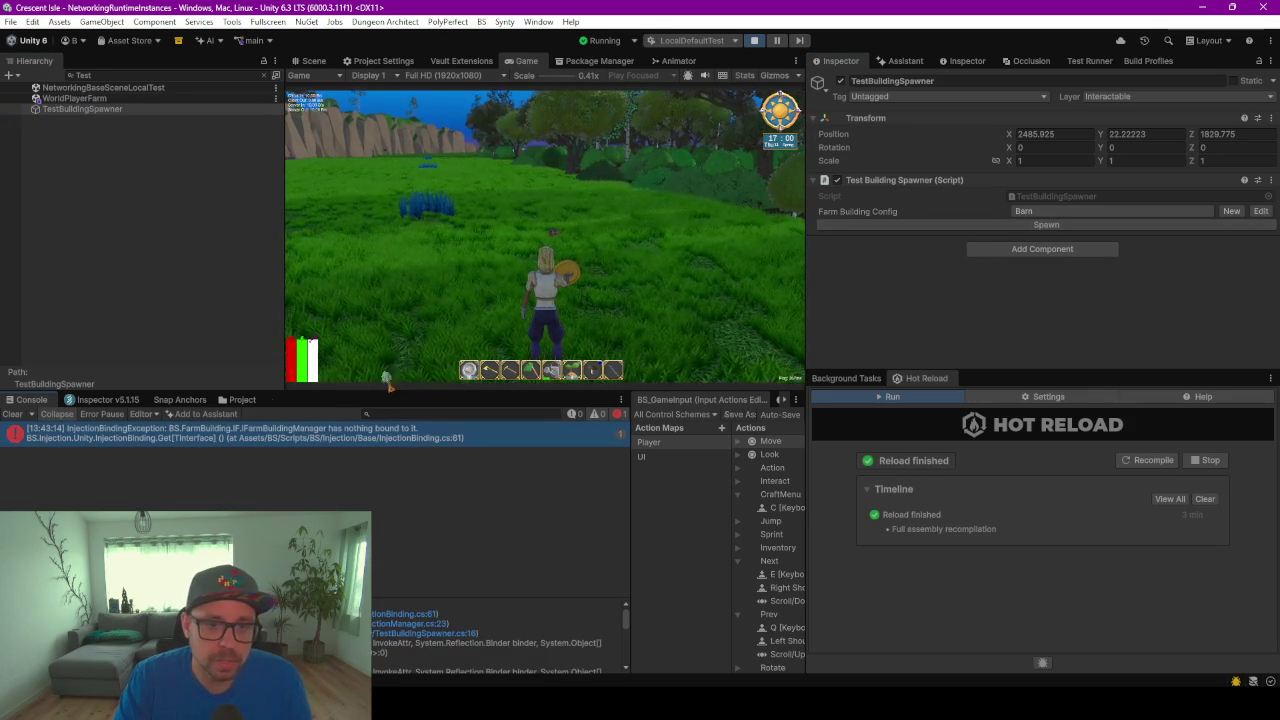
pyautogui.click(755, 41)
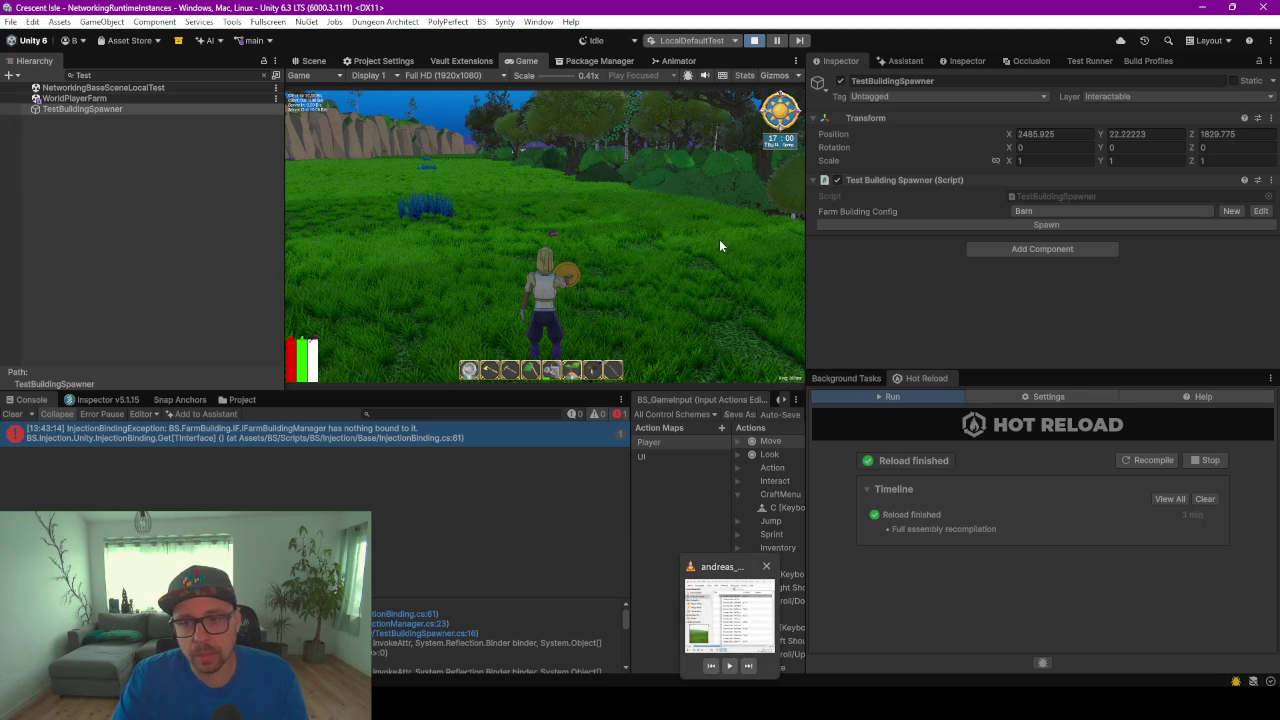
# Exit Play mode, show the FarmBuildings prefab folder and open the NetworkGameManager prefab
pyautogui.click(729, 665)
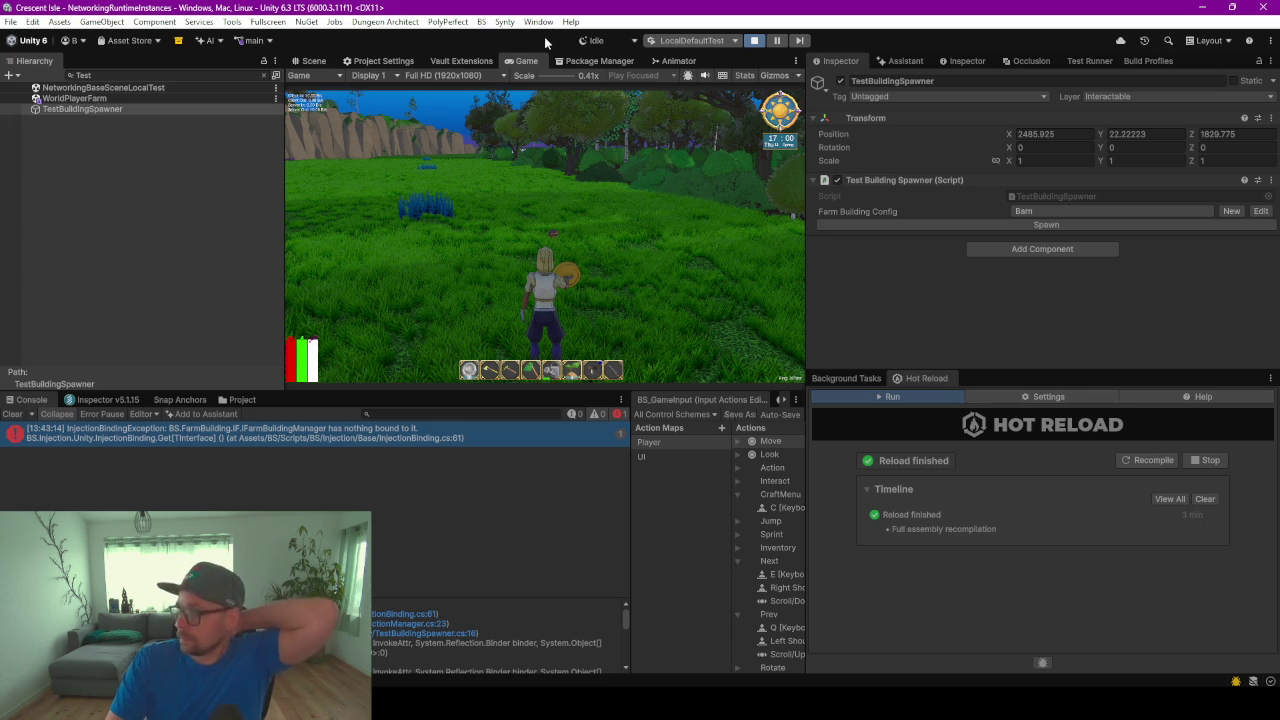
pyautogui.hotkey('ctrl', 'p')
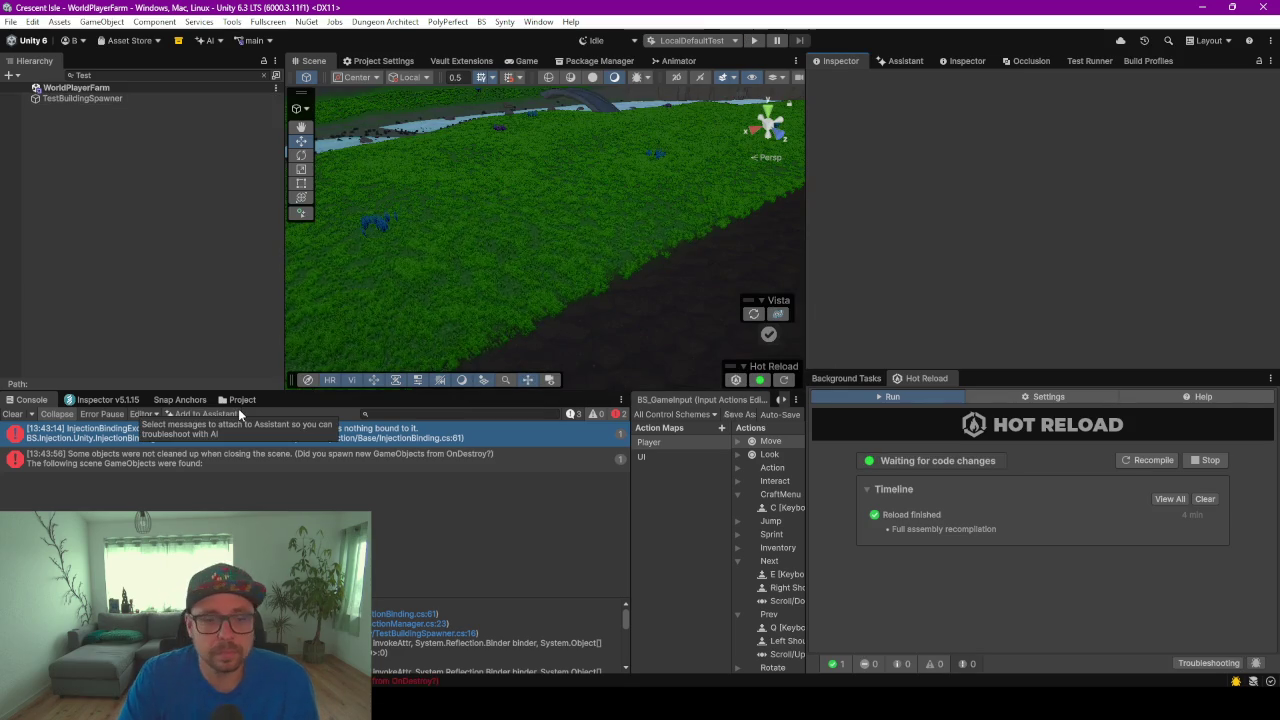
pyautogui.click(240, 399)
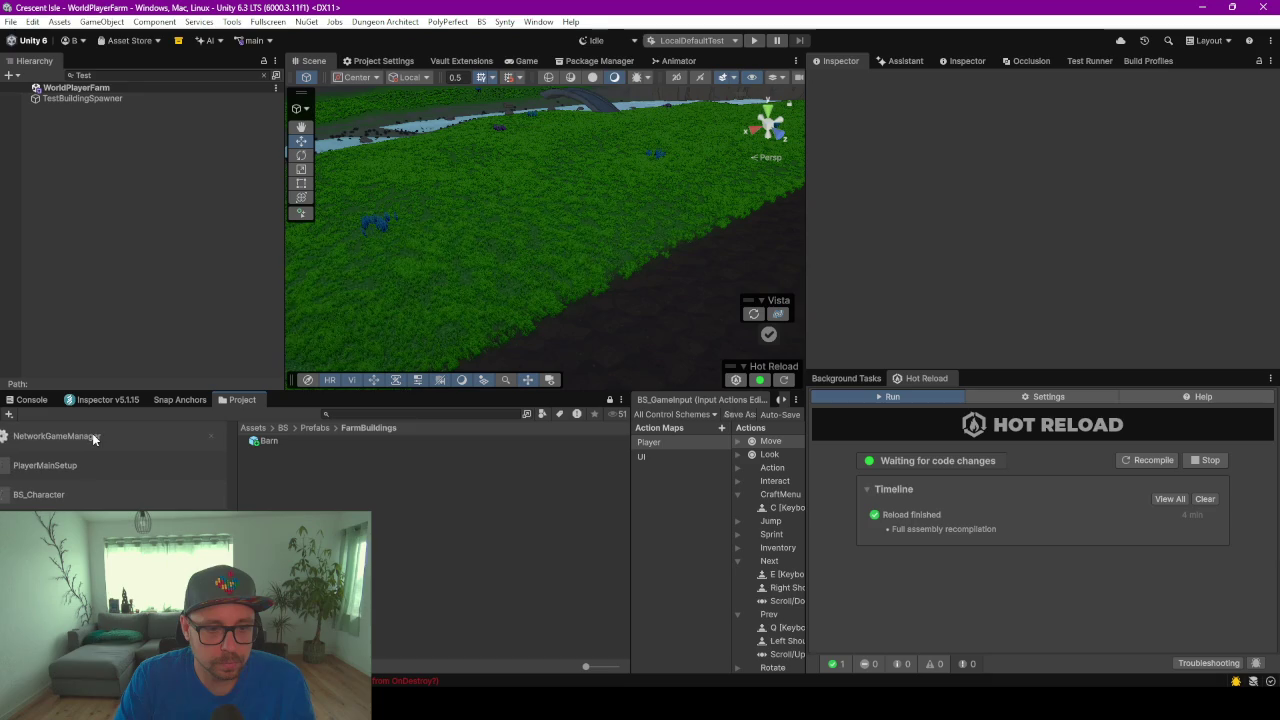
pyautogui.doubleClick(93, 436)
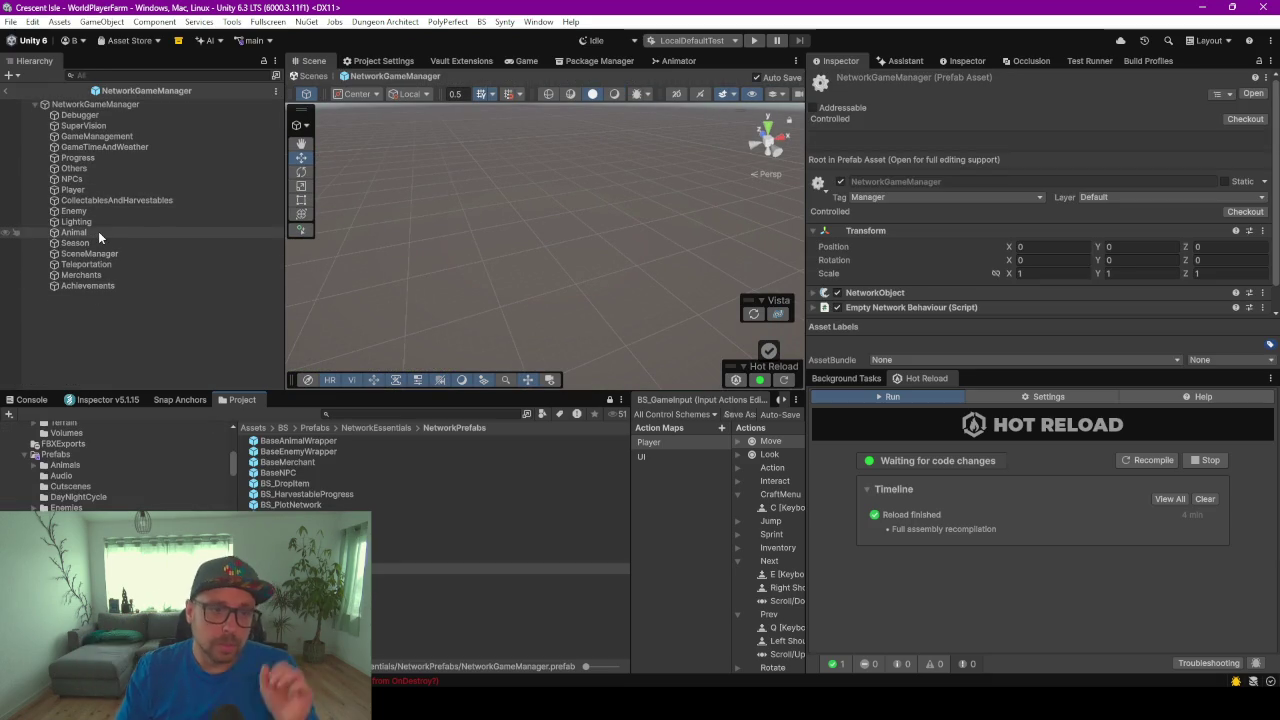
# Create an empty child named FarmBuildings under the NetworkGameManager root
pyautogui.rightClick(92, 104)
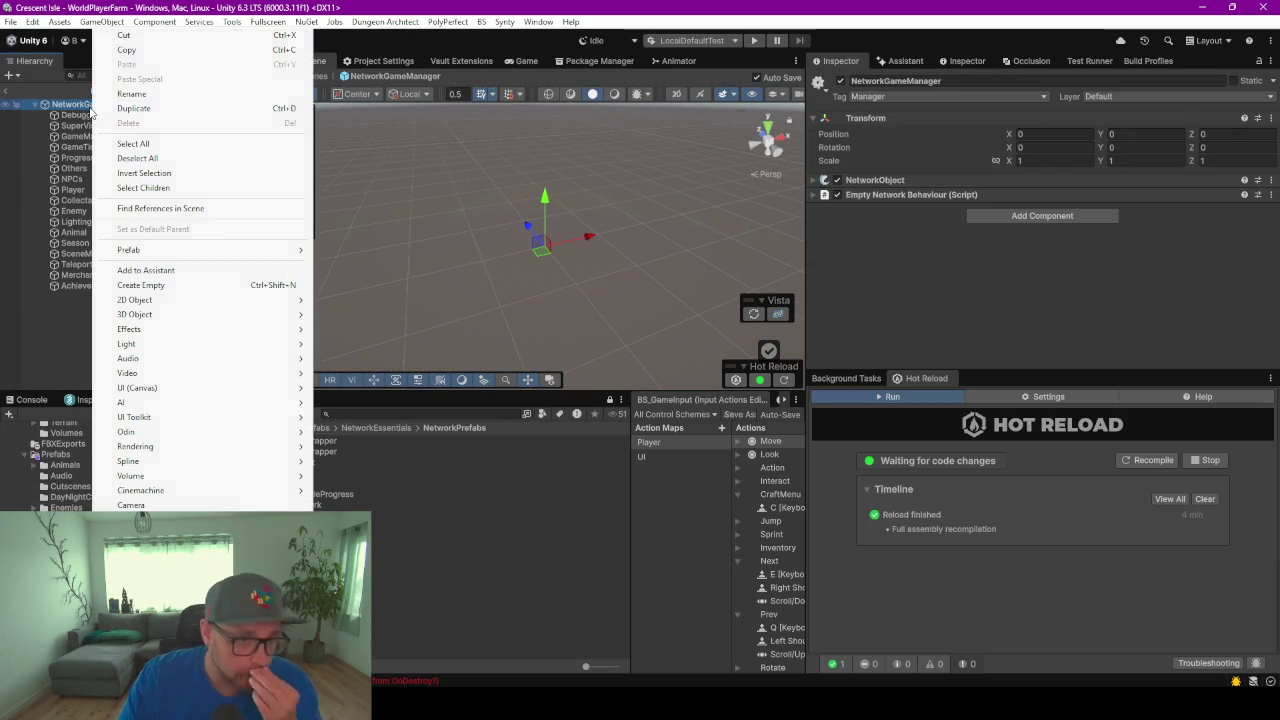
pyautogui.click(160, 286)
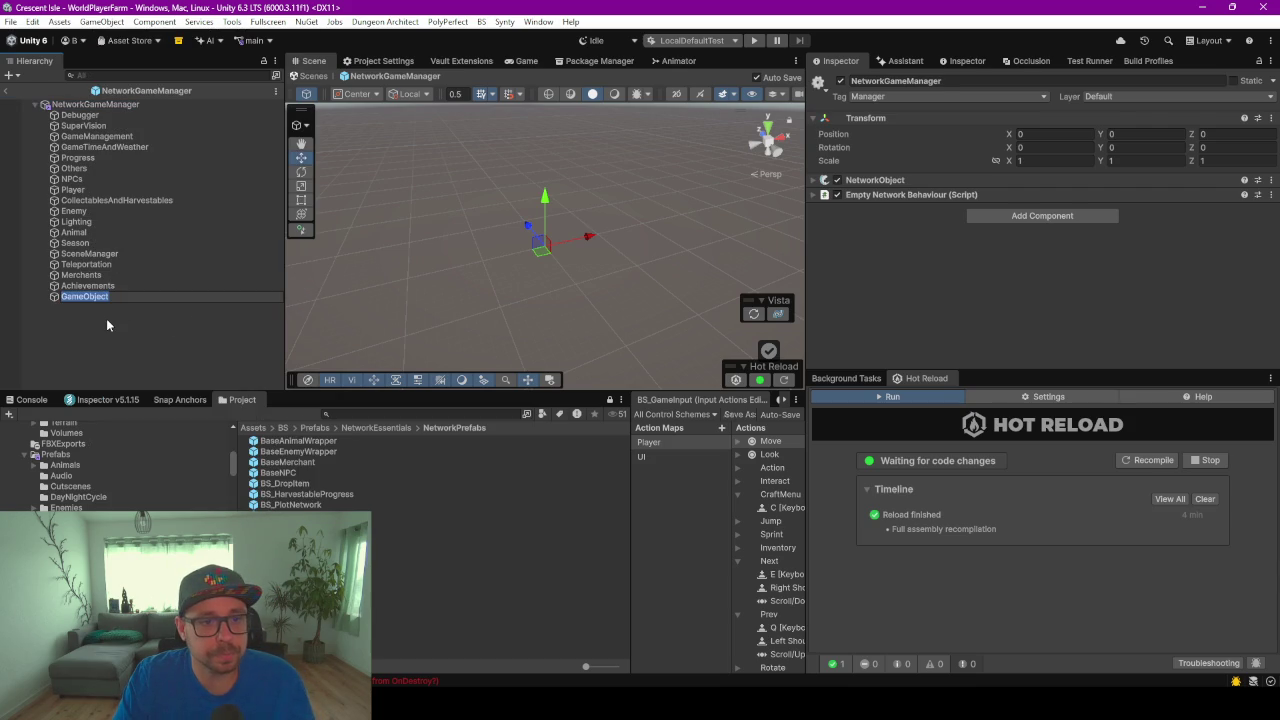
pyautogui.write('Far')
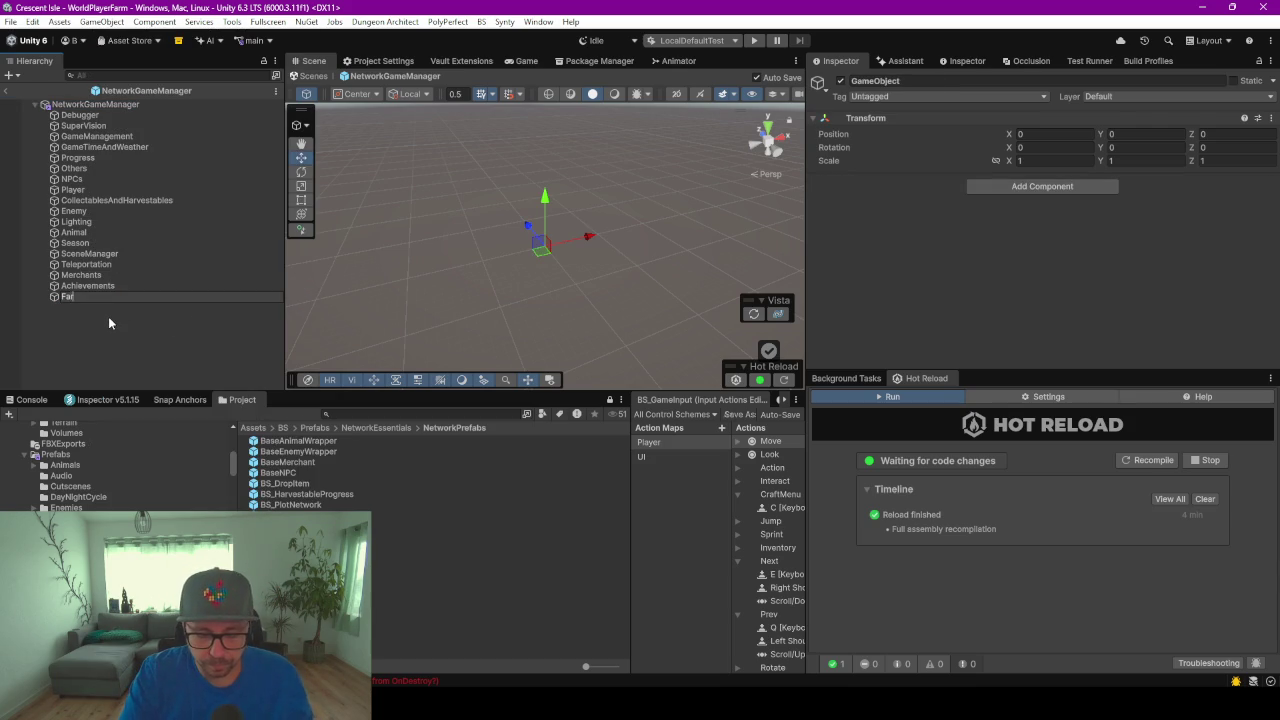
pyautogui.write('mBuildings')
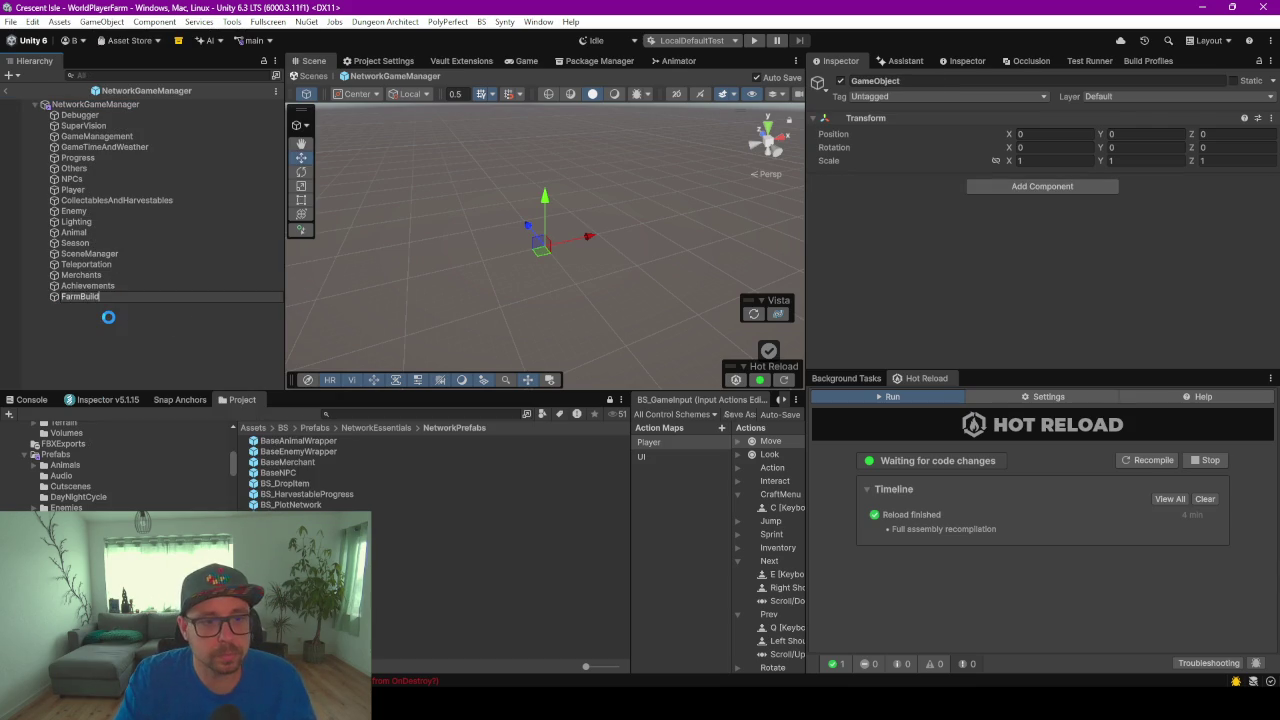
pyautogui.press('Return')
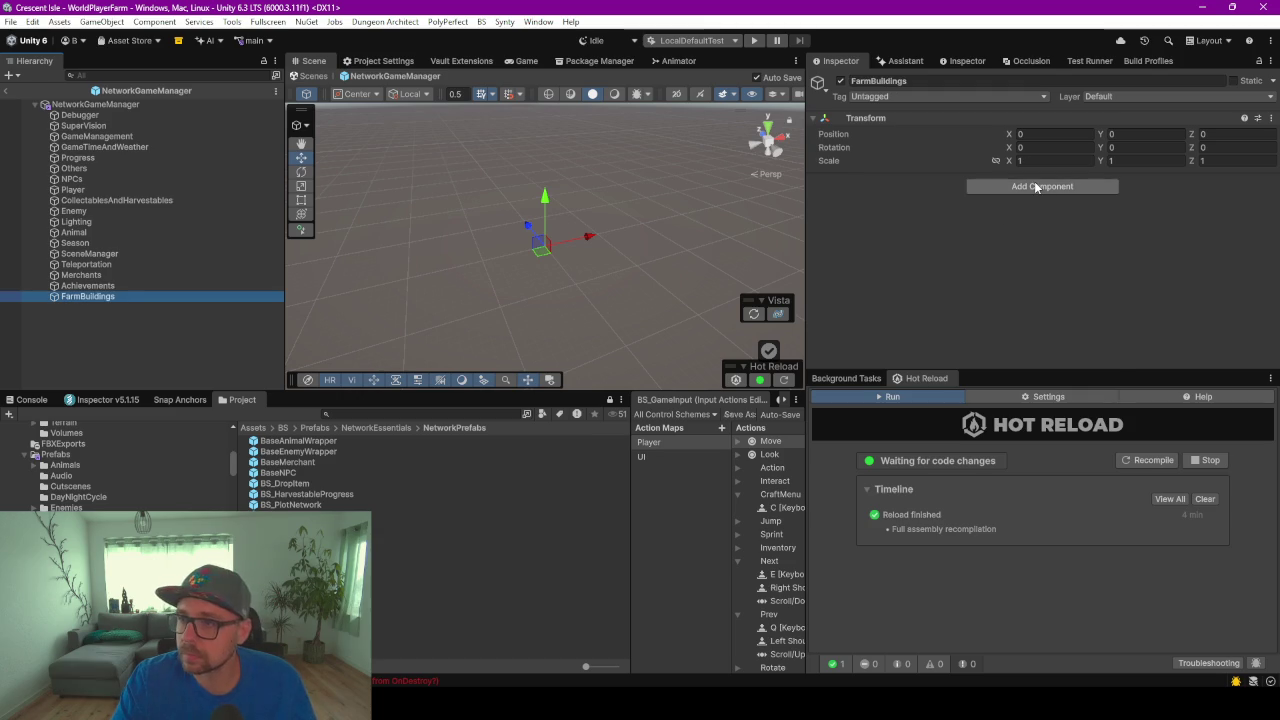
# Give FarmBuildings a Farm Building Manager component and enter Play mode to test
pyautogui.click(1037, 186)
pyautogui.write('Farm')
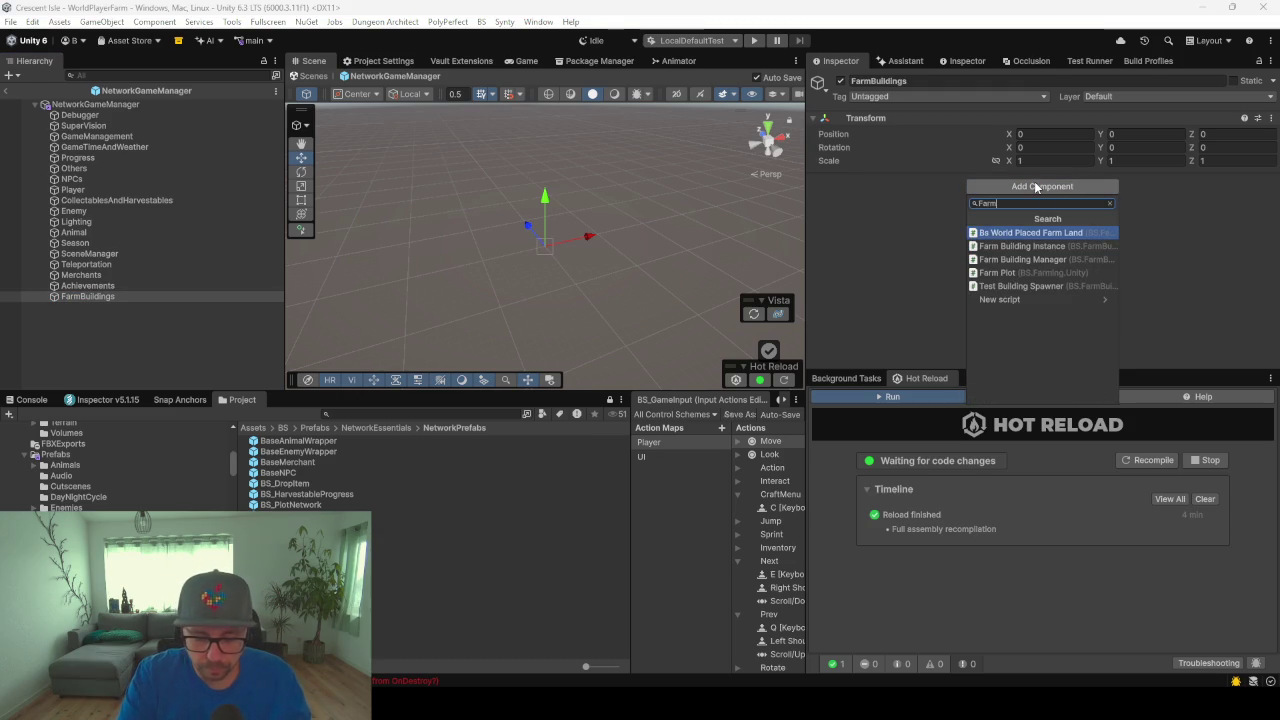
pyautogui.write('Bui')
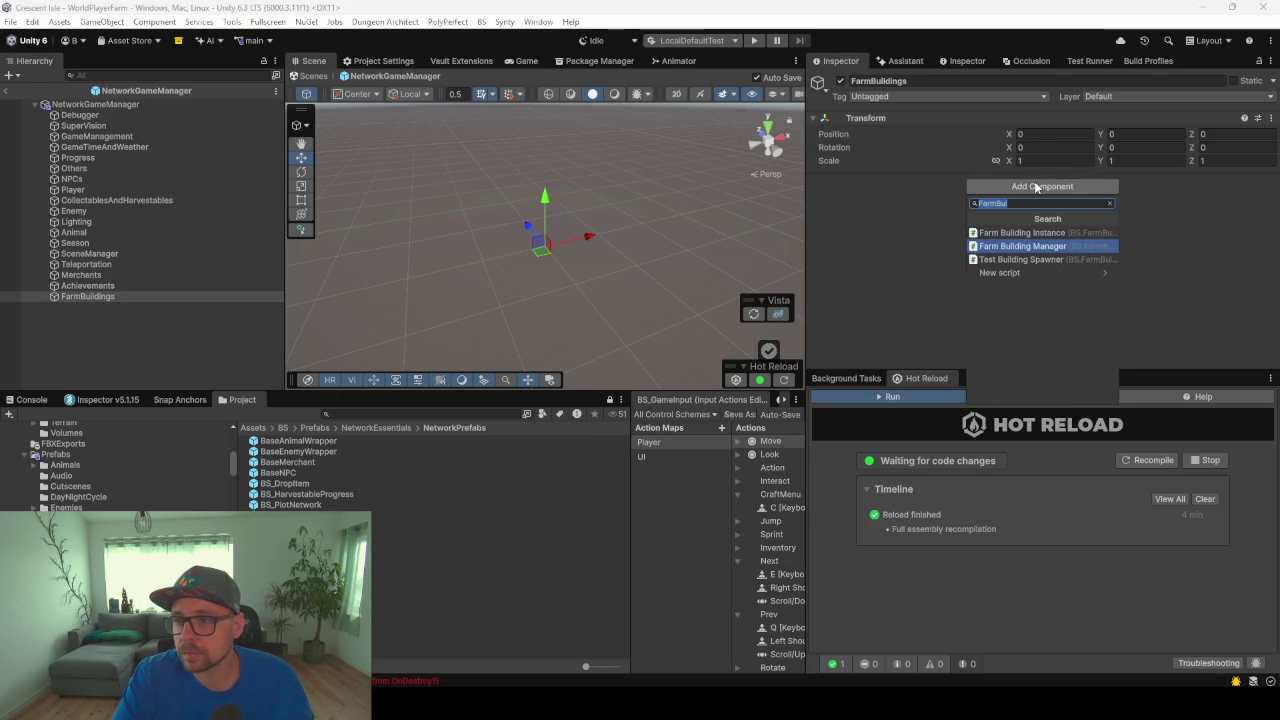
pyautogui.press('Return')
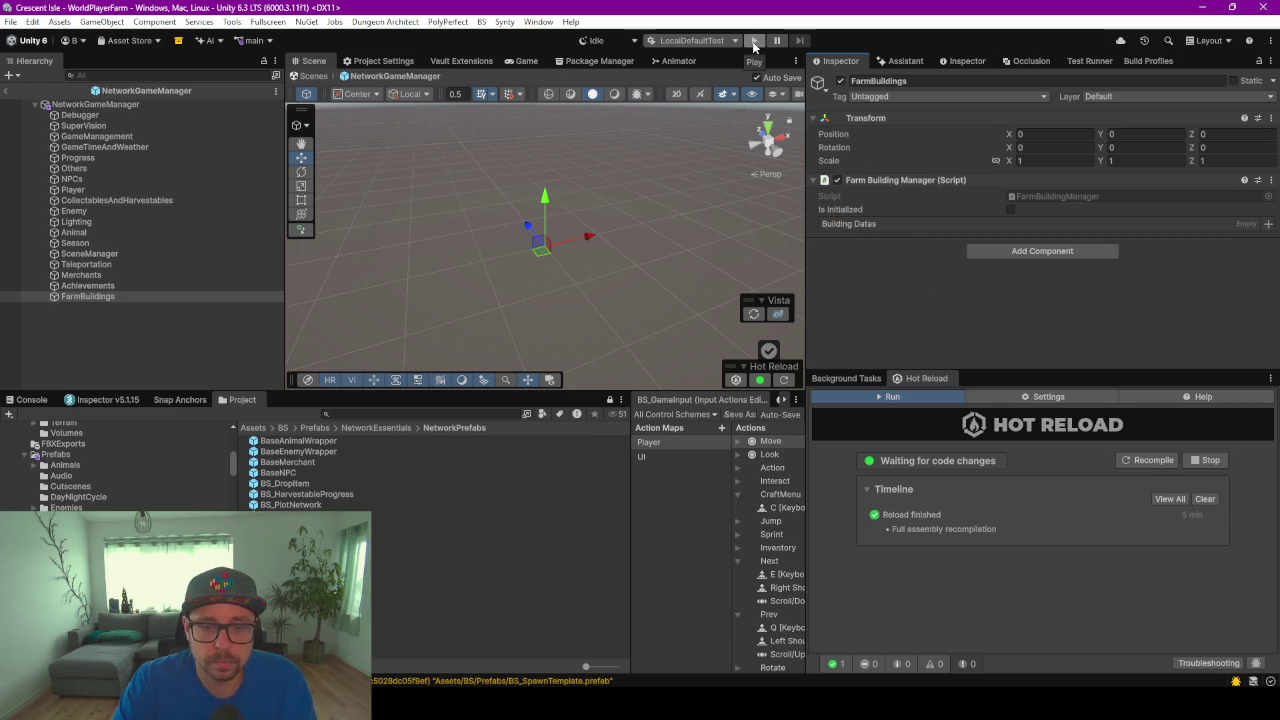
pyautogui.click(754, 42)
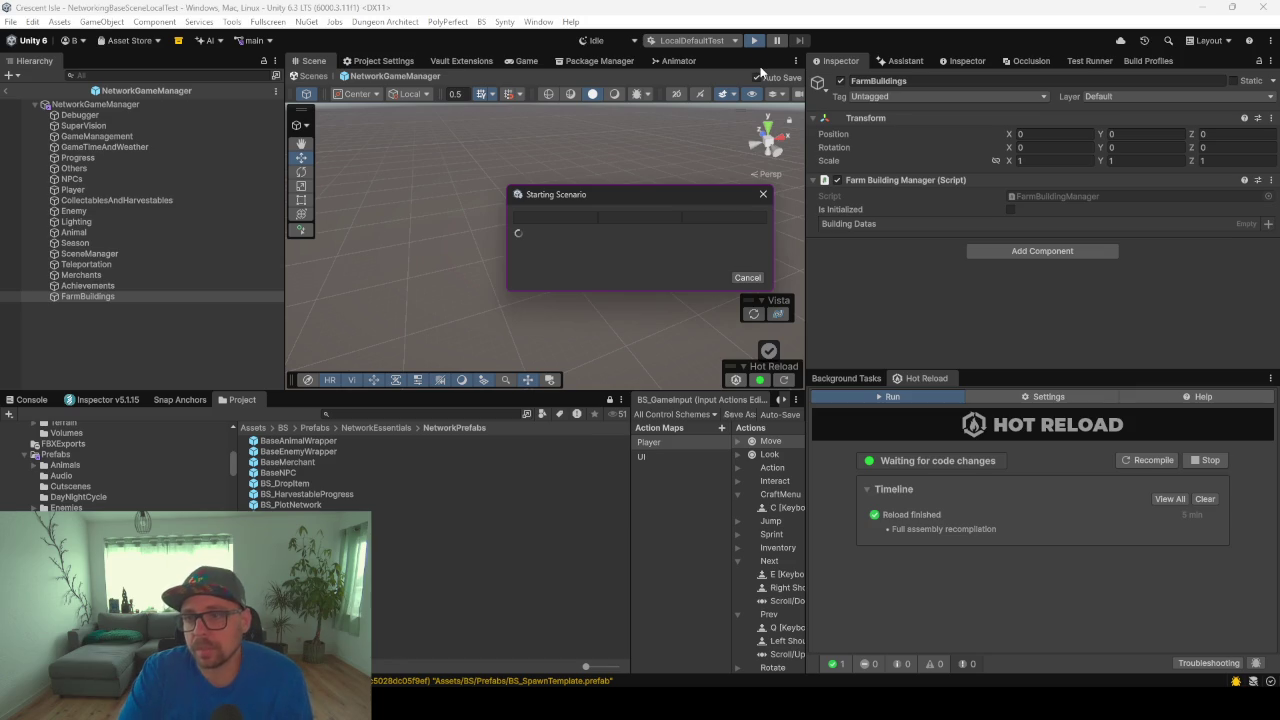
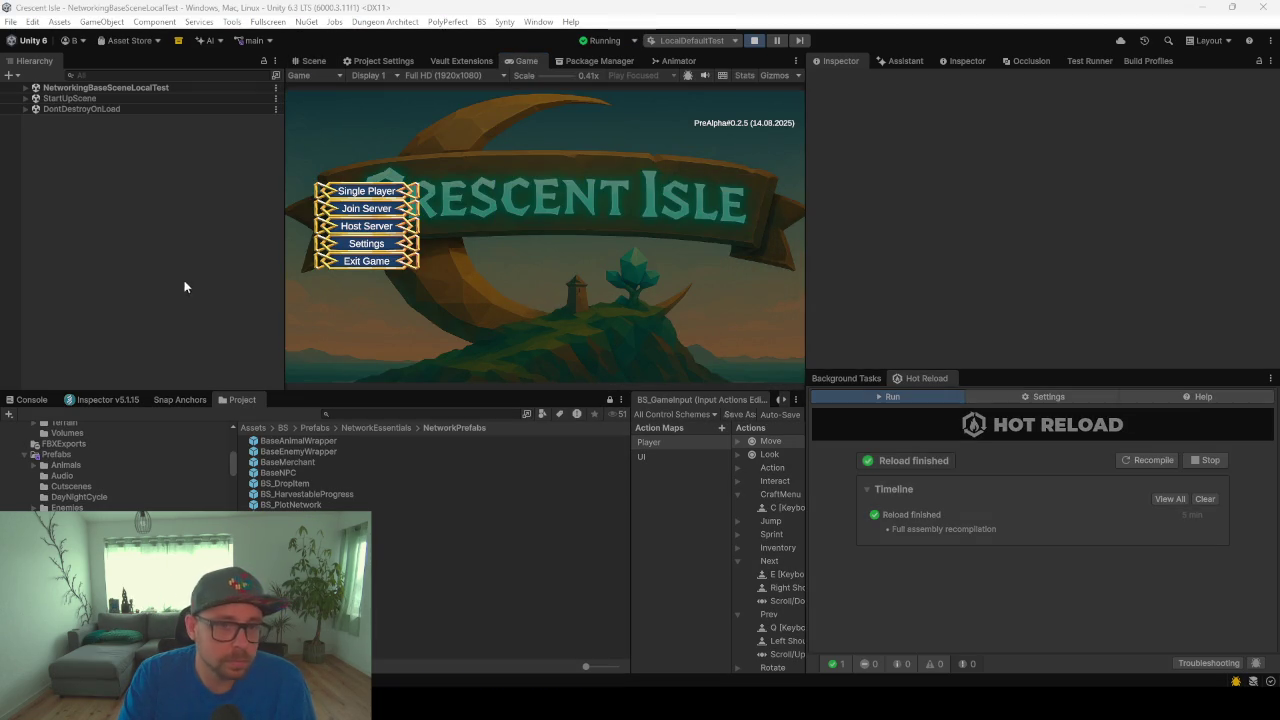
# Start a Single Player New Game with the chosen character, then focus the Hierarchy search
pyautogui.click(366, 191)
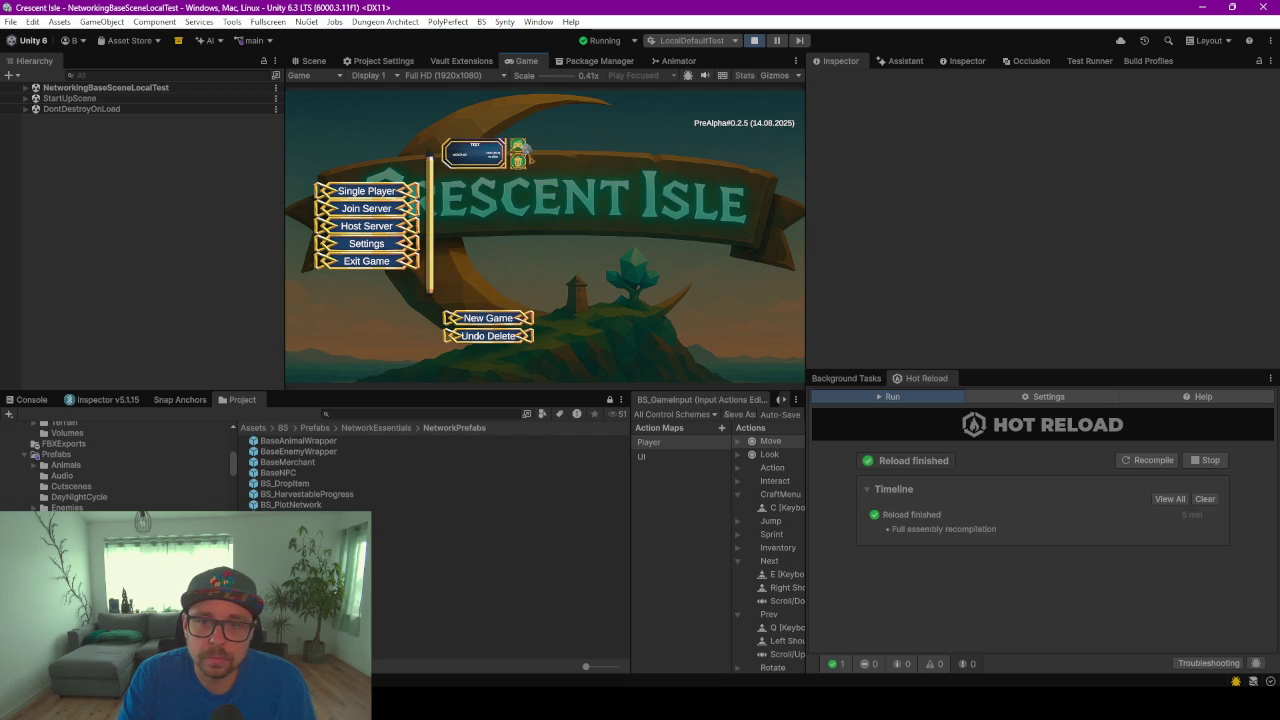
pyautogui.click(519, 152)
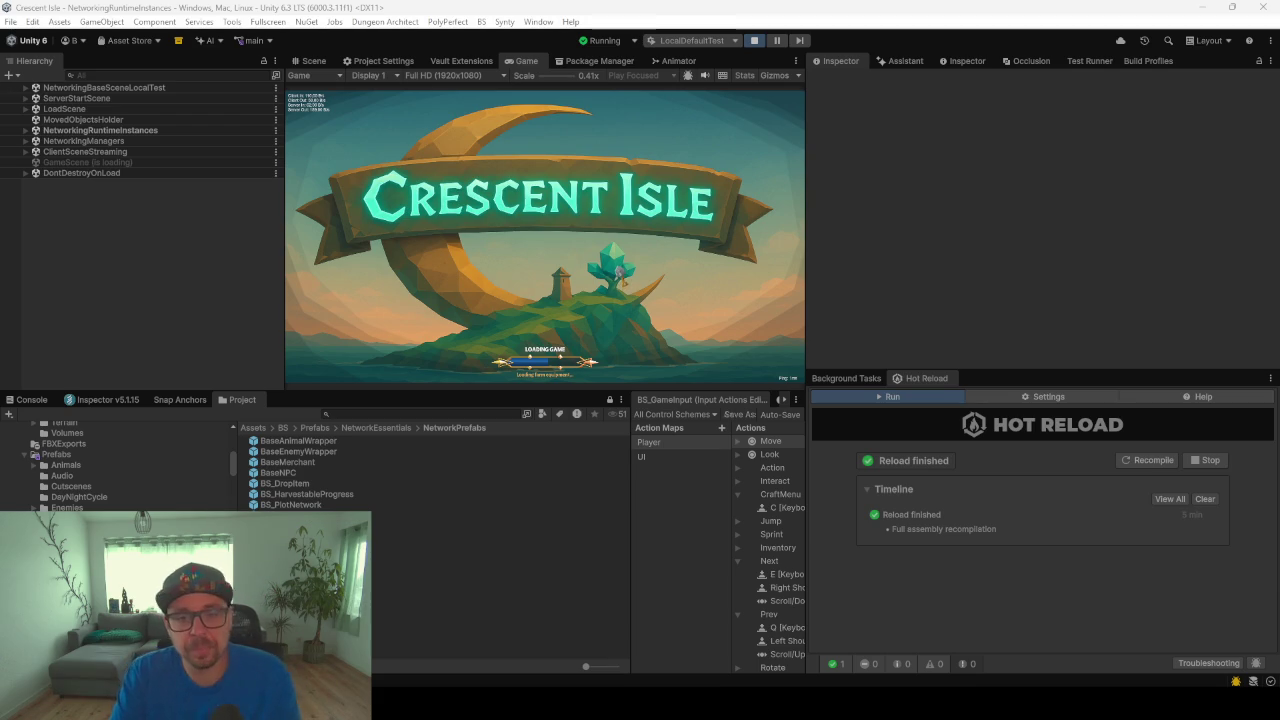
pyautogui.click(620, 268)
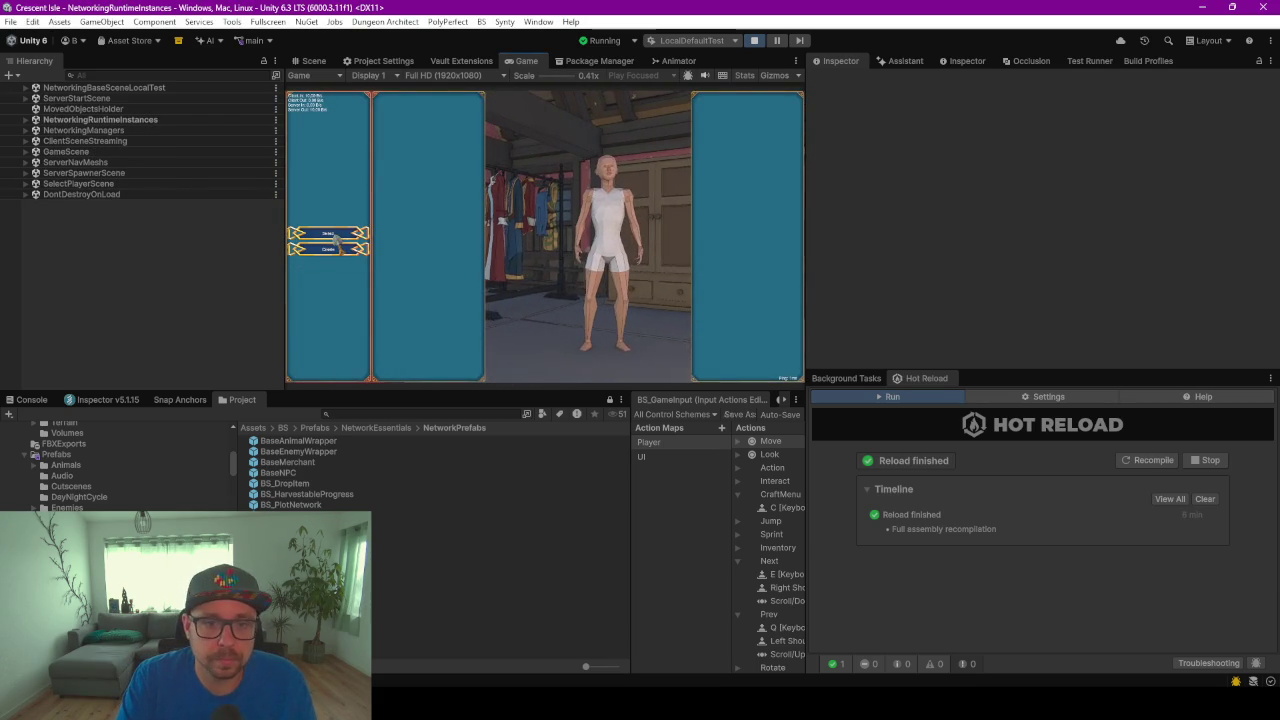
pyautogui.click(333, 236)
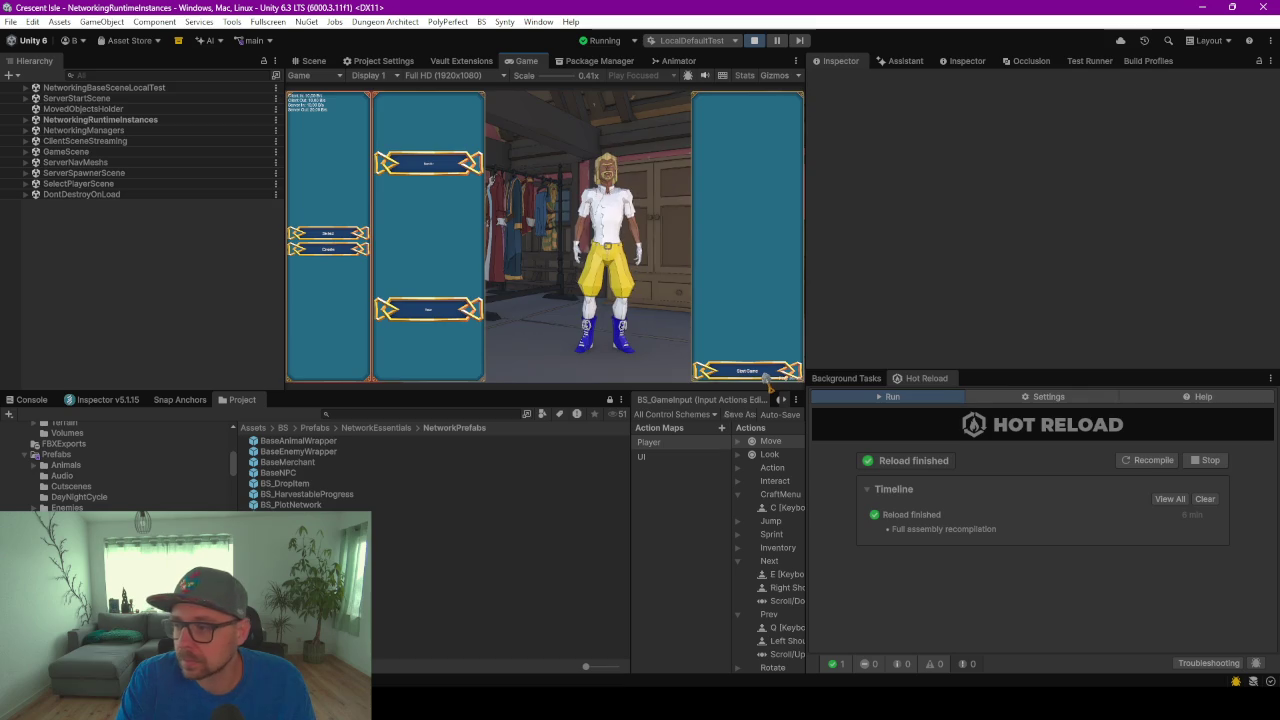
pyautogui.click(766, 377)
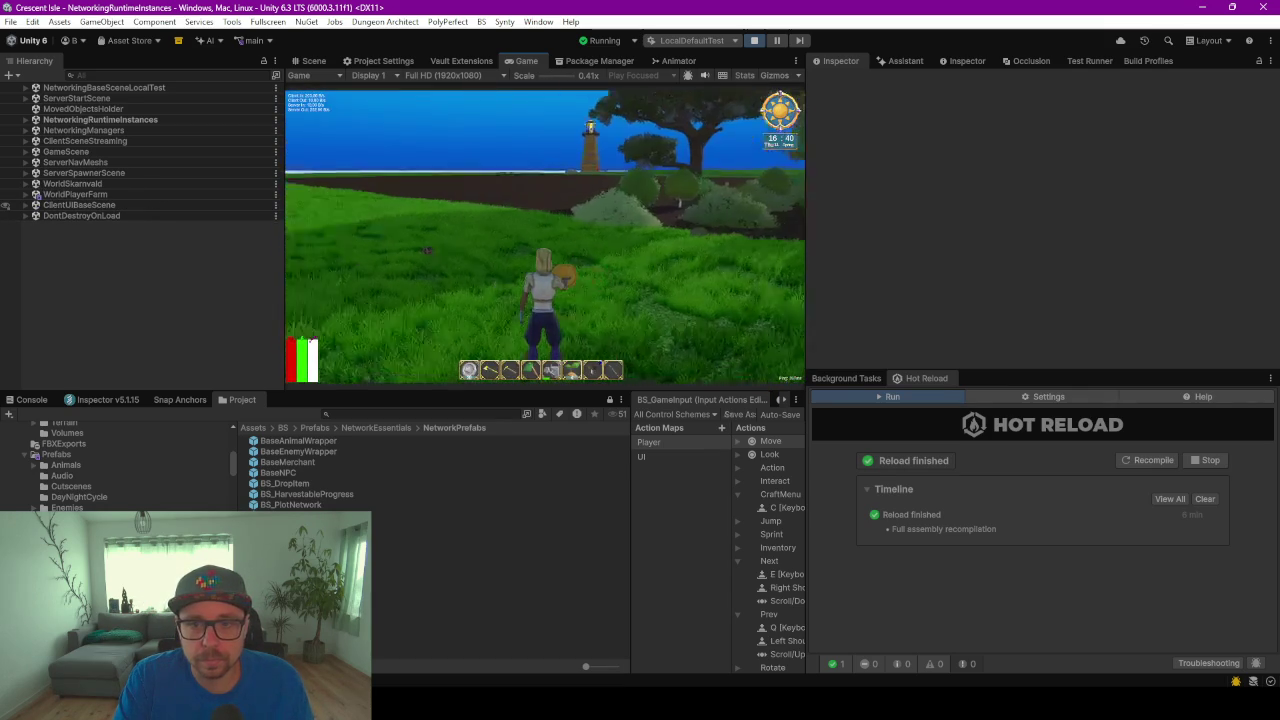
pyautogui.click(106, 76)
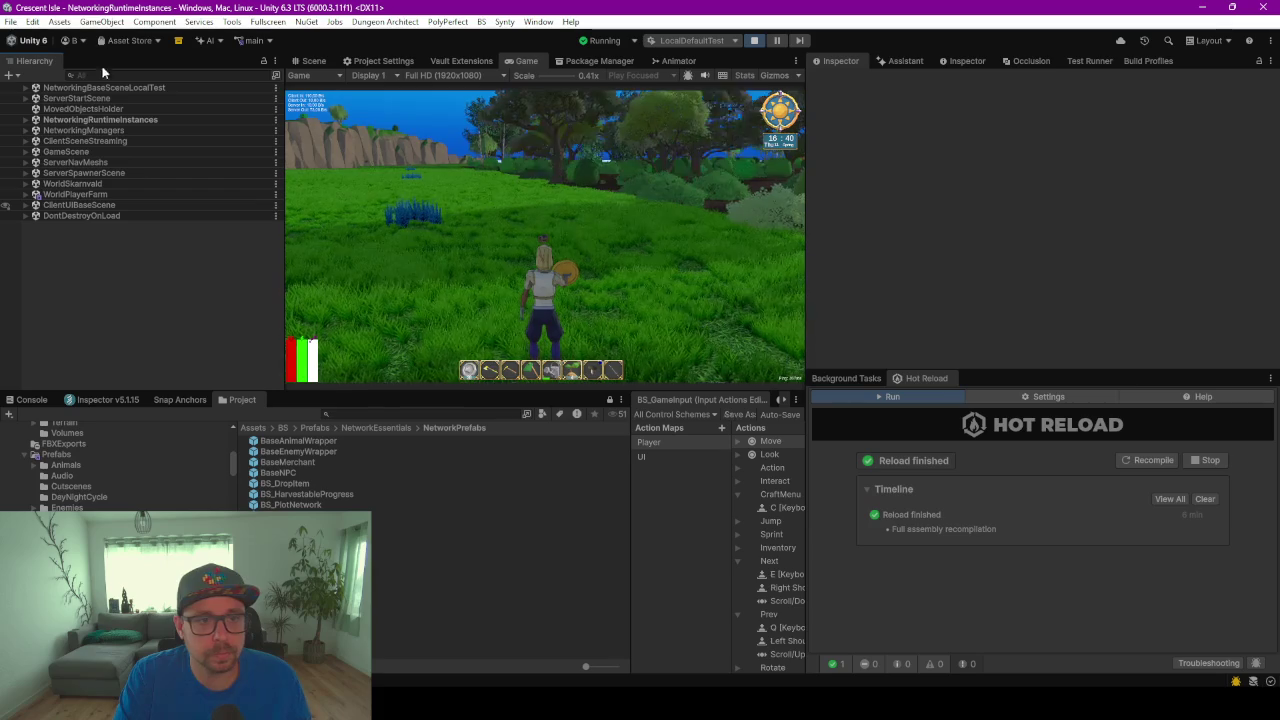
# Select TestBuildingSpawner, clear the Console and spawn the Barn, revealing the InjectionBindingException trace
pyautogui.write('test')
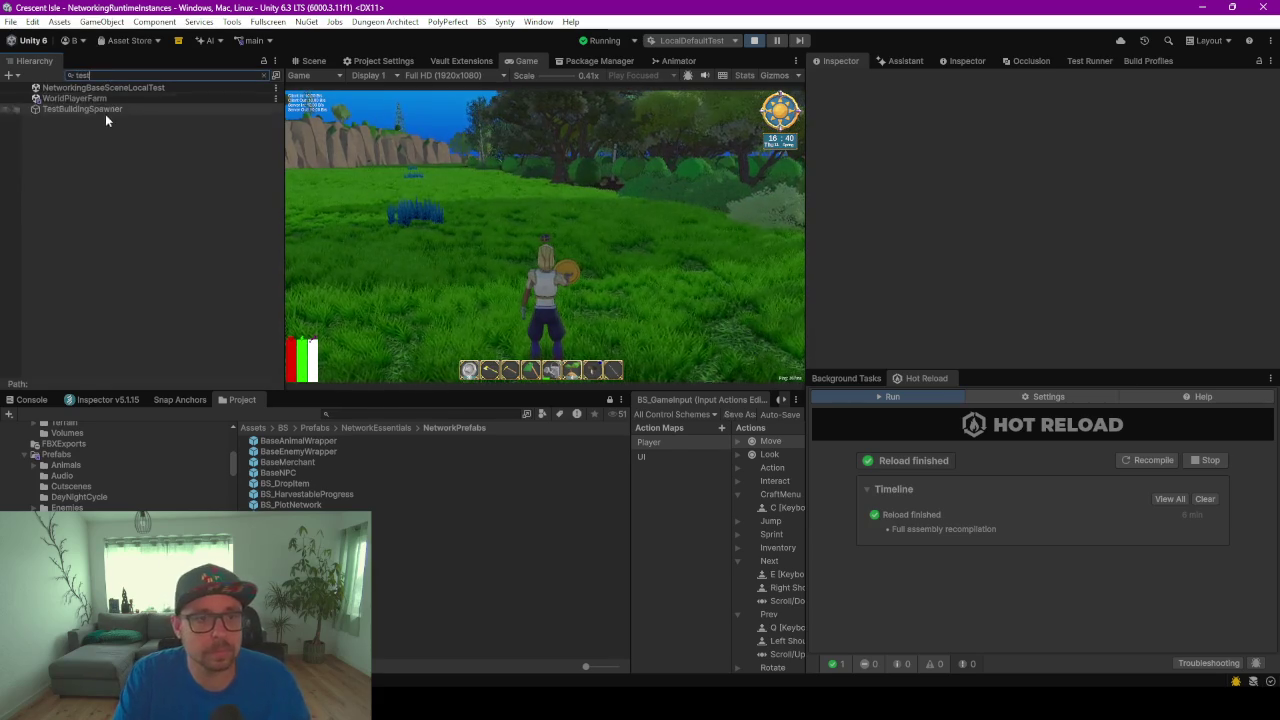
pyautogui.click(90, 110)
pyautogui.click(33, 400)
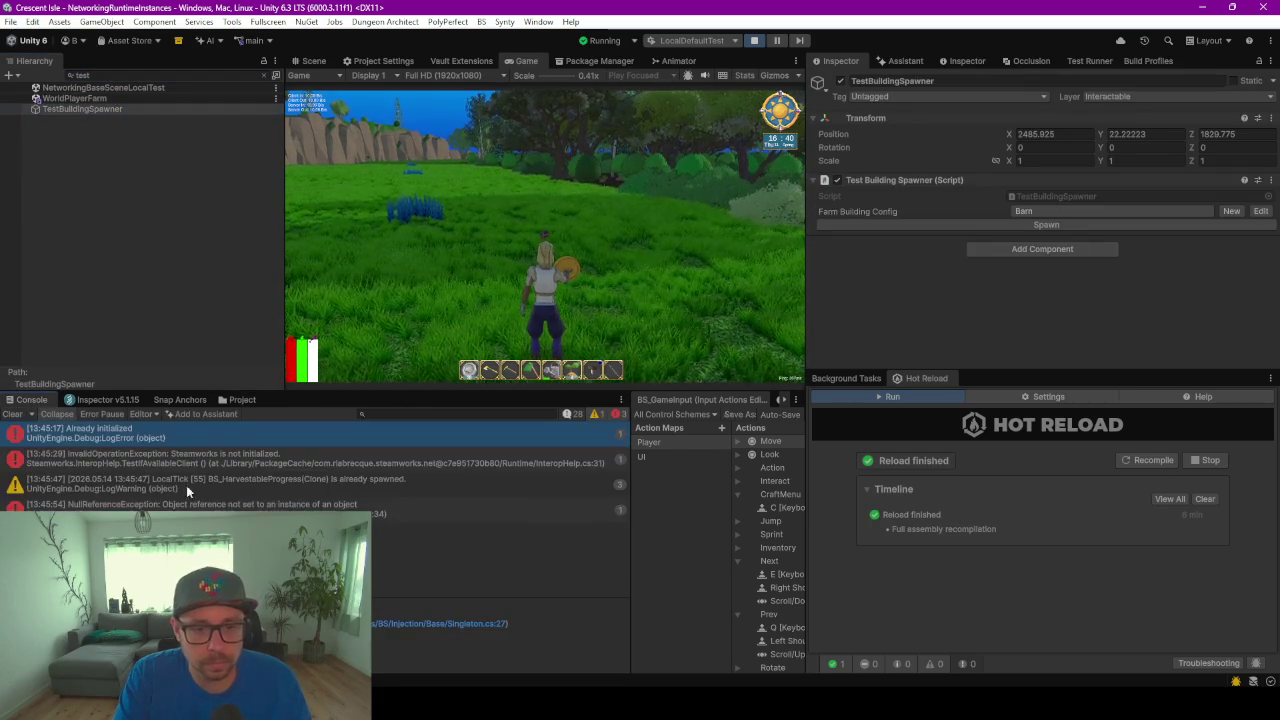
pyautogui.click(12, 414)
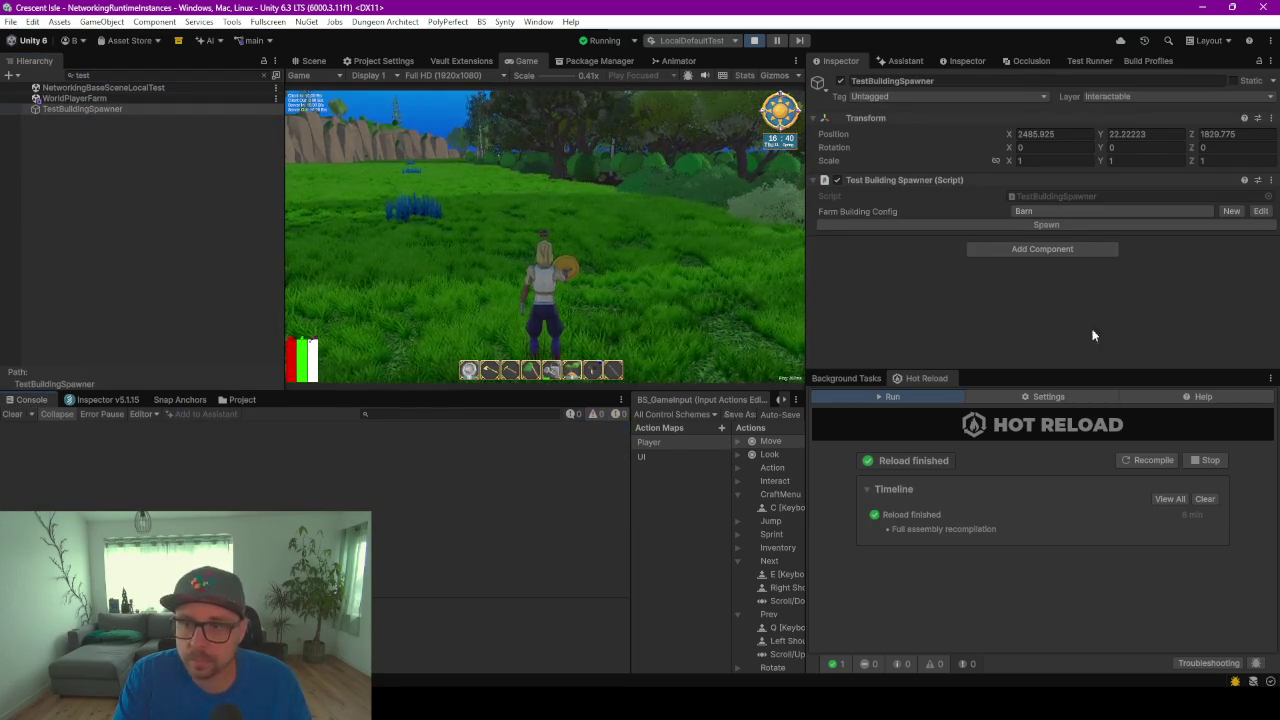
pyautogui.click(1035, 225)
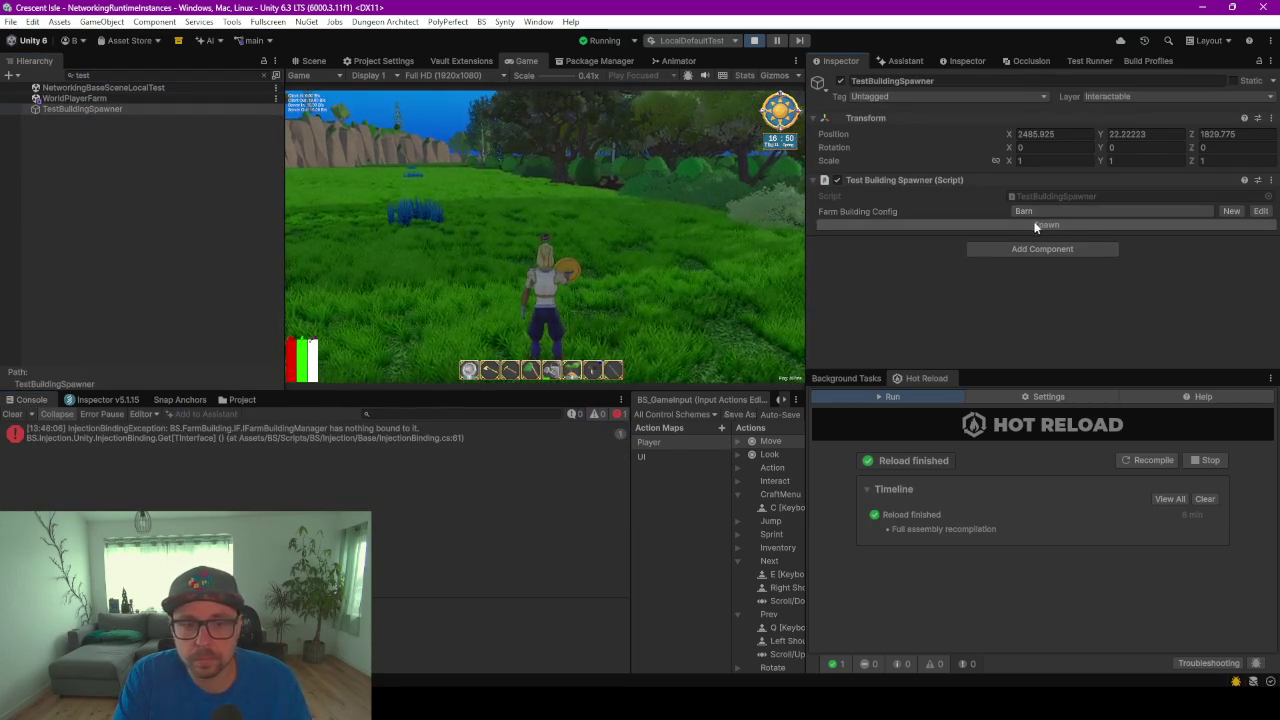
pyautogui.click(194, 437)
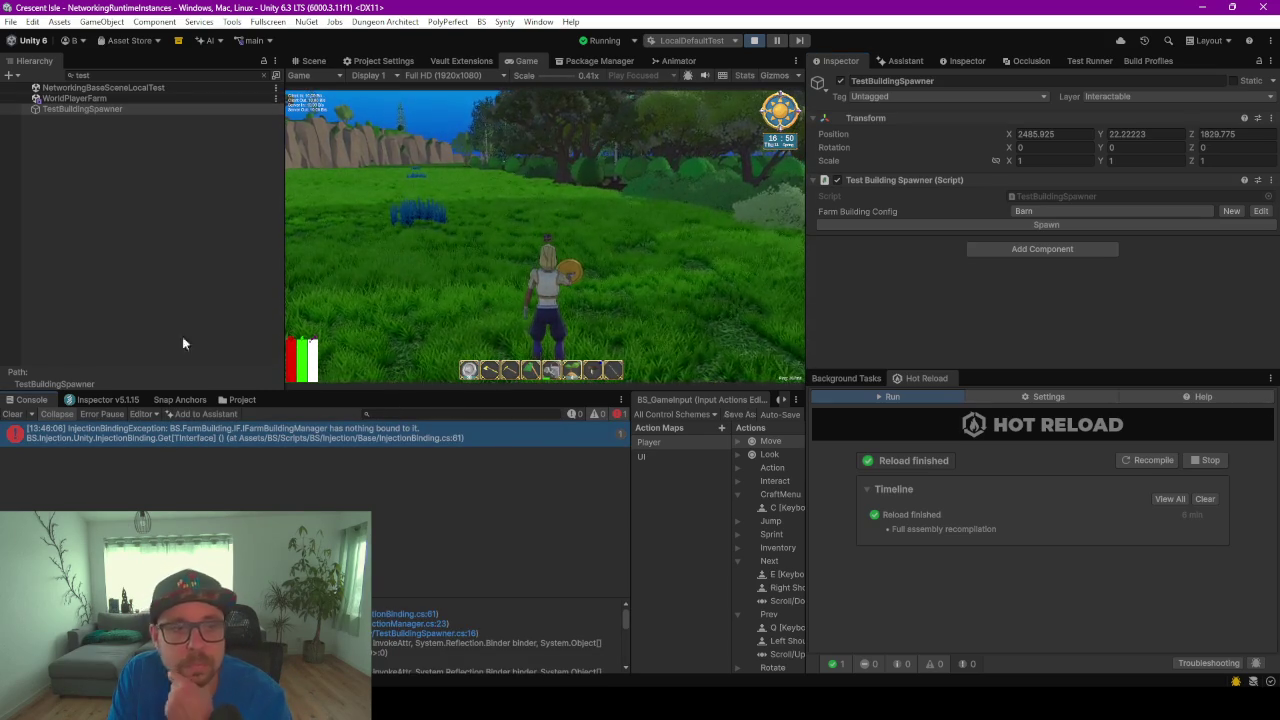
# Select FarmBuildings under NetworkGameManager(Clone) and open TestBuildingSpawner.cs at the failing line
pyautogui.click(268, 75)
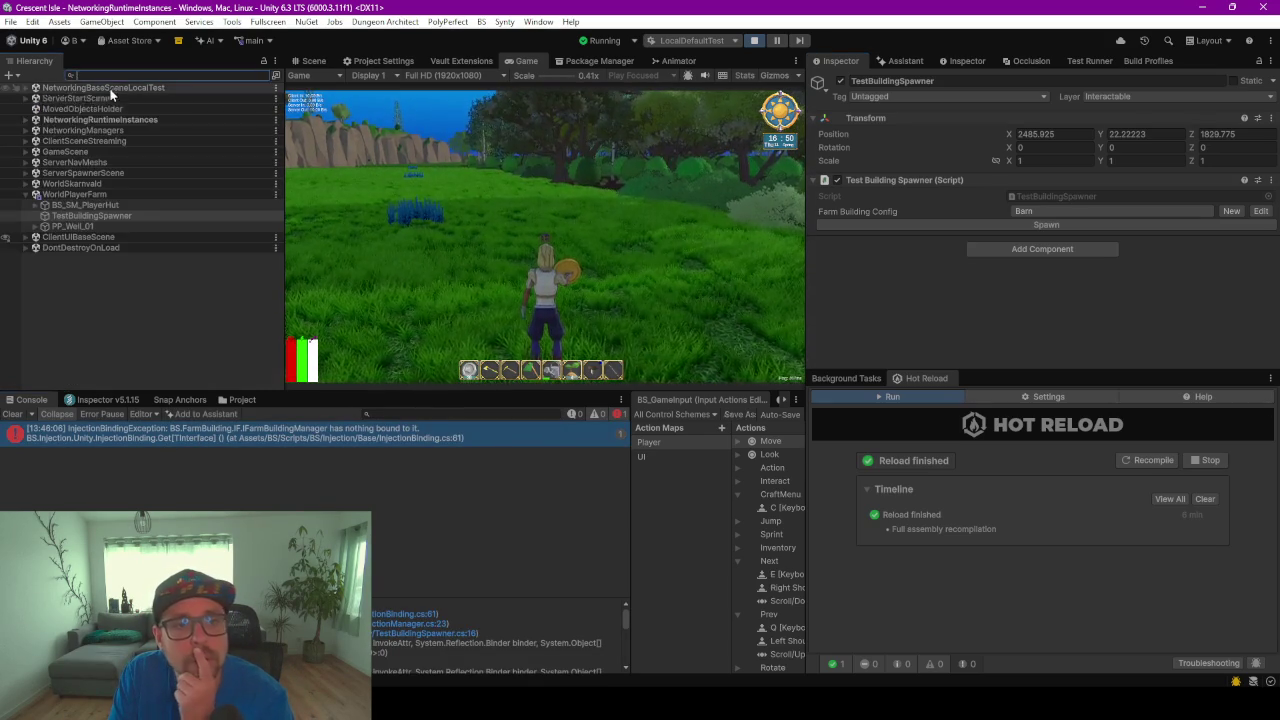
pyautogui.click(26, 119)
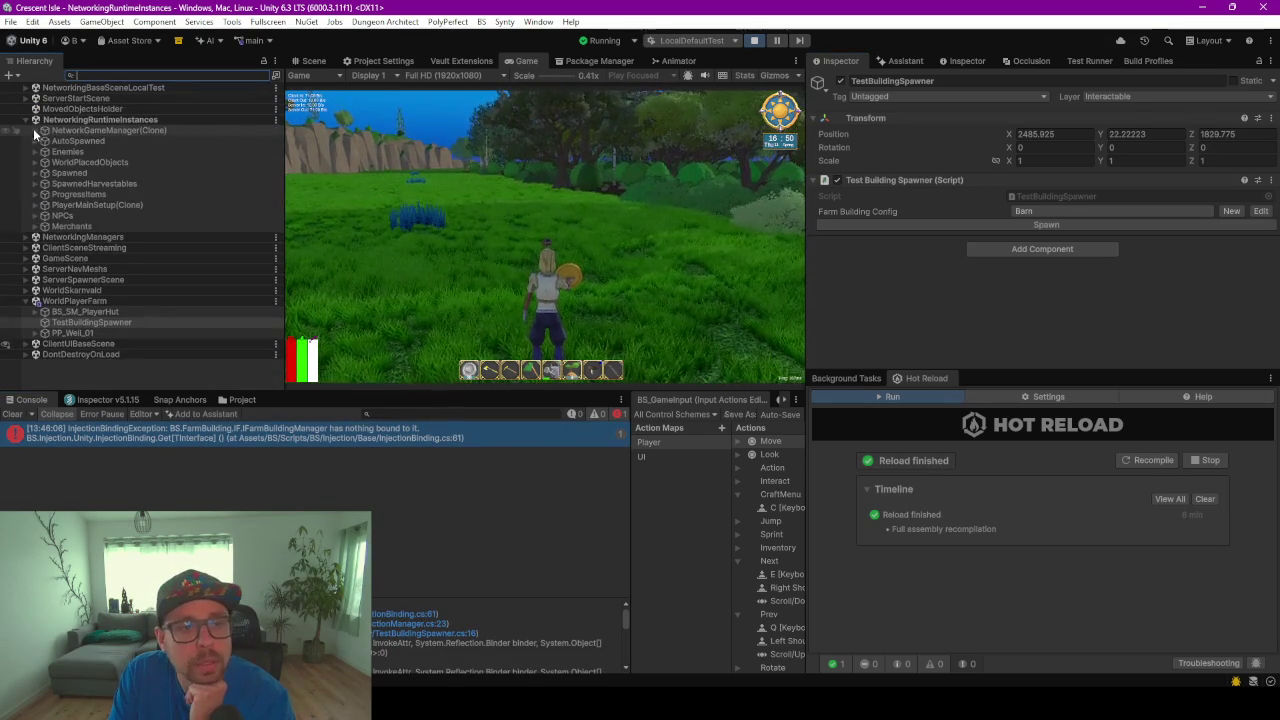
pyautogui.click(35, 130)
pyautogui.click(90, 324)
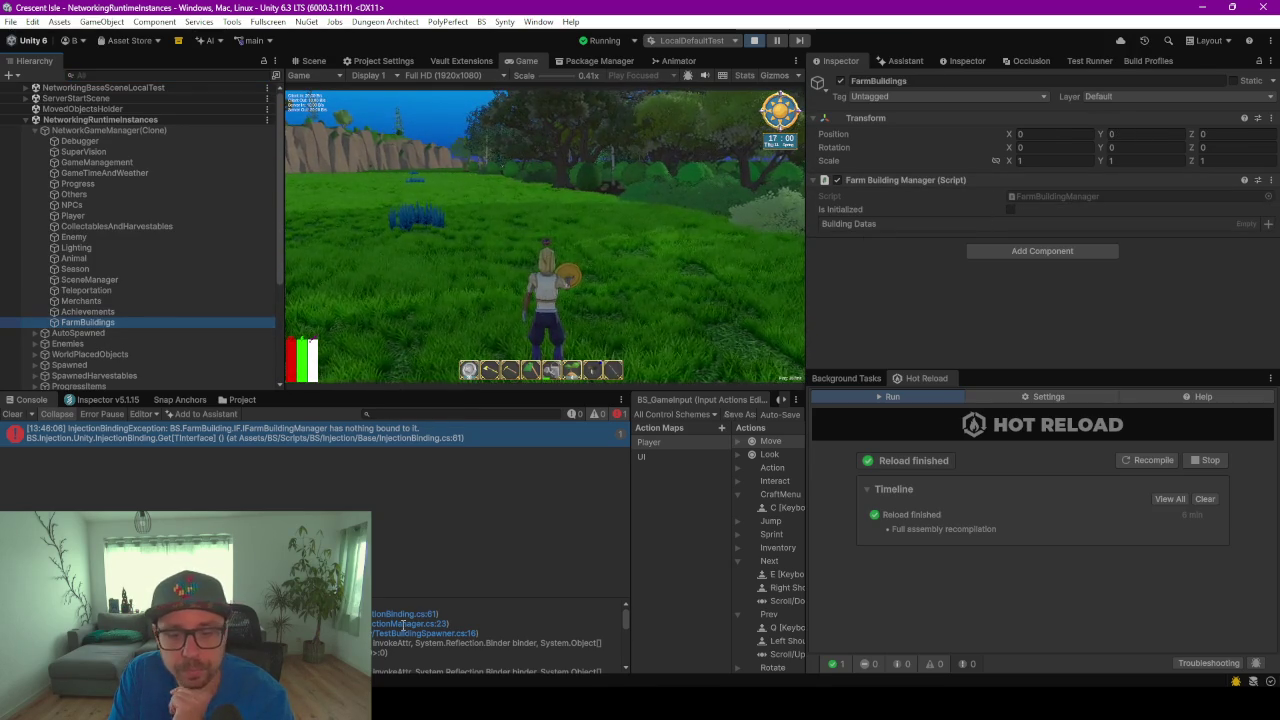
pyautogui.click(455, 634)
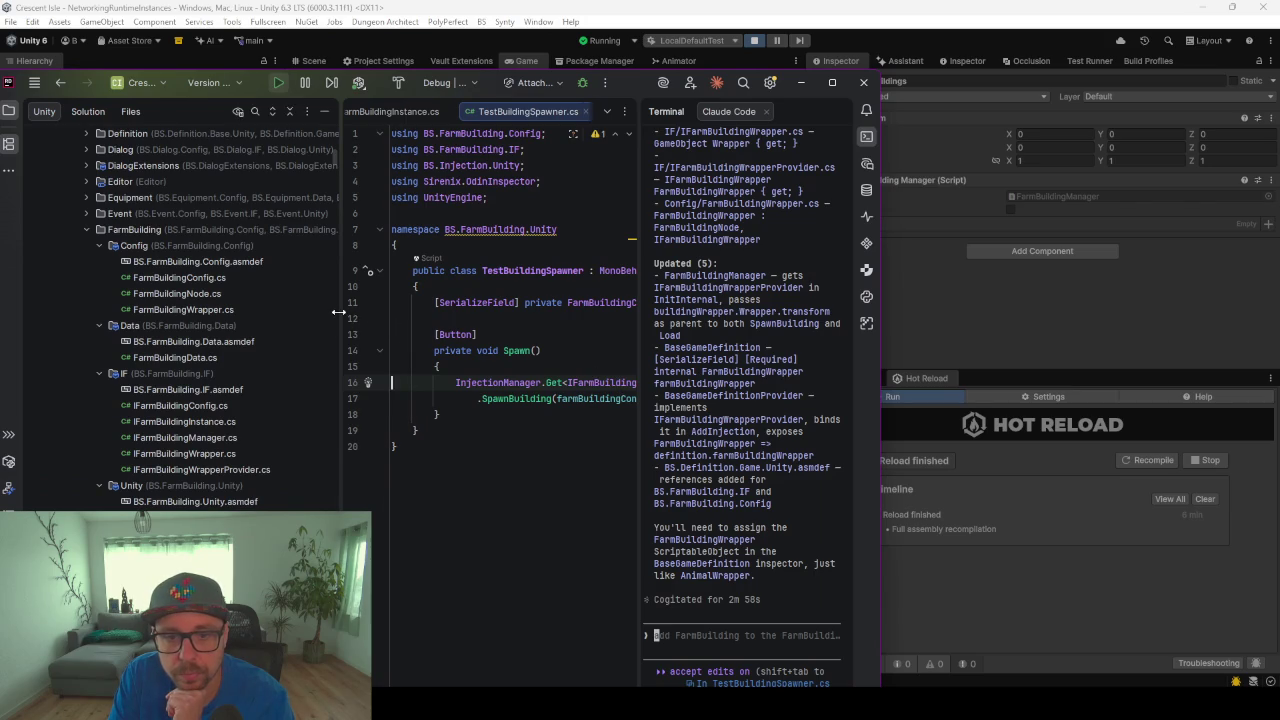
# Compare the Achievements, Debugger and Merchants managers against FarmBuildings, ending on Achievements
pyautogui.moveTo(338, 312); pyautogui.dragTo(152, 312)
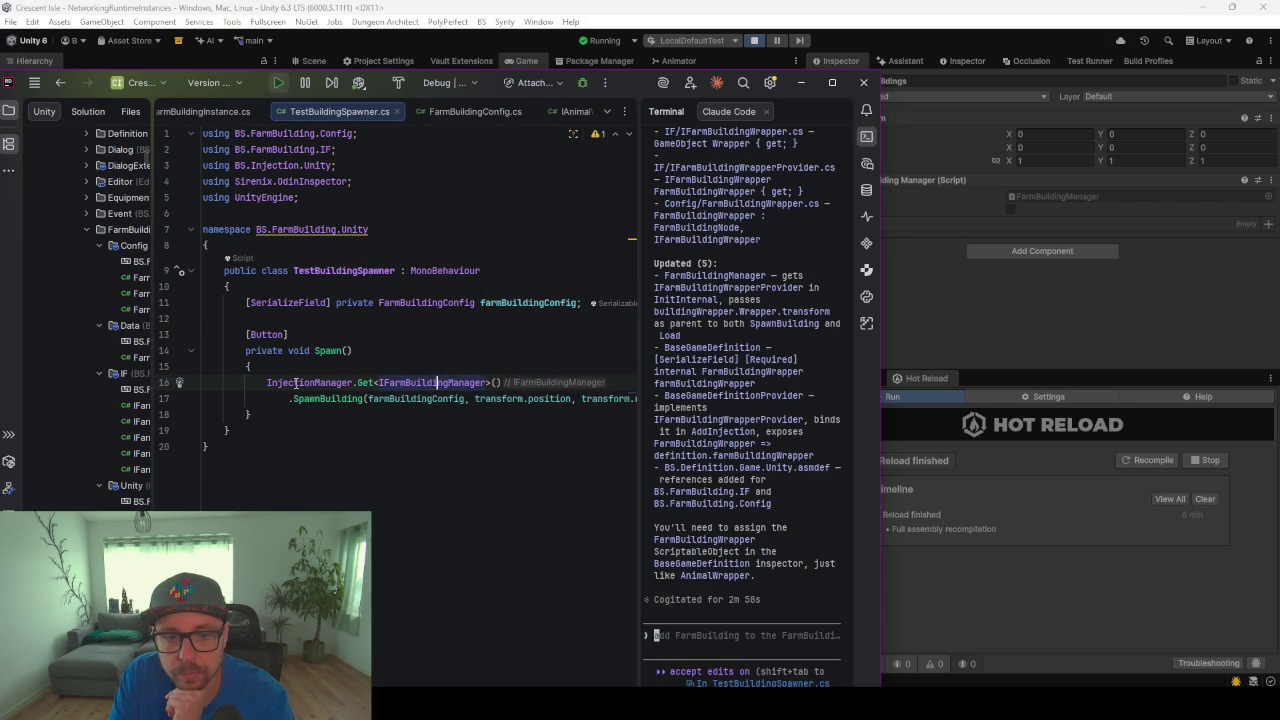
pyautogui.click(832, 82)
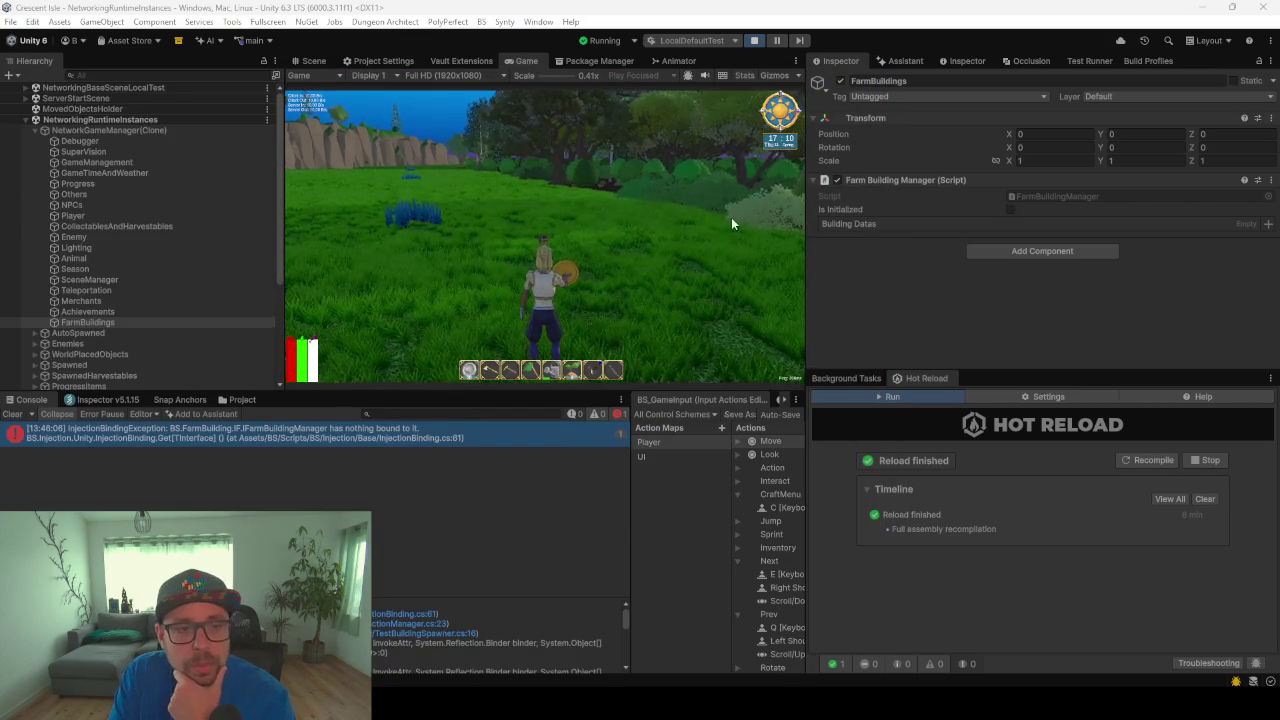
pyautogui.click(108, 314)
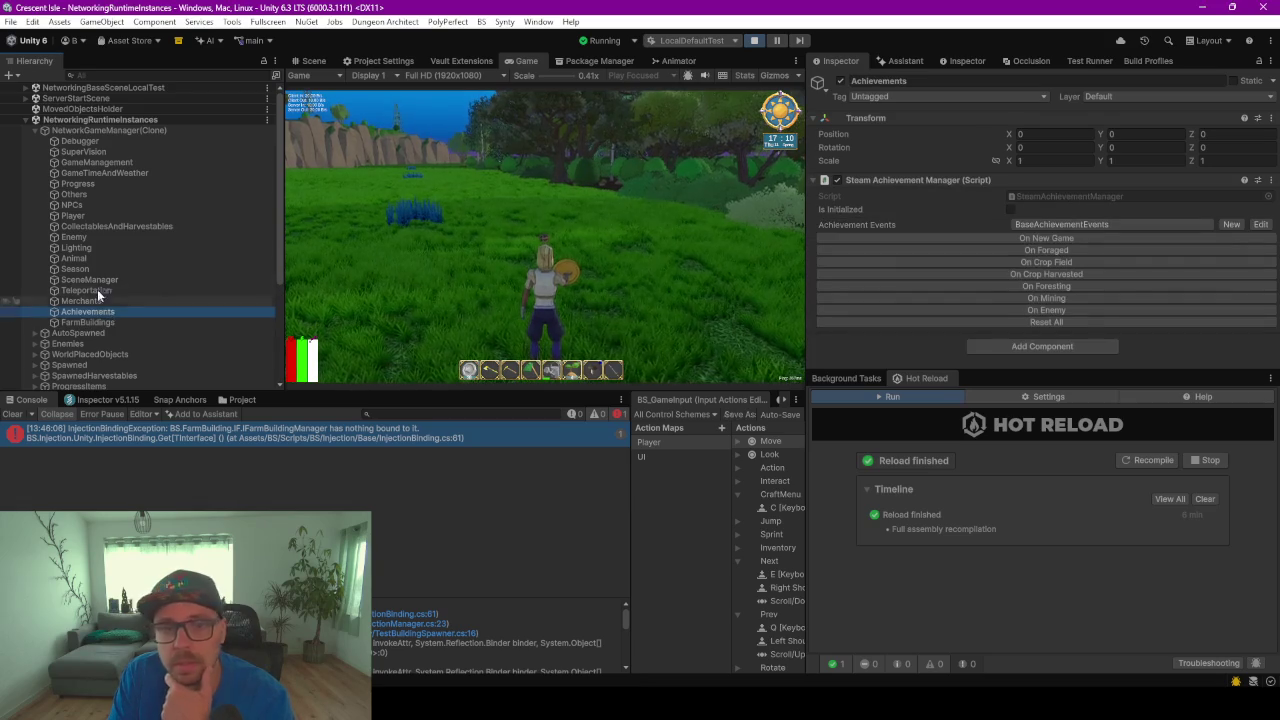
pyautogui.click(92, 140)
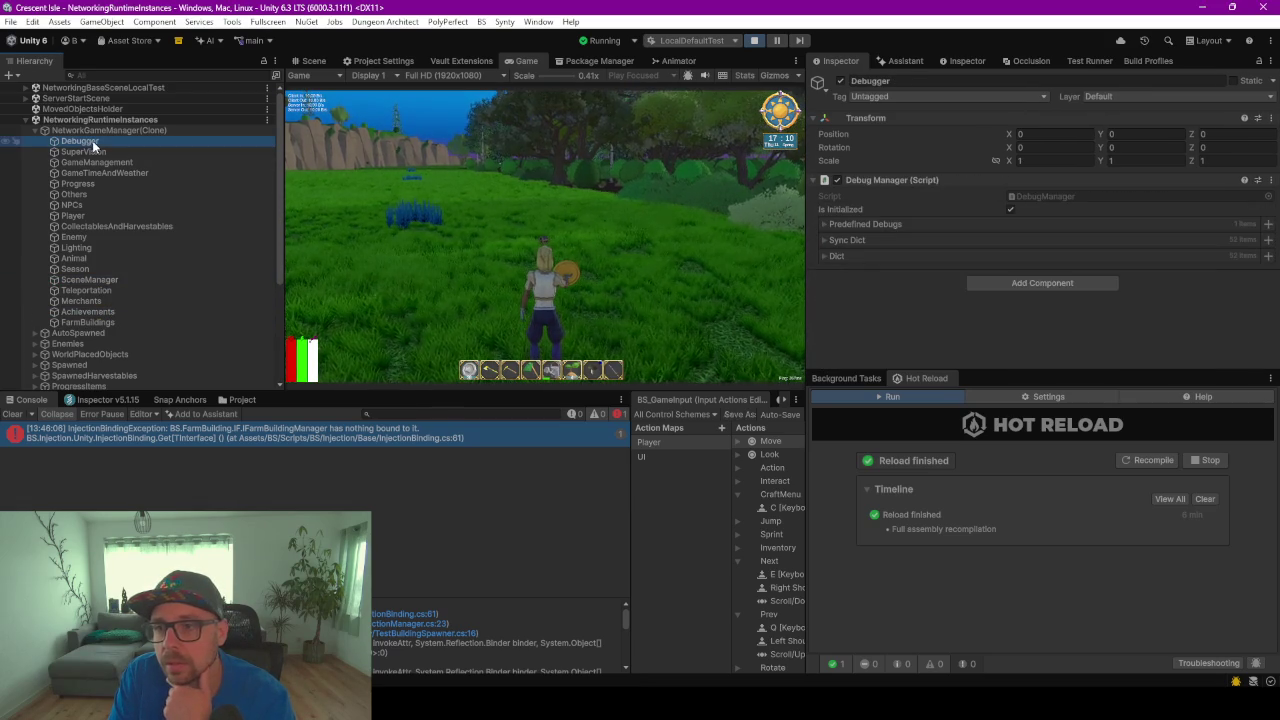
pyautogui.click(76, 314)
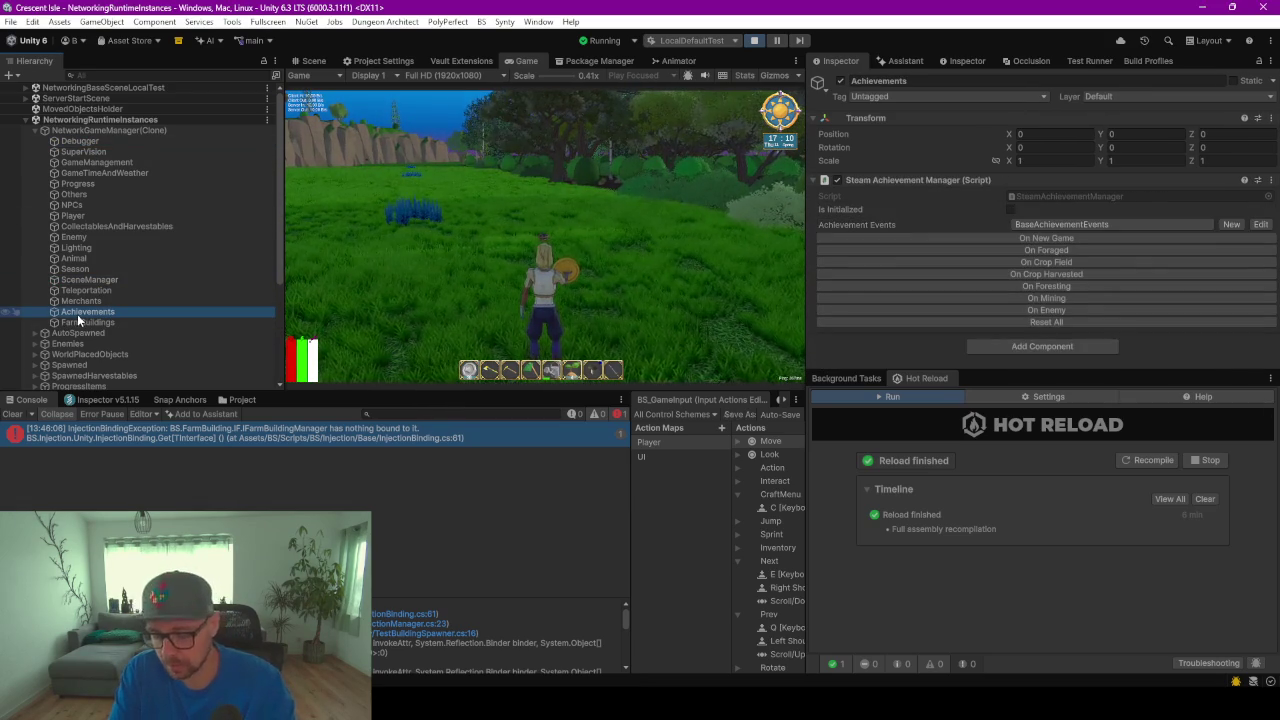
pyautogui.press('Up')
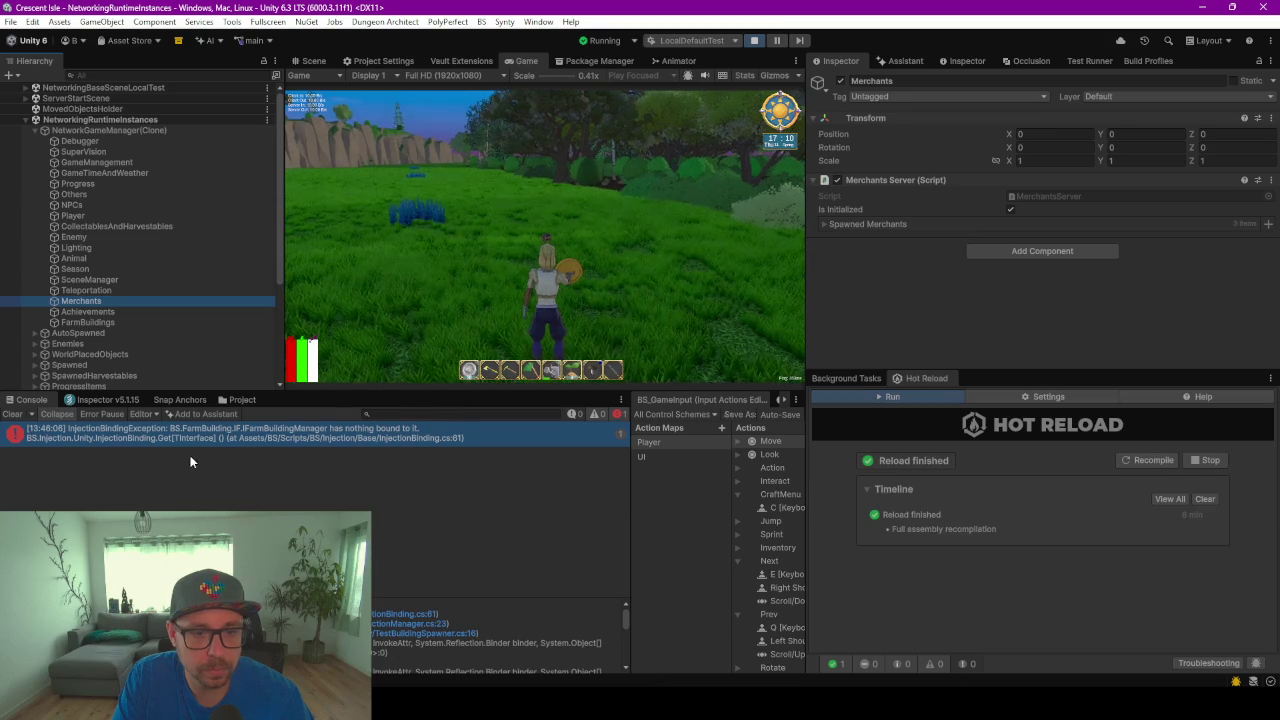
pyautogui.press('Down')
pyautogui.press('Down')
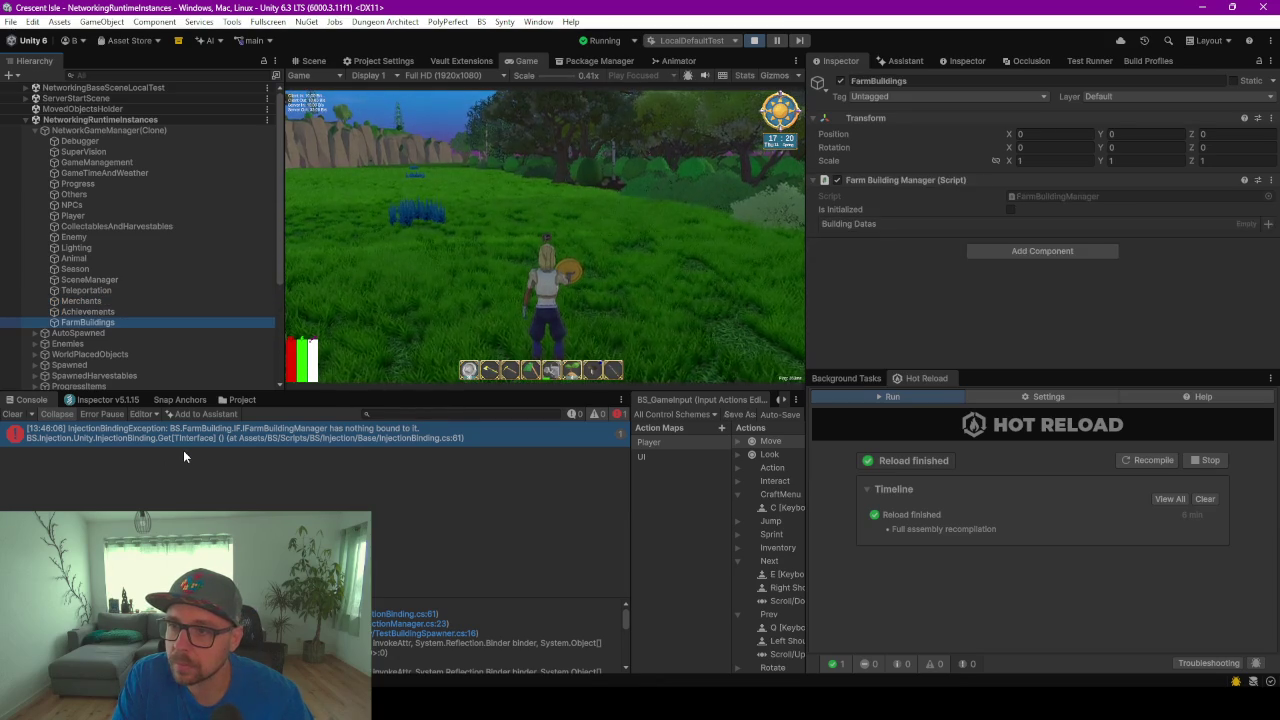
pyautogui.press('Up')
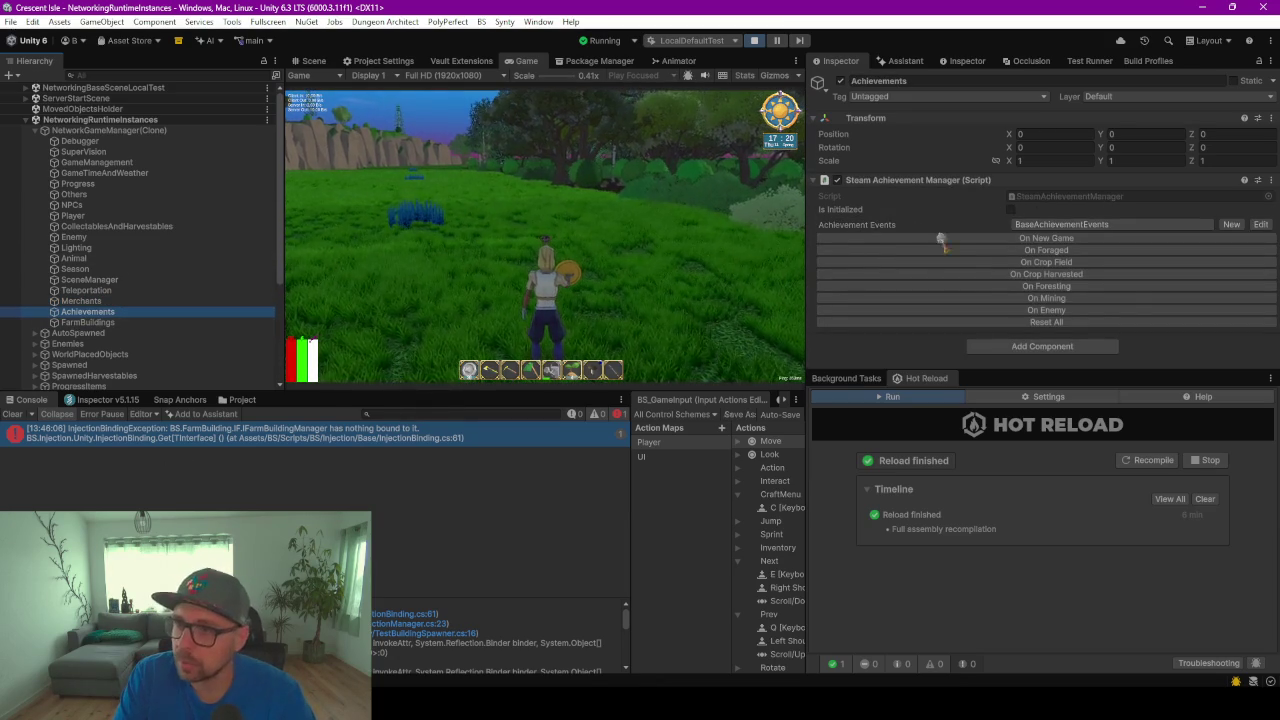
# Open SteamAchievementManager.cs in a maximised Rider and look over its CommitAll method
pyautogui.doubleClick(1053, 196)
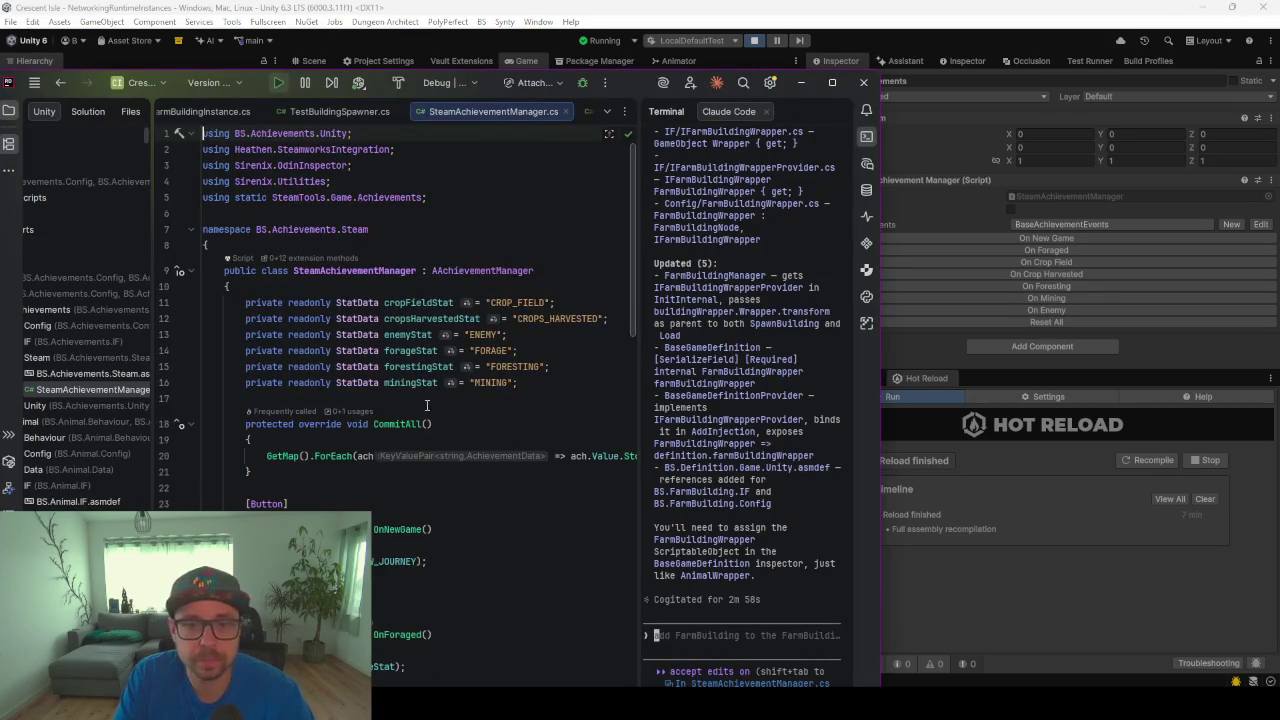
pyautogui.click(832, 82)
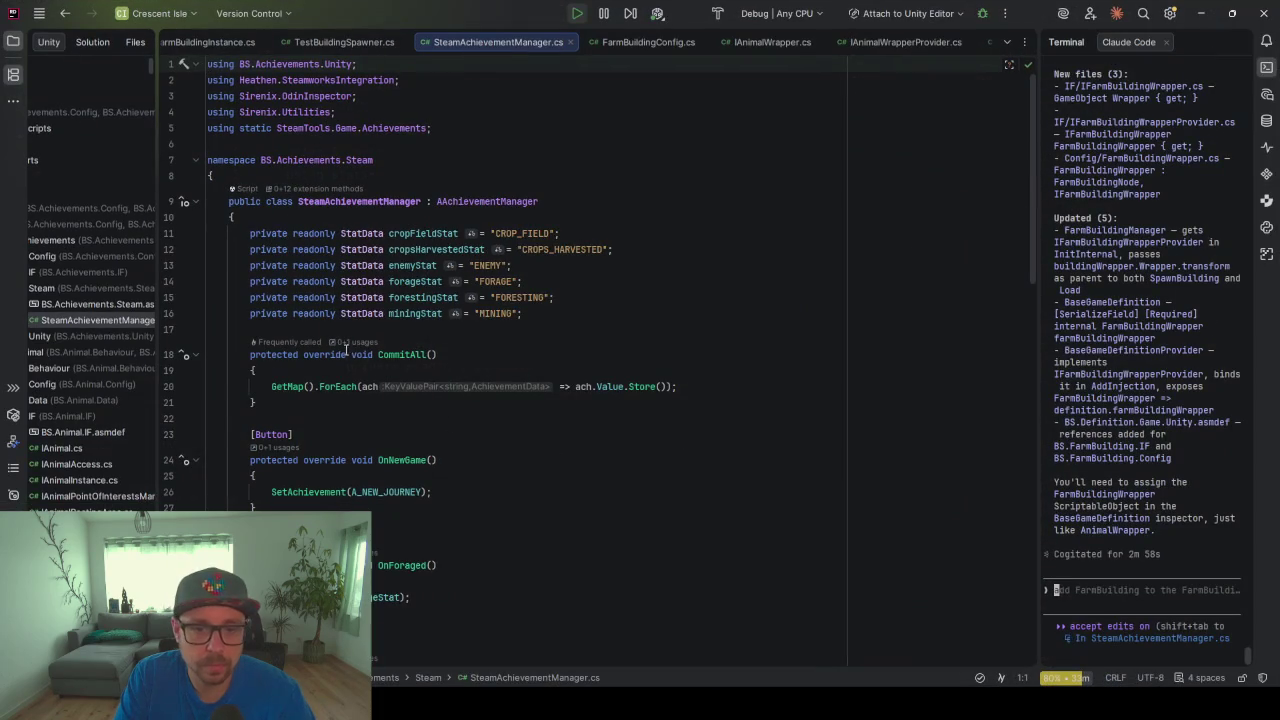
pyautogui.scroll(-3, 350, 350)
pyautogui.scroll(3, 358, 356)
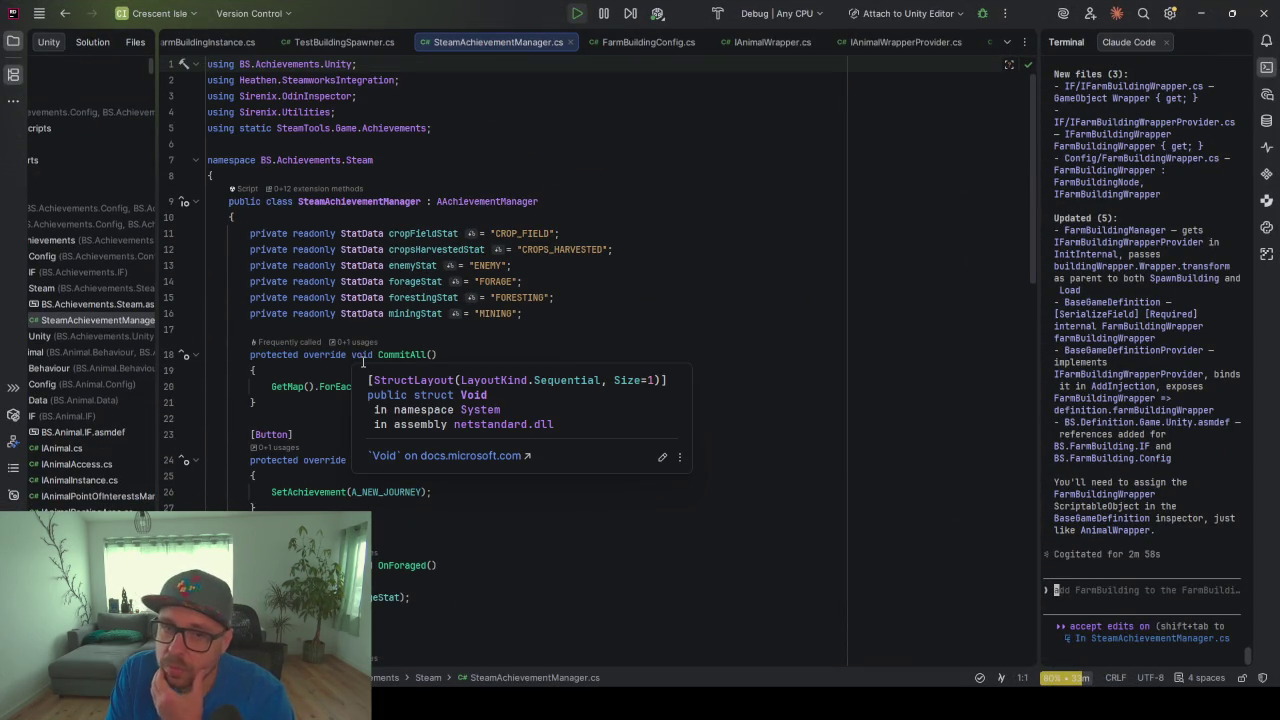
pyautogui.click(485, 356)
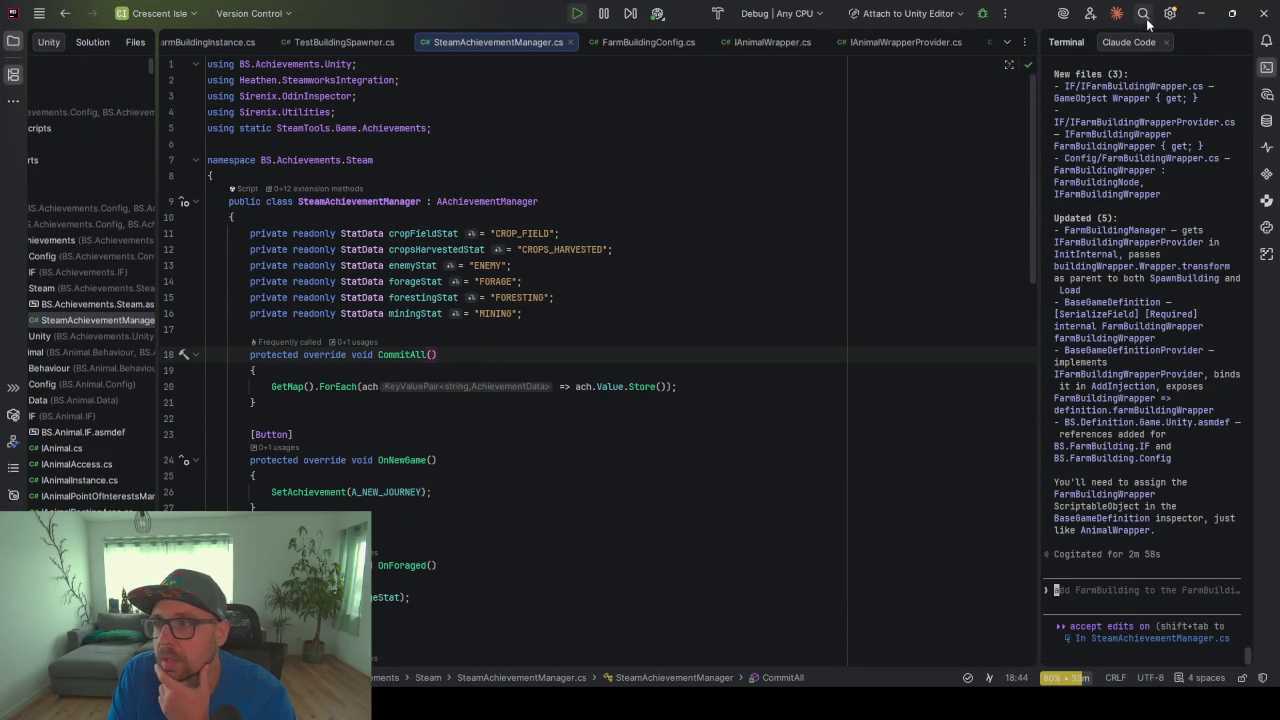
# Stop the running game in Unity and return to Rider
pyautogui.click(1201, 13)
pyautogui.click(754, 40)
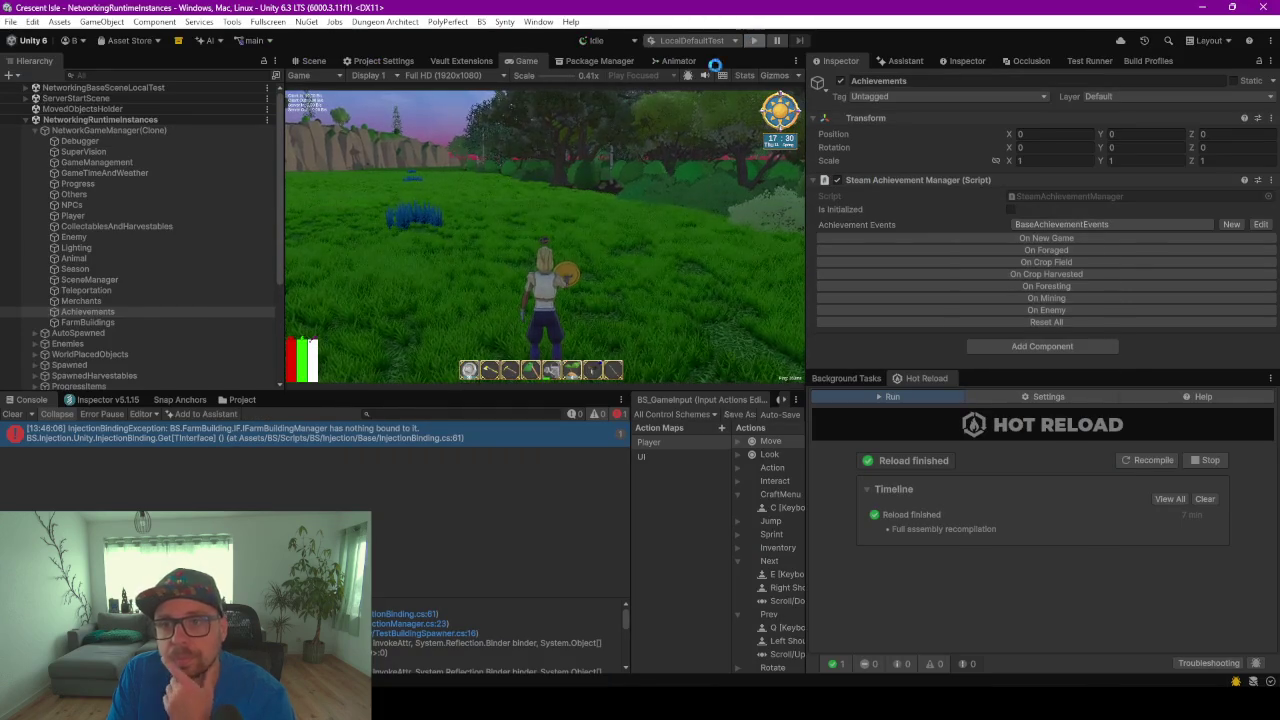
pyautogui.hotkey('alt', 'Tab')
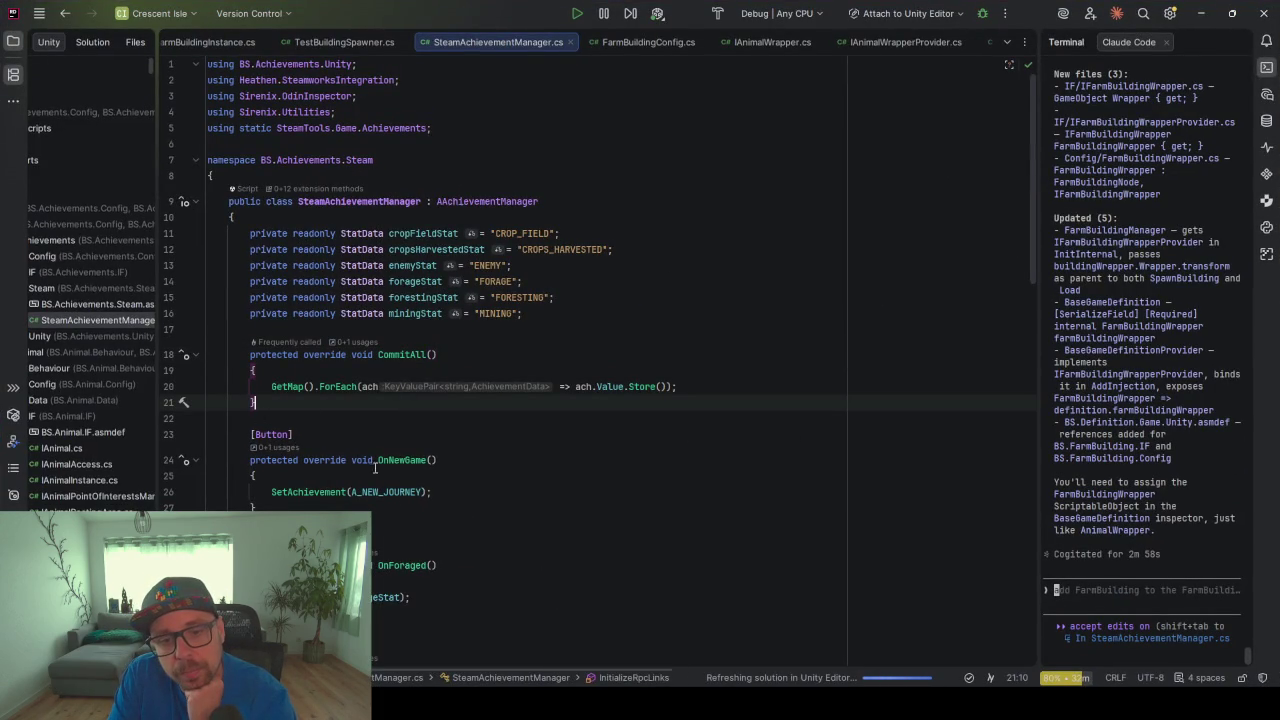
# Widen the project file list and jump to the AAchievementManager base class
pyautogui.scroll(-5, 375, 467)
pyautogui.scroll(5, 190, 360)
pyautogui.moveTo(156, 367); pyautogui.dragTo(305, 367)
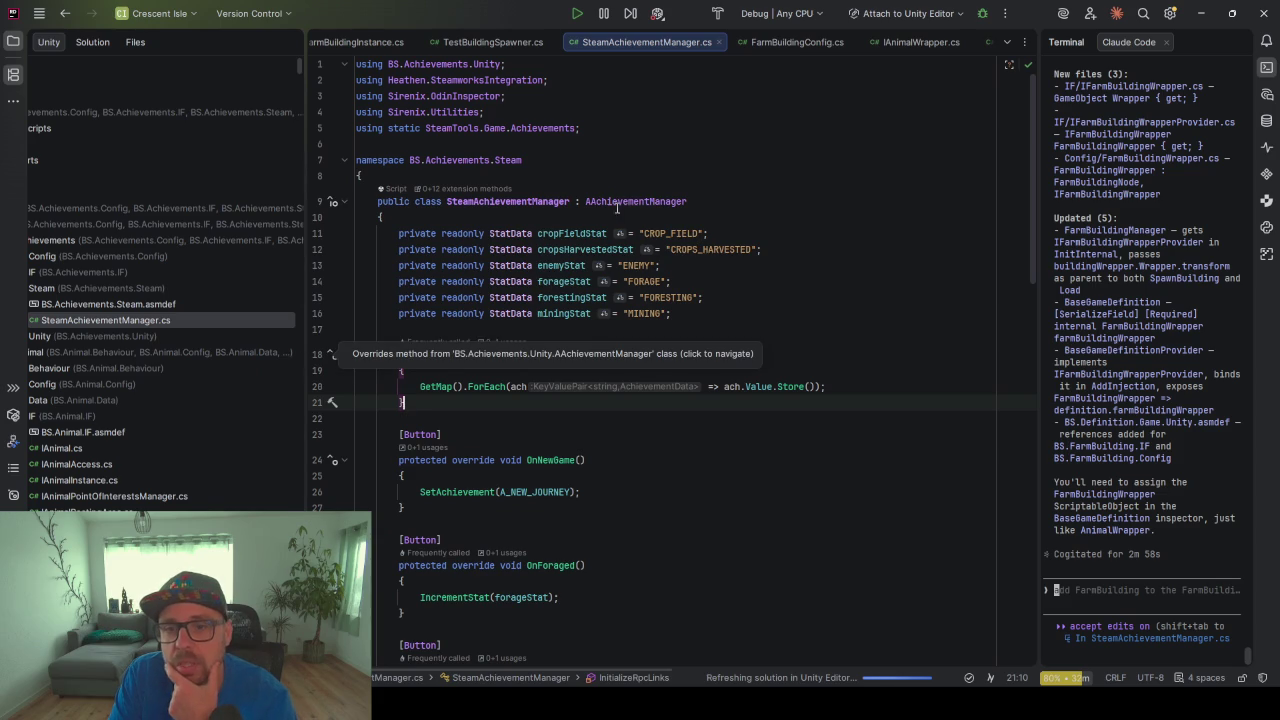
pyautogui.scroll(-10, 628, 408)
pyautogui.scroll(-11, 628, 408)
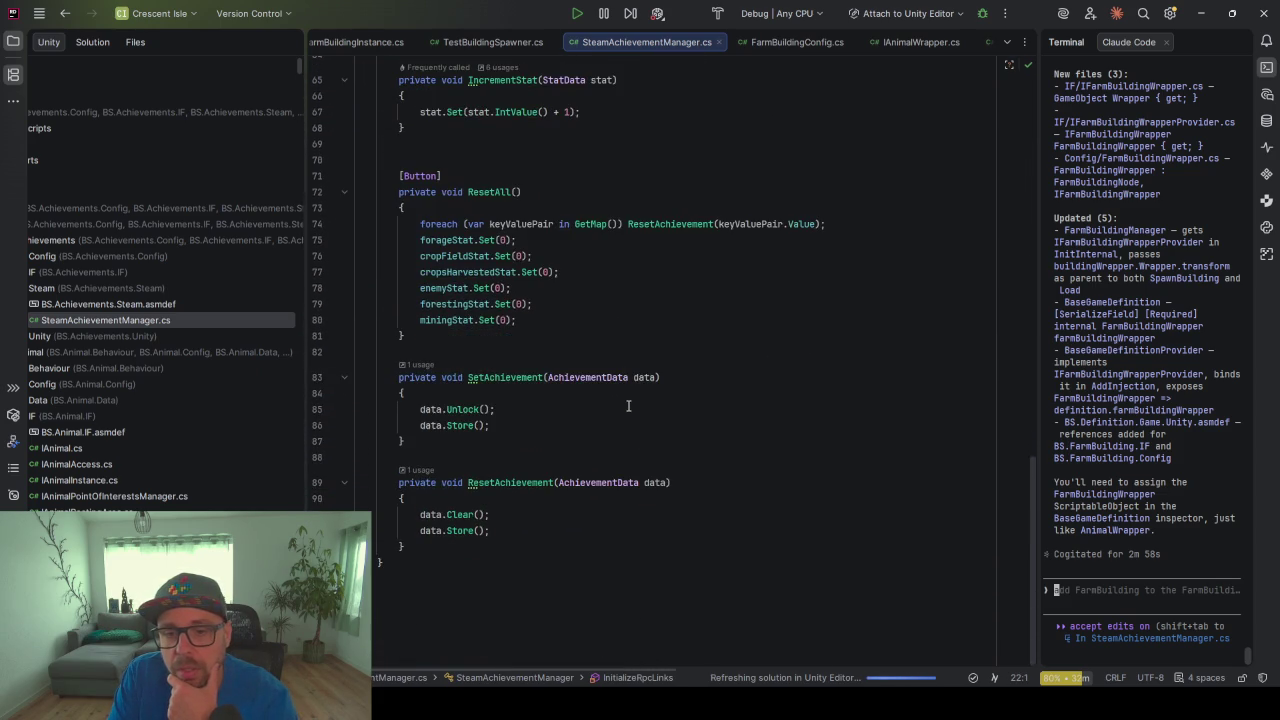
pyautogui.scroll(20, 628, 405)
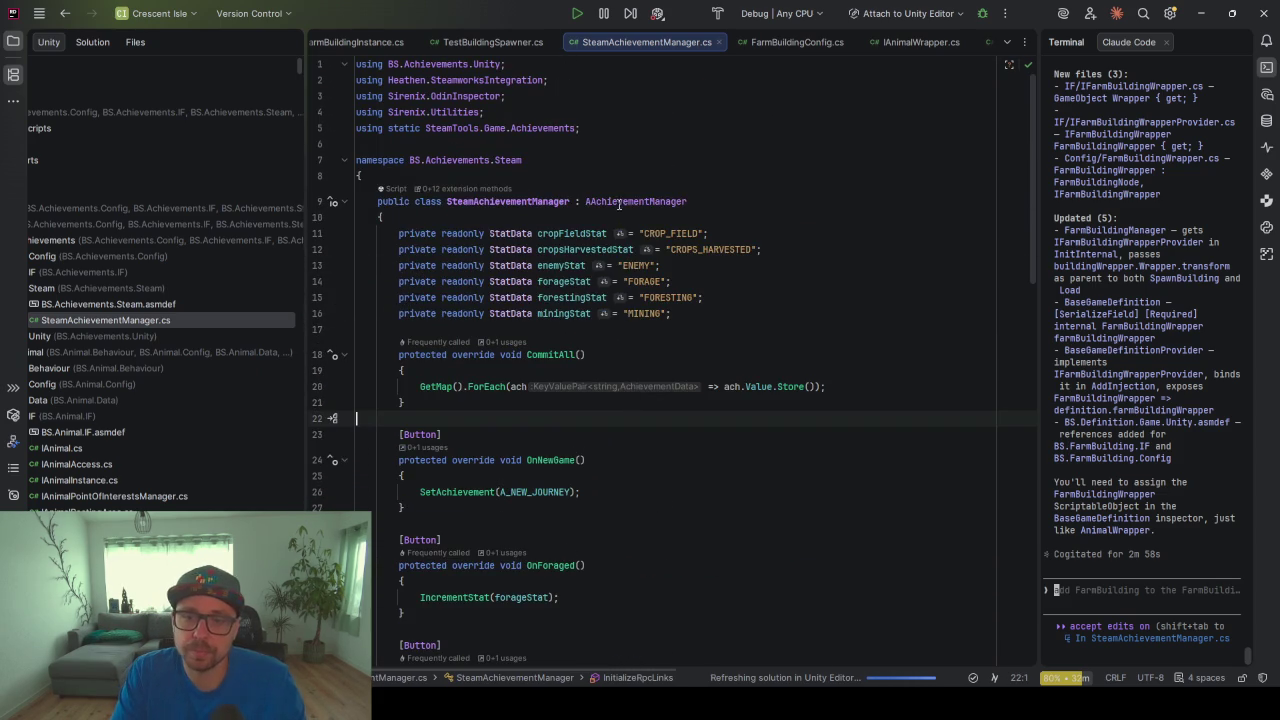
pyautogui.keyDown('ctrl'); pyautogui.click(620, 203); pyautogui.keyUp('ctrl')
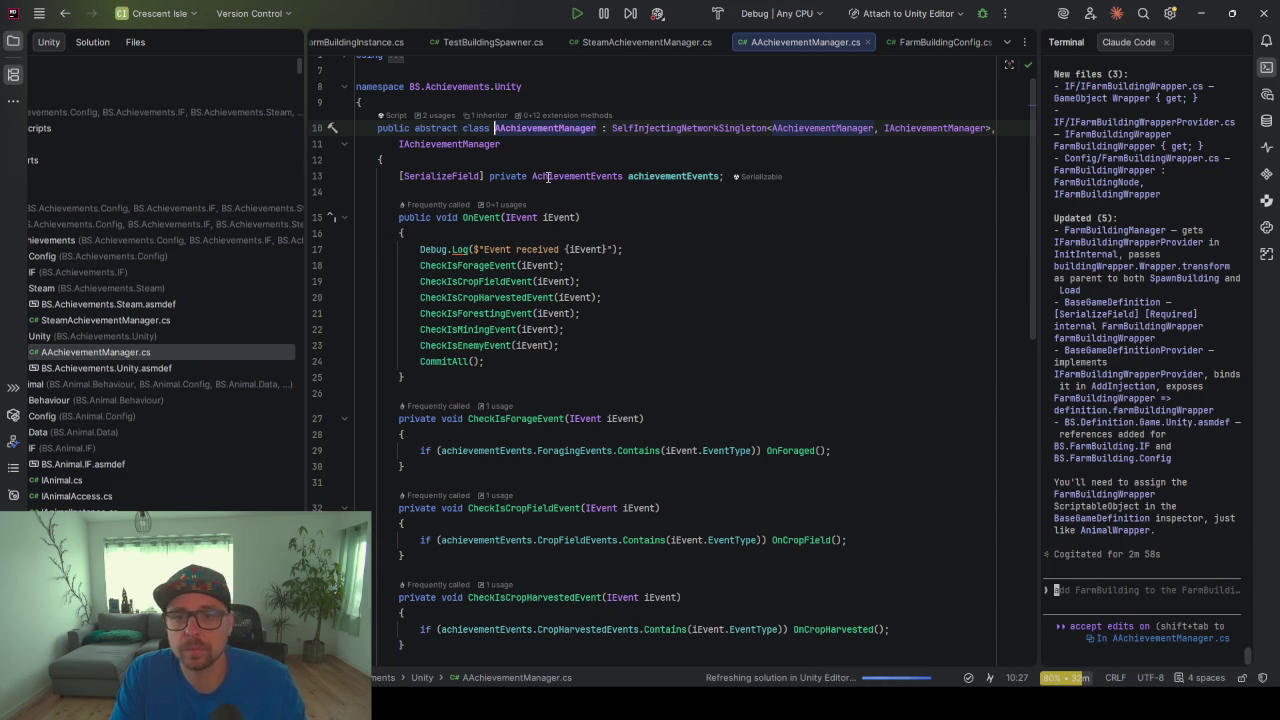
# Inspect IAchievementManager and SelfInjectingNetworkSingleton, then navigate back to SteamAchievementManager.cs
pyautogui.click(920, 128)
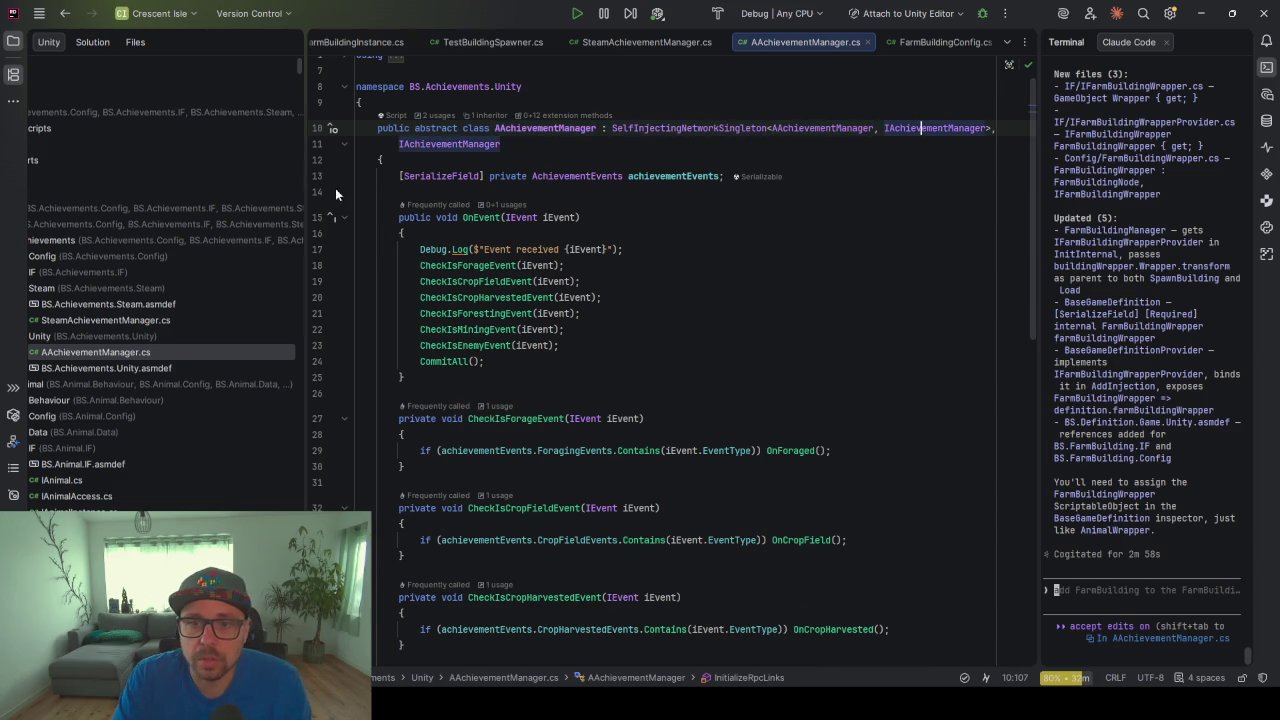
pyautogui.keyDown('ctrl'); pyautogui.click(685, 128); pyautogui.keyUp('ctrl')
pyautogui.hotkey('ctrl', 'alt', 'Left')
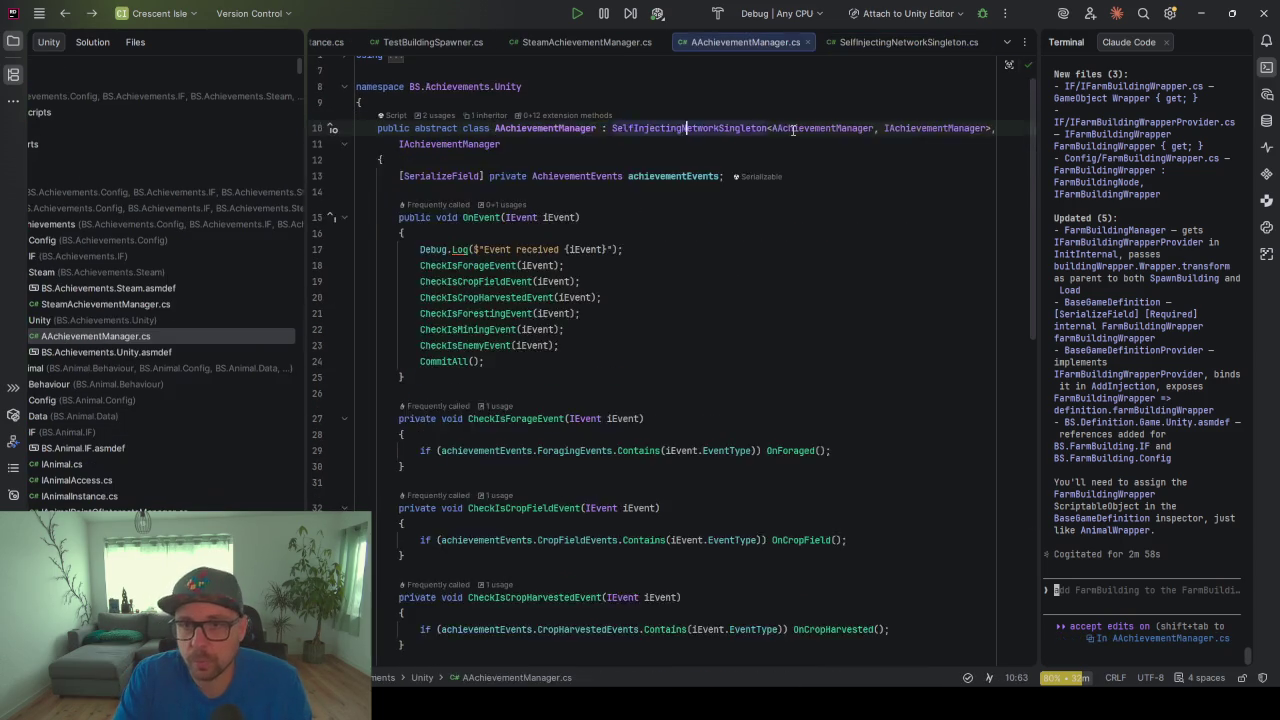
pyautogui.hotkey('ctrl', 'alt', 'Left')
# Look up SetAchievement's definition from OnNewGame's A_NEW_JOURNEY call and return to it
pyautogui.scroll(-2, 535, 355)
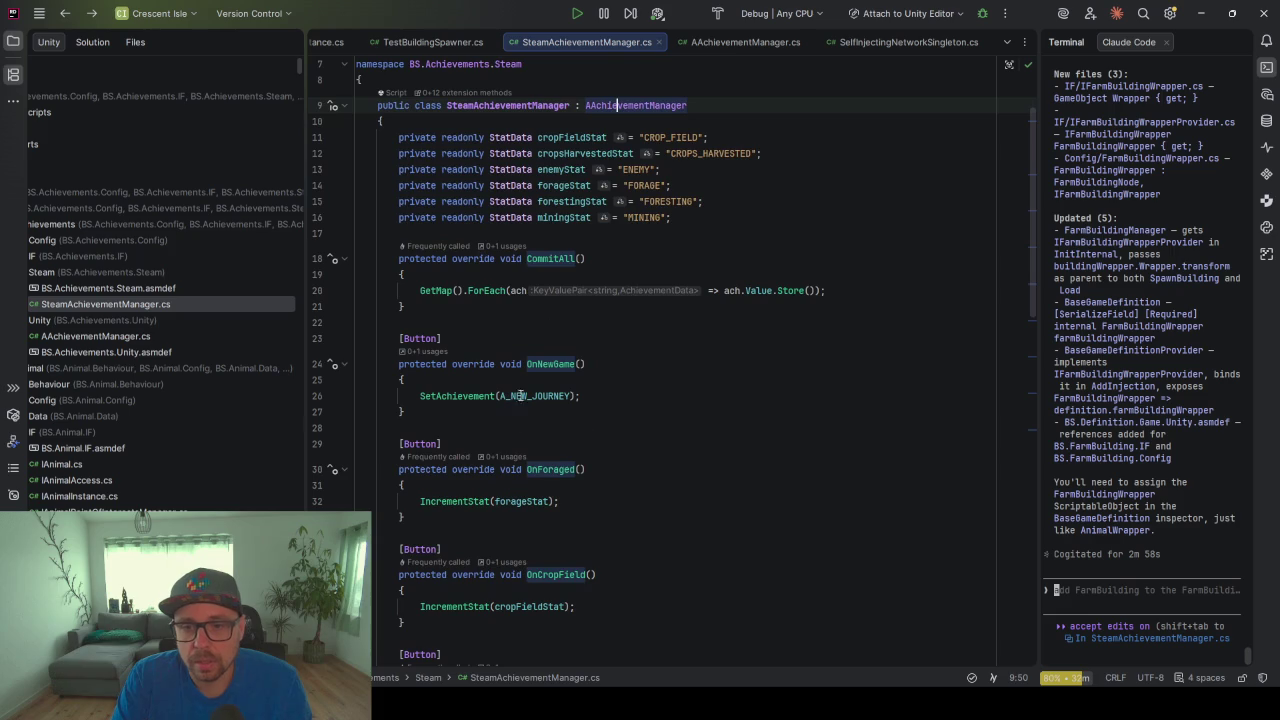
pyautogui.click(457, 396)
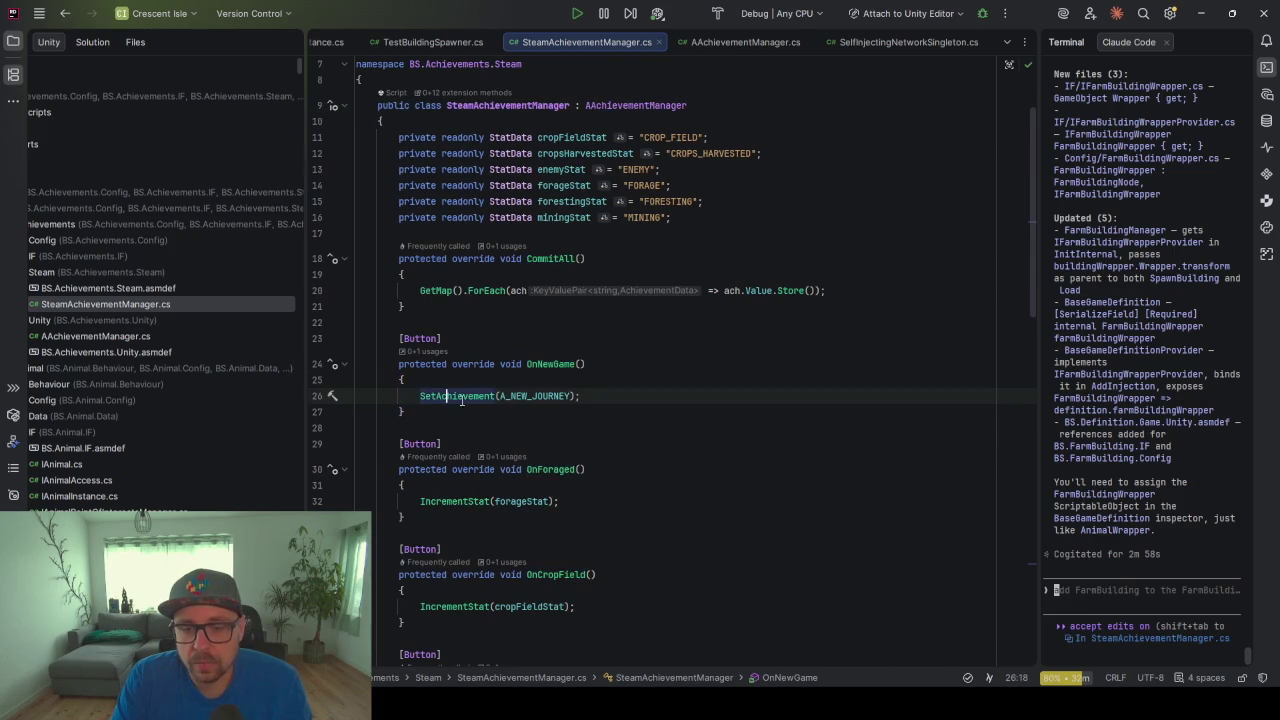
pyautogui.scroll(-2, 464, 300)
pyautogui.keyDown('ctrl'); pyautogui.click(452, 300); pyautogui.keyUp('ctrl')
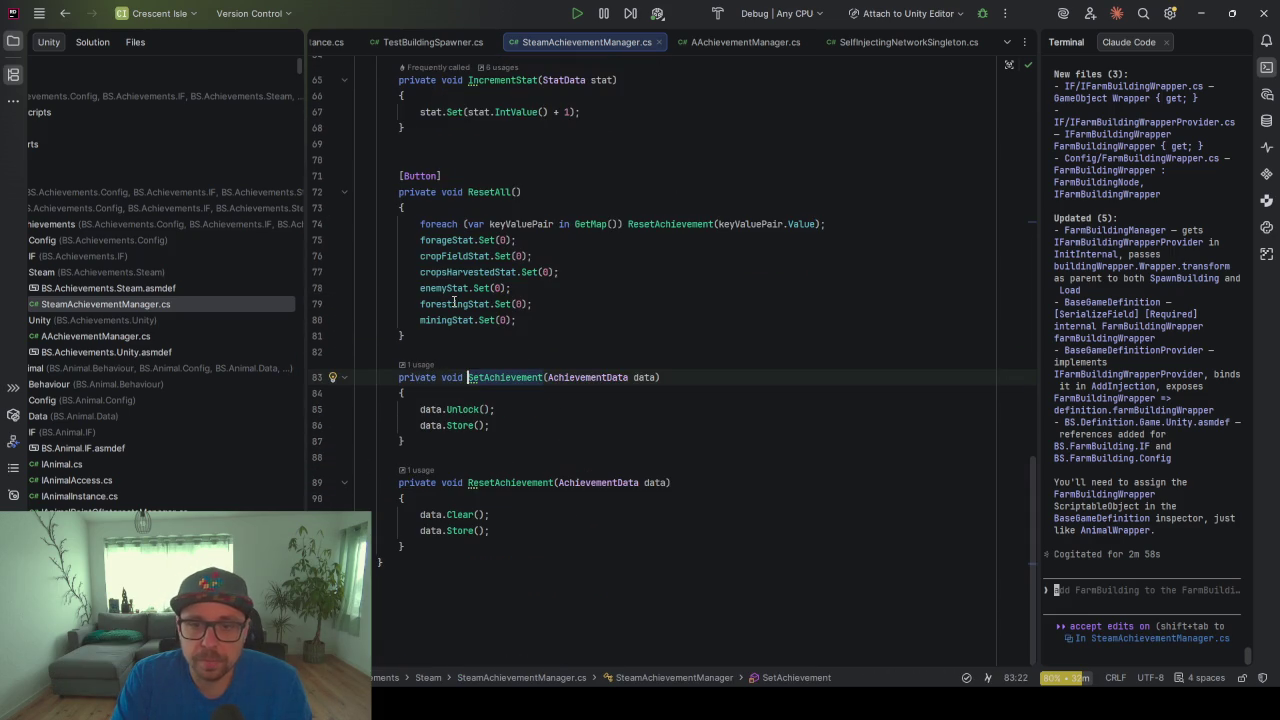
pyautogui.scroll(8, 498, 499)
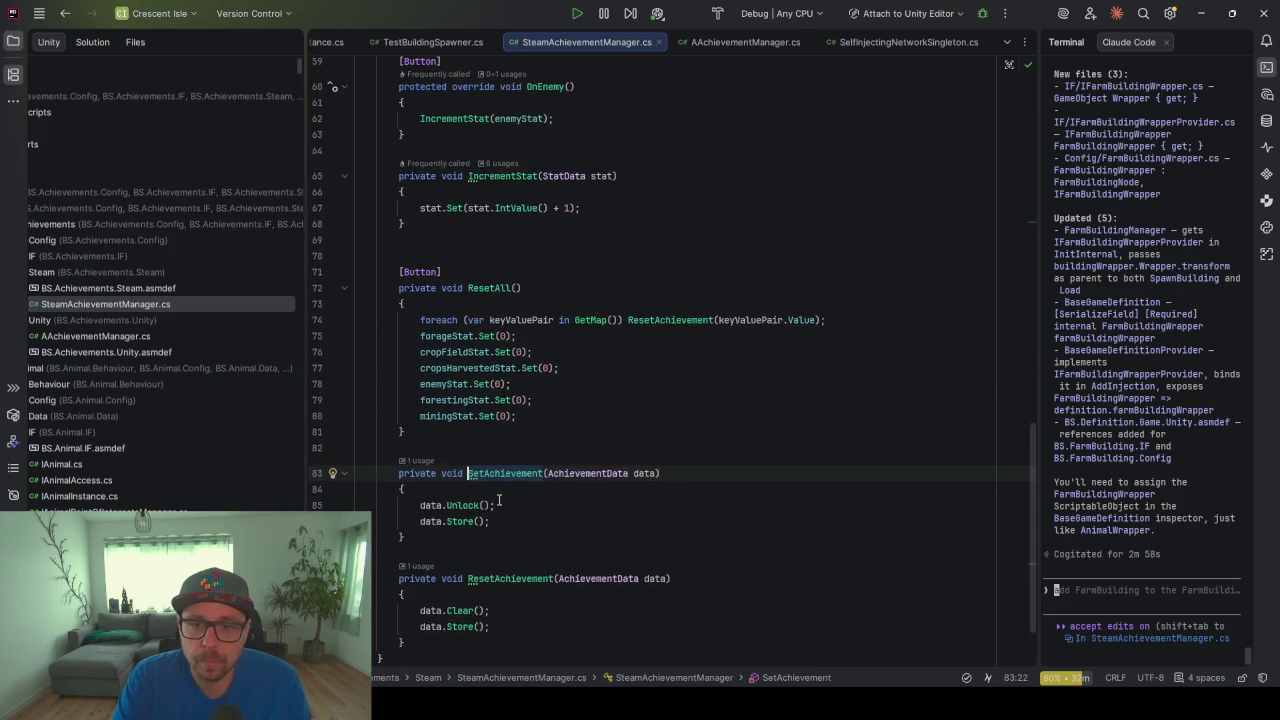
pyautogui.scroll(10, 498, 499)
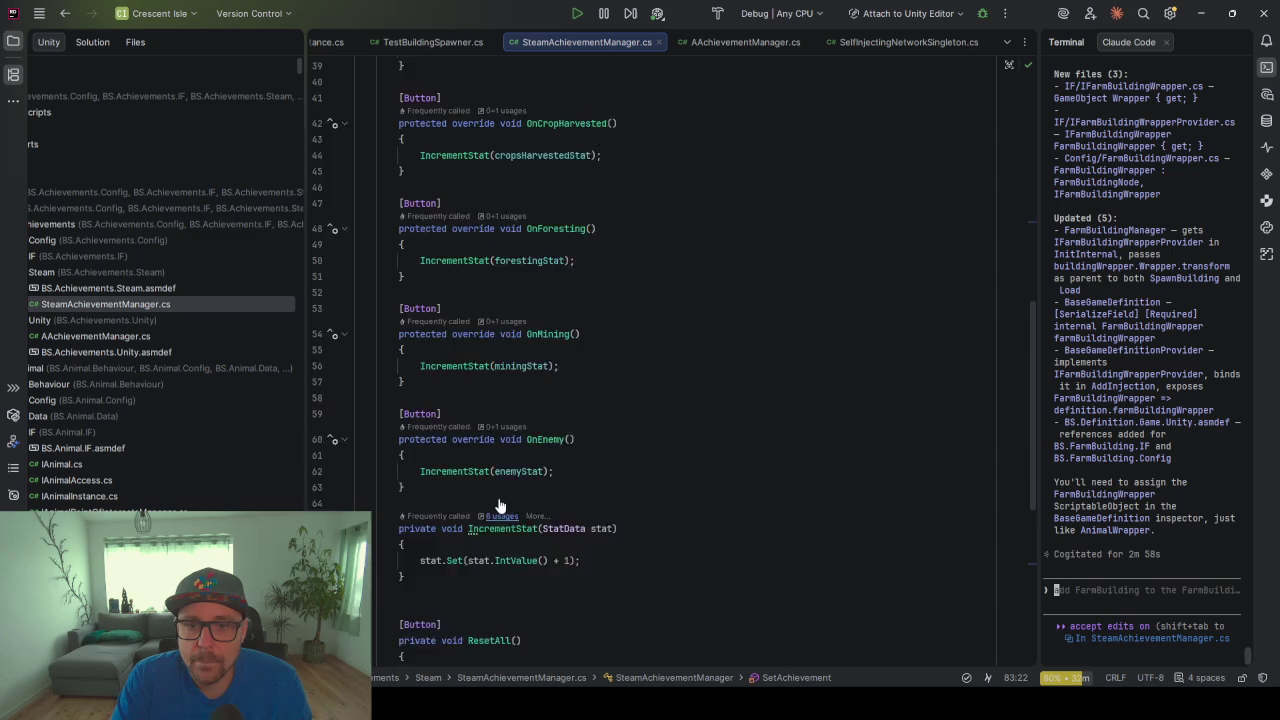
pyautogui.scroll(1, 500, 499)
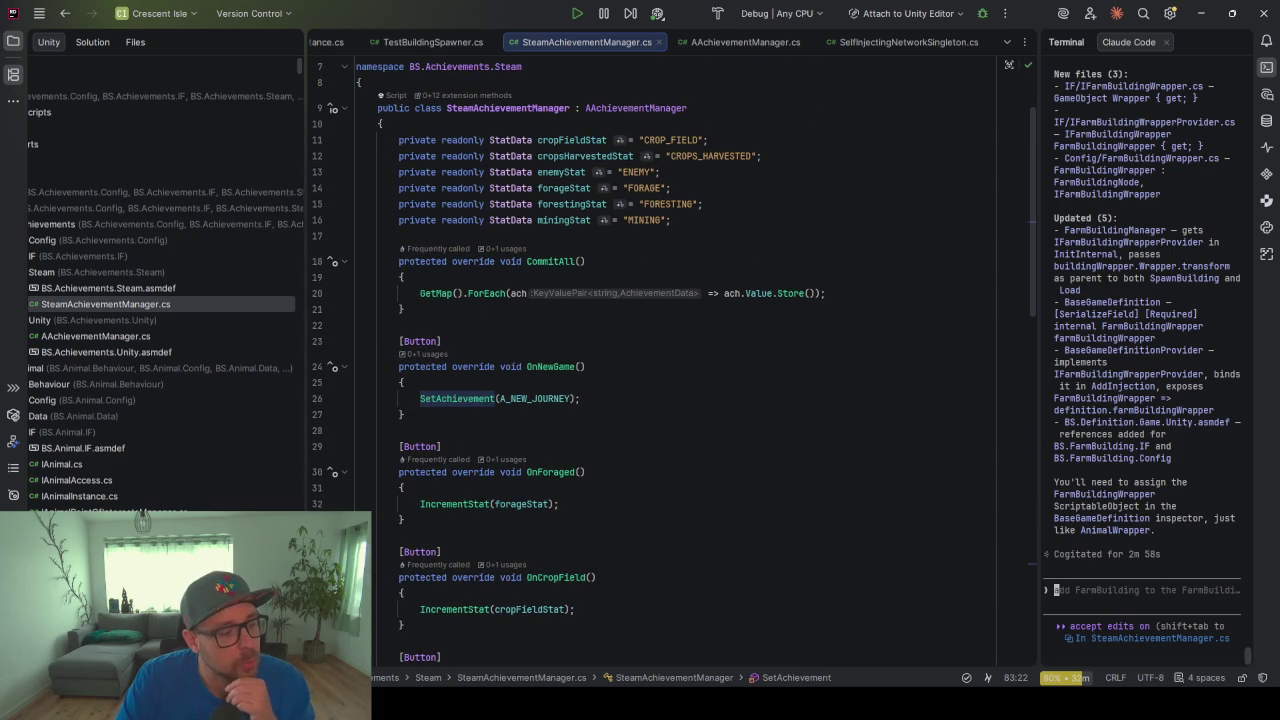
pyautogui.click(651, 398)
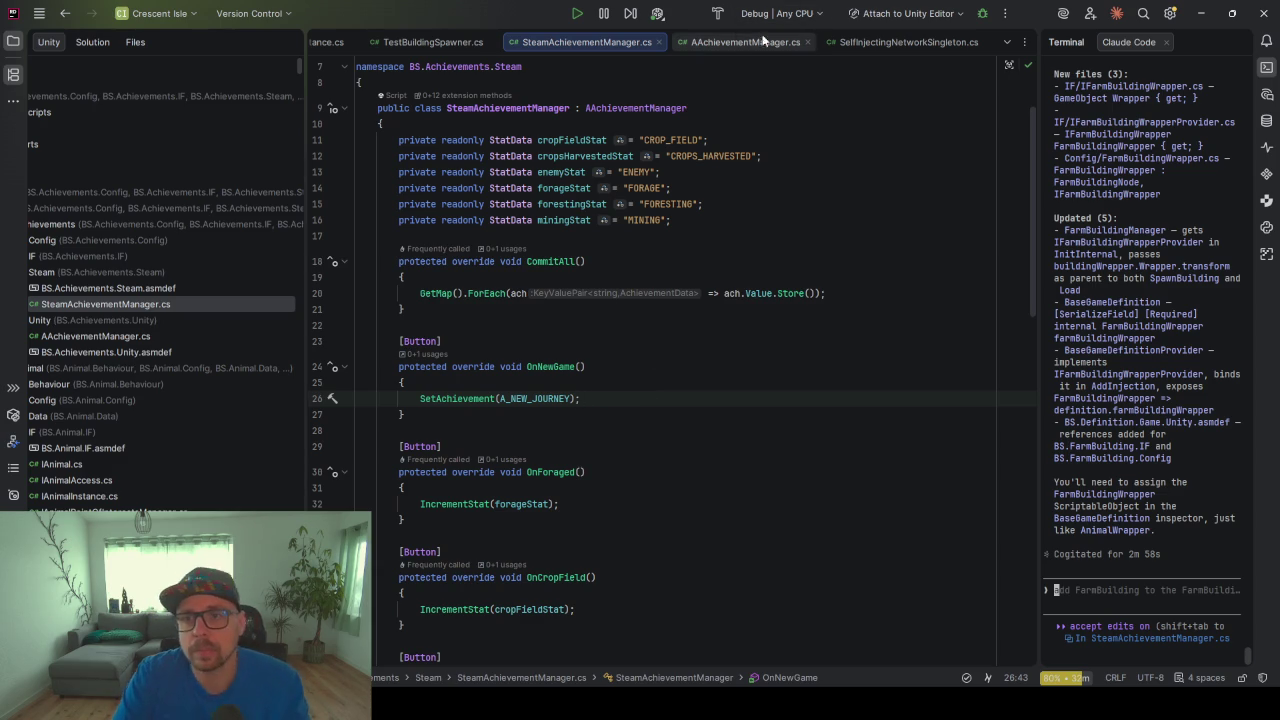
# Examine InitInternal in AAchievementManager.cs, including its GetAsync<IEventManager> and OnNewGame calls
pyautogui.click(732, 44)
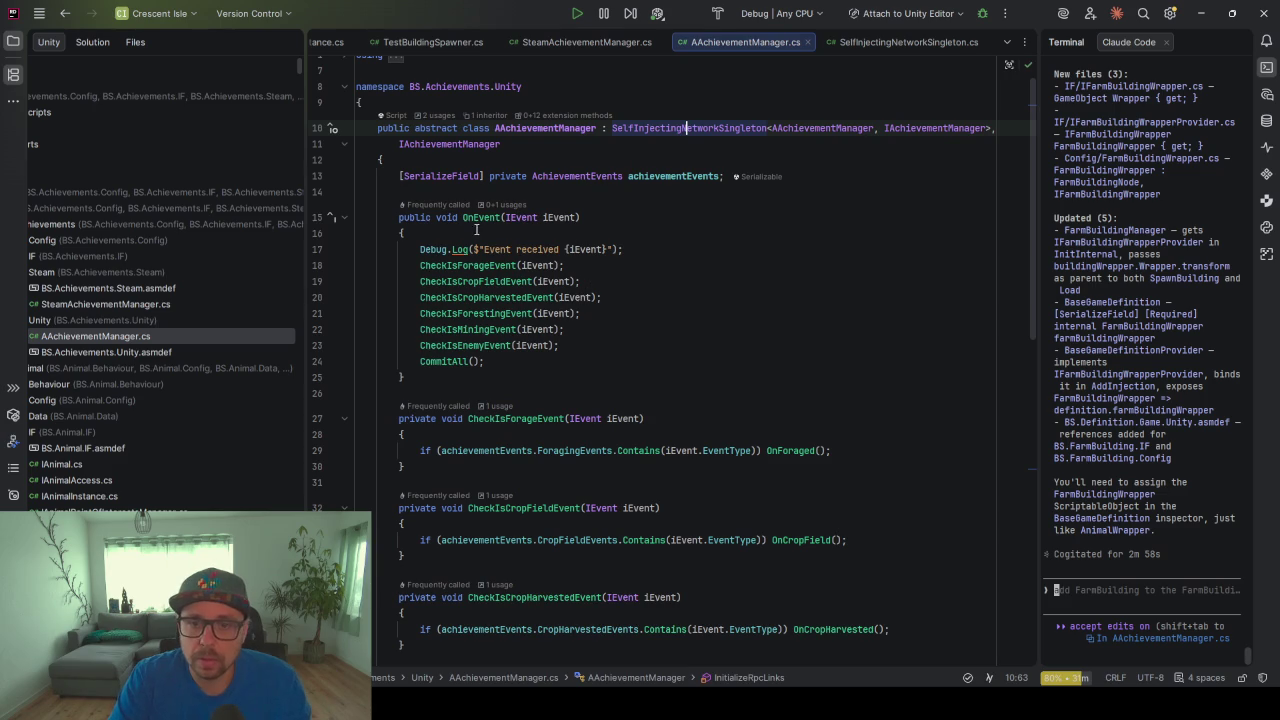
pyautogui.scroll(-15, 639, 387)
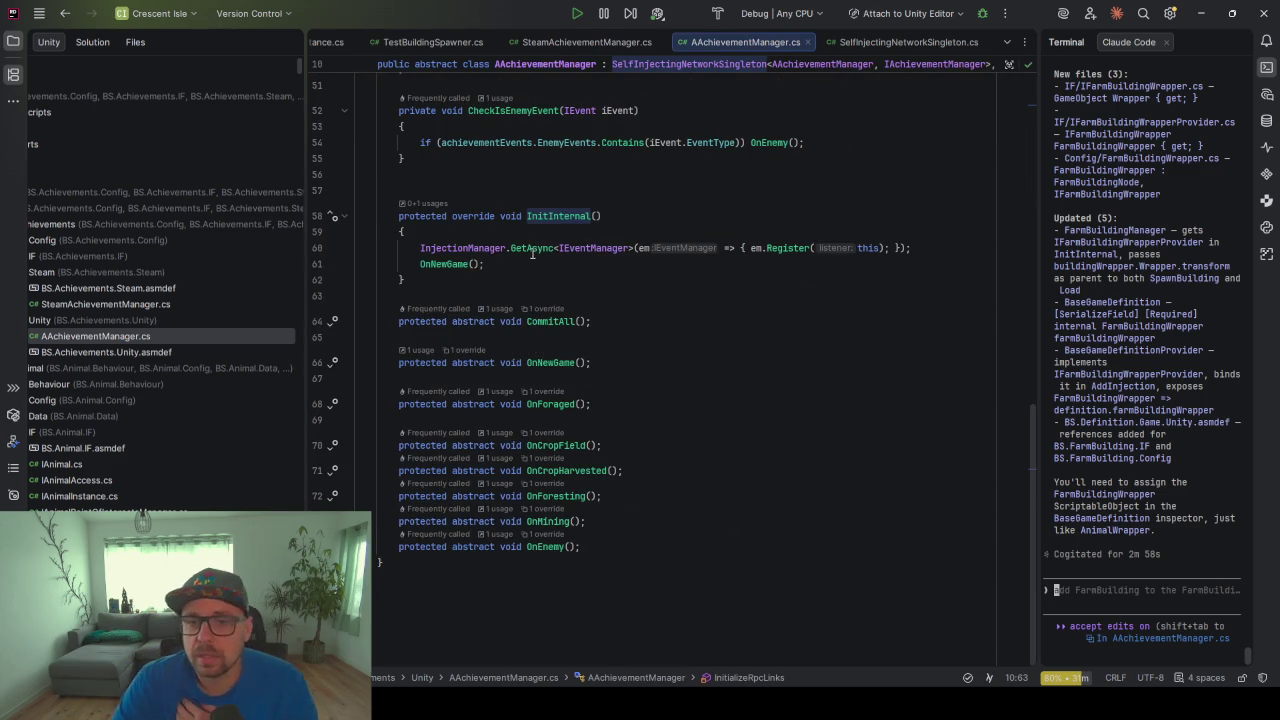
pyautogui.click(529, 250)
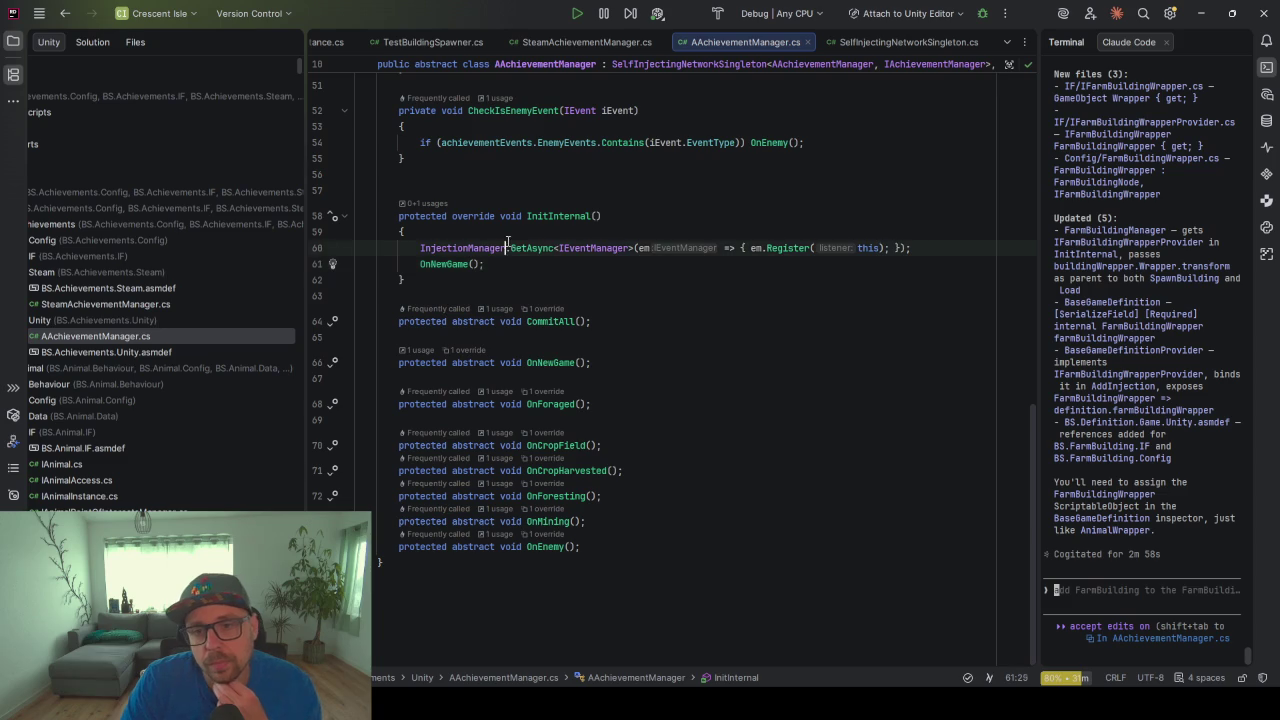
pyautogui.click(596, 248)
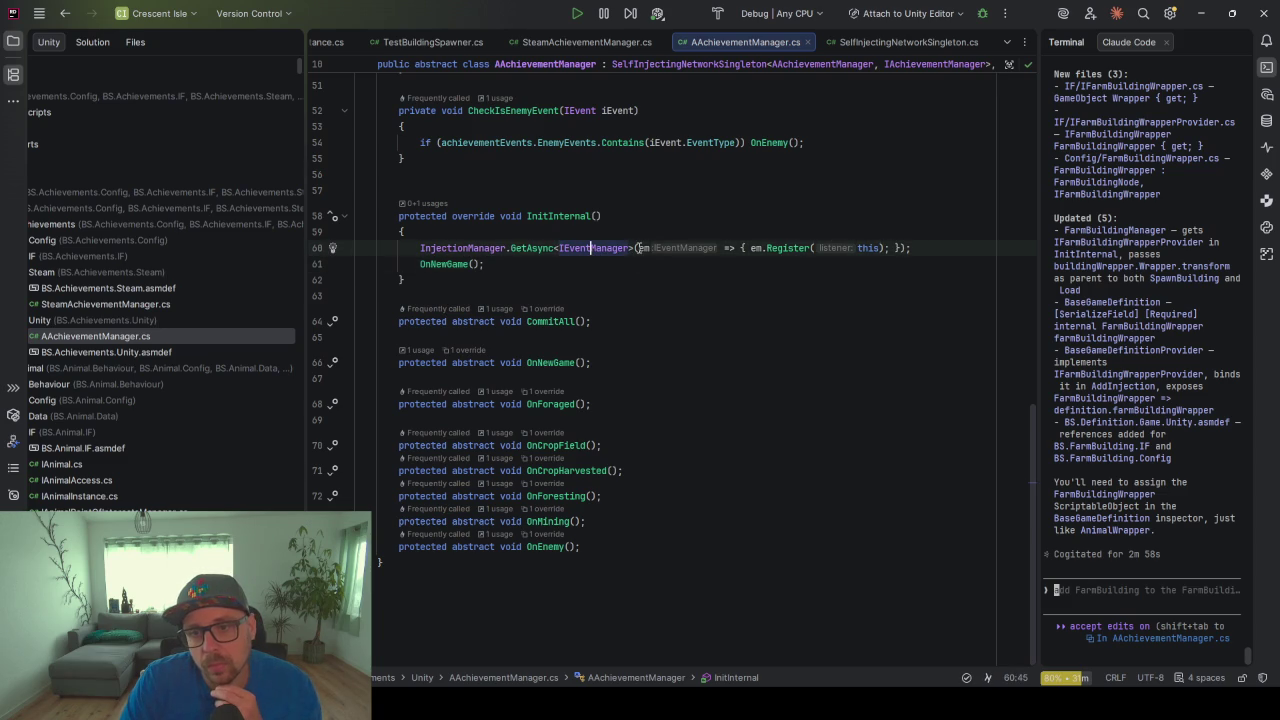
pyautogui.hotkey('ctrl', 'w')
pyautogui.hotkey('ctrl', 'w')
pyautogui.click(458, 264)
pyautogui.moveTo(454, 266)
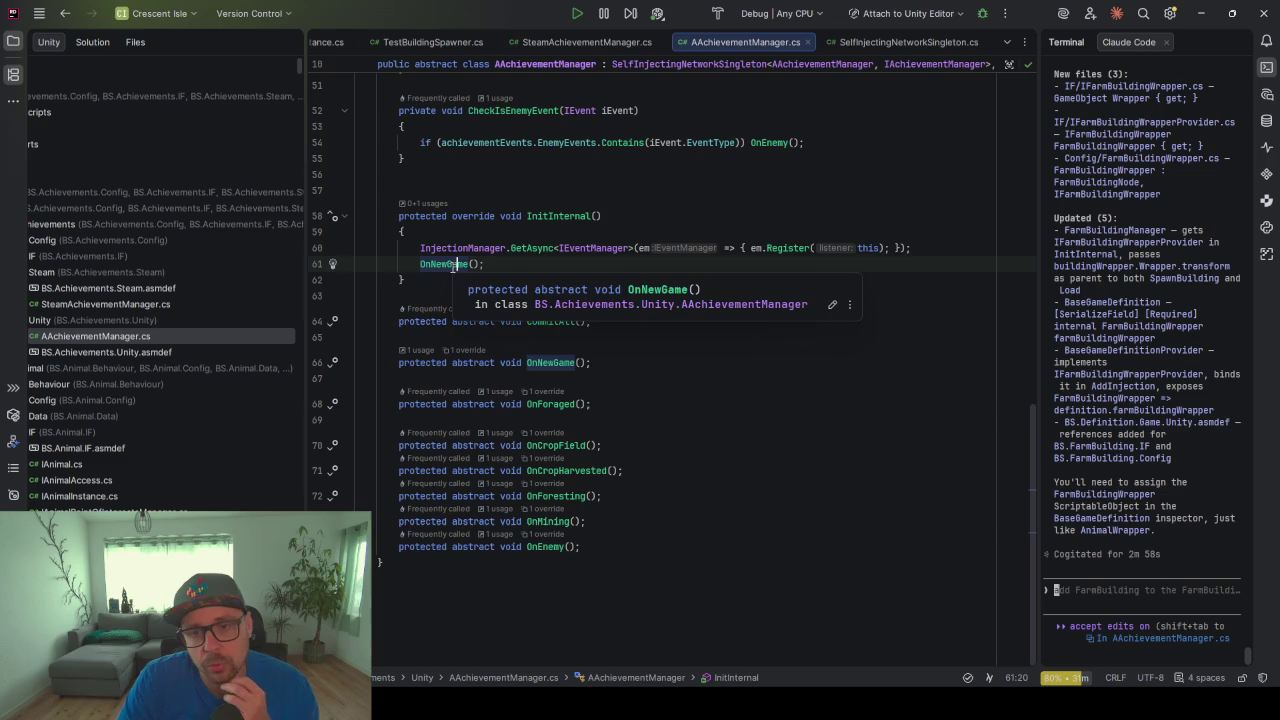
pyautogui.click(573, 216)
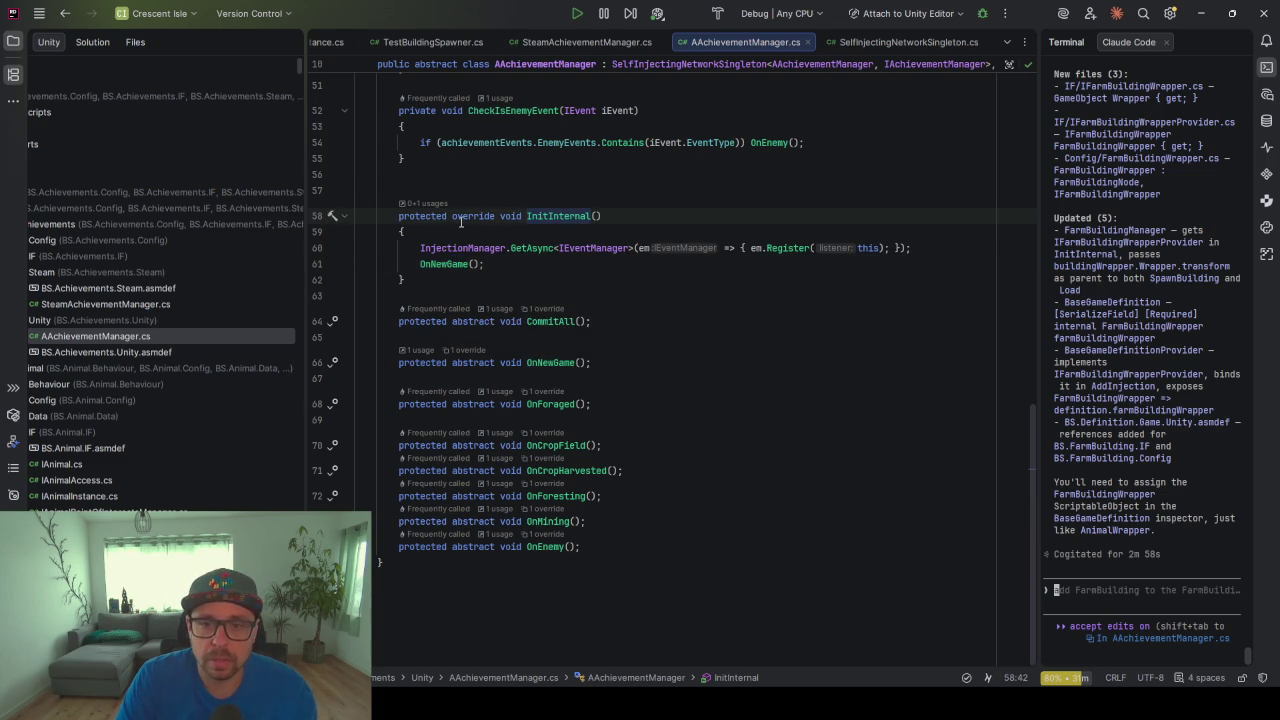
# Go to the top of the file and open SelfInjectingNetworkSingleton's definition
pyautogui.scroll(2, 494, 228)
pyautogui.scroll(15, 614, 301)
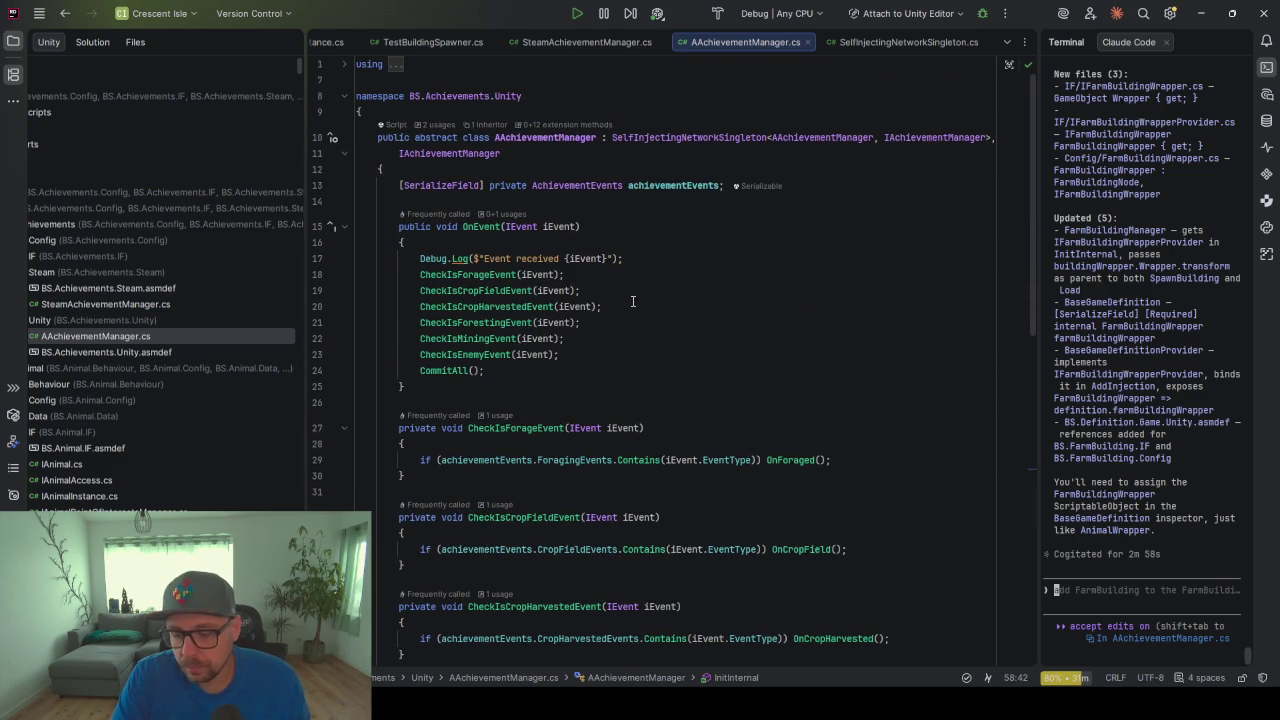
pyautogui.keyDown('ctrl'); pyautogui.click(651, 137); pyautogui.keyUp('ctrl')
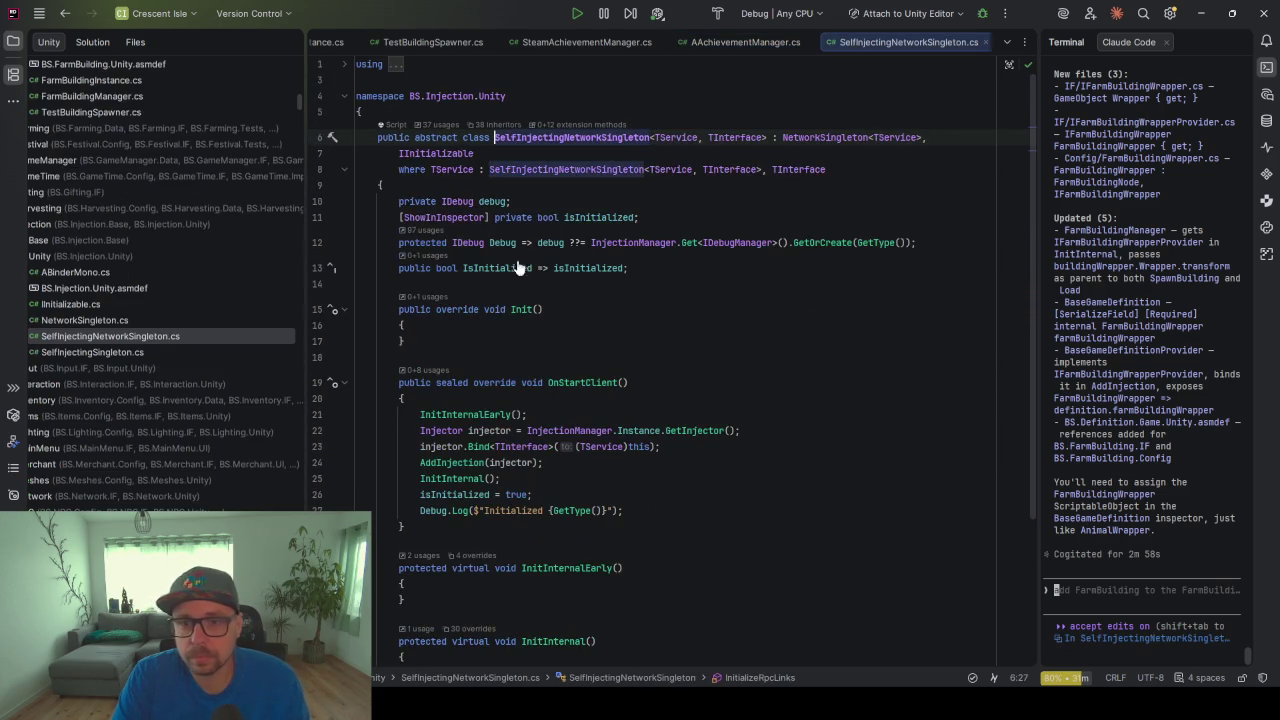
pyautogui.scroll(-3, 585, 366)
pyautogui.click(481, 271)
pyautogui.press('Down')
pyautogui.press('Down')
pyautogui.press('Down')
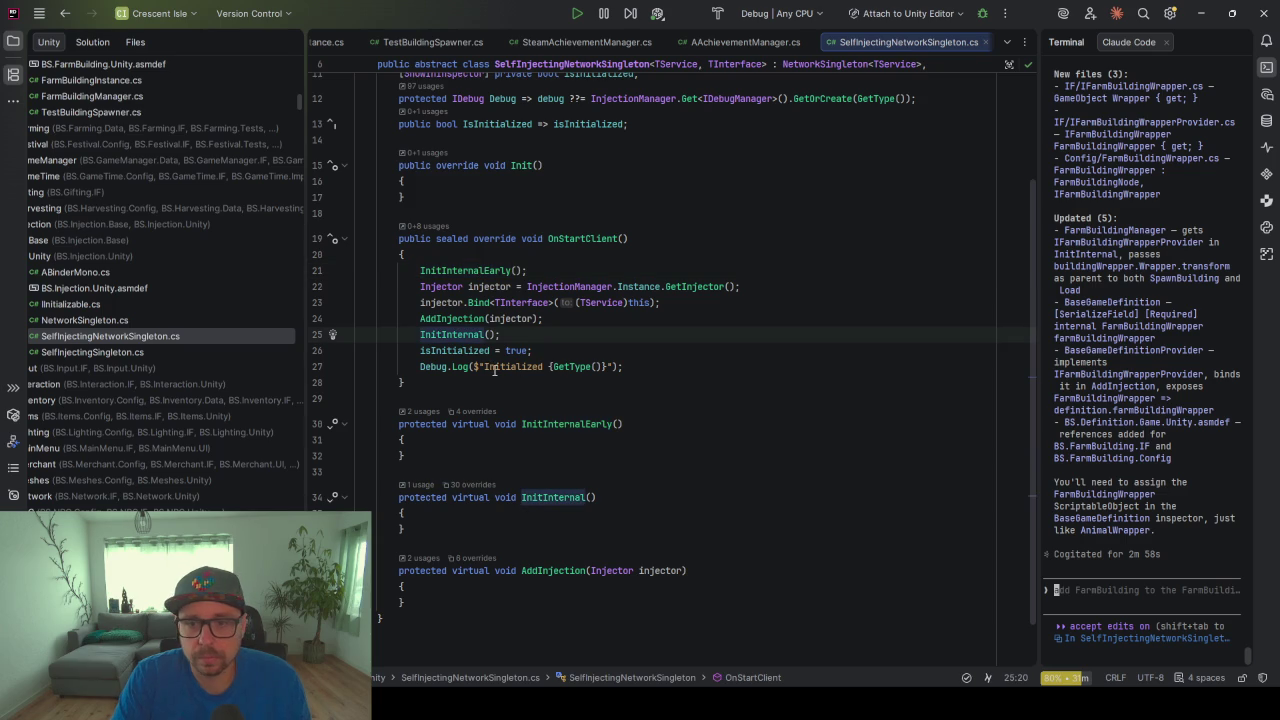
pyautogui.scroll(1, 494, 370)
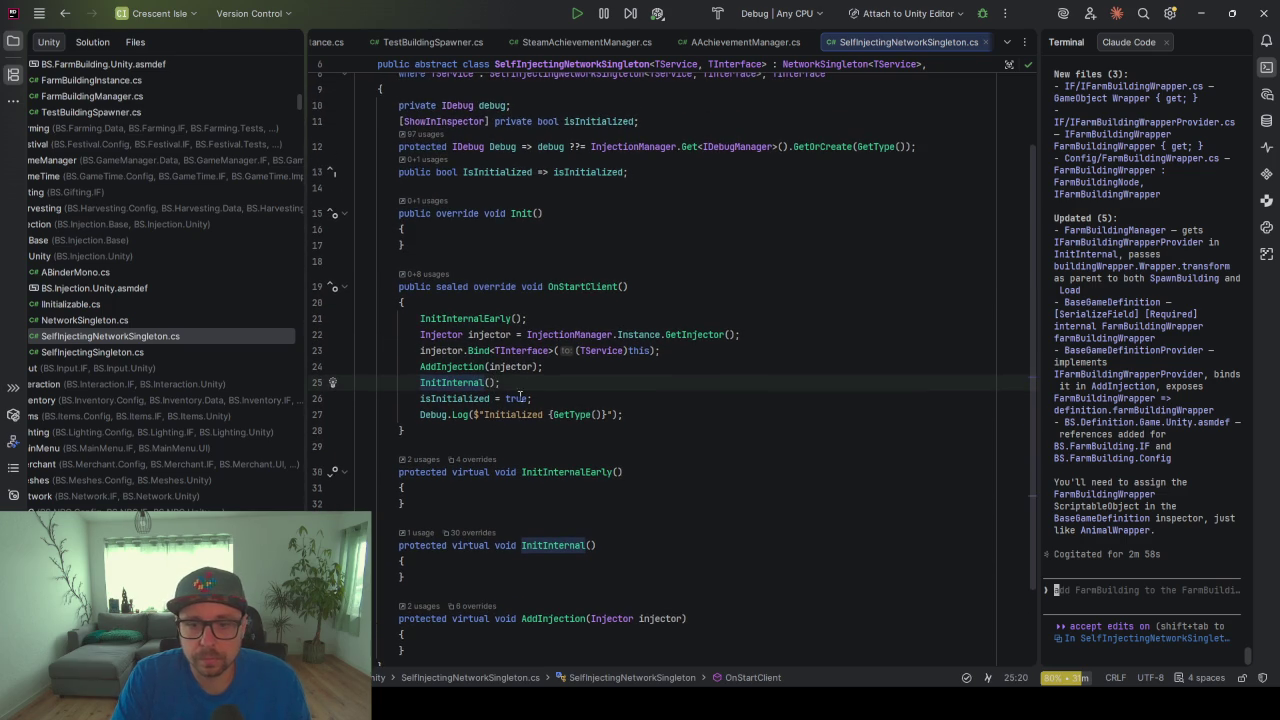
pyautogui.click(485, 302)
pyautogui.press('Return')
pyautogui.write('try{')
pyautogui.press('Return')
pyautogui.press('Down')
pyautogui.hotkey('ctrl', 'shift', 'alt', 'Down')
pyautogui.hotkey('ctrl', 'shift', 'alt', 'Down')
pyautogui.hotkey('ctrl', 'shift', 'alt', 'Down')
pyautogui.hotkey('ctrl', 'shift', 'alt', 'Down')
pyautogui.hotkey('ctrl', 'shift', 'alt', 'Down')
pyautogui.hotkey('ctrl', 'shift', 'alt', 'Down')
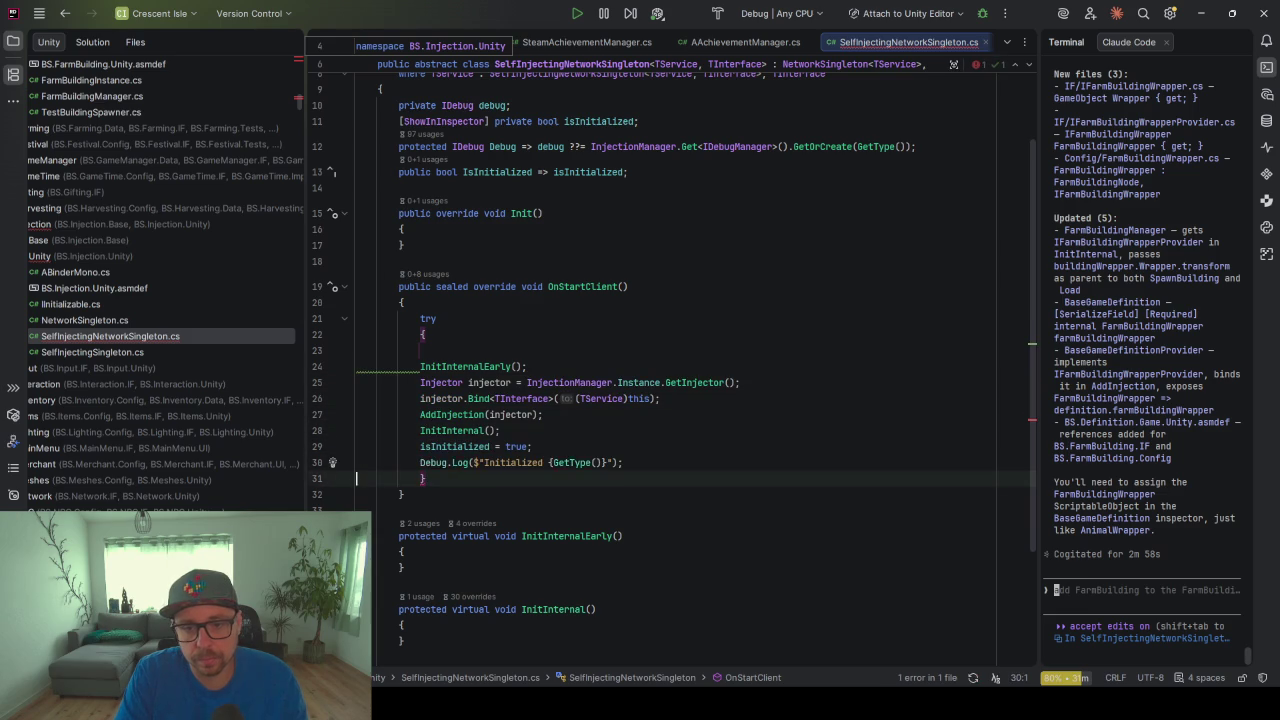
pyautogui.write('ca')
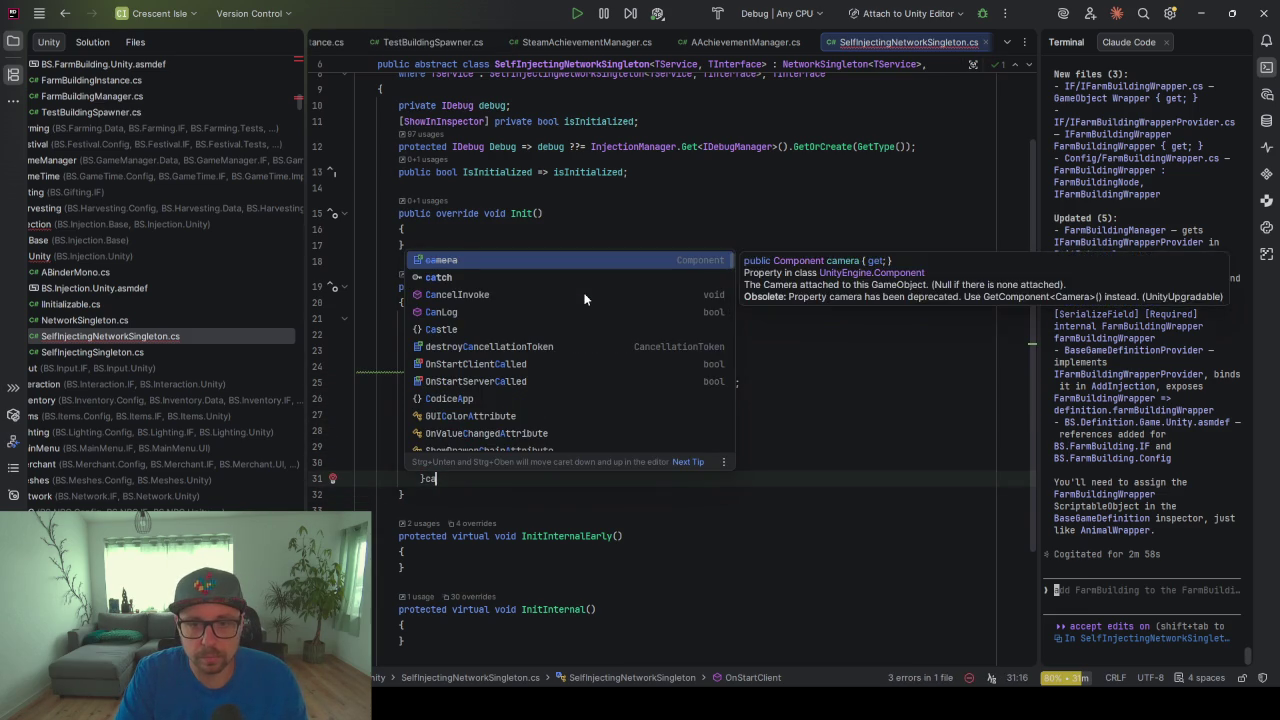
pyautogui.press('Down')
pyautogui.press('Return')
pyautogui.write('(Exc')
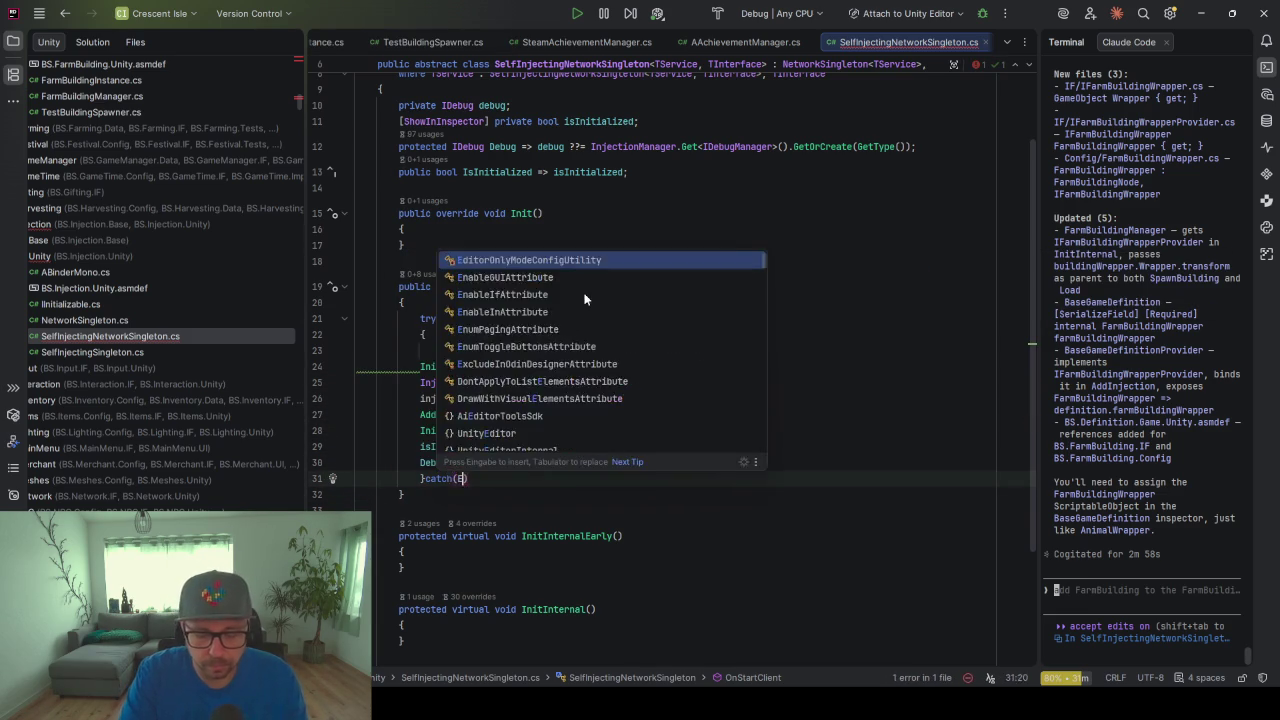
pyautogui.write('eption')
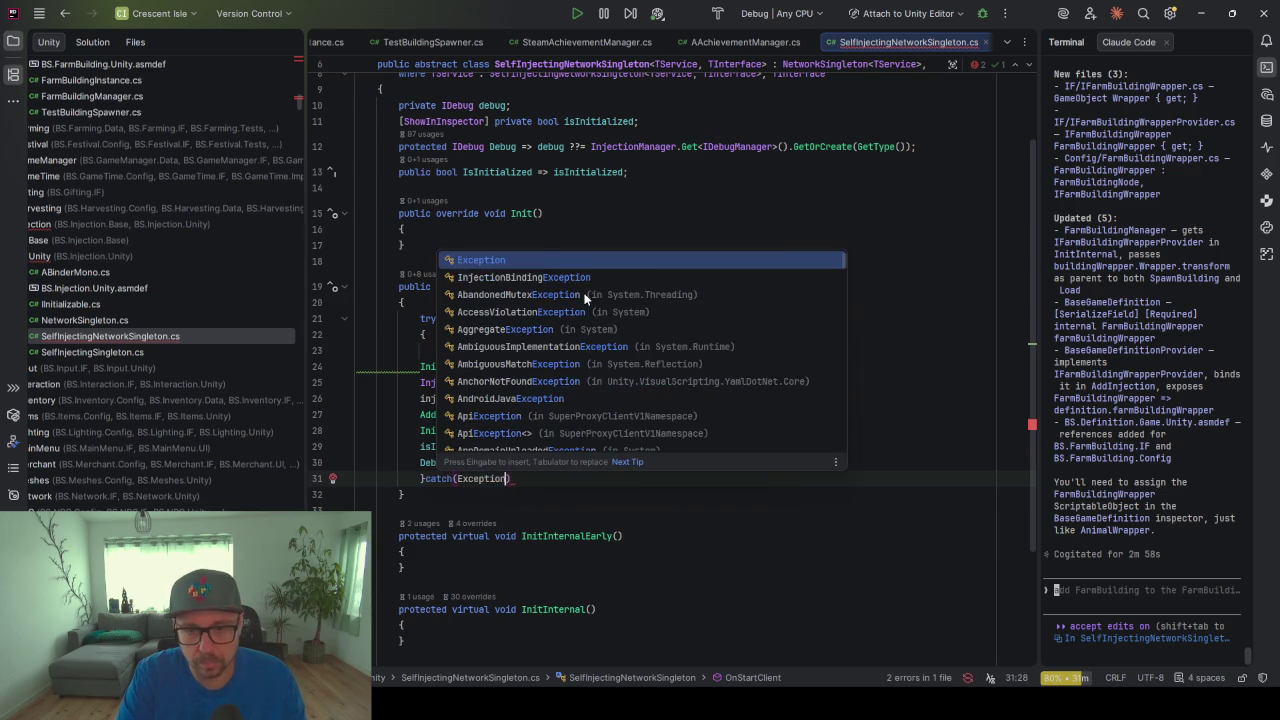
pyautogui.press('Return')
pyautogui.write('e')
pyautogui.press('Escape')
pyautogui.hotkey('ctrl', 'shift', 'Return')
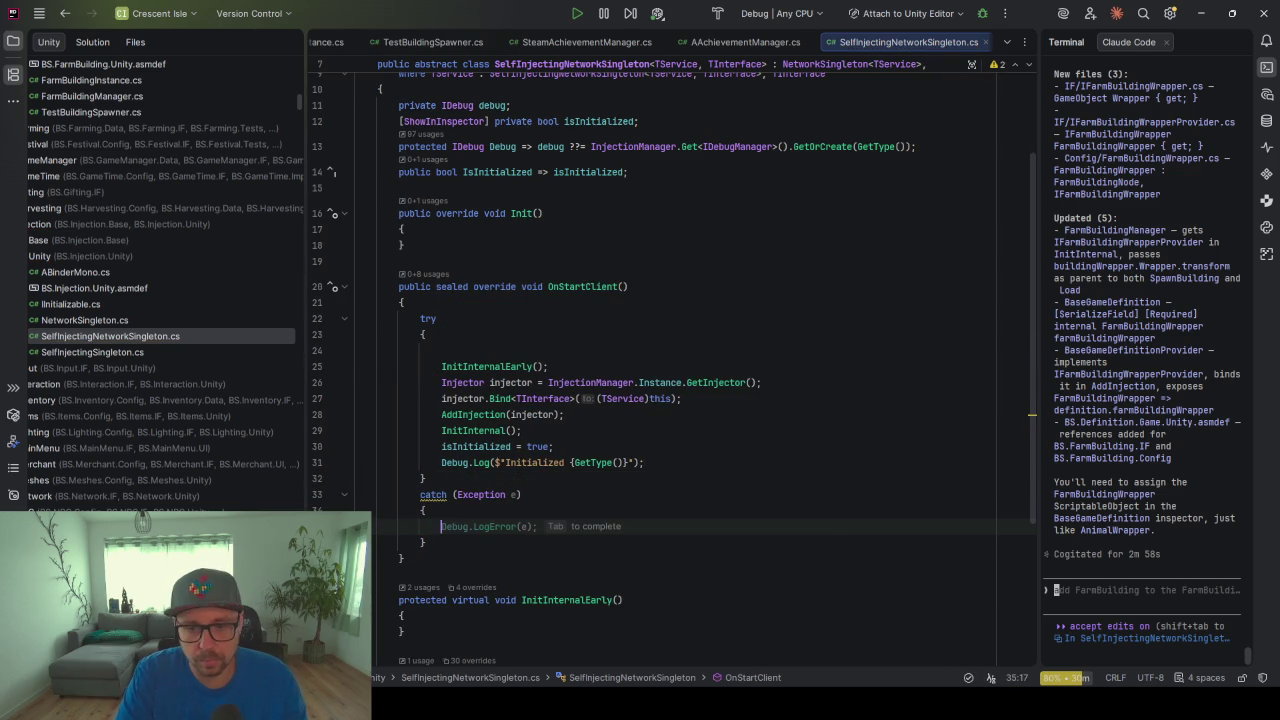
pyautogui.press('Tab')
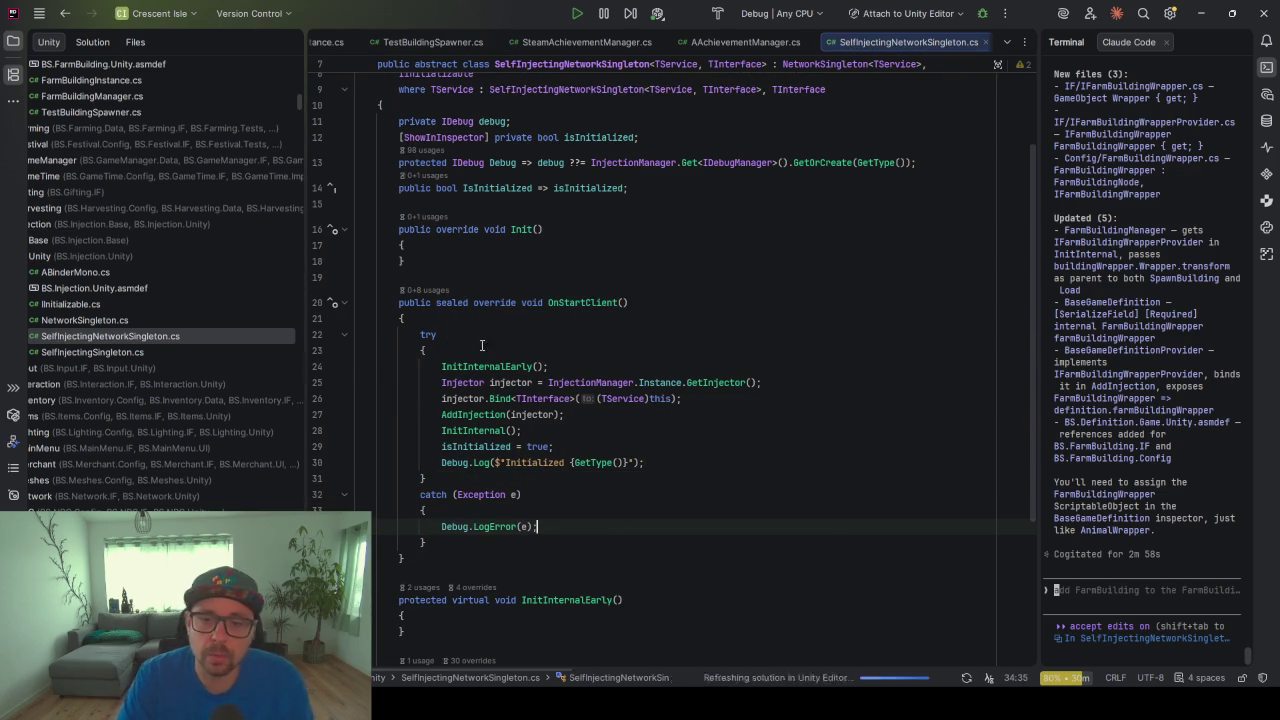
pyautogui.scroll(3, 435, 357)
pyautogui.click(601, 186)
pyautogui.hotkey('shift', 'Up')
pyautogui.click(601, 201)
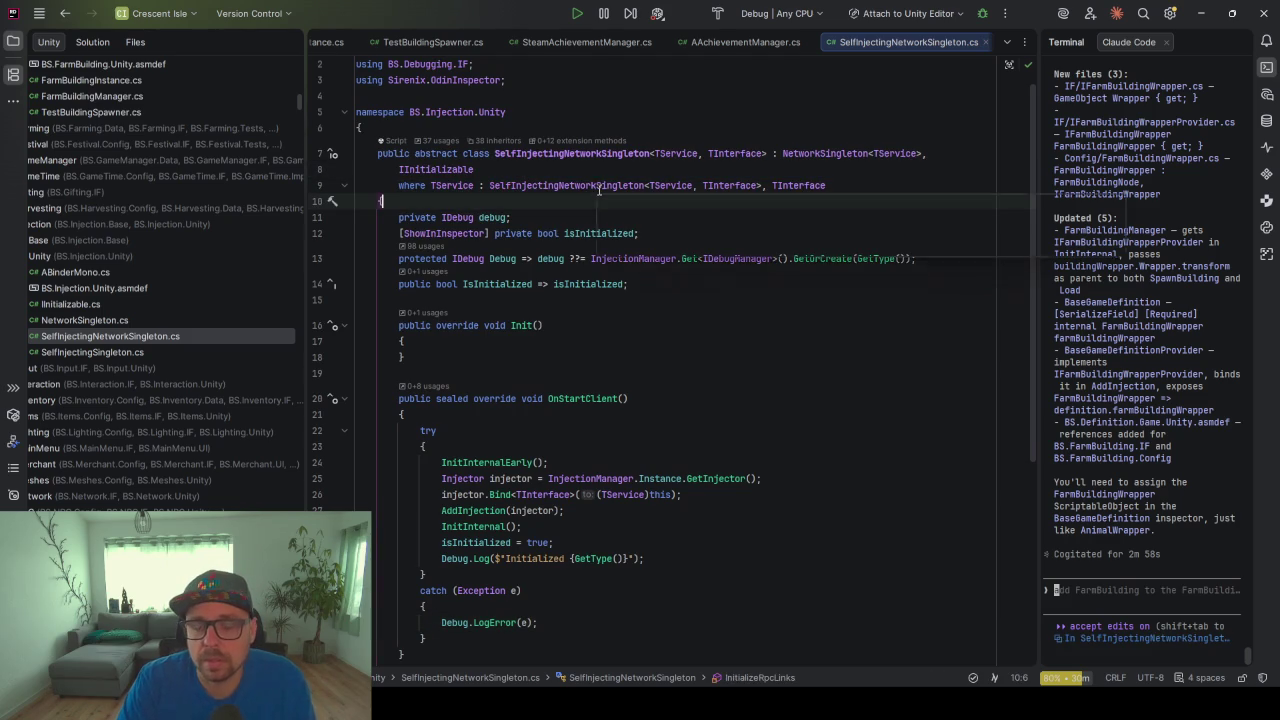
pyautogui.scroll(-1, 560, 478)
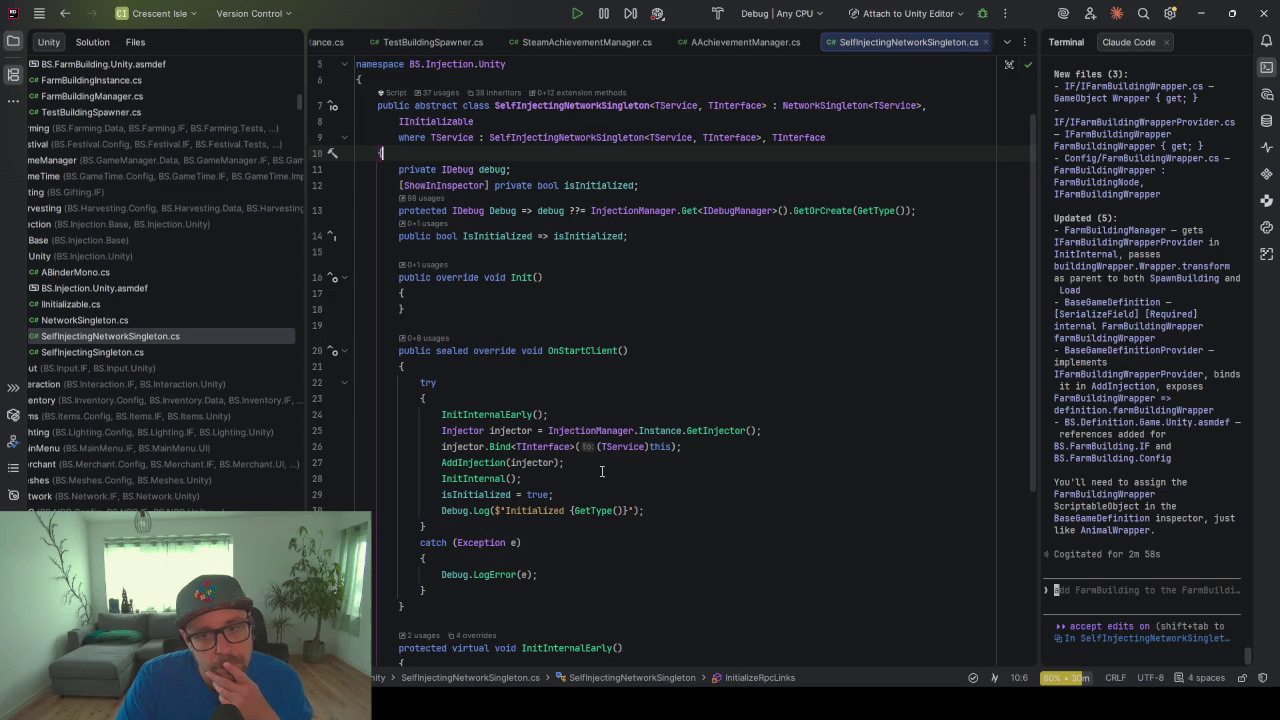
pyautogui.scroll(-2, 560, 345)
pyautogui.scroll(-2, 583, 352)
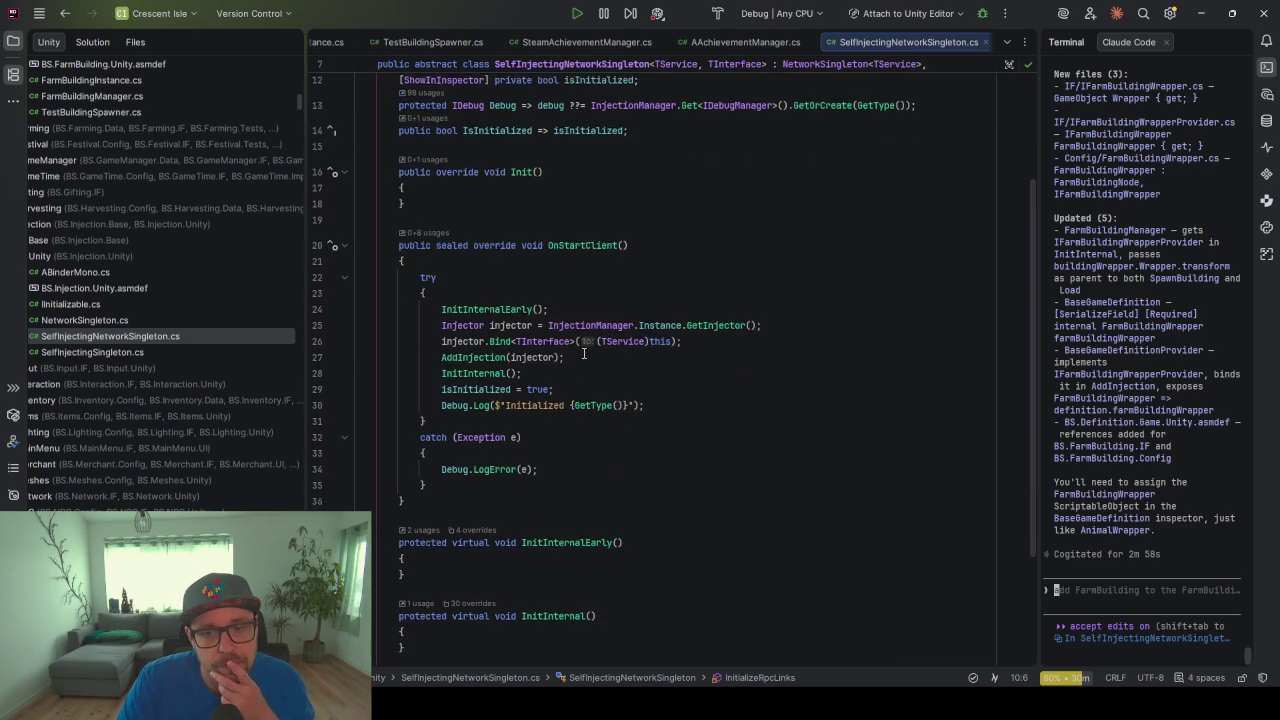
pyautogui.scroll(3, 583, 352)
pyautogui.click(600, 310)
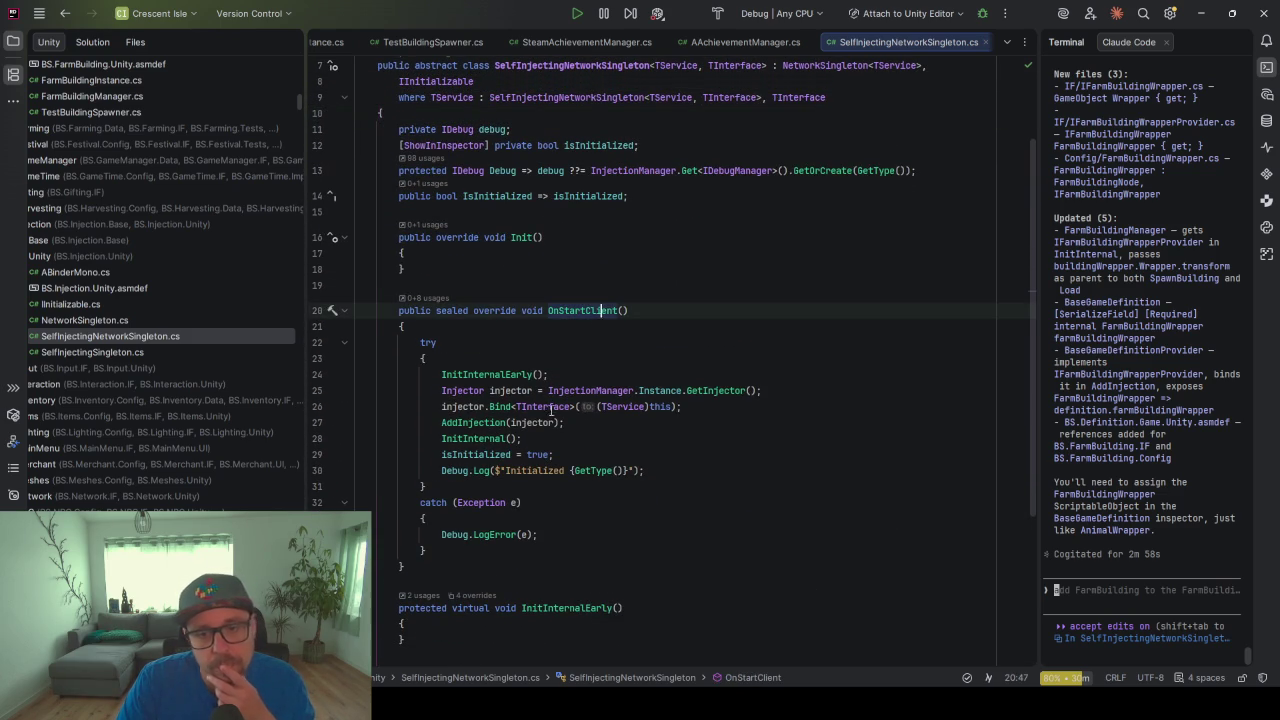
pyautogui.click(500, 438)
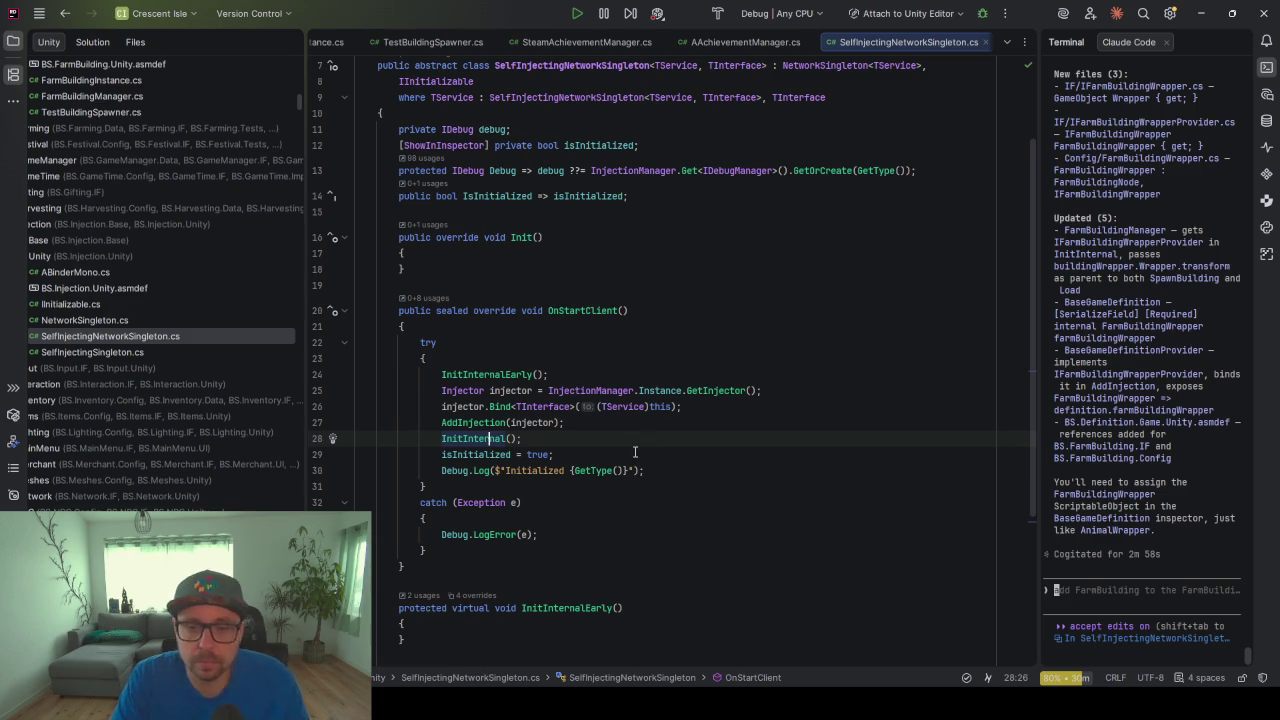
pyautogui.click(468, 422)
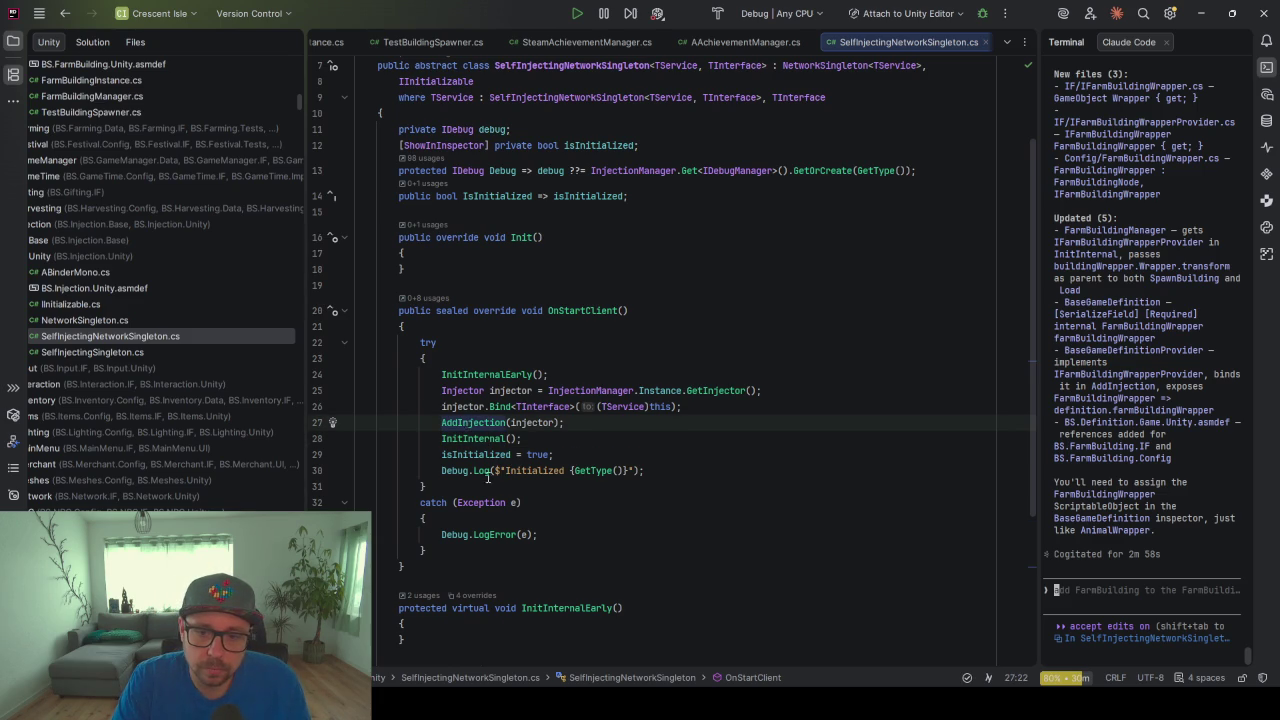
pyautogui.scroll(1, 531, 503)
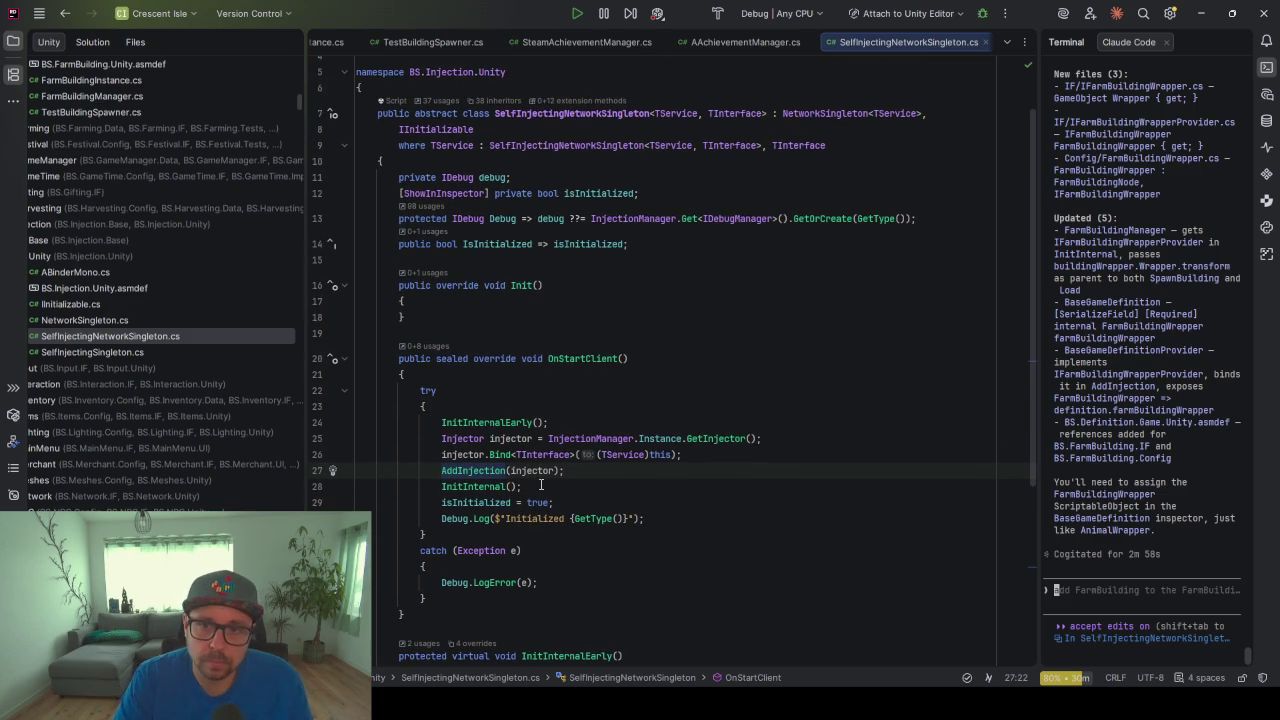
pyautogui.scroll(-1, 536, 485)
pyautogui.press('Up')
pyautogui.press('Up')
pyautogui.press('Up')
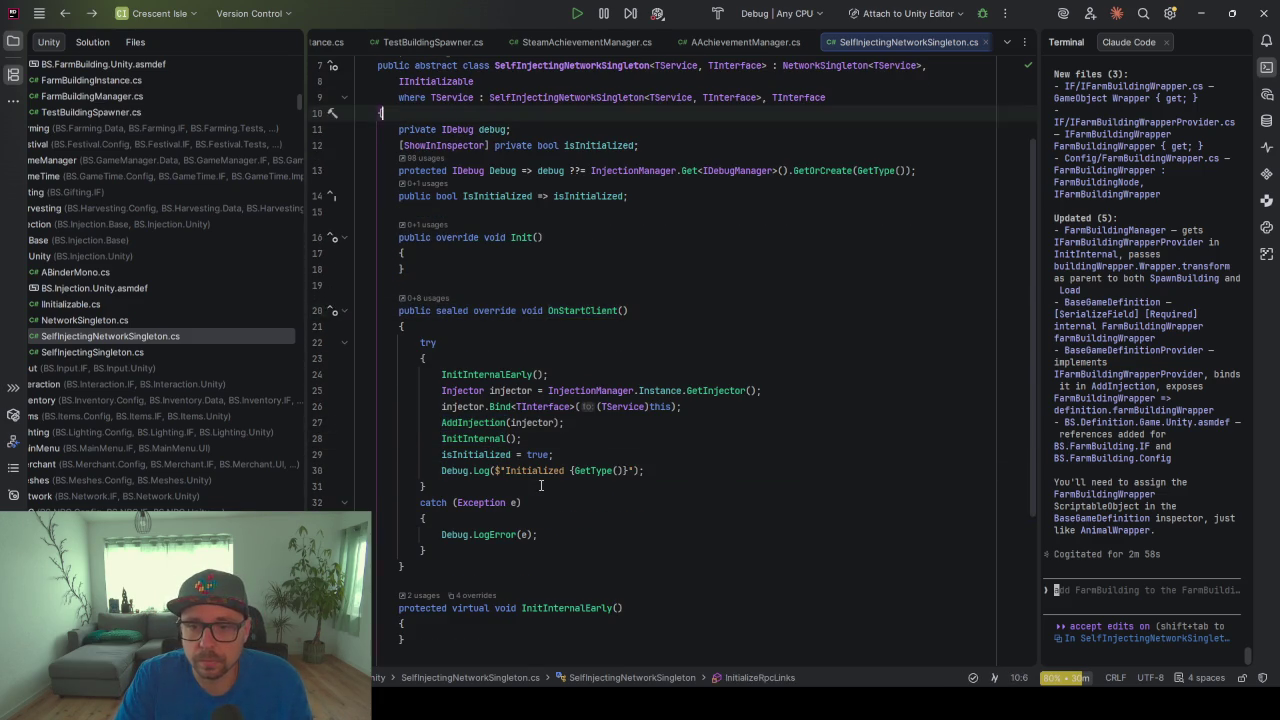
pyautogui.hotkey('ctrl', 'z')
pyautogui.hotkey('ctrl', 'z')
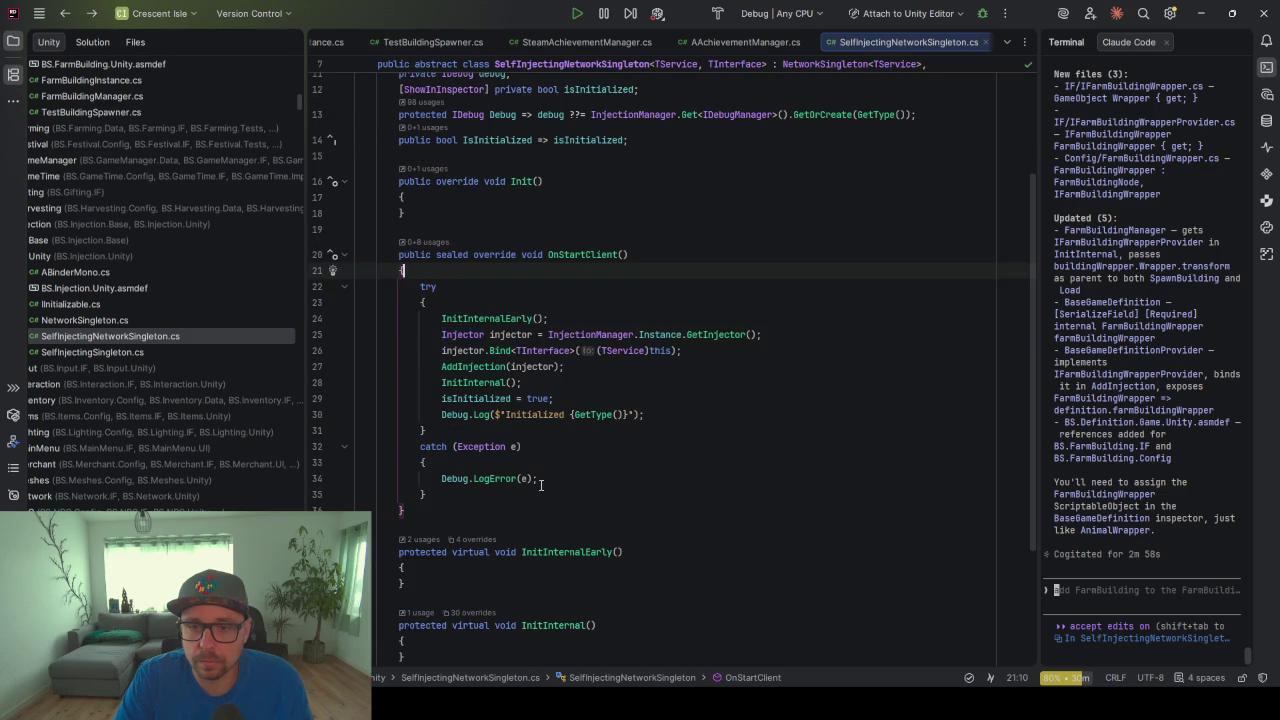
pyautogui.hotkey('ctrl', 'z')
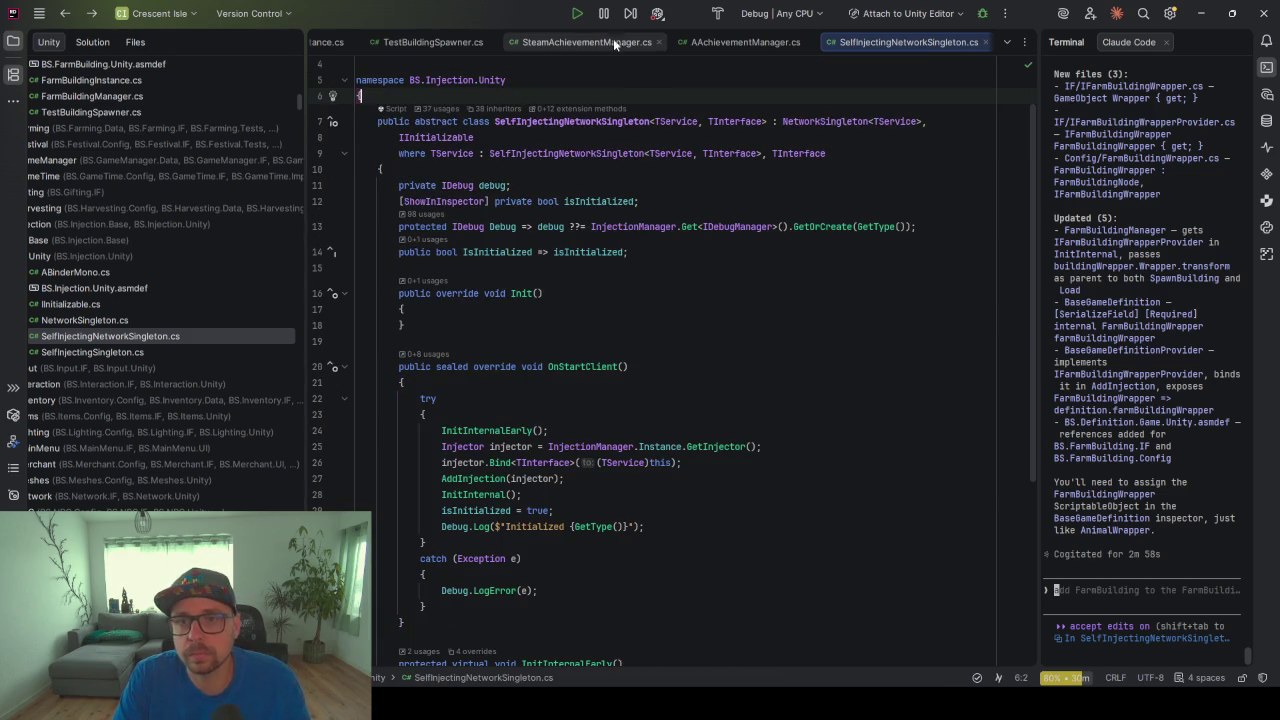
# Back in SteamAchievementManager.cs, widen the file tree and open the StatData declaration
pyautogui.click(587, 42)
pyautogui.click(488, 400)
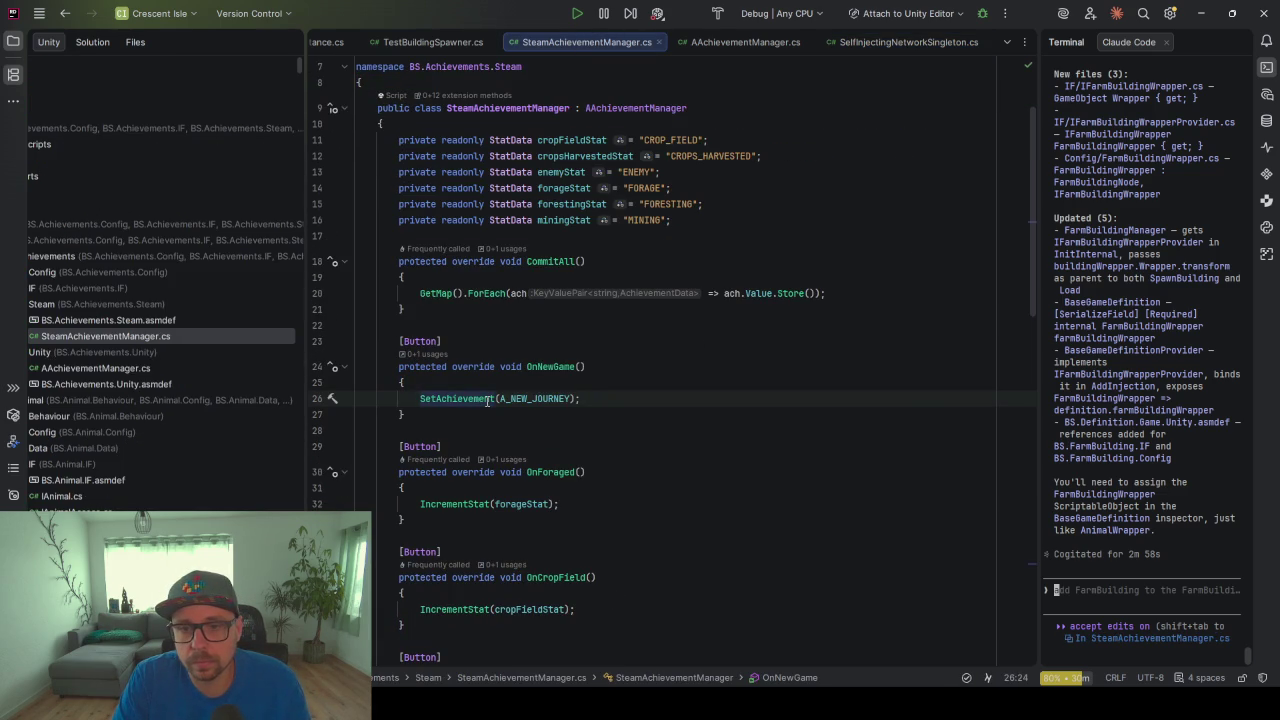
pyautogui.scroll(2, 530, 360)
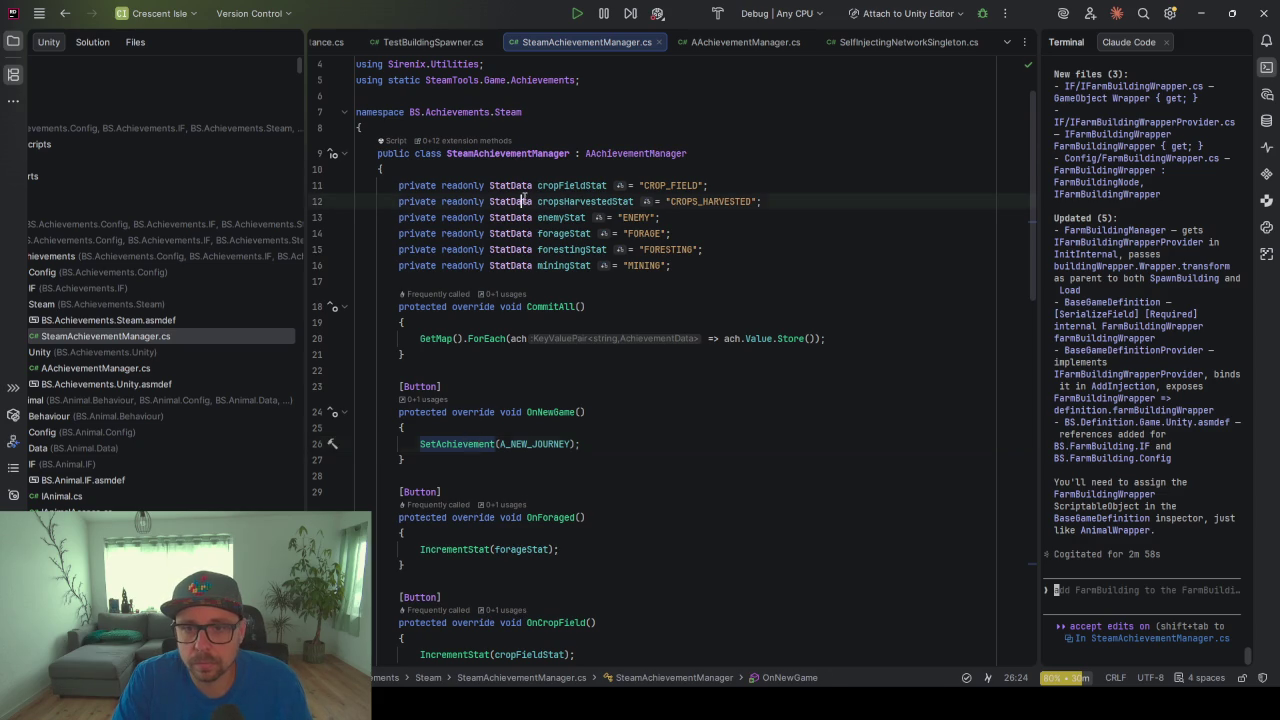
pyautogui.click(574, 185)
pyautogui.moveTo(308, 364); pyautogui.dragTo(390, 362)
pyautogui.hscroll(-2, 257, 396)
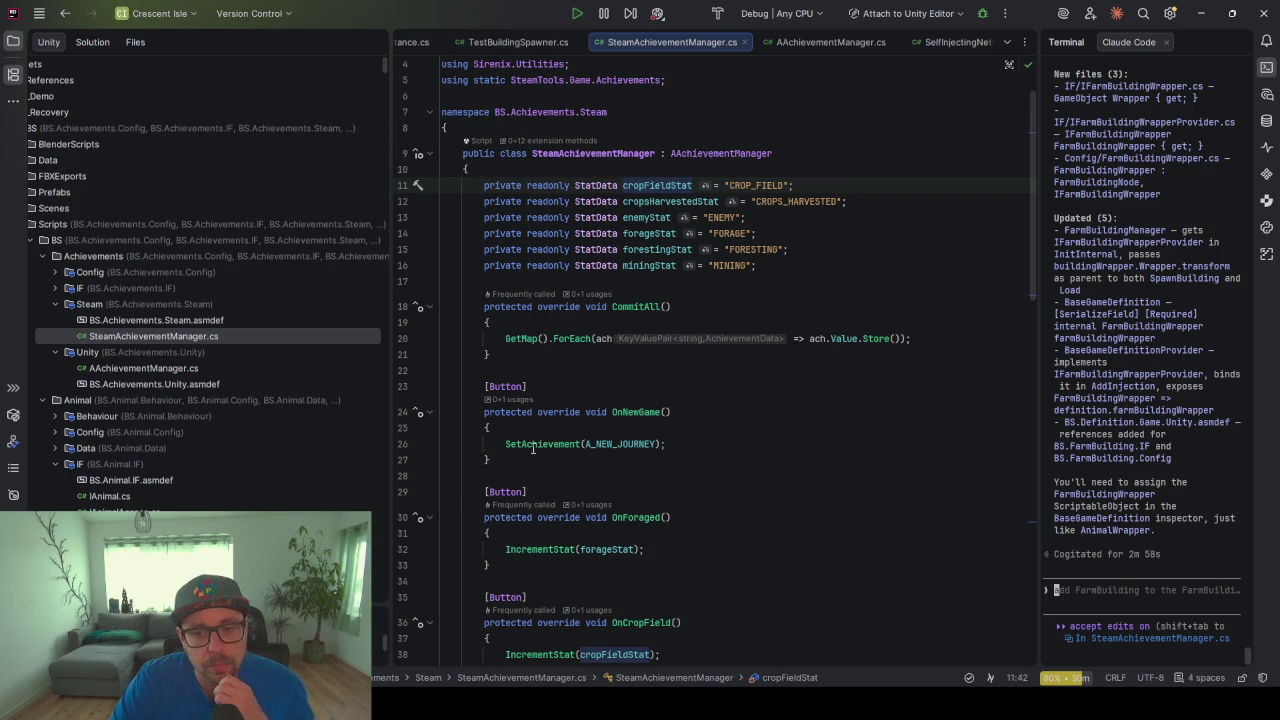
pyautogui.keyDown('ctrl'); pyautogui.click(591, 191); pyautogui.keyUp('ctrl')
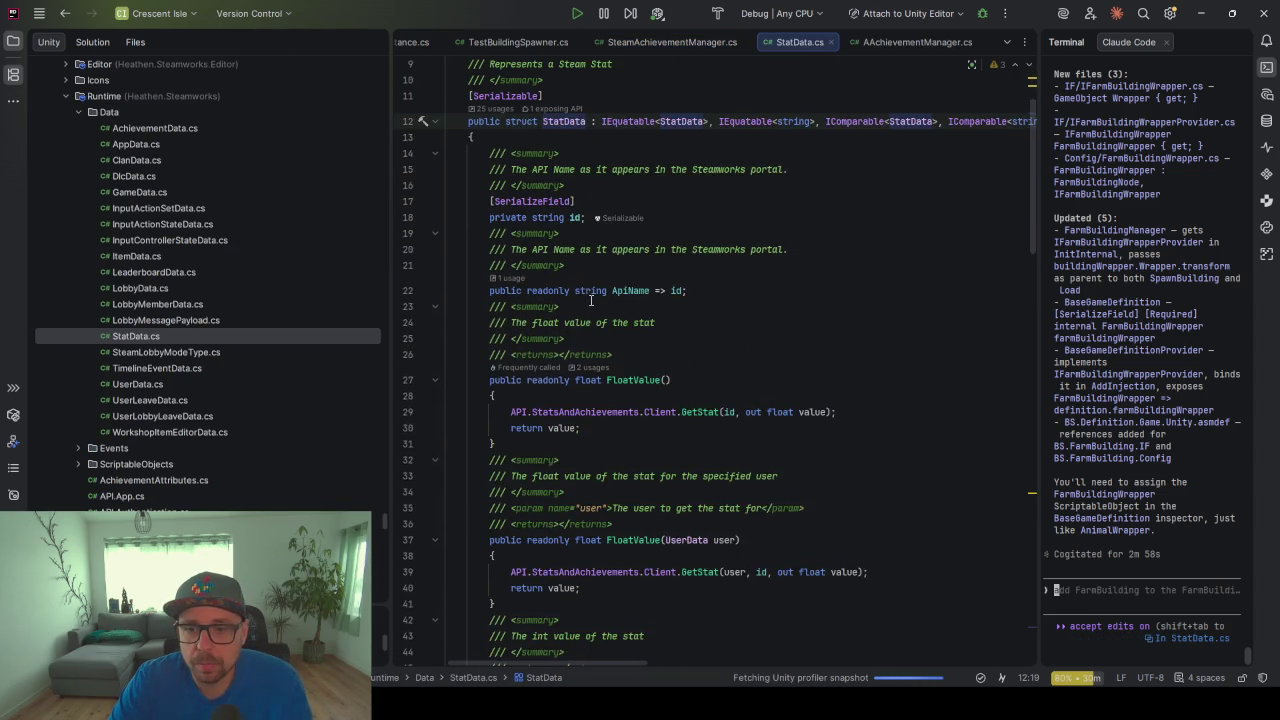
# Open the StatsAndAchievements declaration and read through API.StatsAndAchievements.cs
pyautogui.scroll(-2, 591, 300)
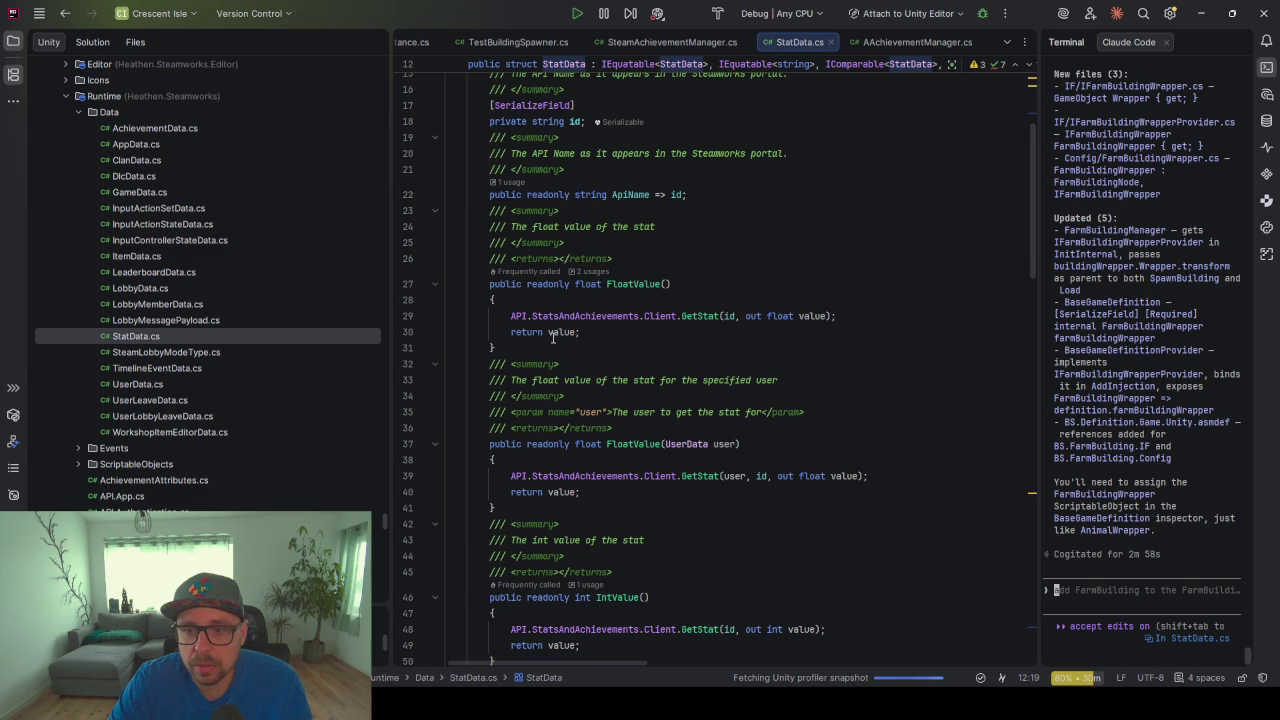
pyautogui.click(556, 320)
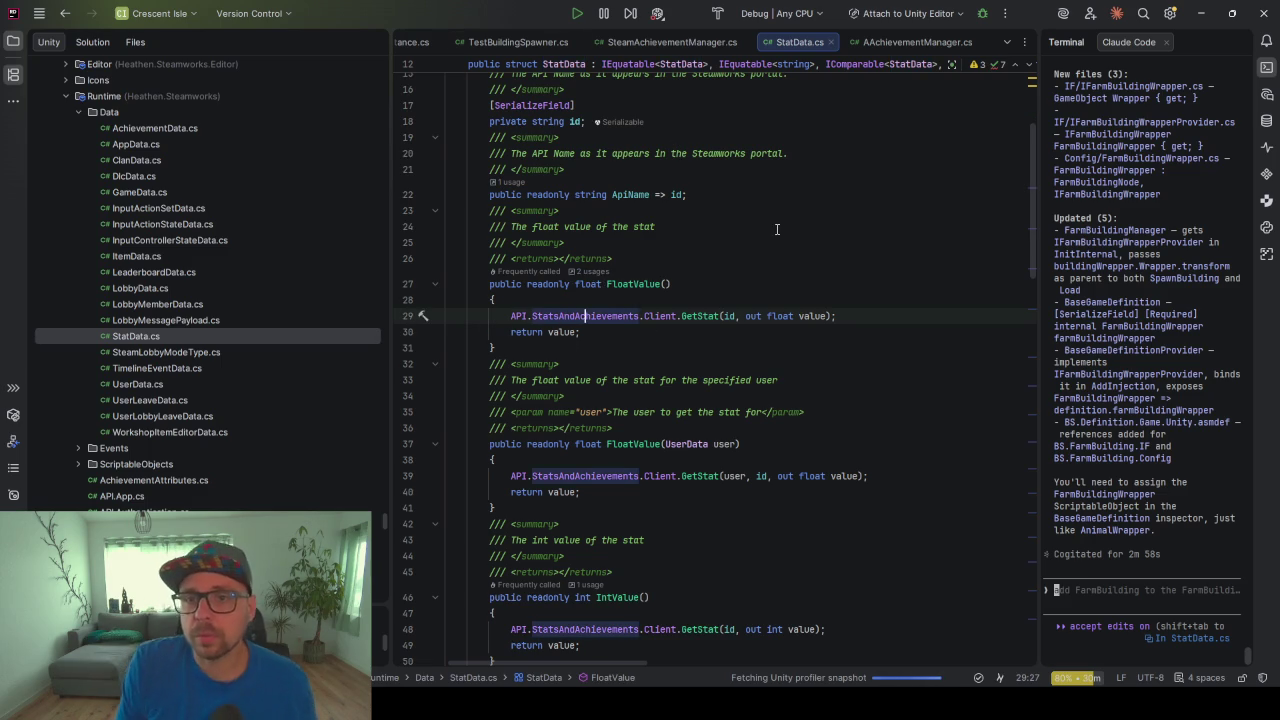
pyautogui.scroll(4, 776, 229)
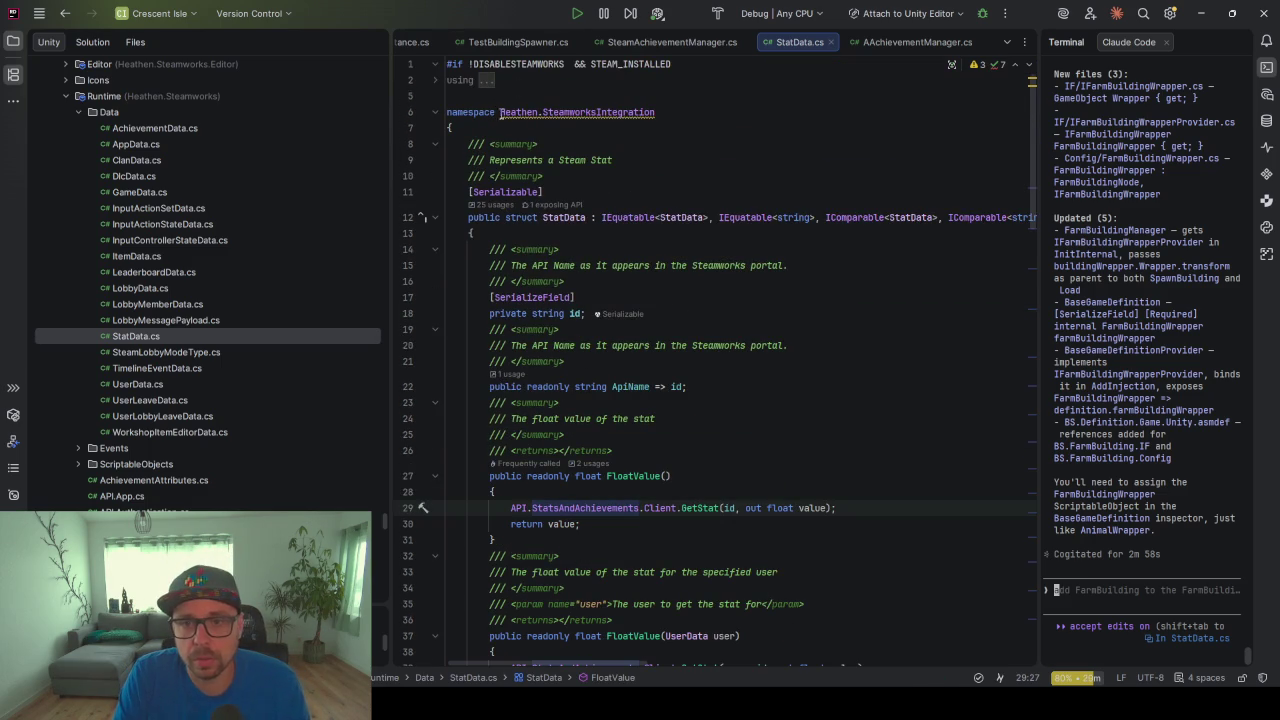
pyautogui.click(600, 112)
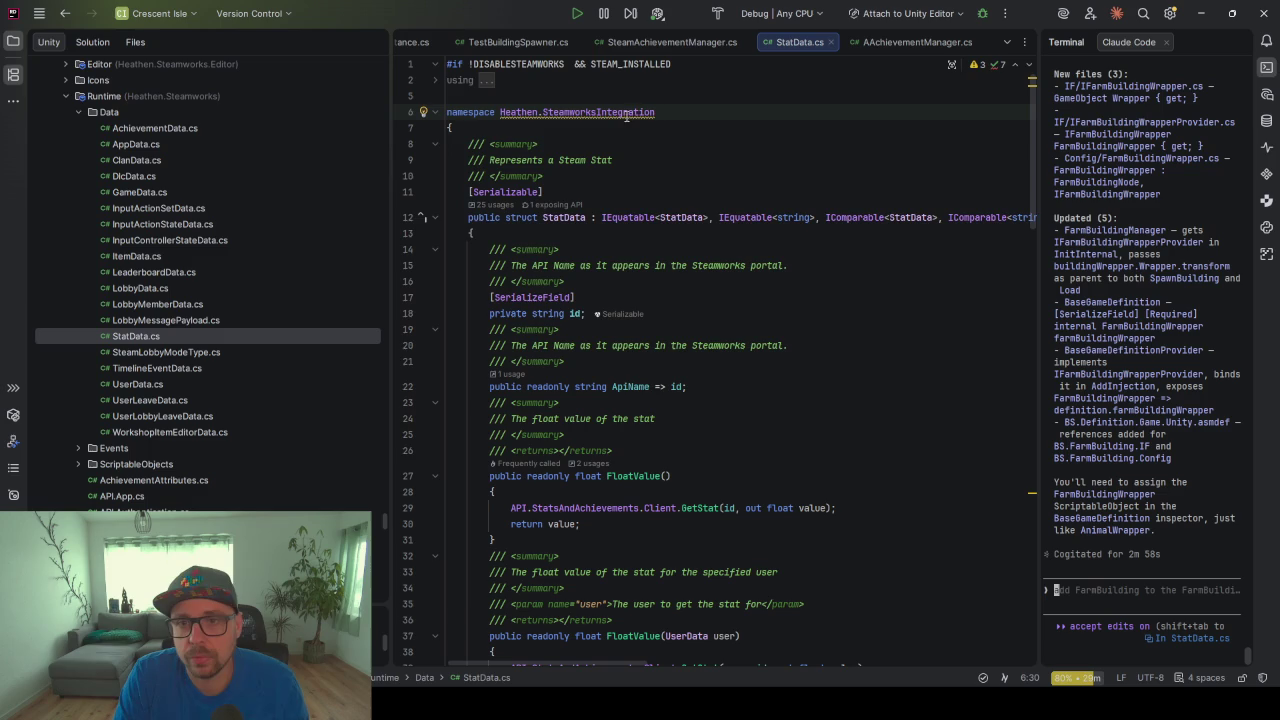
pyautogui.scroll(-8, 636, 193)
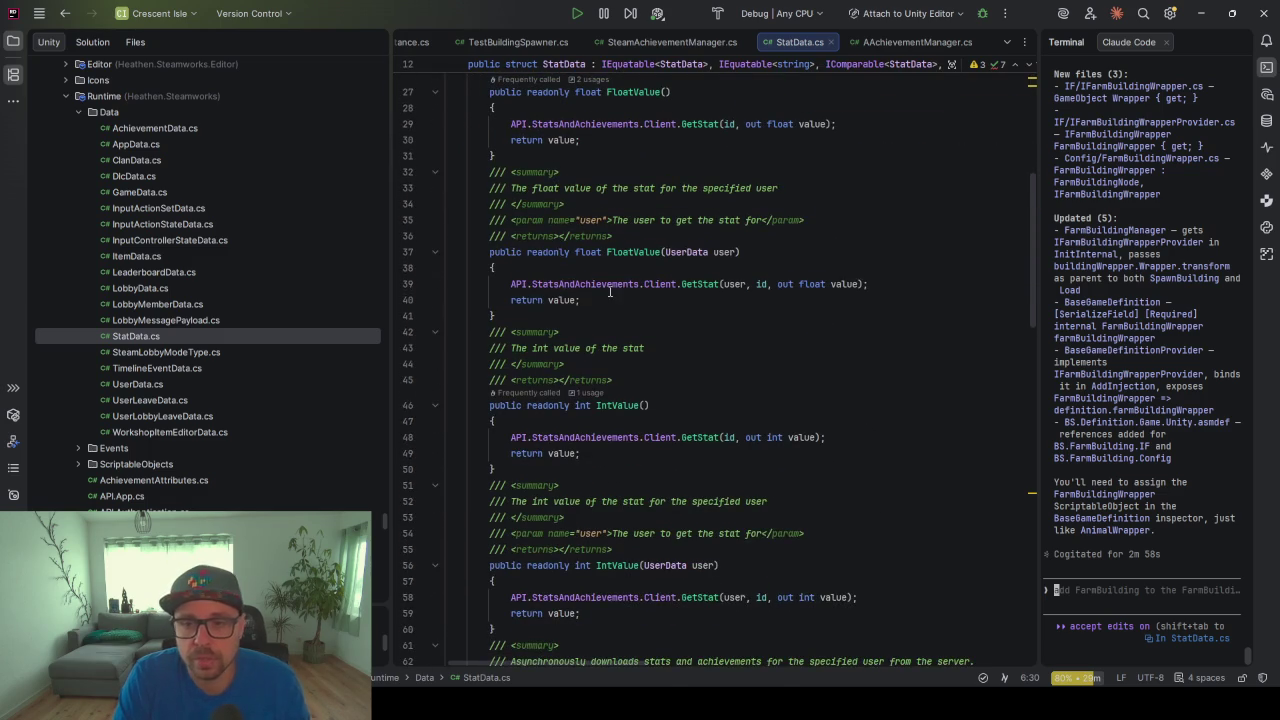
pyautogui.keyDown('ctrl'); pyautogui.click(591, 286); pyautogui.keyUp('ctrl')
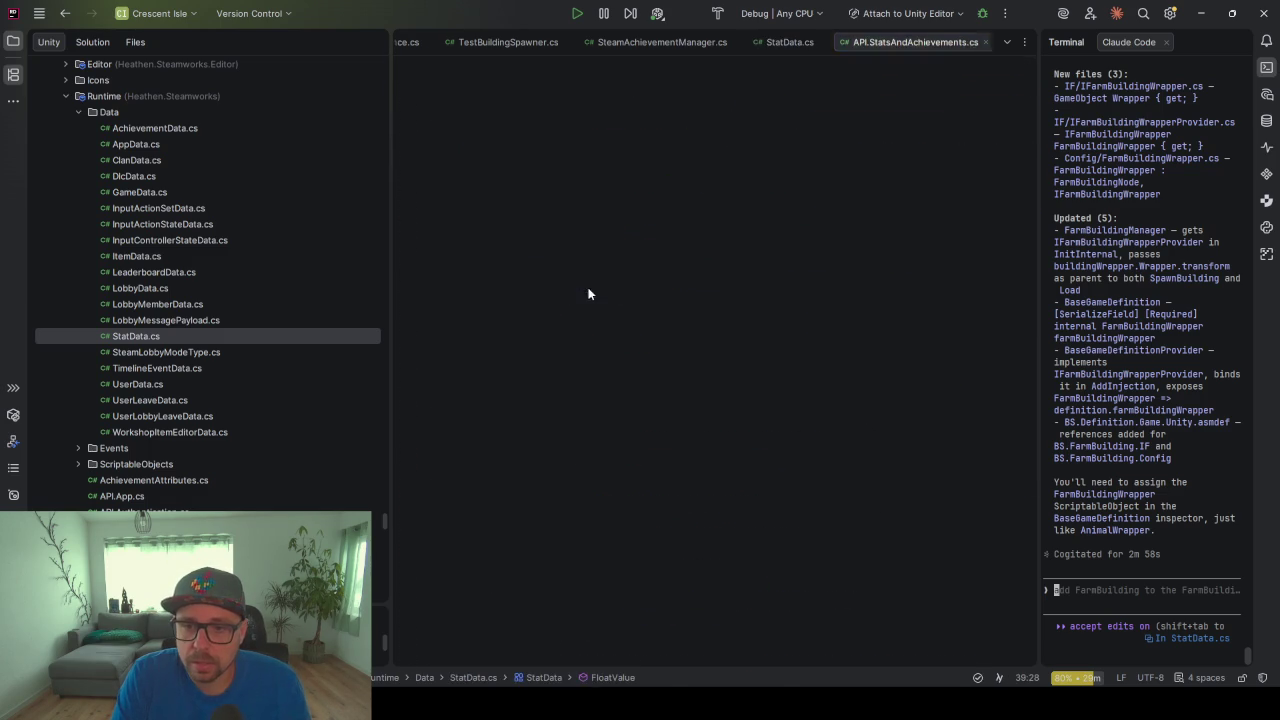
pyautogui.scroll(-2, 585, 452)
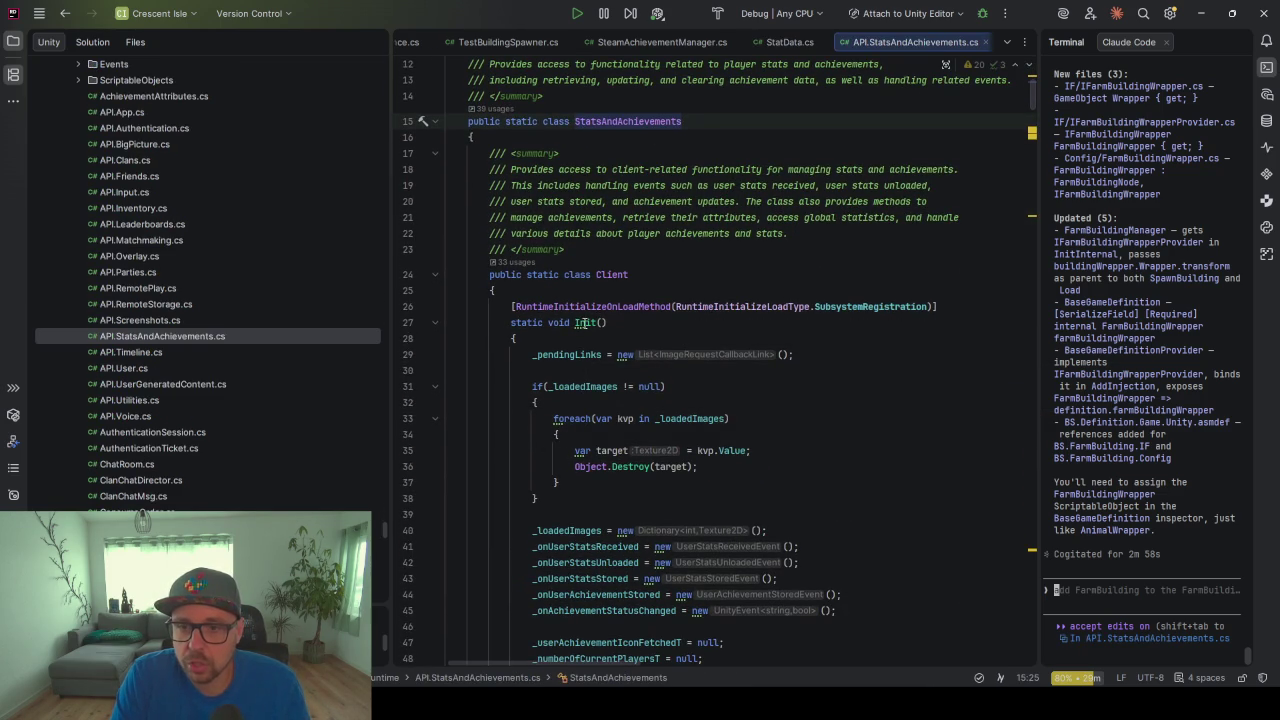
pyautogui.scroll(-2, 645, 430)
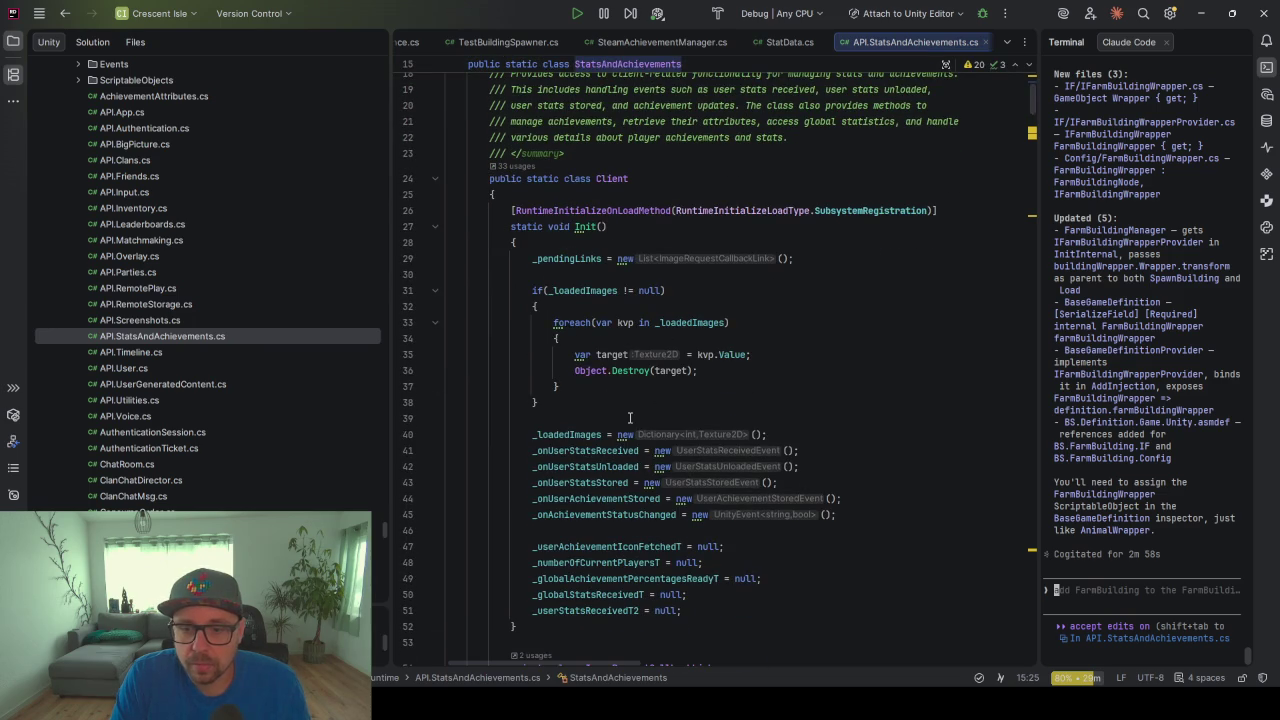
pyautogui.scroll(-11, 630, 417)
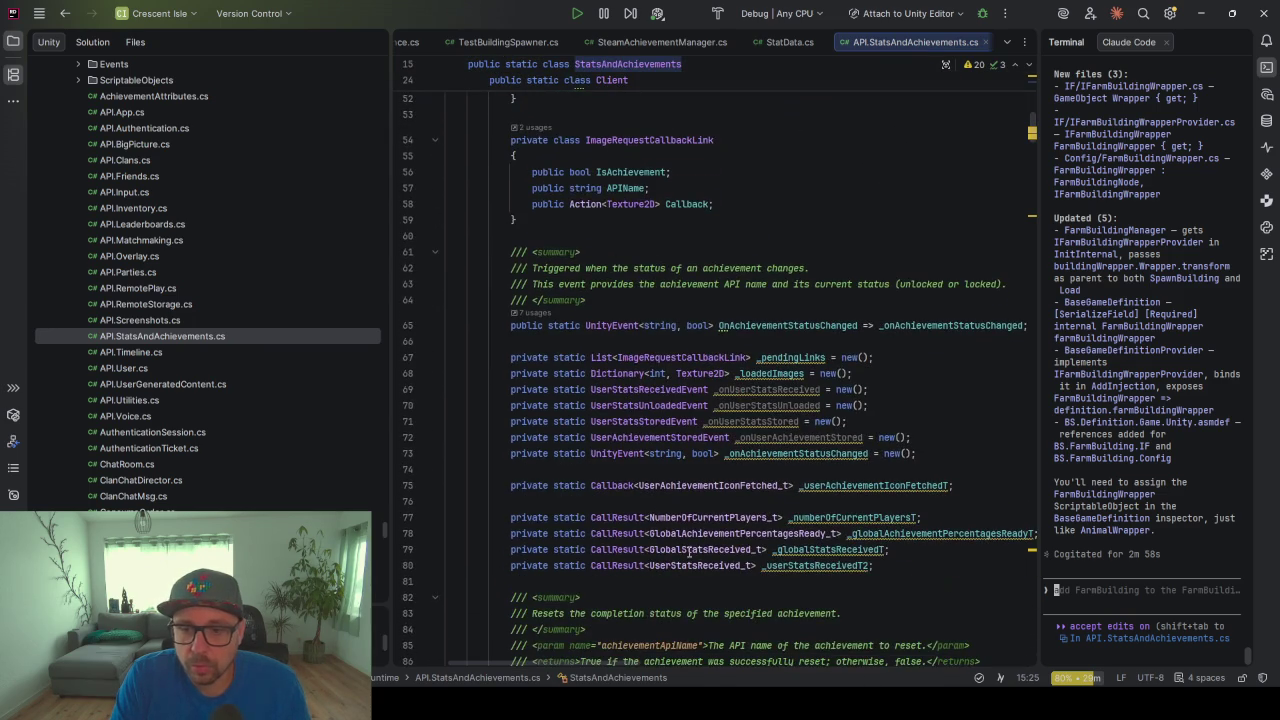
pyautogui.scroll(-3, 650, 466)
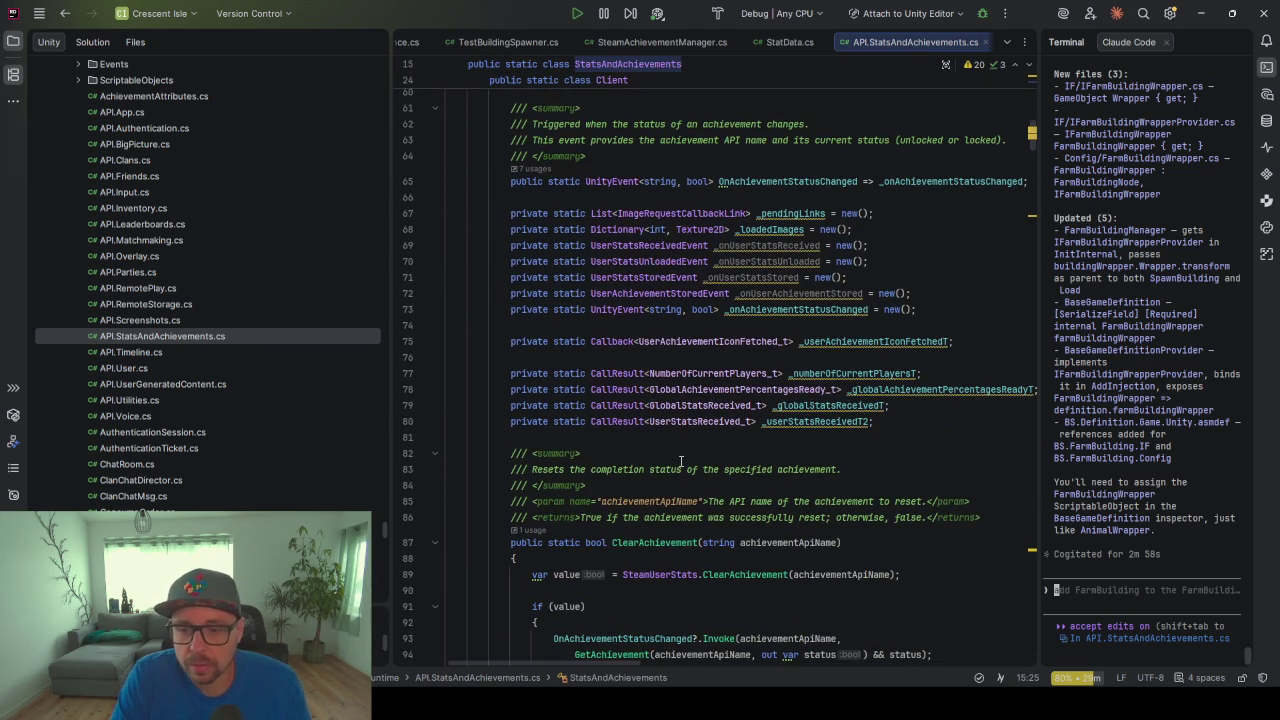
# Cycle back to SteamAchievementManager.cs, review its stat fields, and minimise Rider
pyautogui.hotkey('ctrl', 'Tab')
pyautogui.scroll(-2, 680, 461)
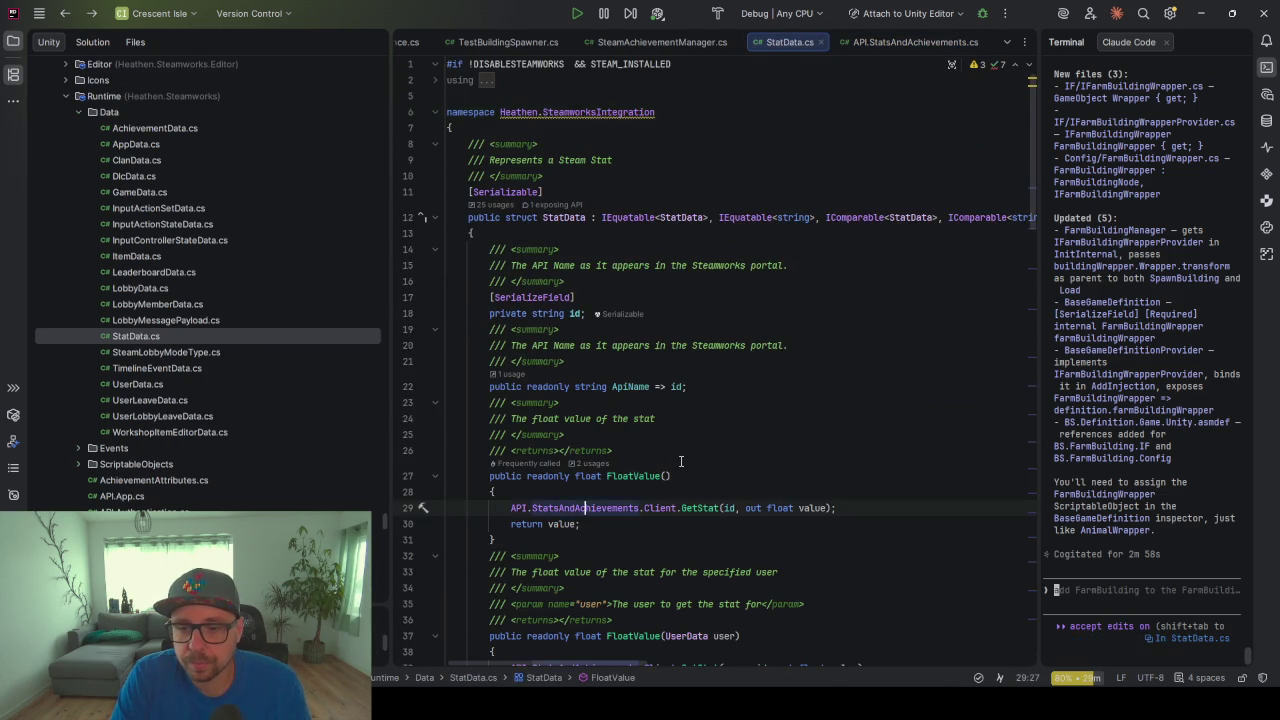
pyautogui.hotkey('ctrl', 'Tab')
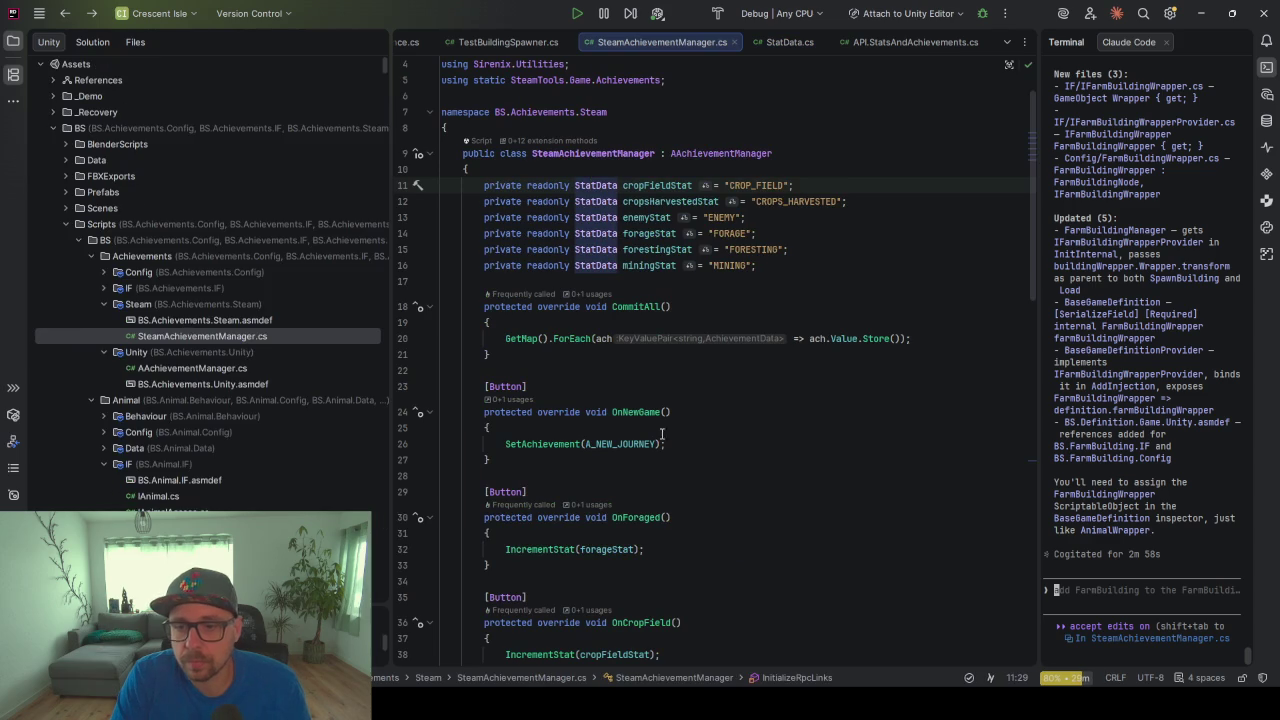
pyautogui.scroll(-3, 678, 453)
pyautogui.scroll(1, 594, 388)
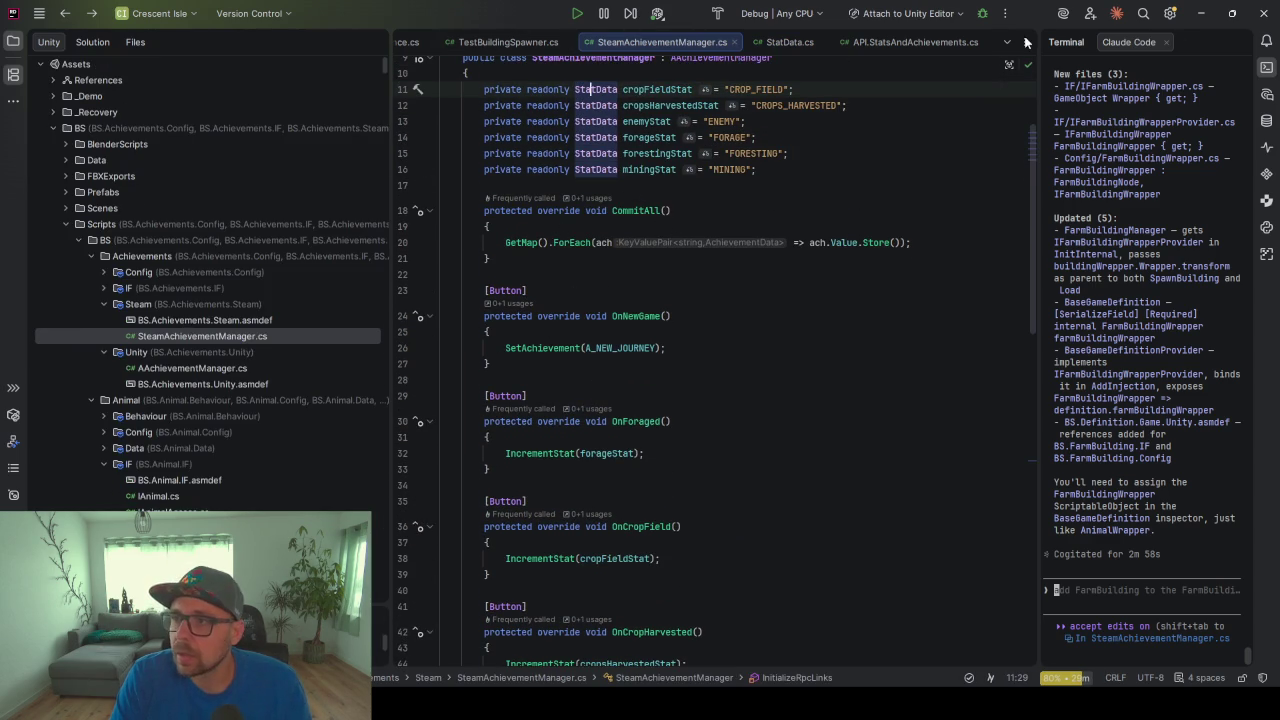
pyautogui.click(1201, 13)
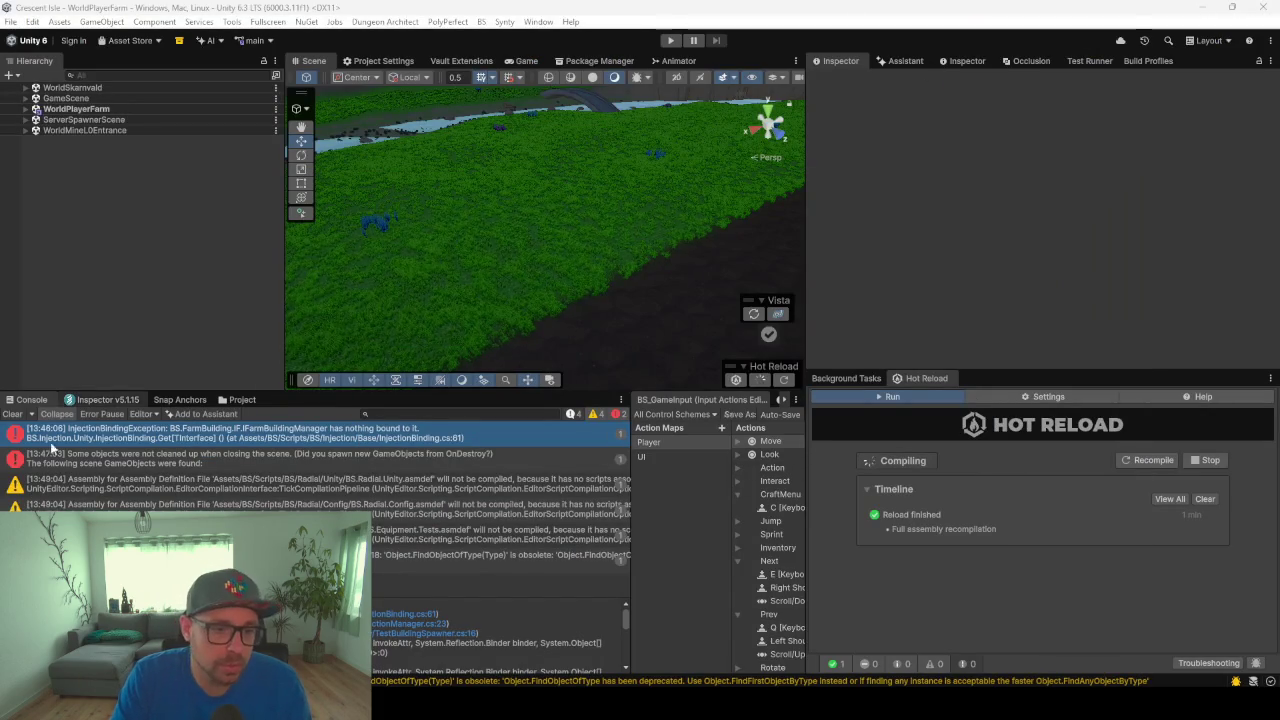
# Clear the Unity Console and select the NetworkGameManager prefab in the network prefabs folder
pyautogui.click(15, 419)
pyautogui.click(15, 419)
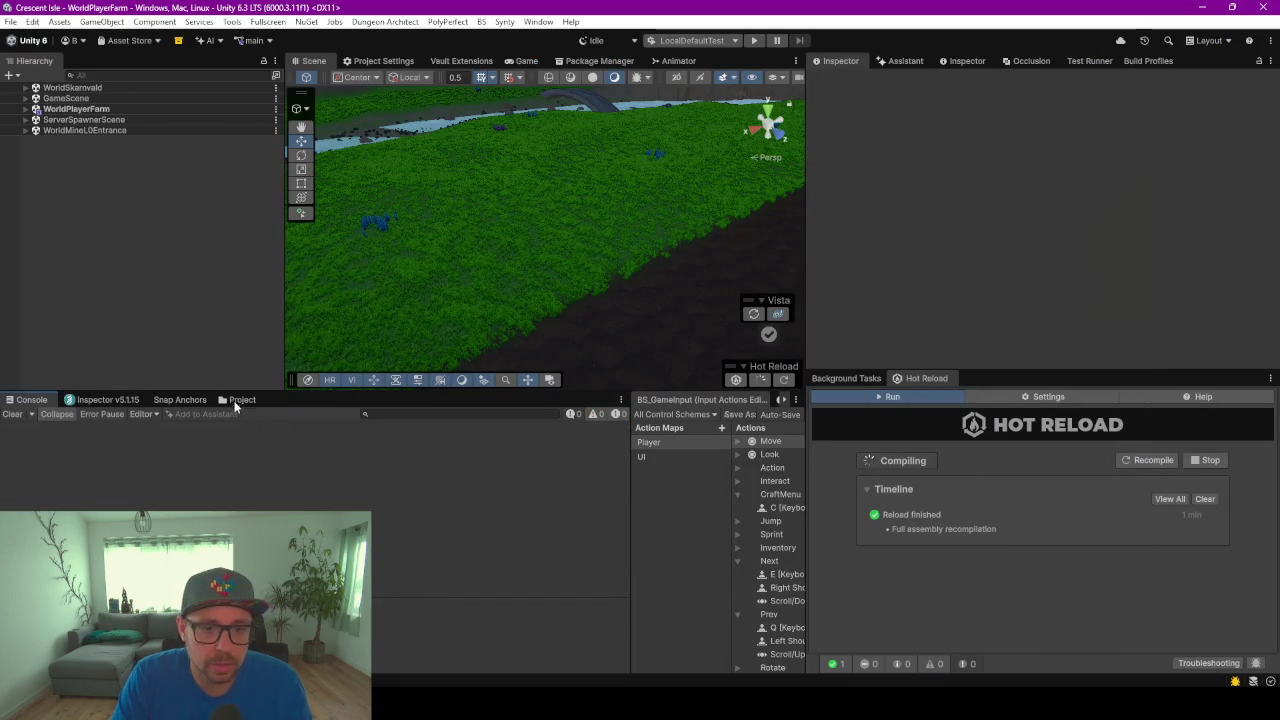
pyautogui.click(234, 399)
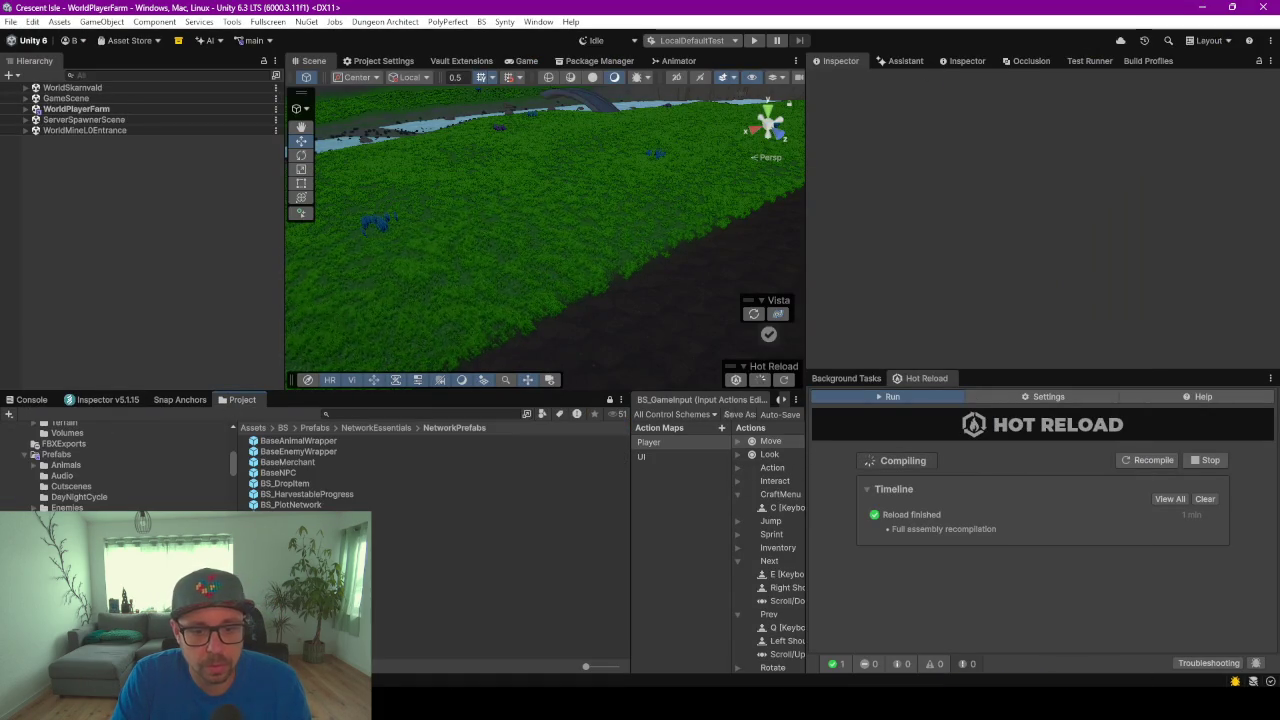
pyautogui.click(310, 568)
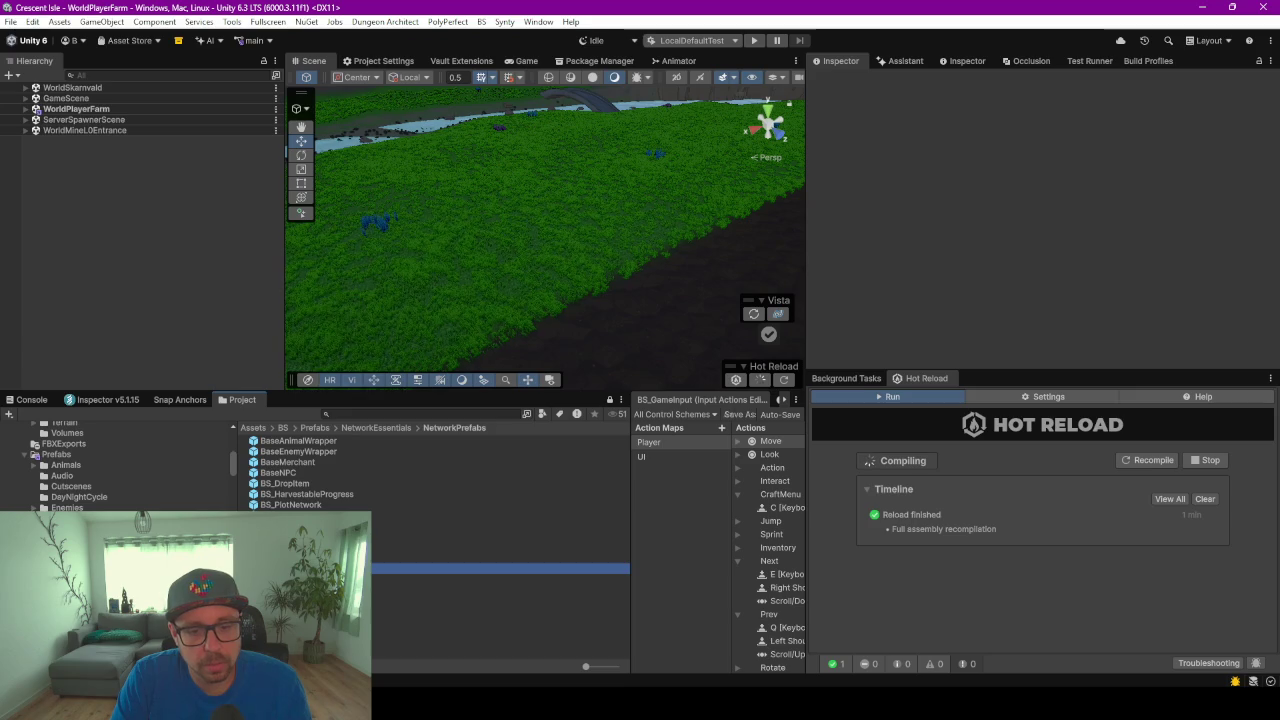
# Move Achievements below FarmBuildings in the prefab and exit prefab mode
pyautogui.click(82, 296)
pyautogui.moveTo(80, 288)
pyautogui.mouseDown()
pyautogui.moveTo(80, 303)
pyautogui.moveTo(113, 298)
pyautogui.mouseUp()
pyautogui.click(117, 295)
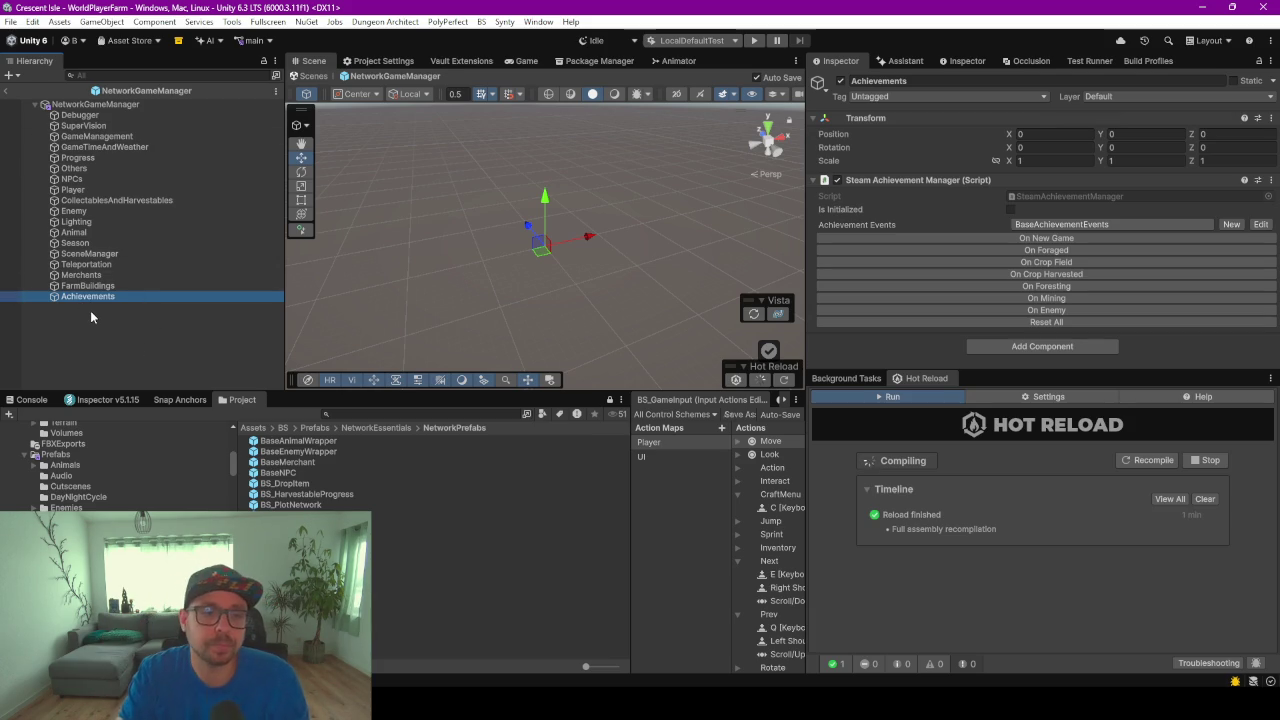
pyautogui.click(97, 335)
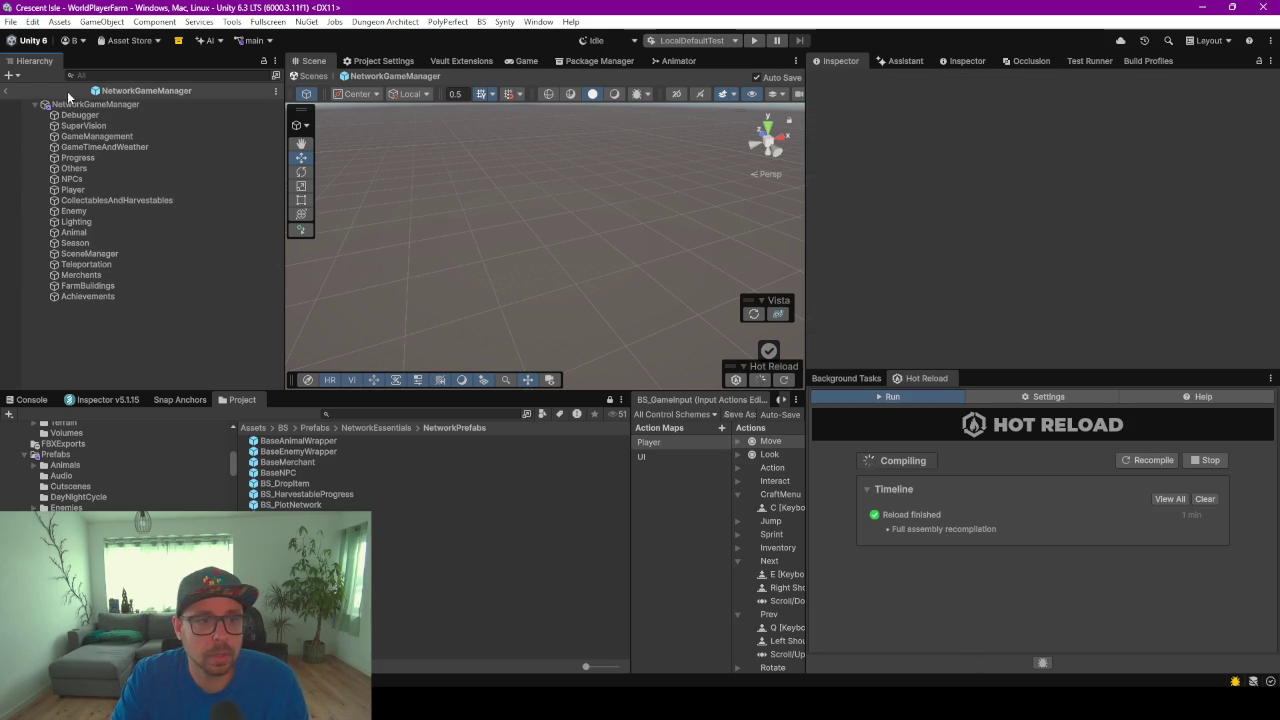
pyautogui.click(9, 92)
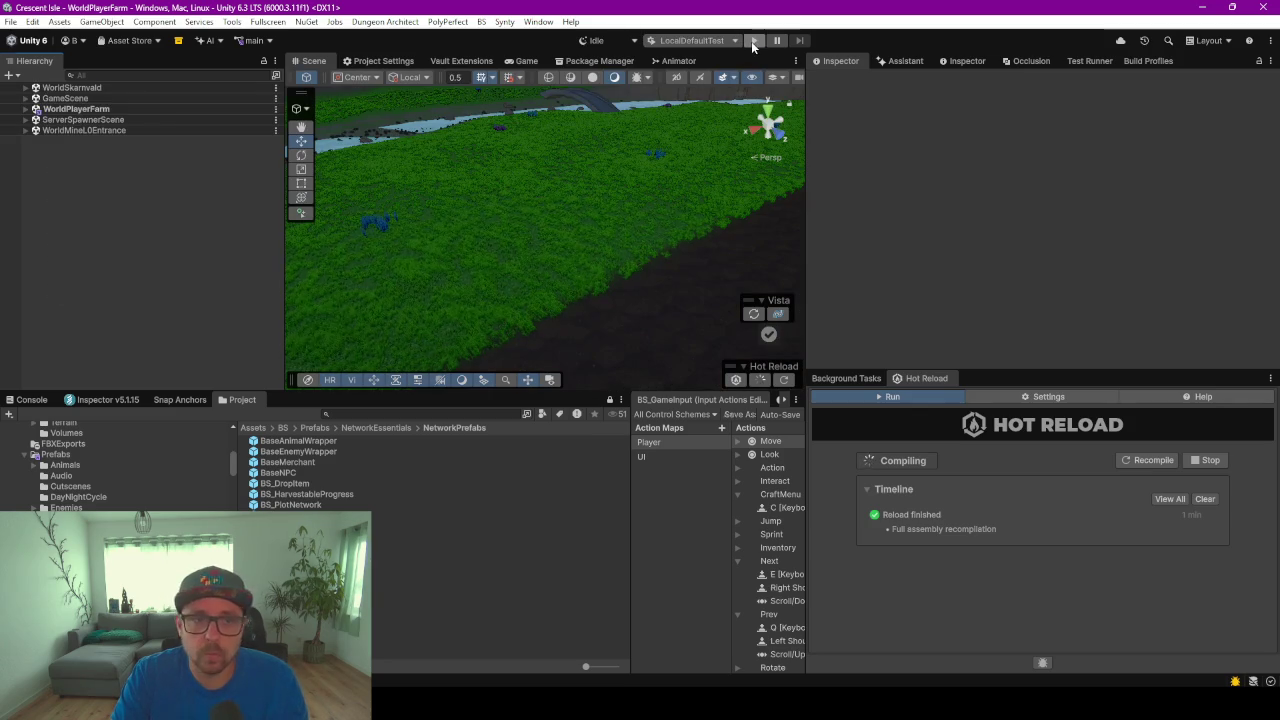
# Enter Play mode, start Single Player, and select FarmBuildings under NetworkGameManager(Clone)
pyautogui.click(753, 41)
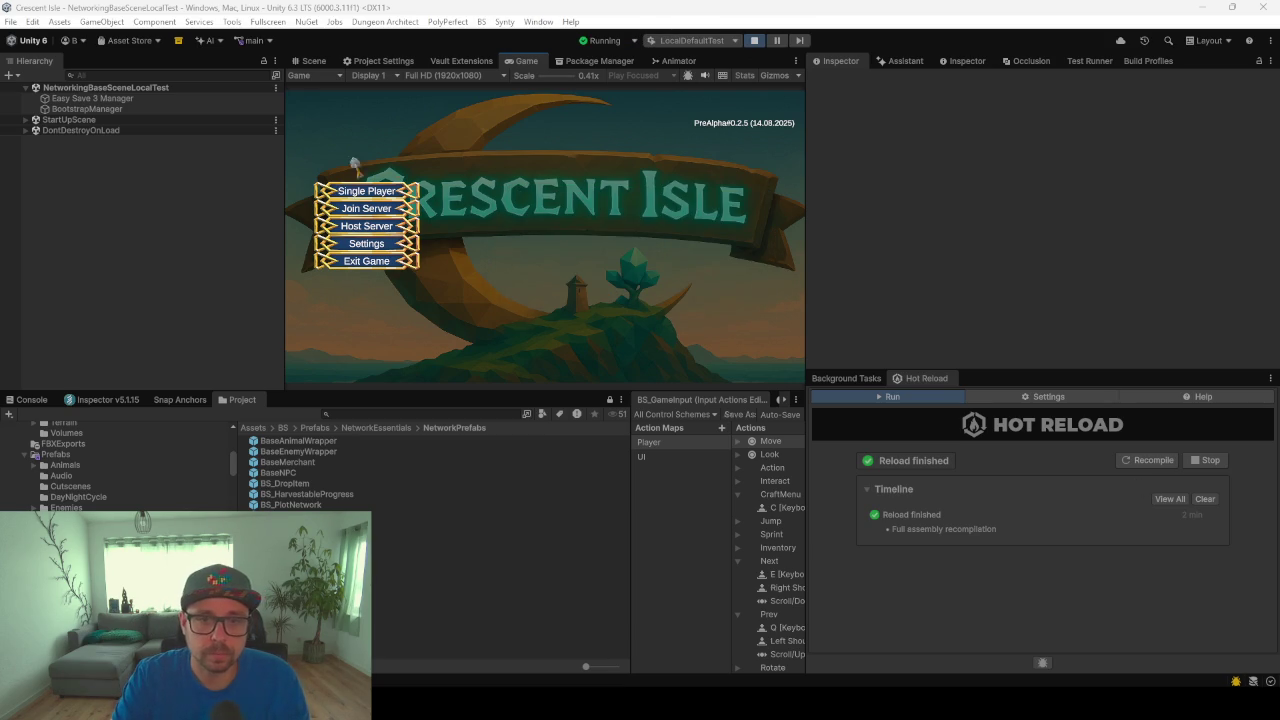
pyautogui.click(386, 190)
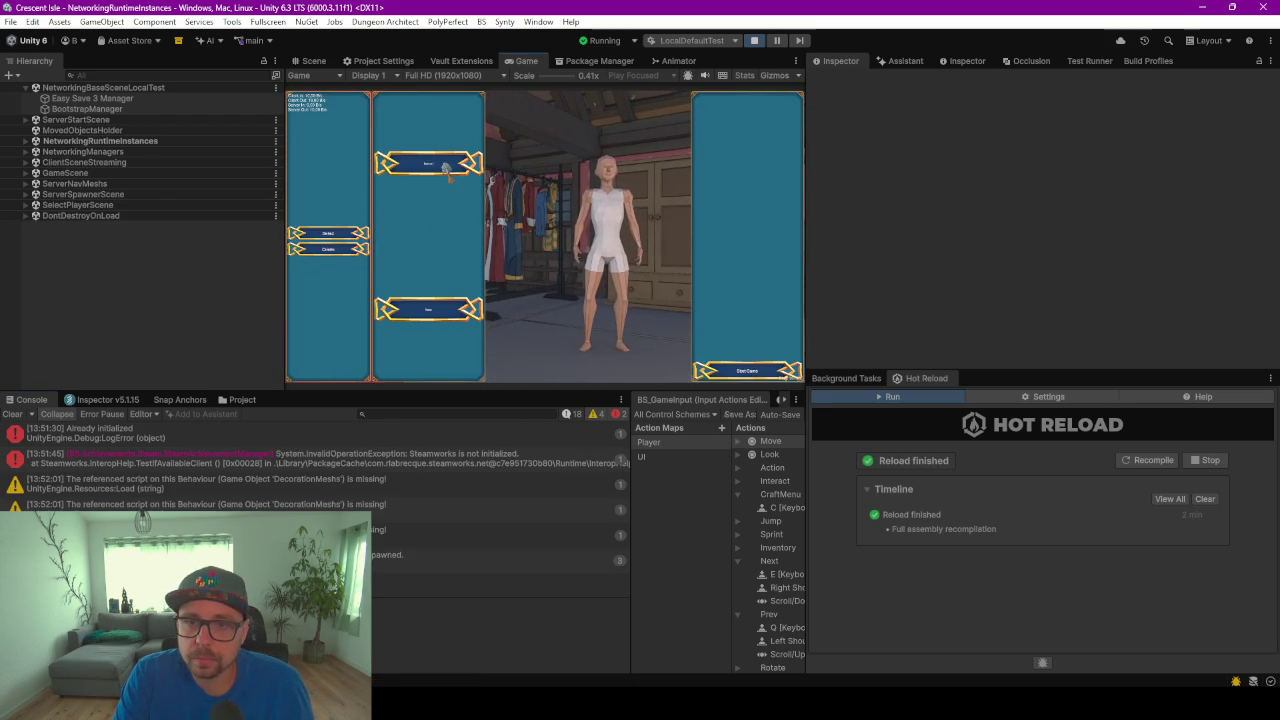
pyautogui.click(26, 142)
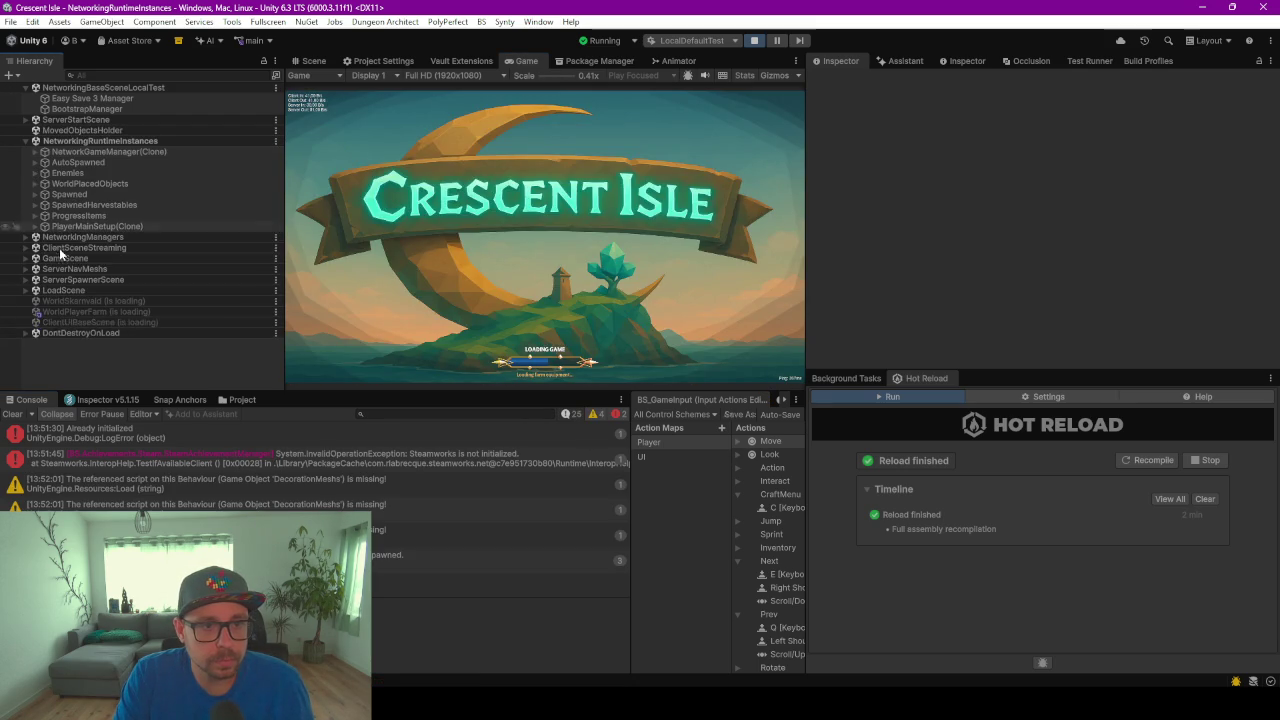
pyautogui.click(37, 152)
pyautogui.click(84, 333)
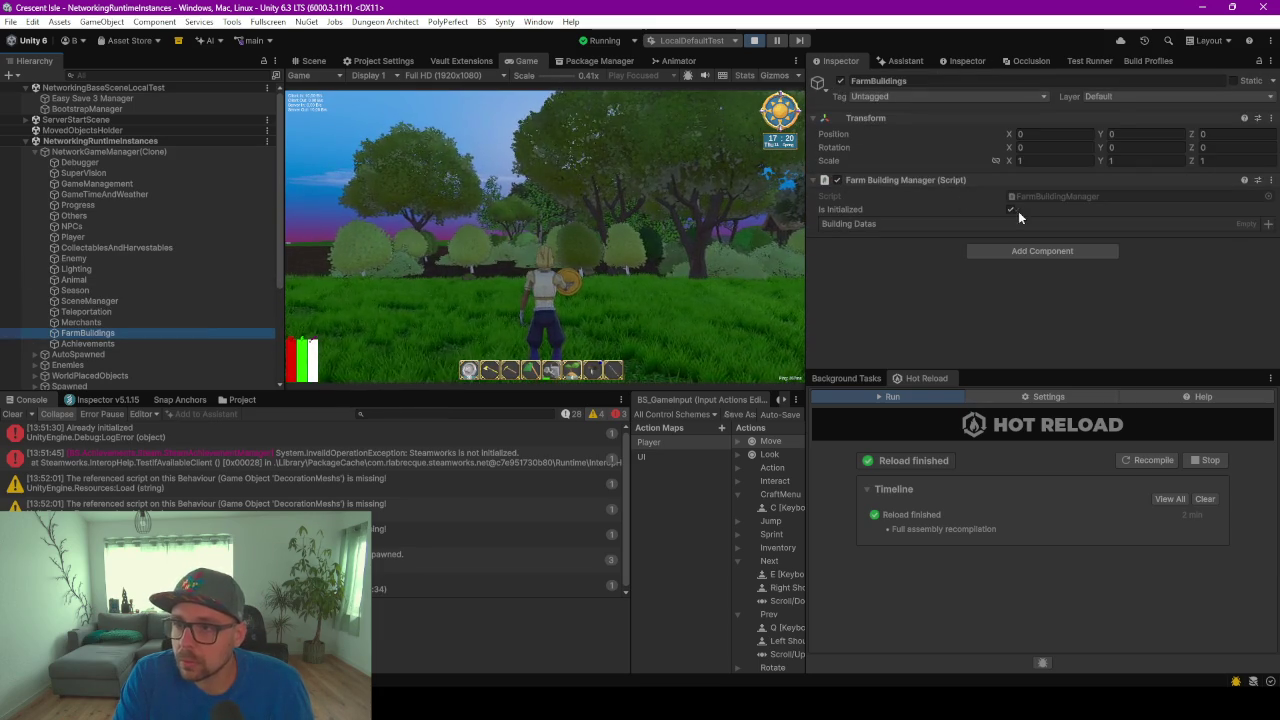
# Filter the Hierarchy for TestBuildingSpawner and spawn the Barn in the running game
pyautogui.click(545, 240)
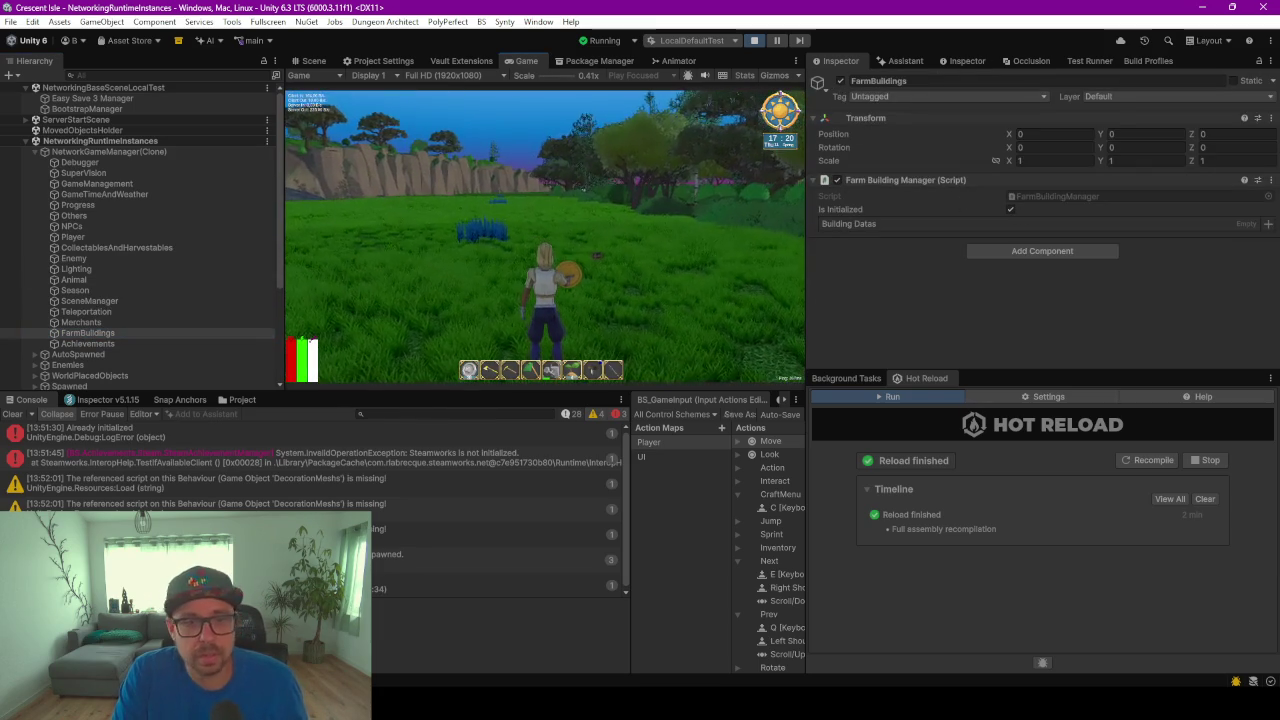
pyautogui.click(90, 183)
pyautogui.click(37, 152)
pyautogui.click(120, 75)
pyautogui.write('test')
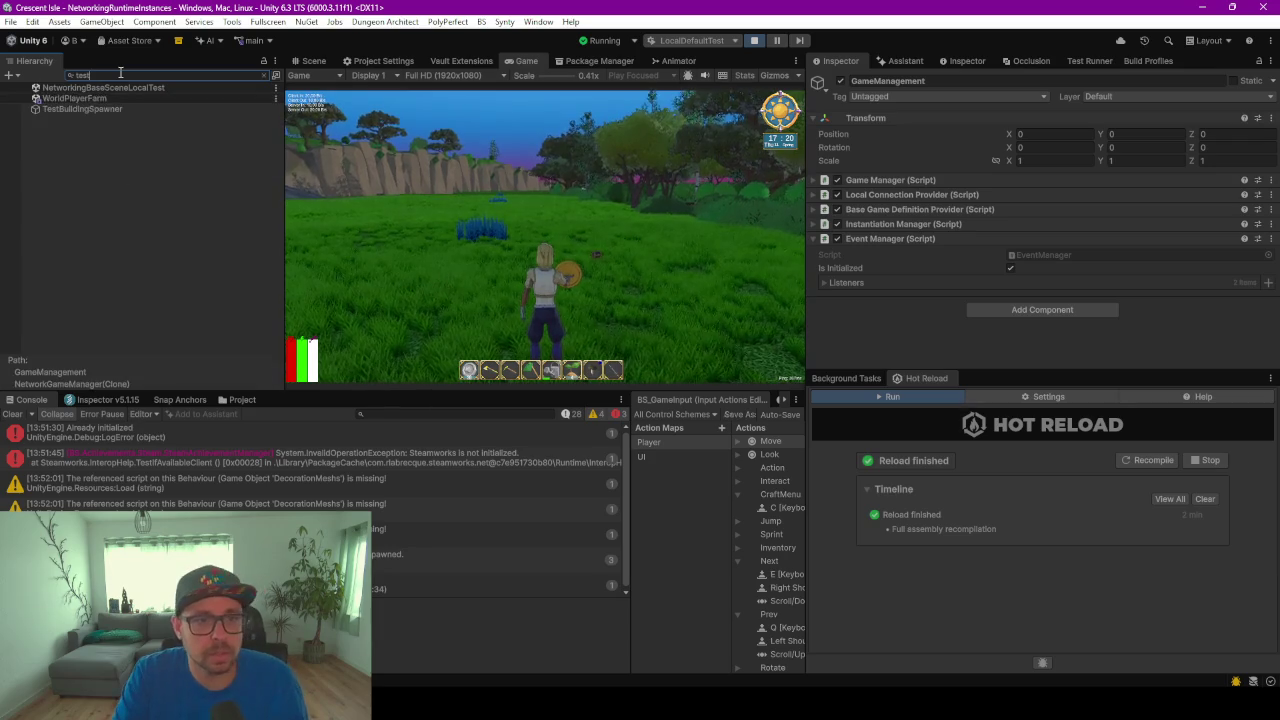
pyautogui.click(102, 109)
pyautogui.click(1015, 225)
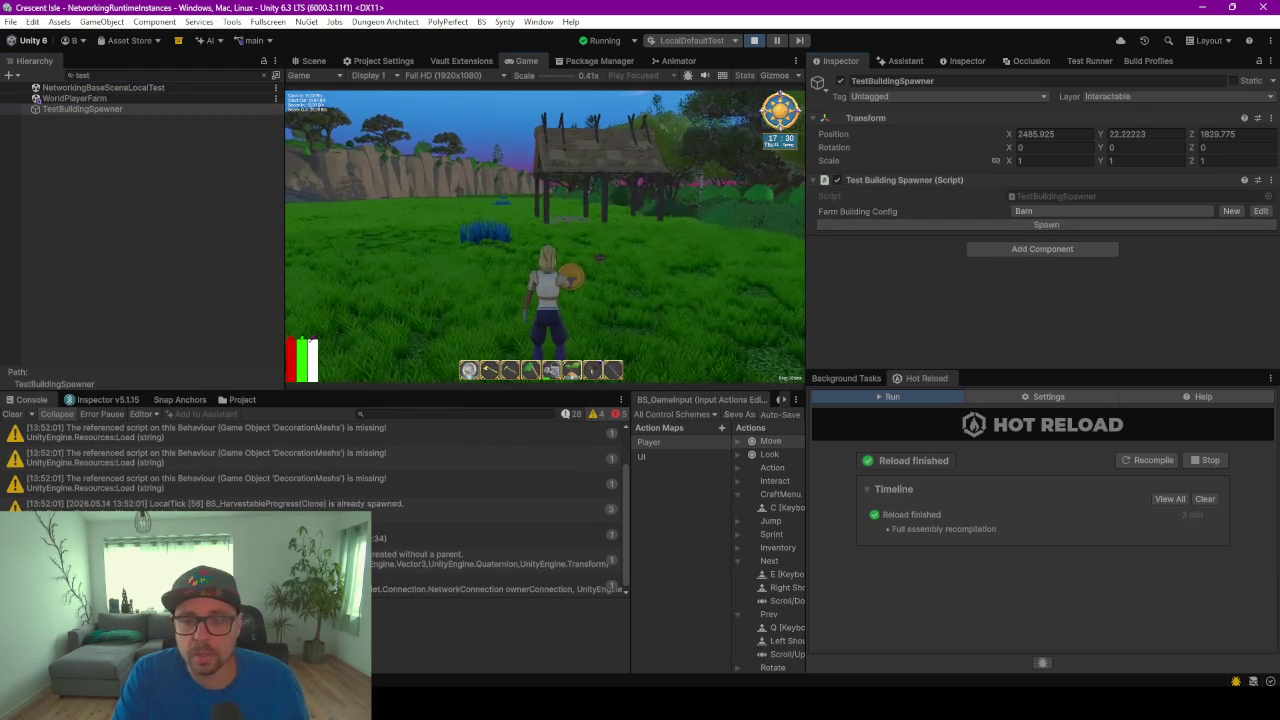
# Walk to the barn and read the persistent-parent error in an enlarged Console
pyautogui.press('w')
pyautogui.press('w')
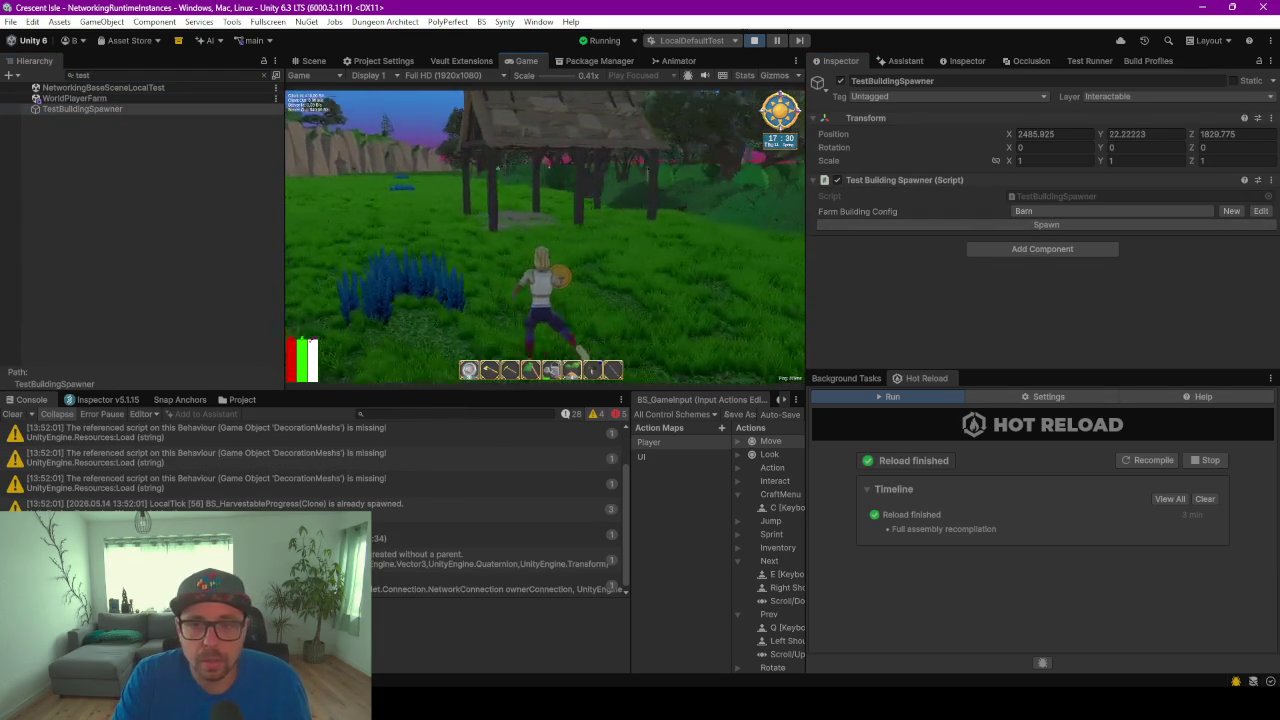
pyautogui.press('w')
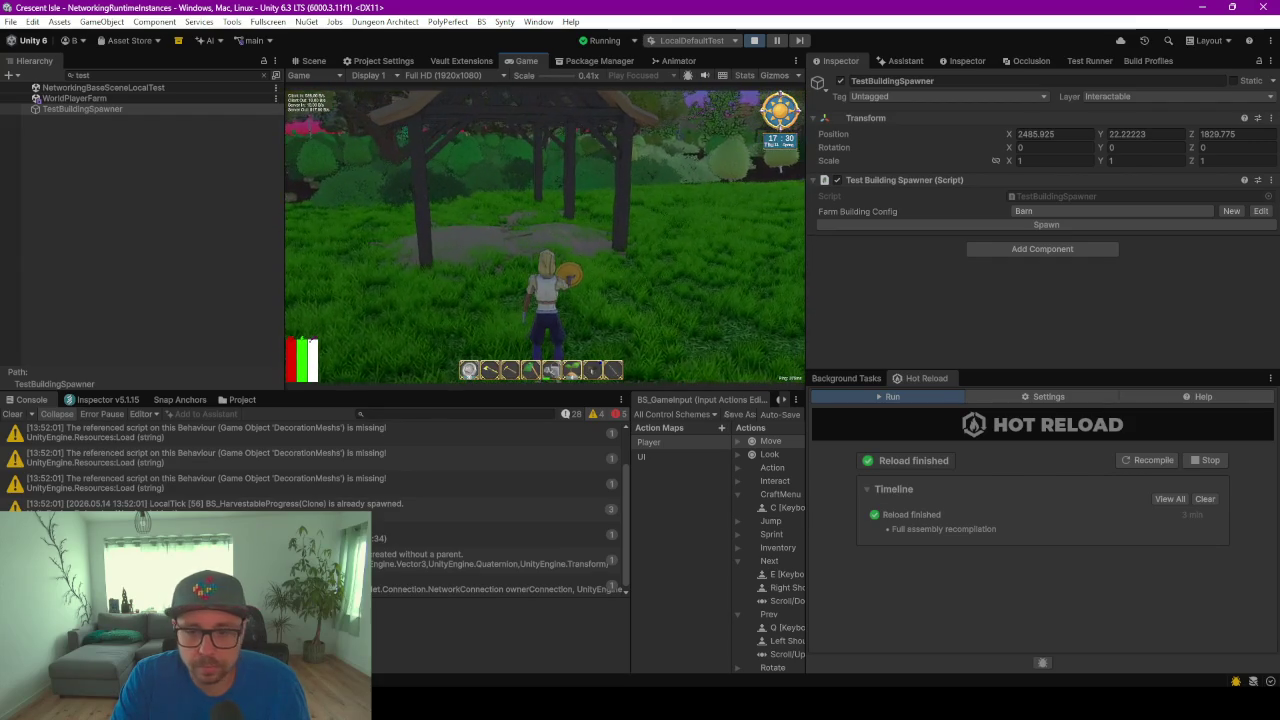
pyautogui.click(476, 547)
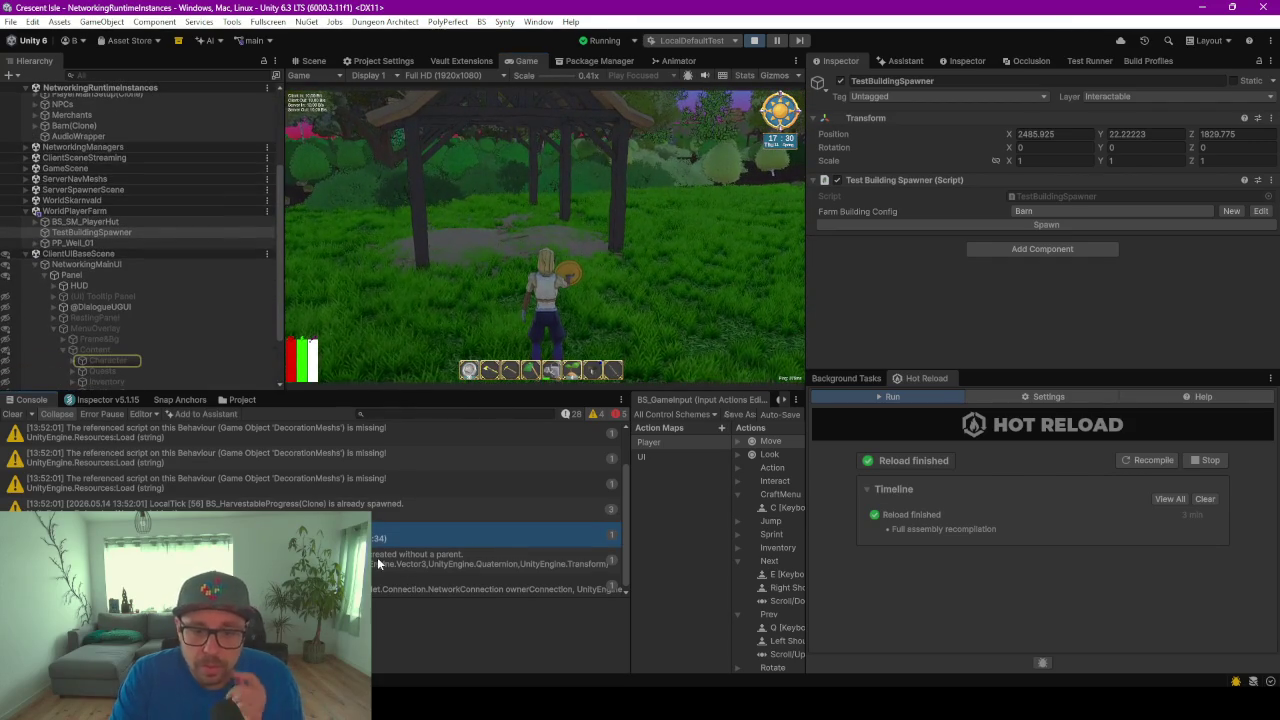
pyautogui.press('Down')
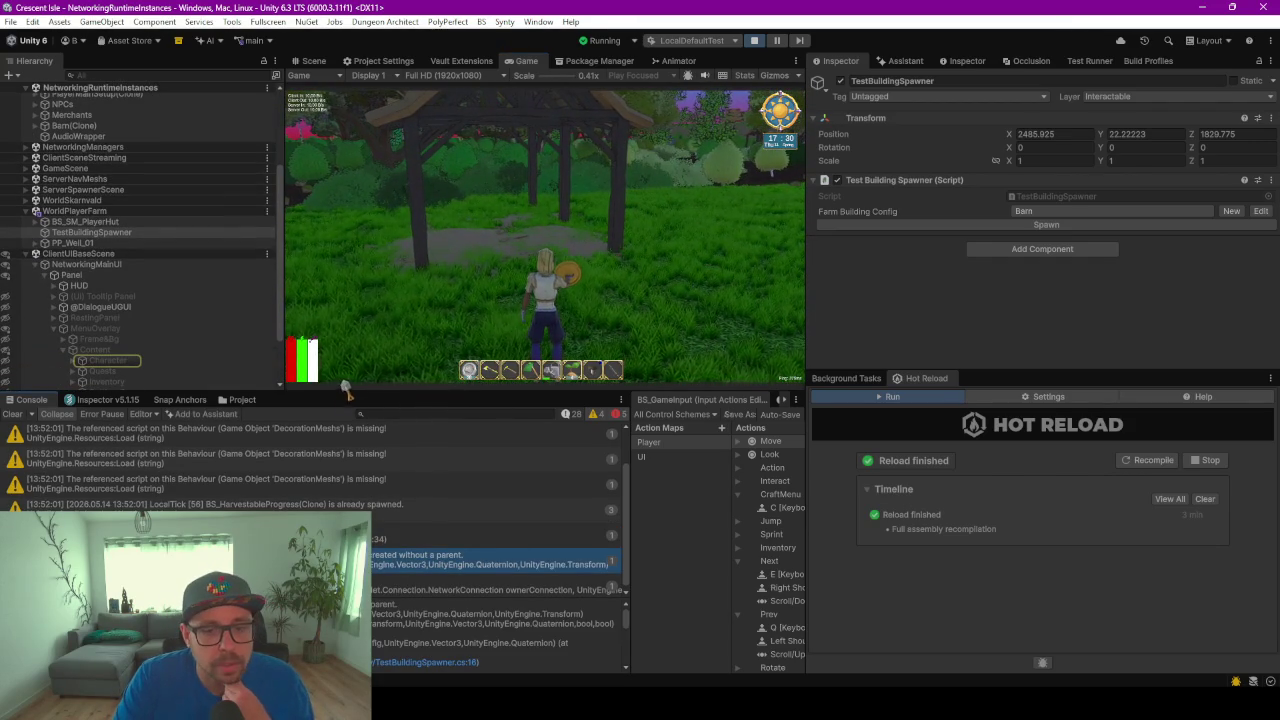
pyautogui.moveTo(331, 391); pyautogui.dragTo(331, 272)
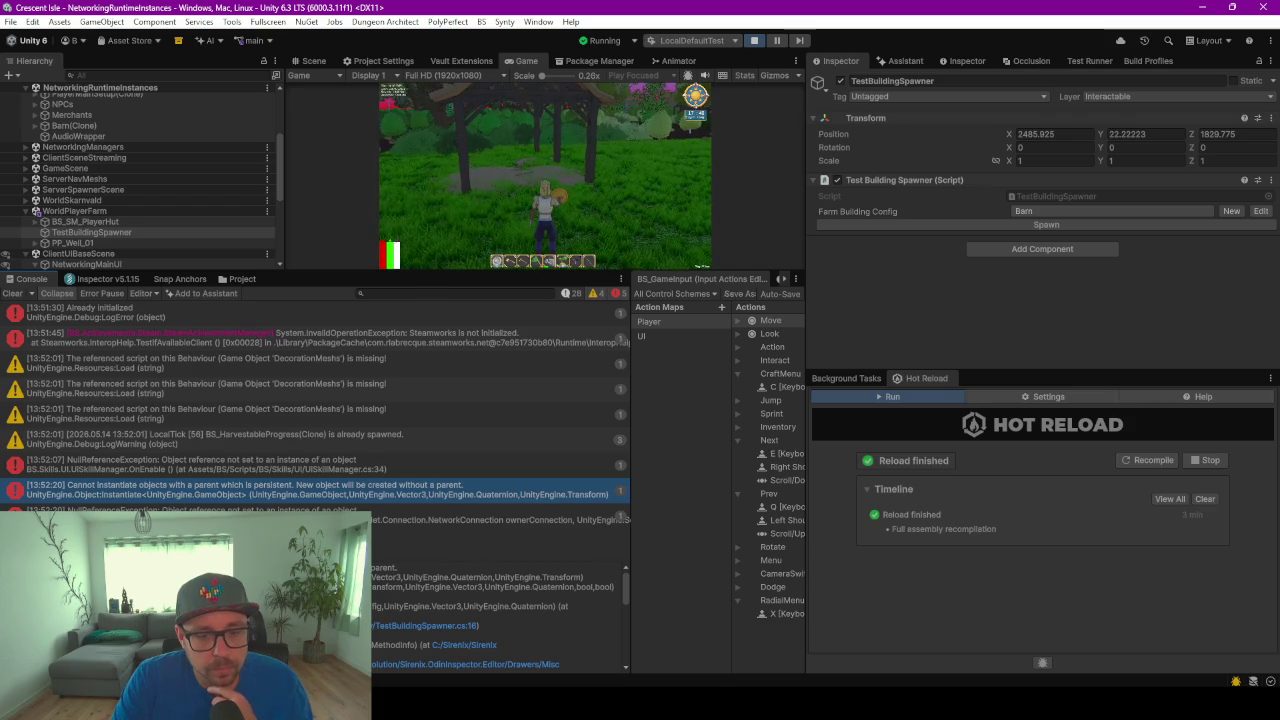
pyautogui.hotkey('alt', 'Tab')
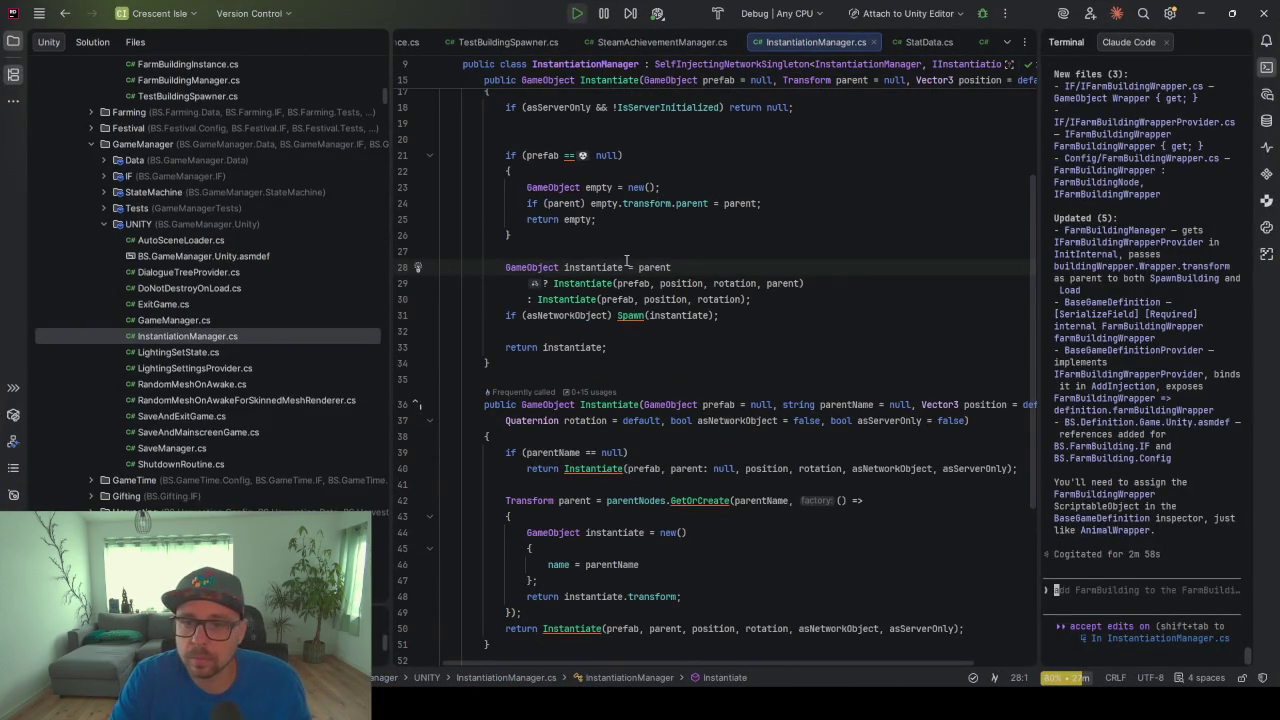
# Bring FarmBuildingManager.cs's SpawnBuilding code up in Rider, widening the code view to show full lines
pyautogui.click(662, 42)
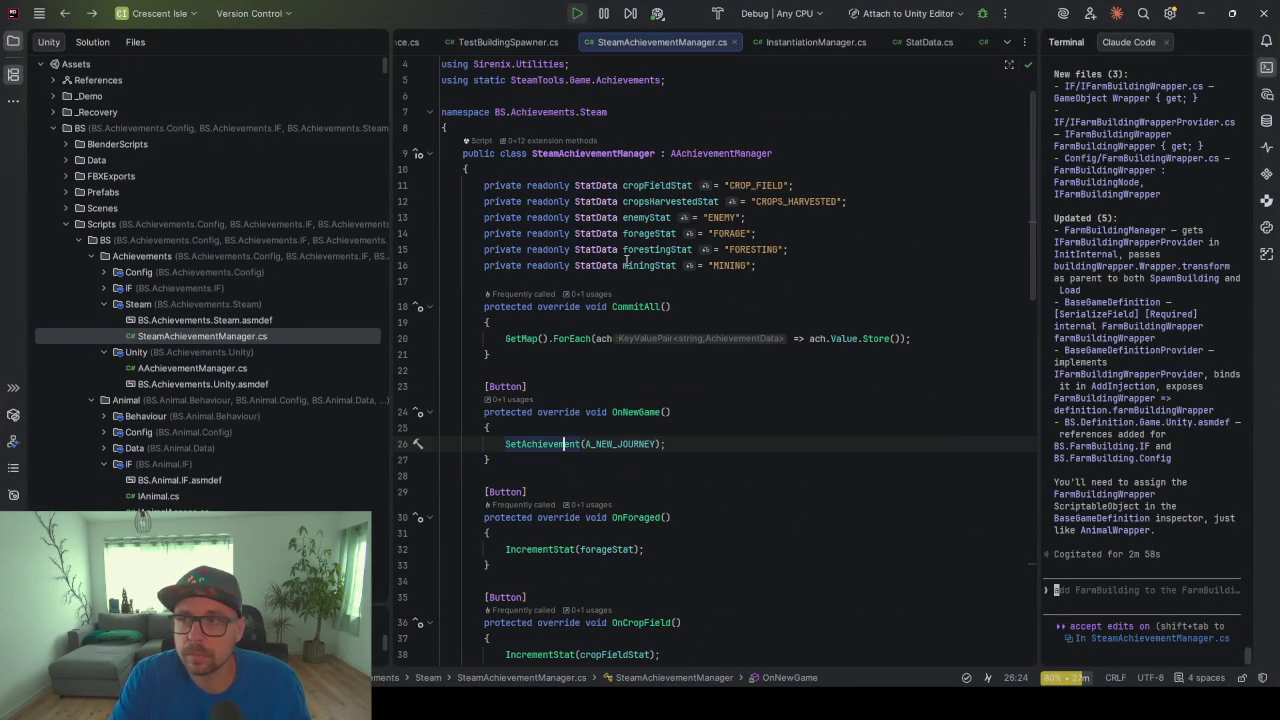
pyautogui.hotkey('alt', 'Tab')
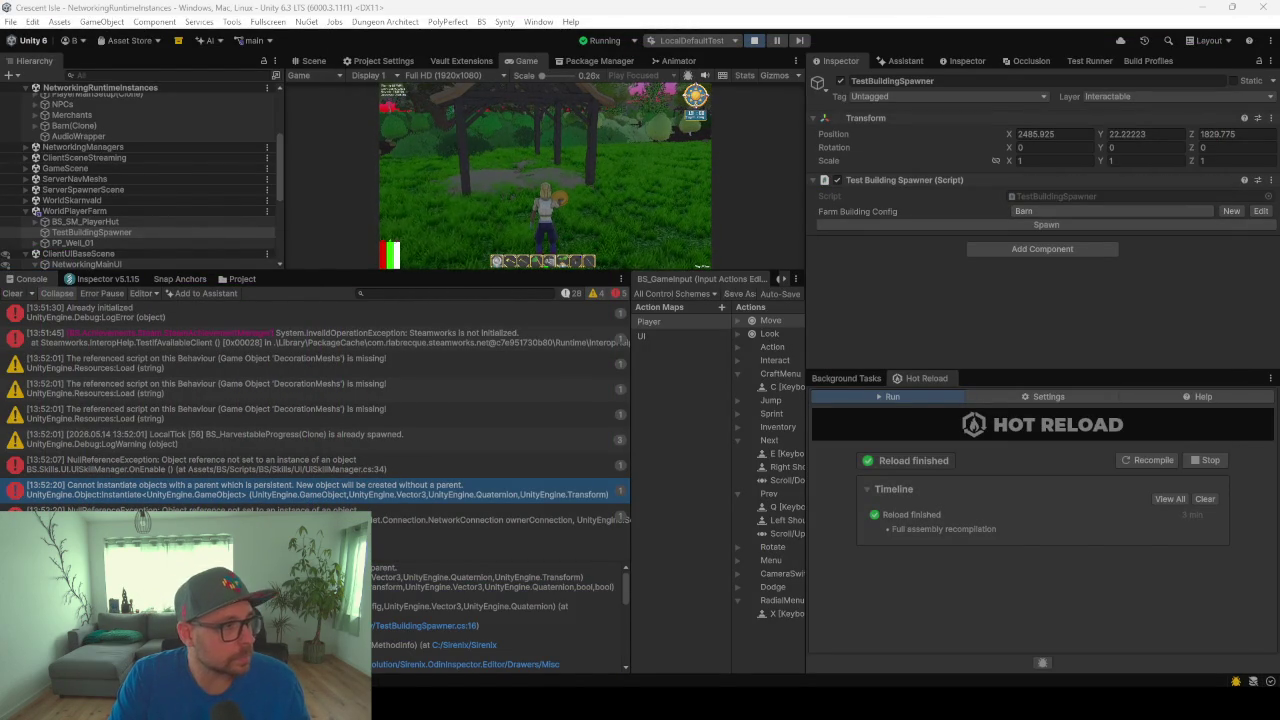
pyautogui.hotkey('alt', 'Tab')
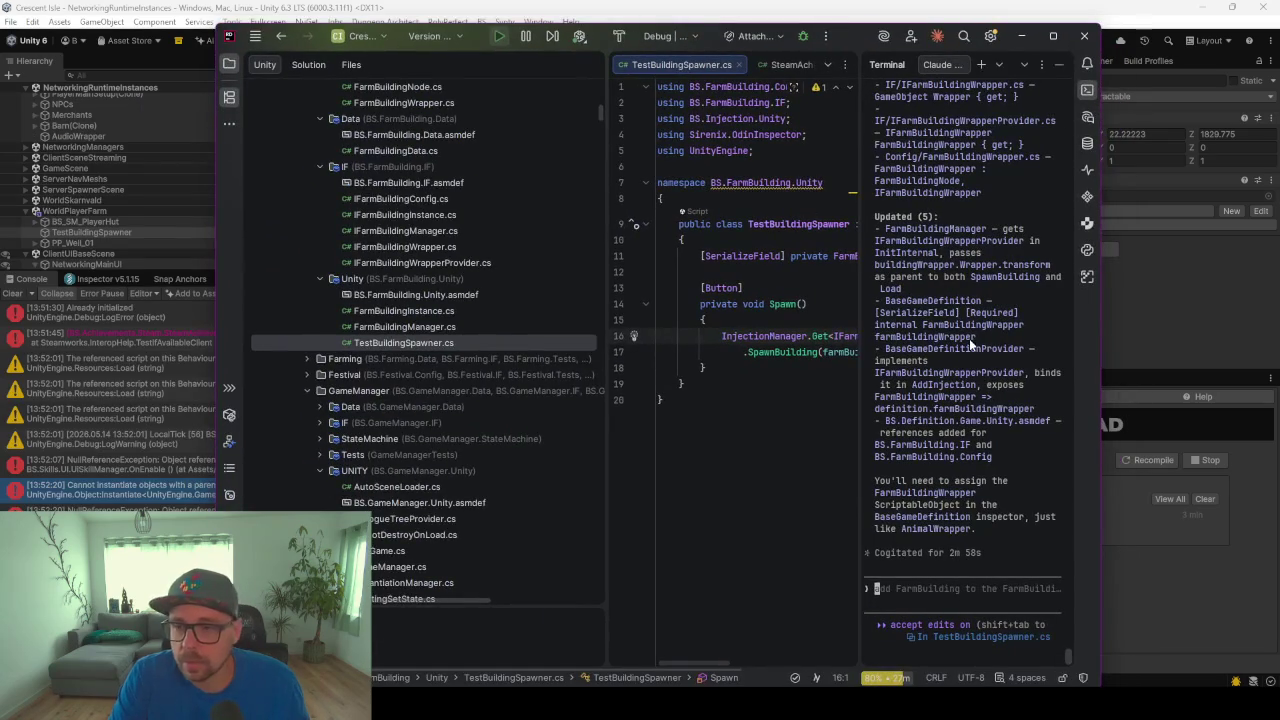
pyautogui.moveTo(600, 291); pyautogui.dragTo(330, 291)
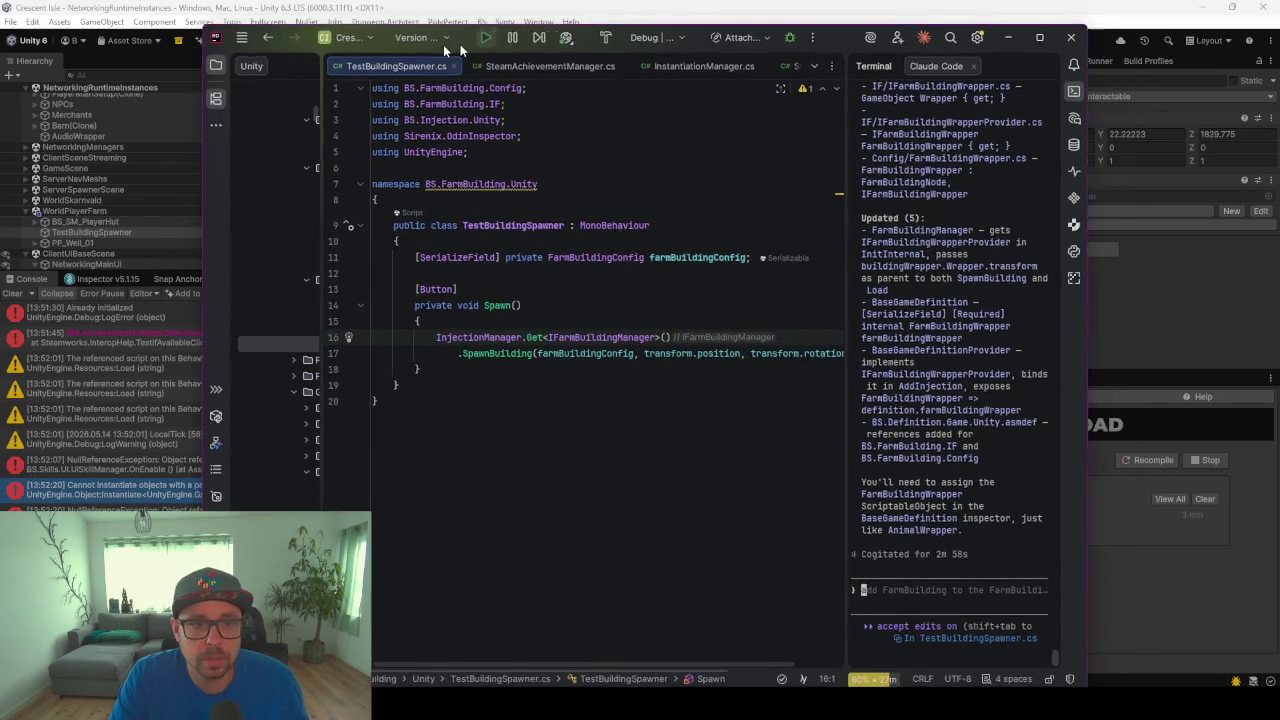
pyautogui.hotkey('alt', 'Tab')
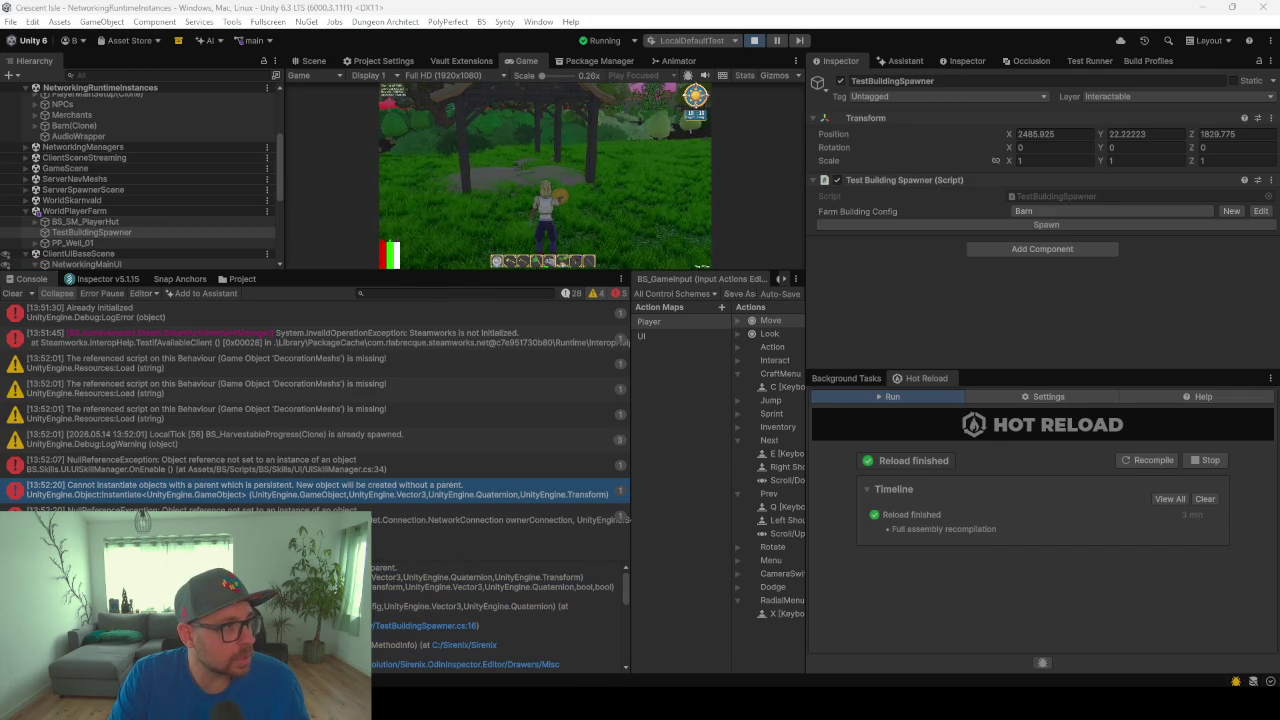
pyautogui.hotkey('alt', 'Tab')
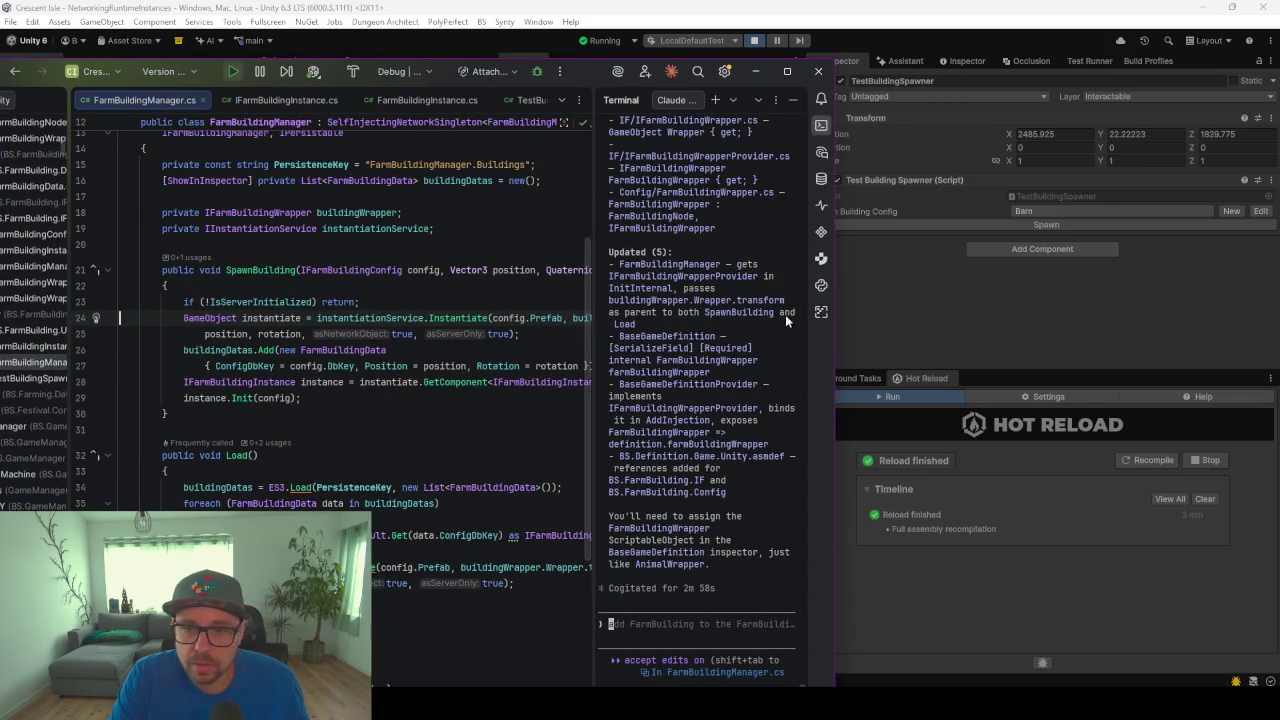
# Enlarge Rider and highlight the config, buildingWrapper, transform and instantiate usages in SpawnBuilding
pyautogui.moveTo(832, 330); pyautogui.dragTo(1032, 324)
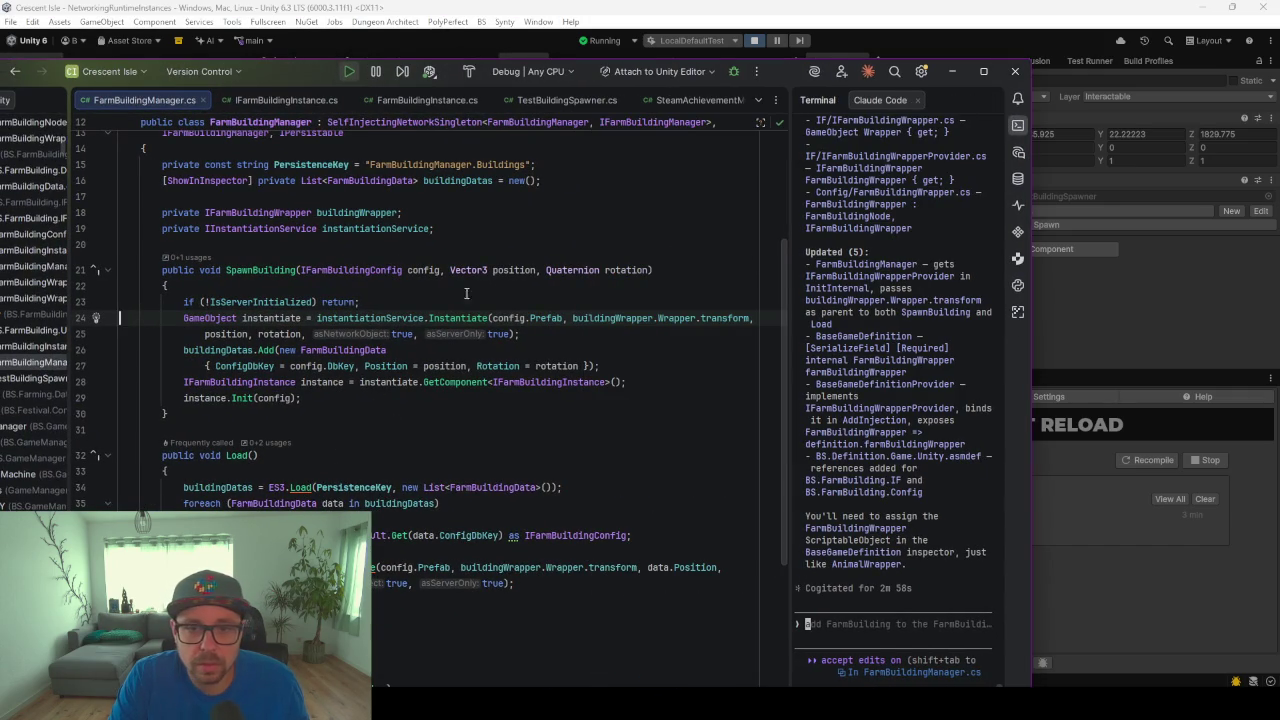
pyautogui.click(428, 270)
pyautogui.click(620, 318)
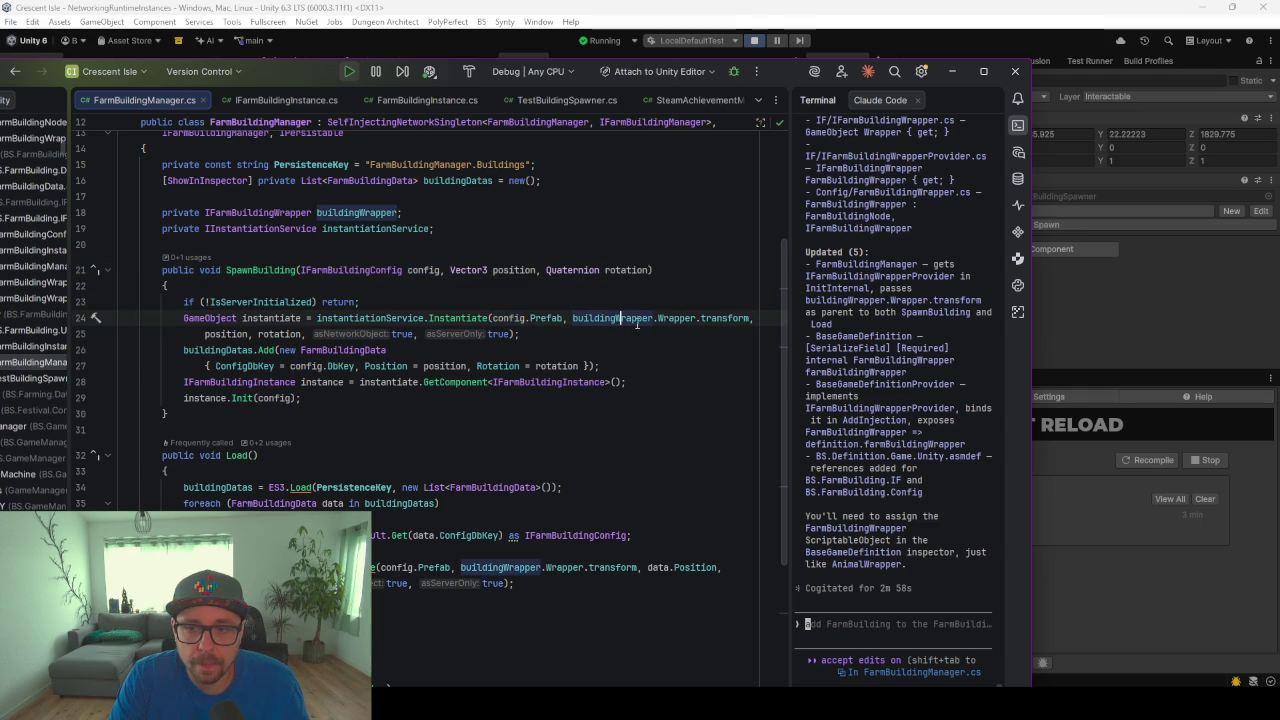
pyautogui.click(734, 318)
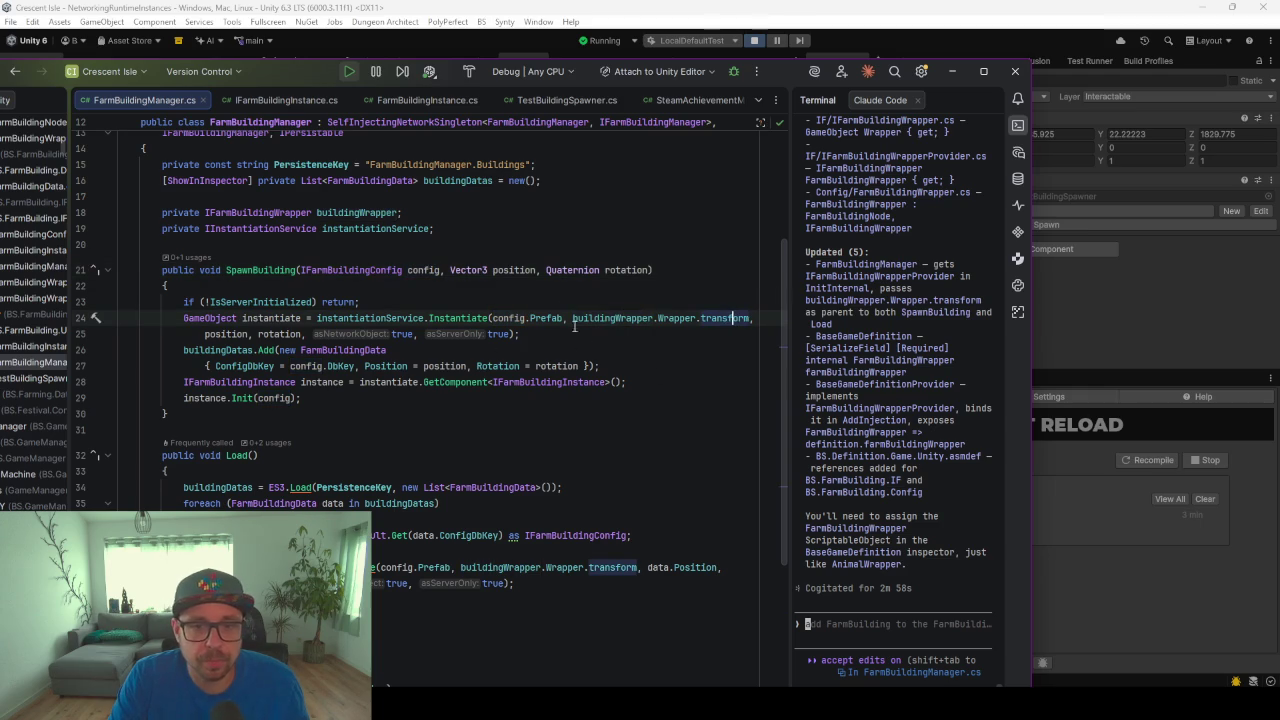
pyautogui.click(241, 318)
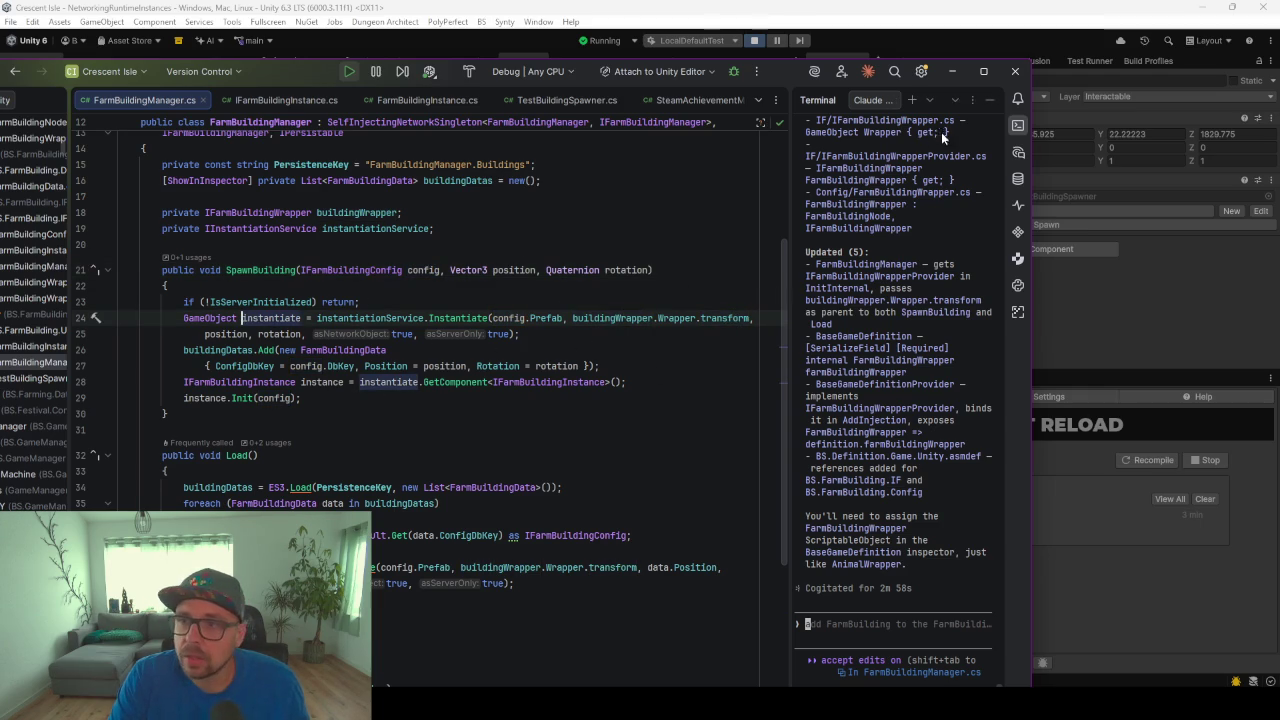
pyautogui.click(976, 72)
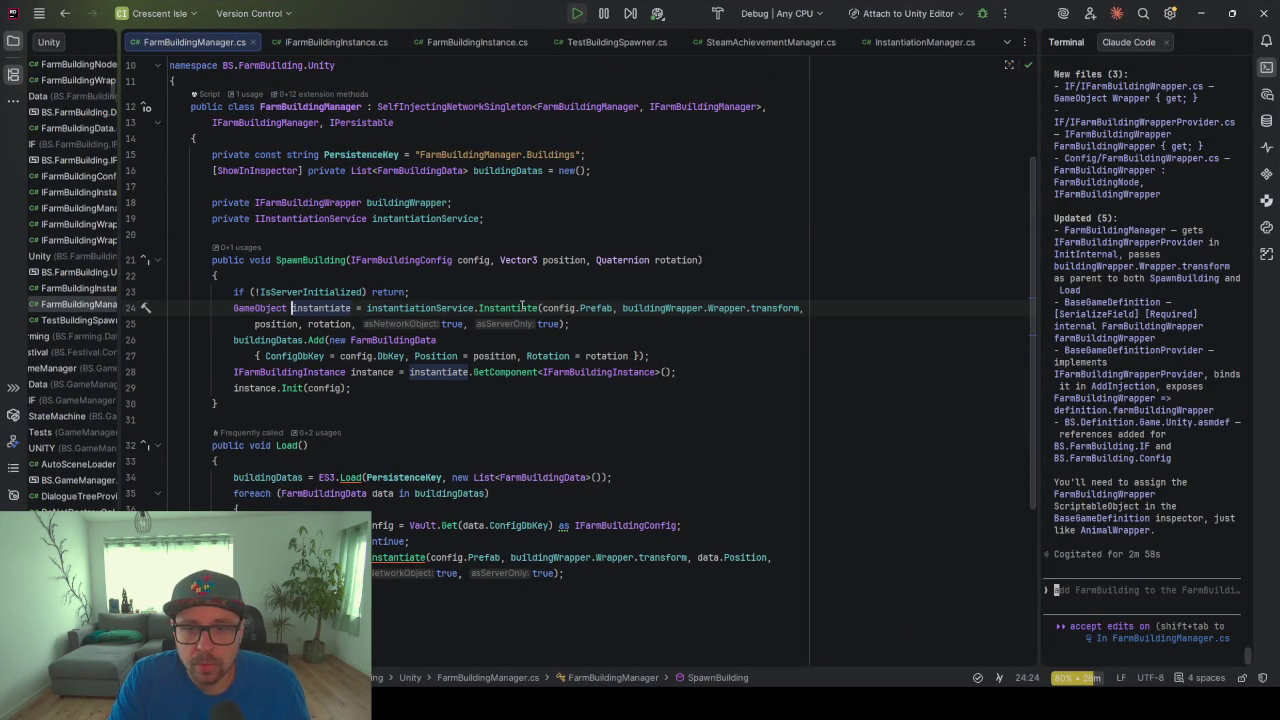
# Make Instantiate on line 24 take buildingWrapper.Wrapper as prefab and "FarmBuildings" as parent name
pyautogui.moveTo(518, 308)
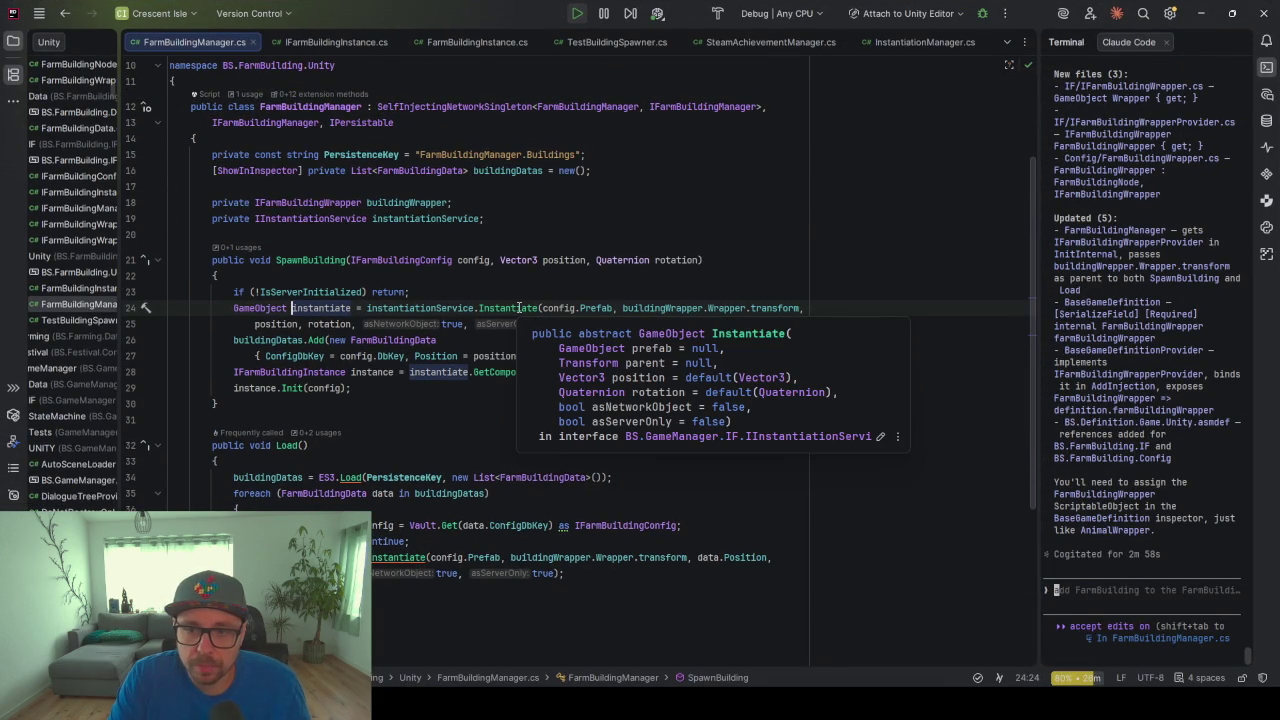
pyautogui.moveTo(743, 308); pyautogui.dragTo(540, 308)
pyautogui.write('buildingWrapper.Wrapper')
pyautogui.moveTo(504, 304)
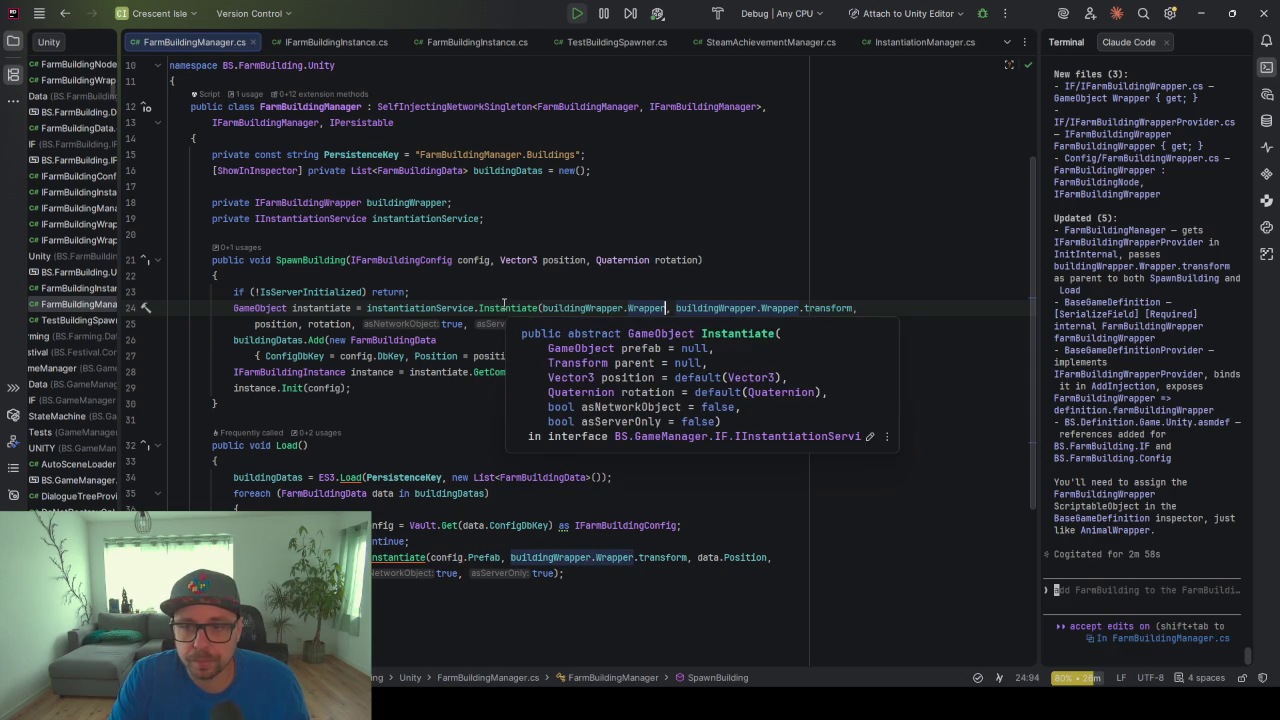
pyautogui.moveTo(857, 308); pyautogui.dragTo(680, 308)
pyautogui.write('"')
pyautogui.press('BackSpace')
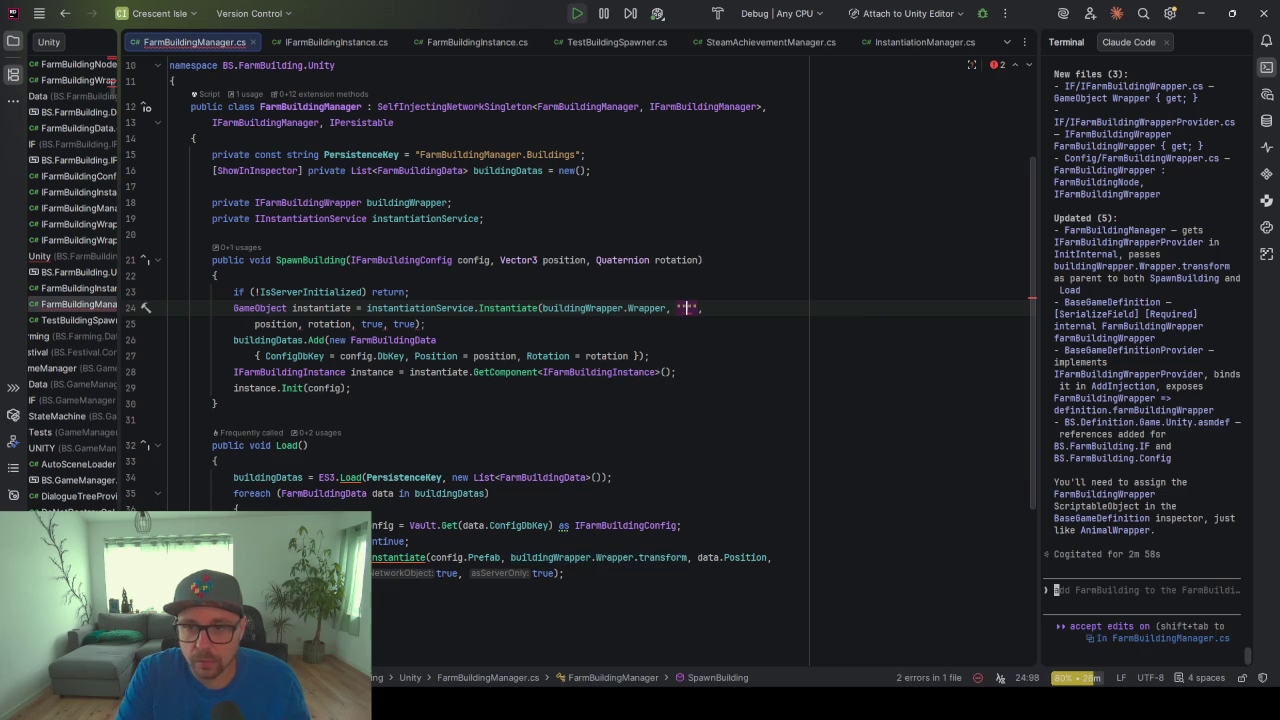
pyautogui.press('BackSpace')
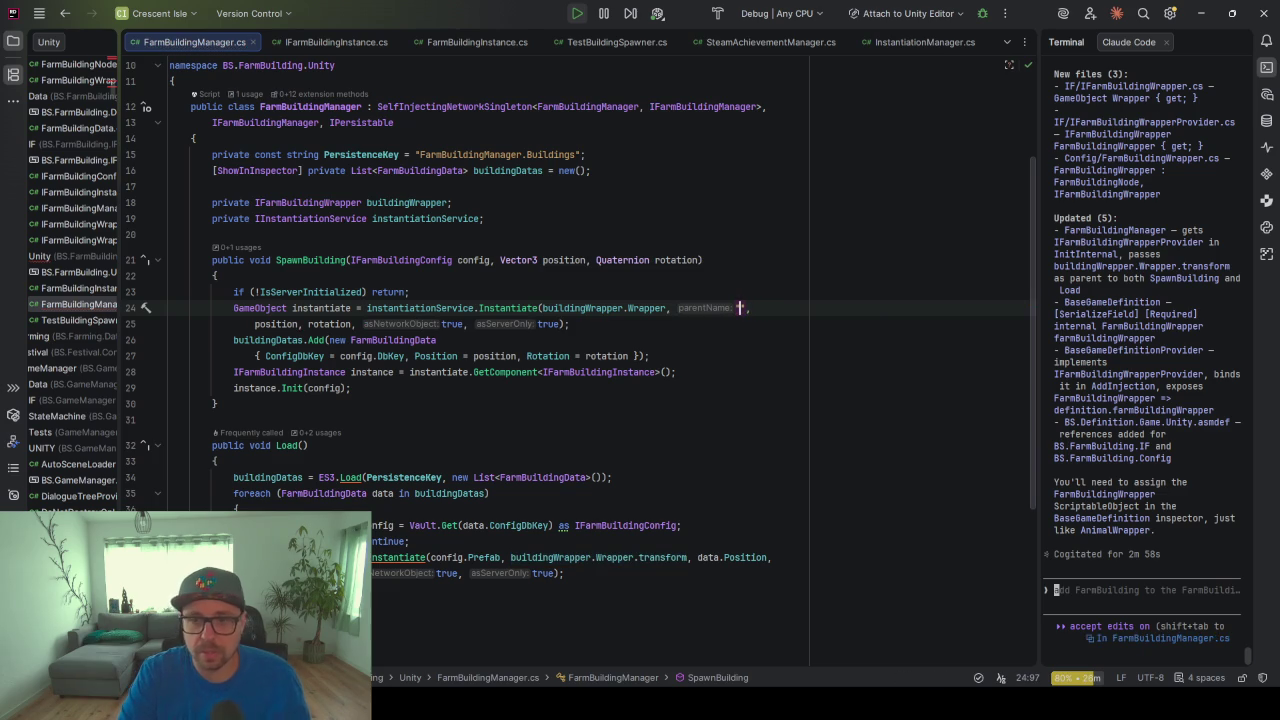
pyautogui.write('"fFarmBuildings')
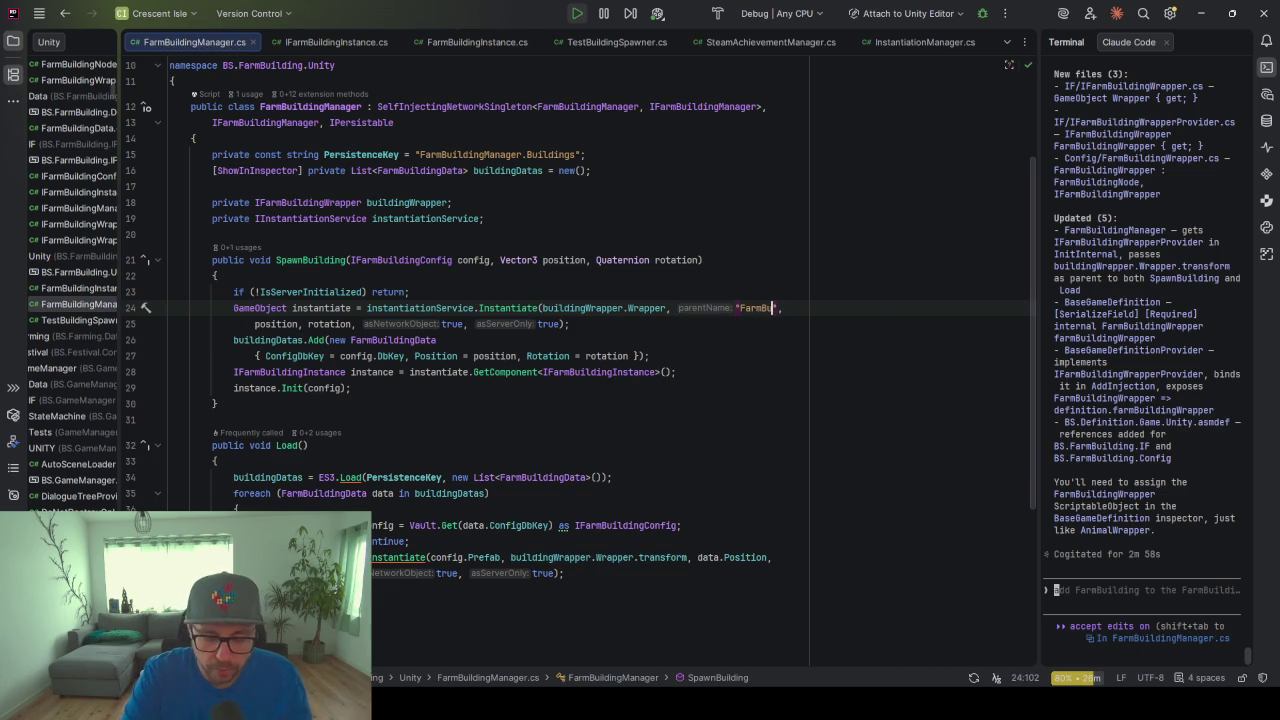
# Reformat and save FarmBuildingManager.cs so the change hot-reloads into Unity
pyautogui.click(786, 343)
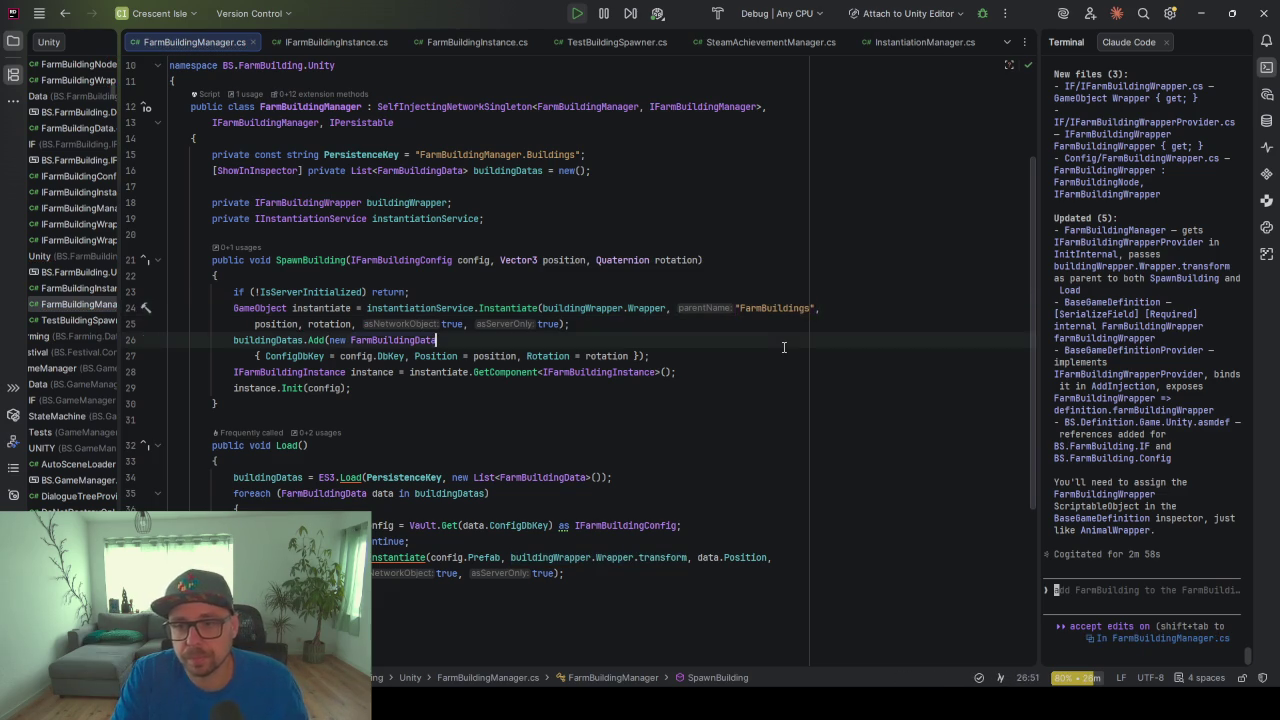
pyautogui.hotkey('ctrl', 'alt', 'l')
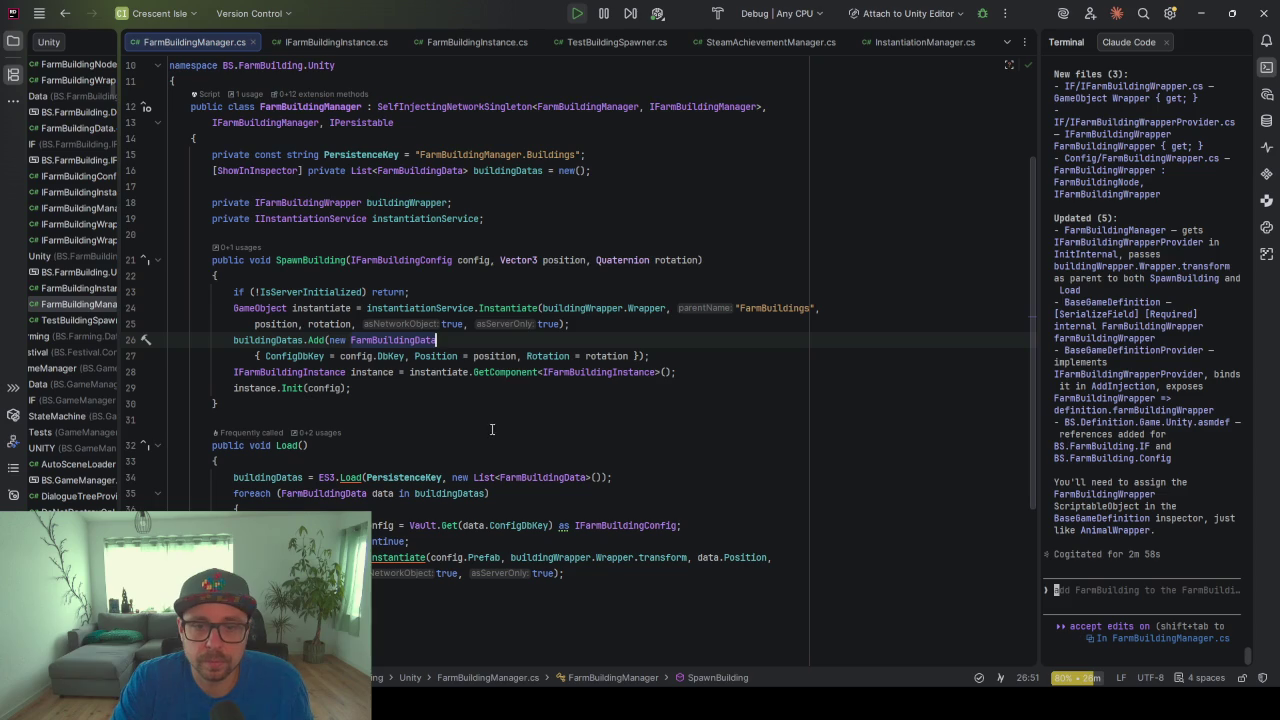
pyautogui.hotkey('alt', 'Tab')
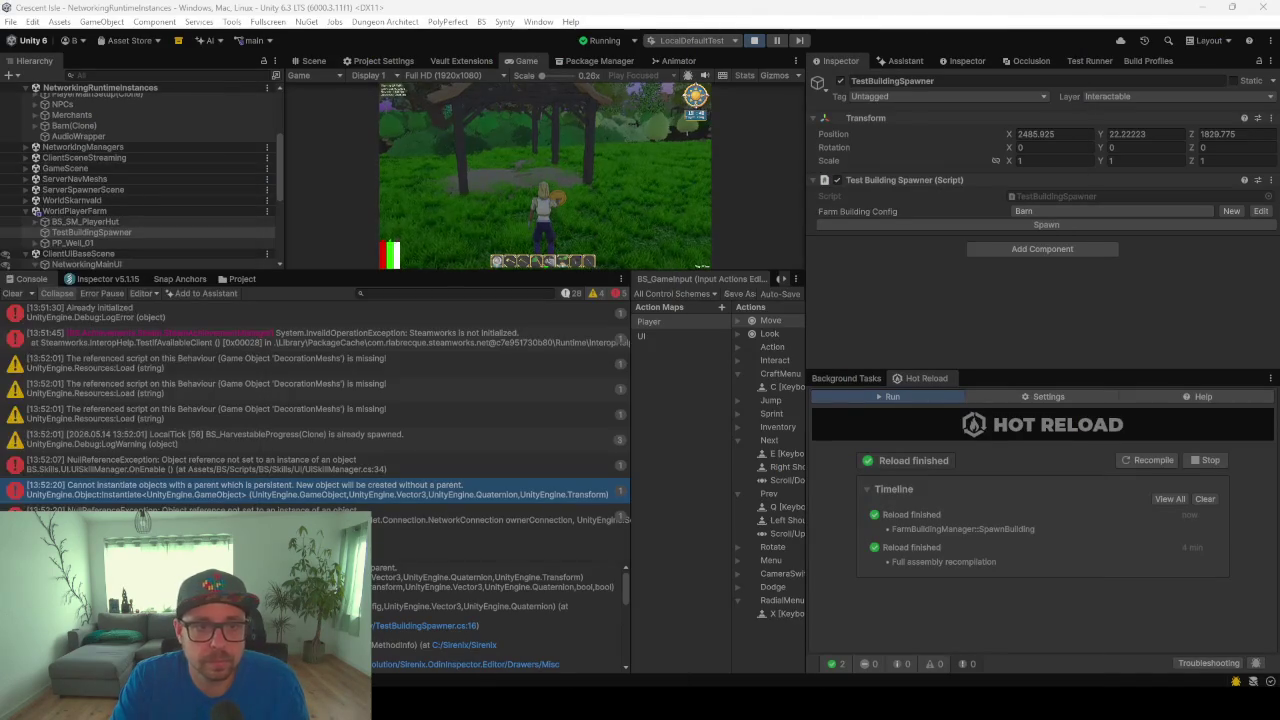
# Delete the old Barn(Clone), spawn a new barn from TestBuildingSpawner, and clear the Console
pyautogui.moveTo(400, 271); pyautogui.dragTo(400, 420)
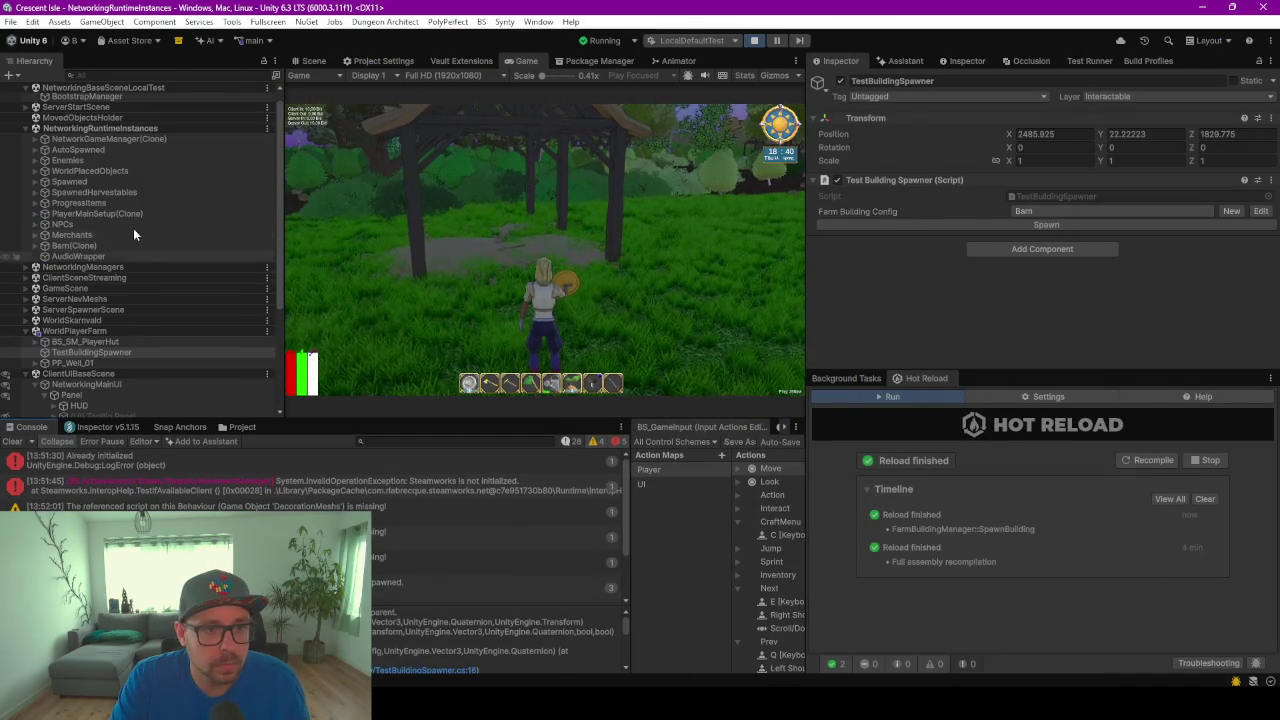
pyautogui.click(78, 246)
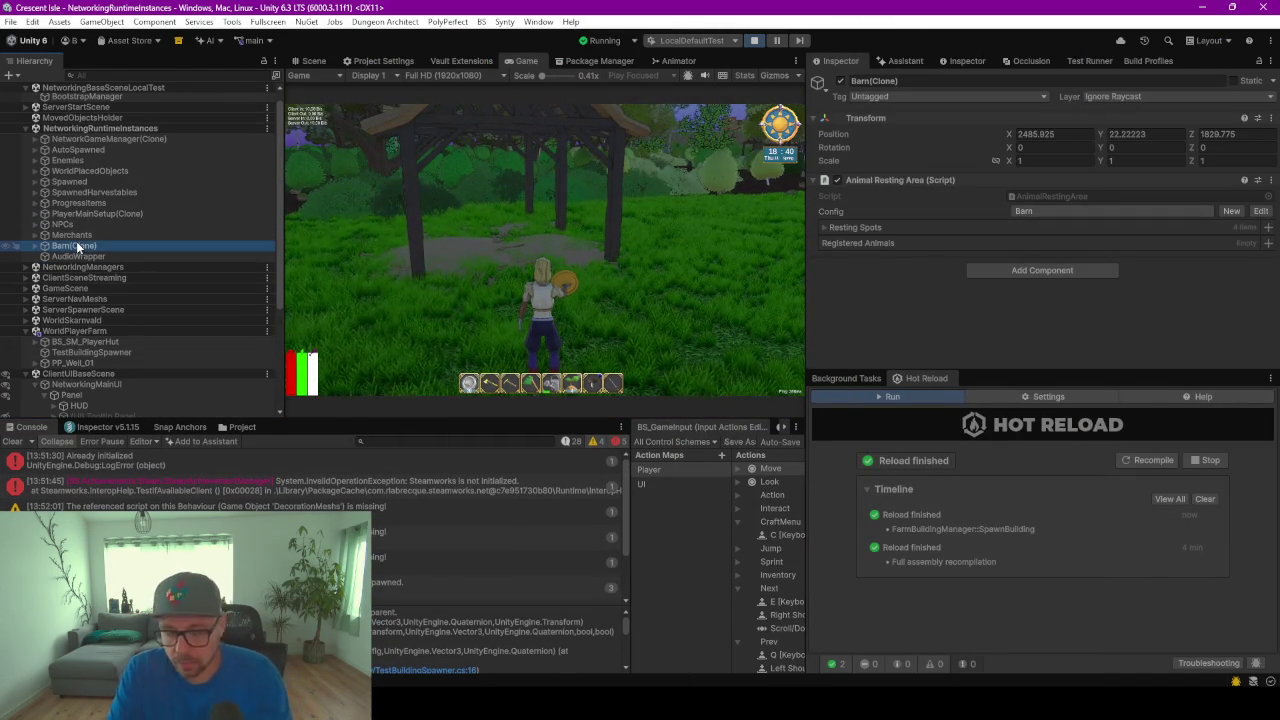
pyautogui.press('Delete')
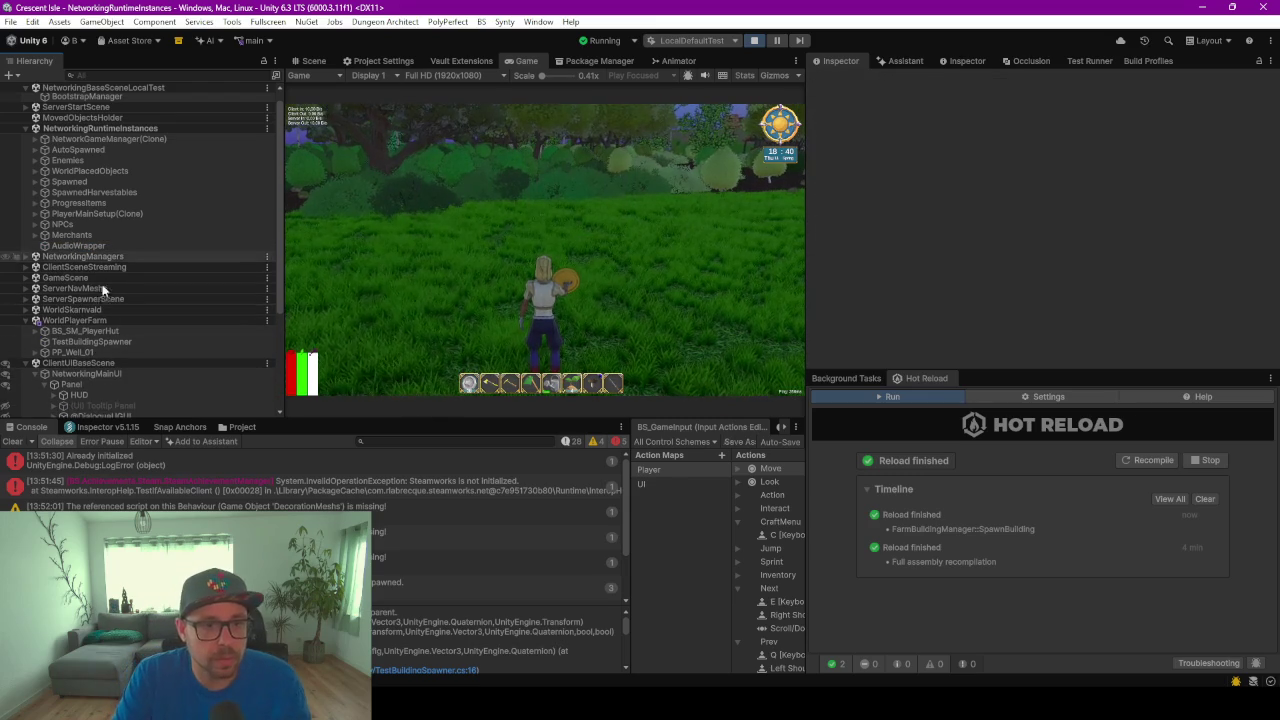
pyautogui.click(94, 341)
pyautogui.click(1057, 225)
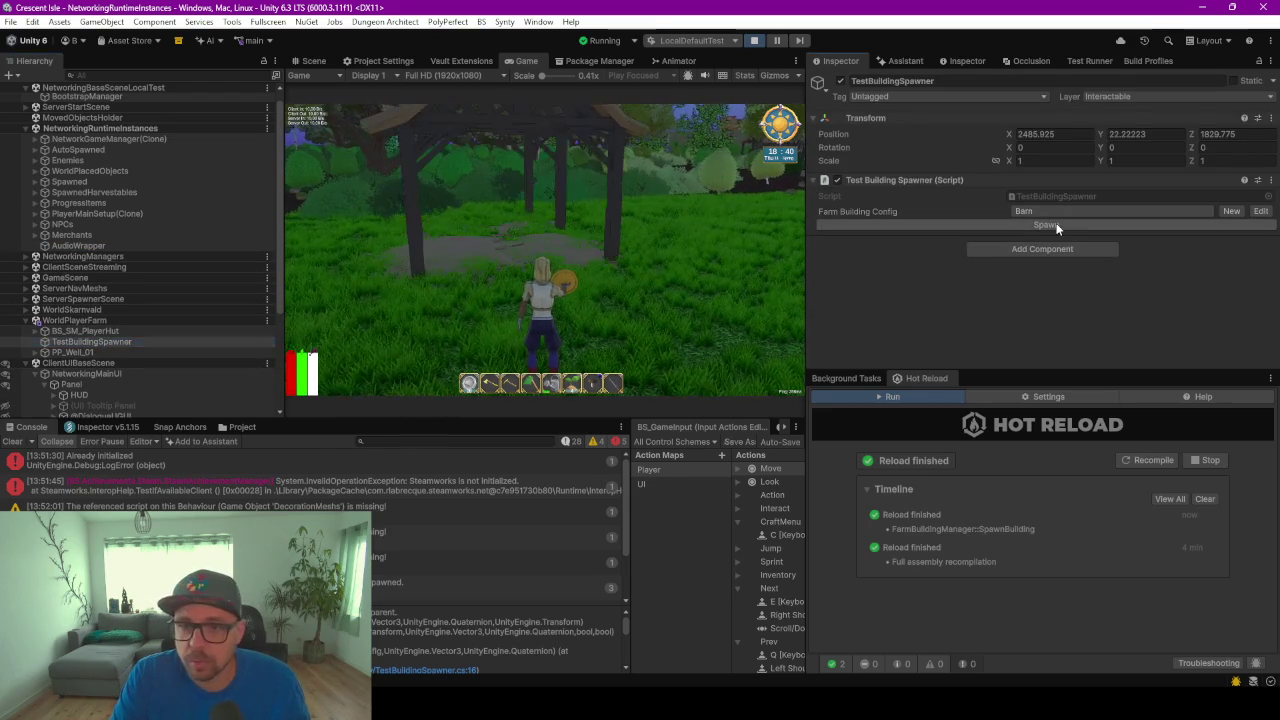
pyautogui.click(12, 442)
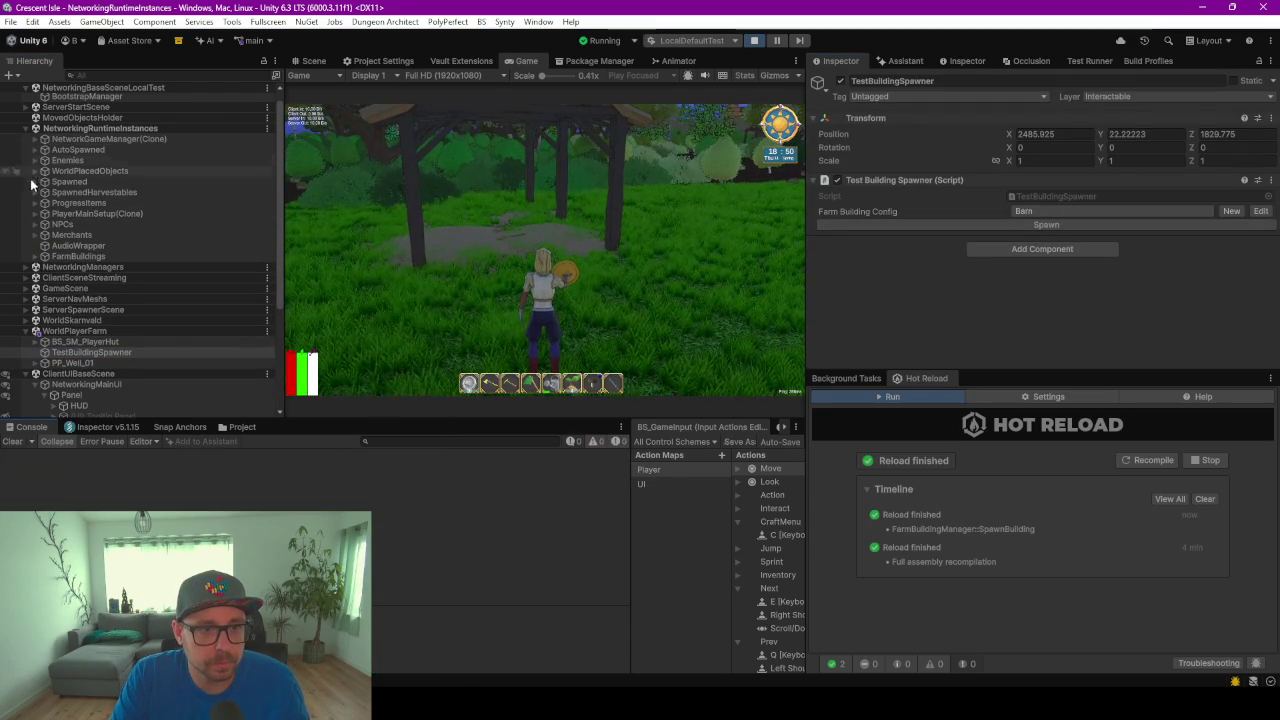
# Inspect FarmBuildings › FarmBuildingWrapper(Clone), its Config Key, and the Barn(Clone) child inside it
pyautogui.click(35, 257)
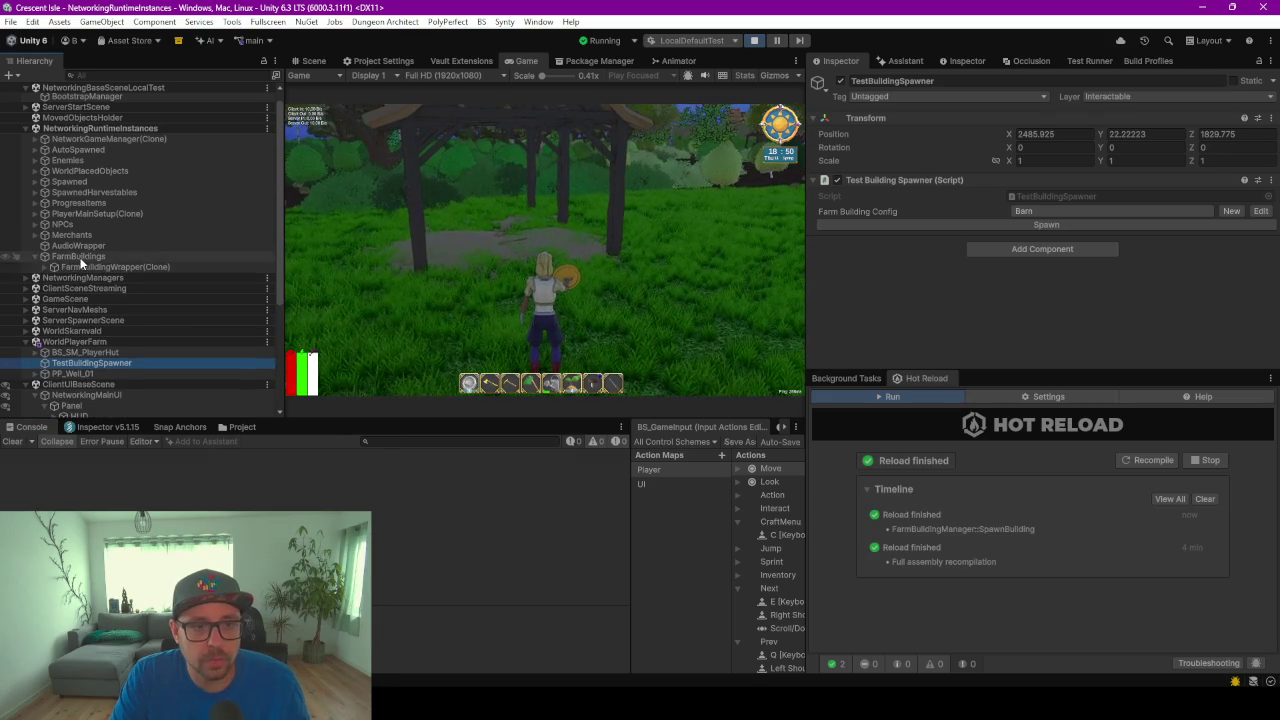
pyautogui.click(80, 257)
pyautogui.click(103, 267)
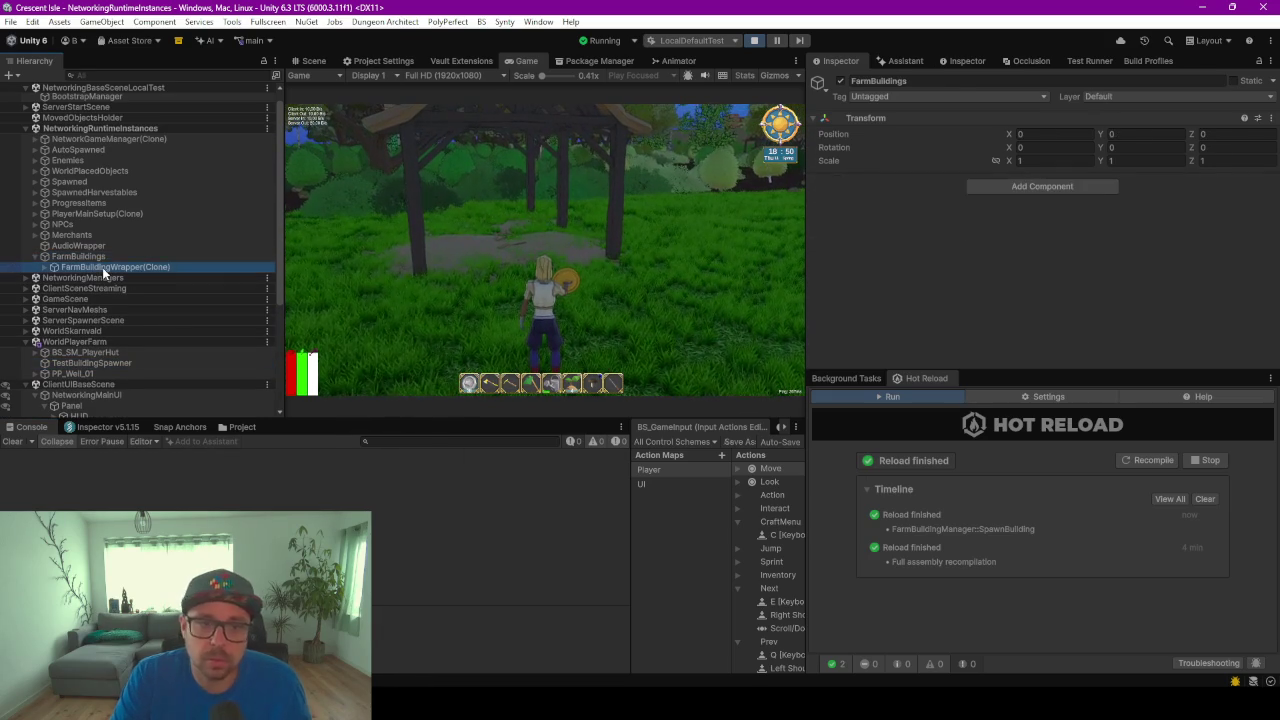
pyautogui.click(880, 194)
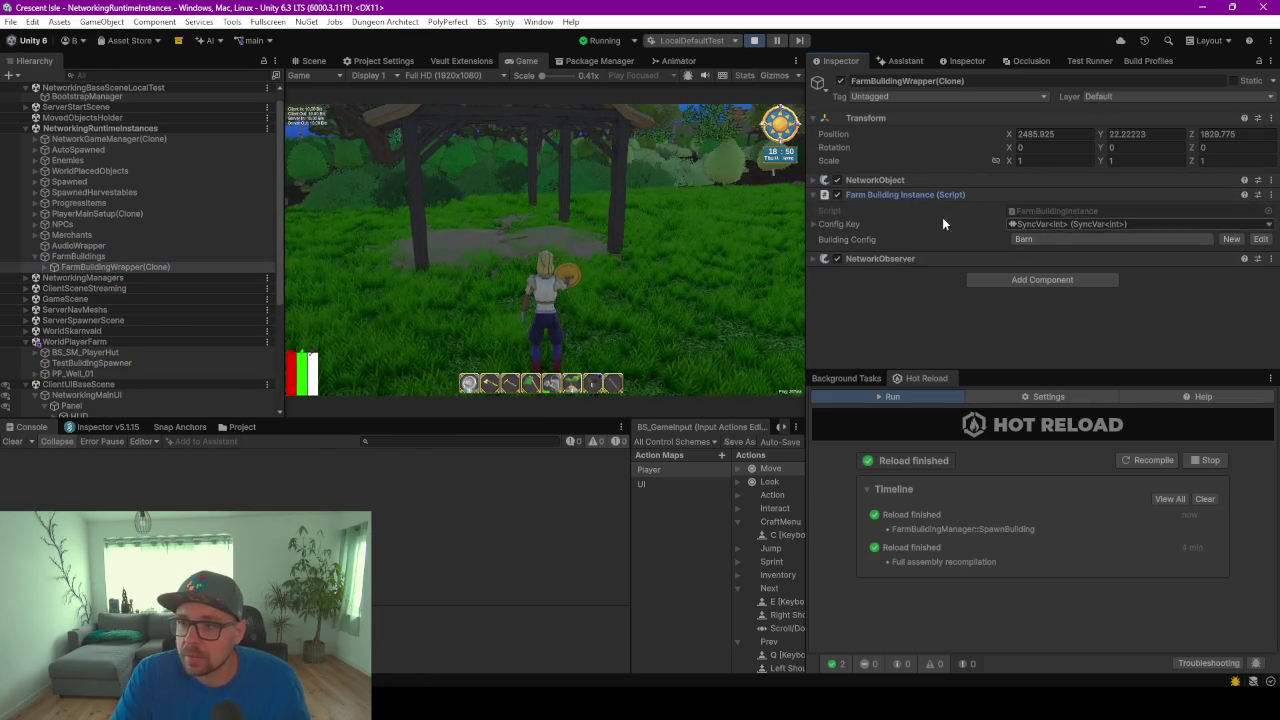
pyautogui.click(813, 223)
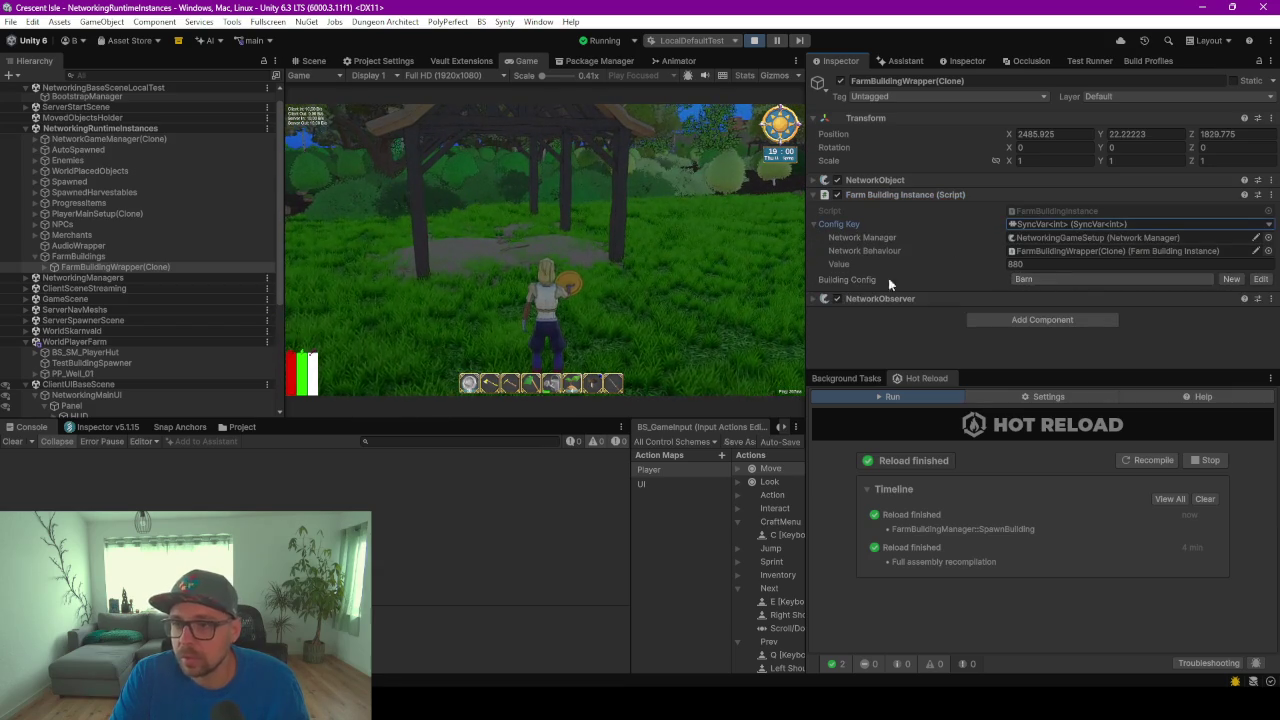
pyautogui.click(46, 267)
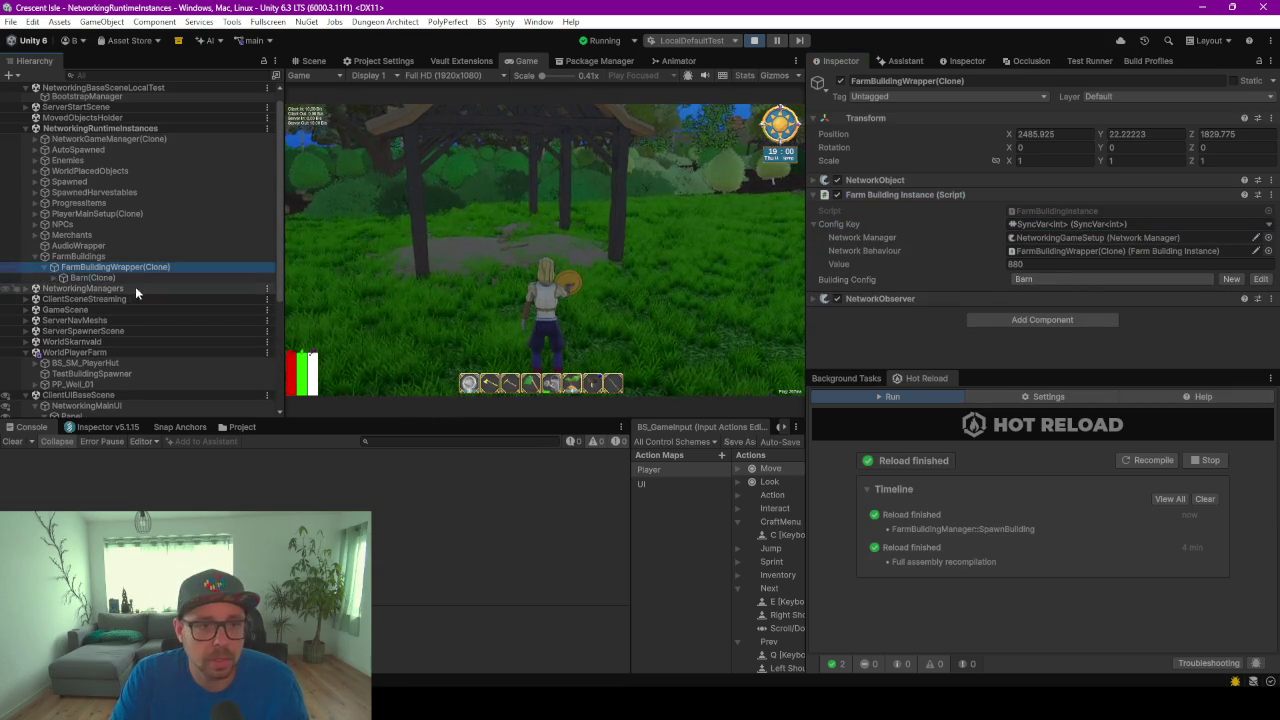
pyautogui.click(97, 277)
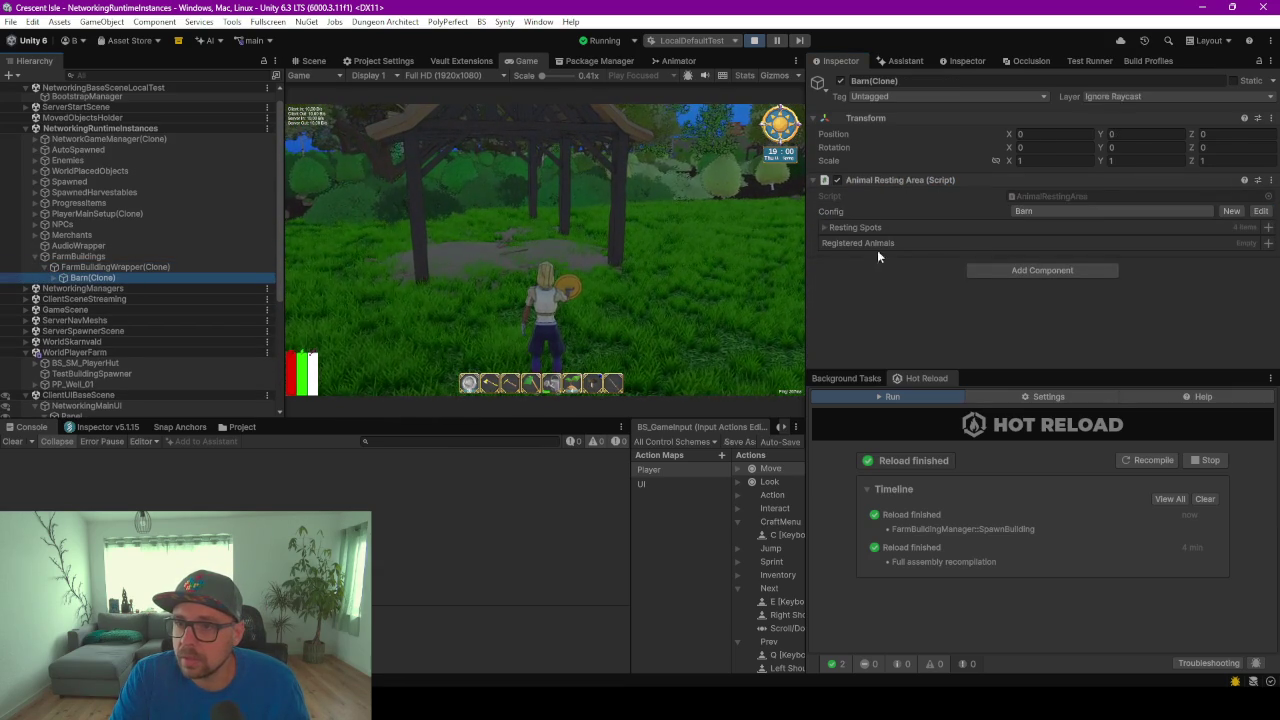
pyautogui.click(760, 196)
# Walk the character to the wooden hut, open the animal shop, and buy a Cow
pyautogui.press('w')
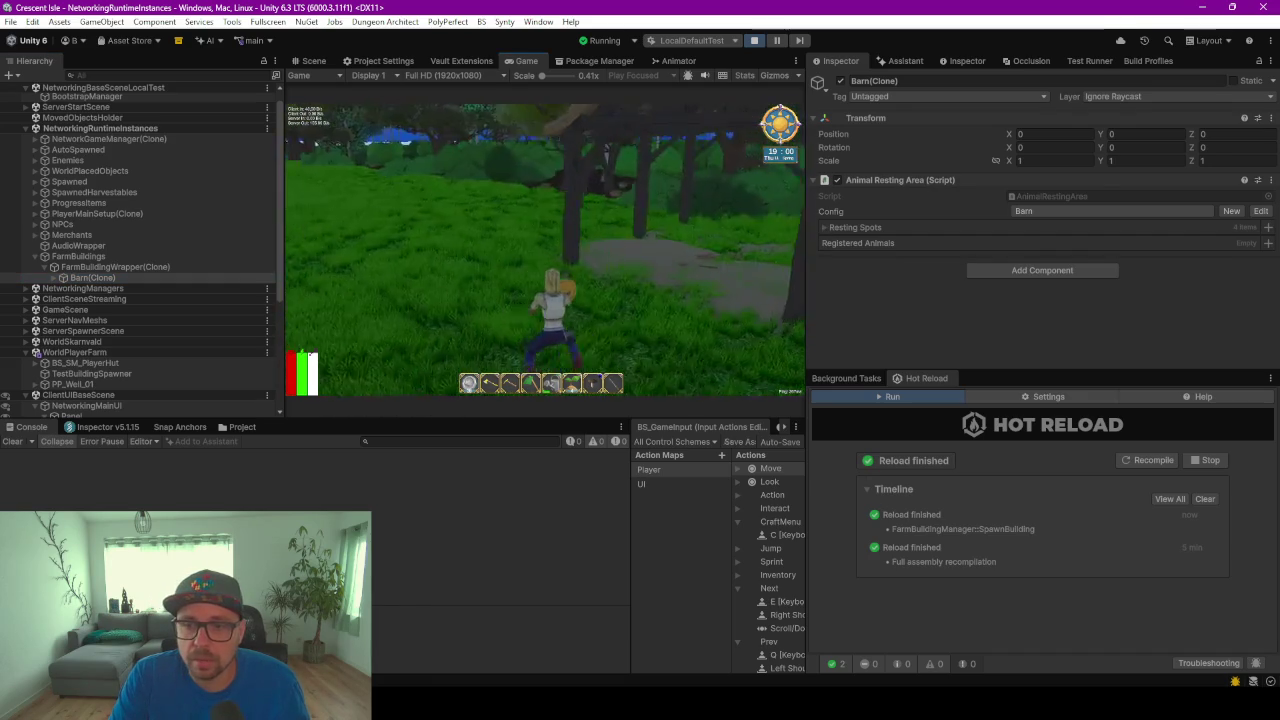
pyautogui.press('w')
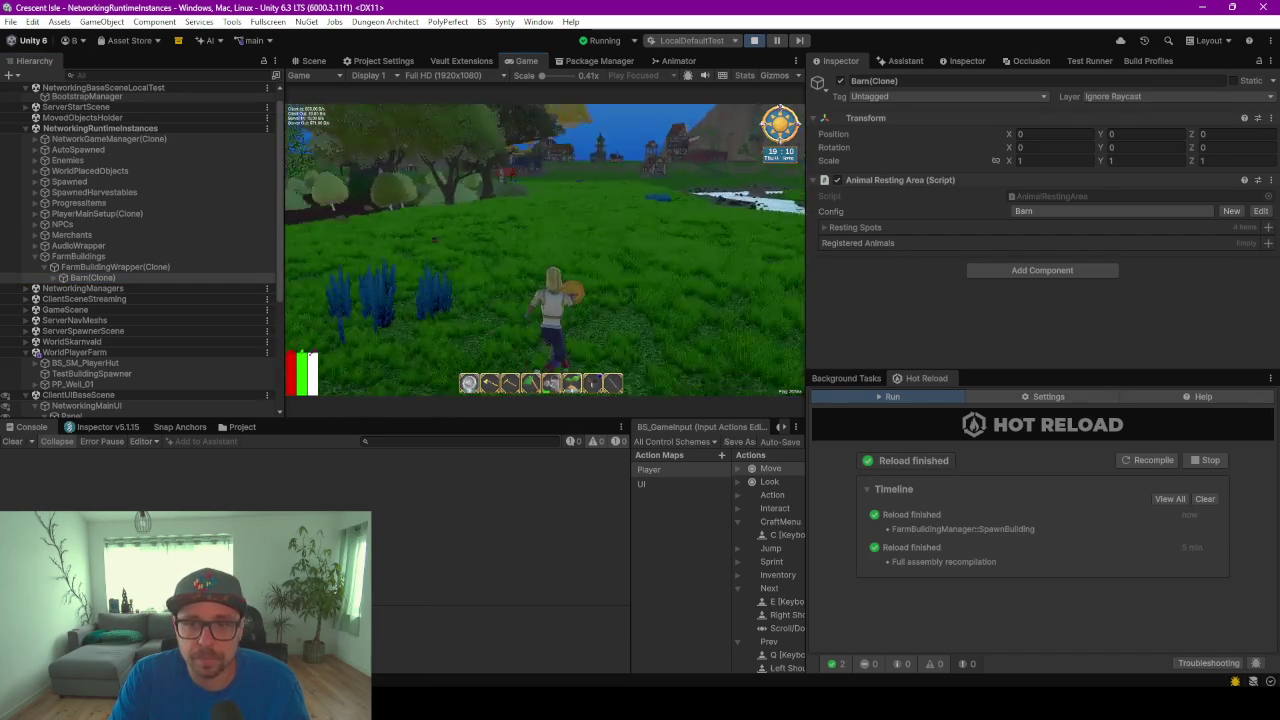
pyautogui.press('w')
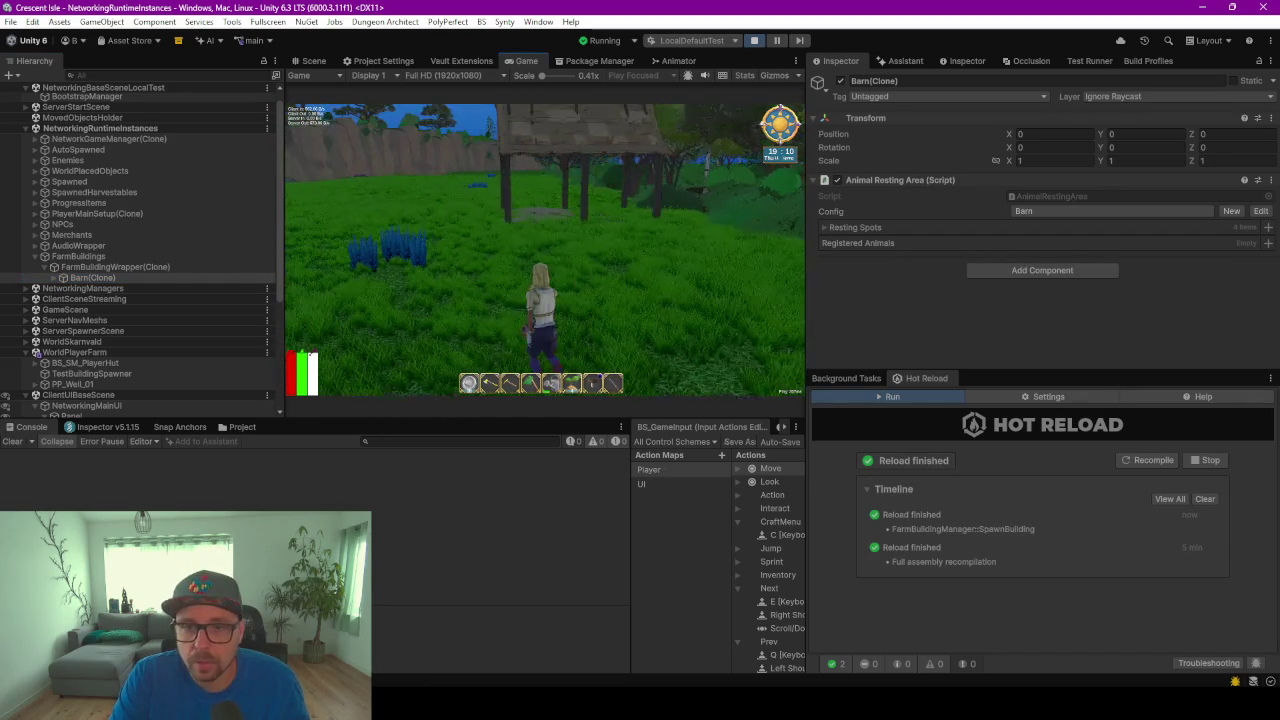
pyautogui.press('f')
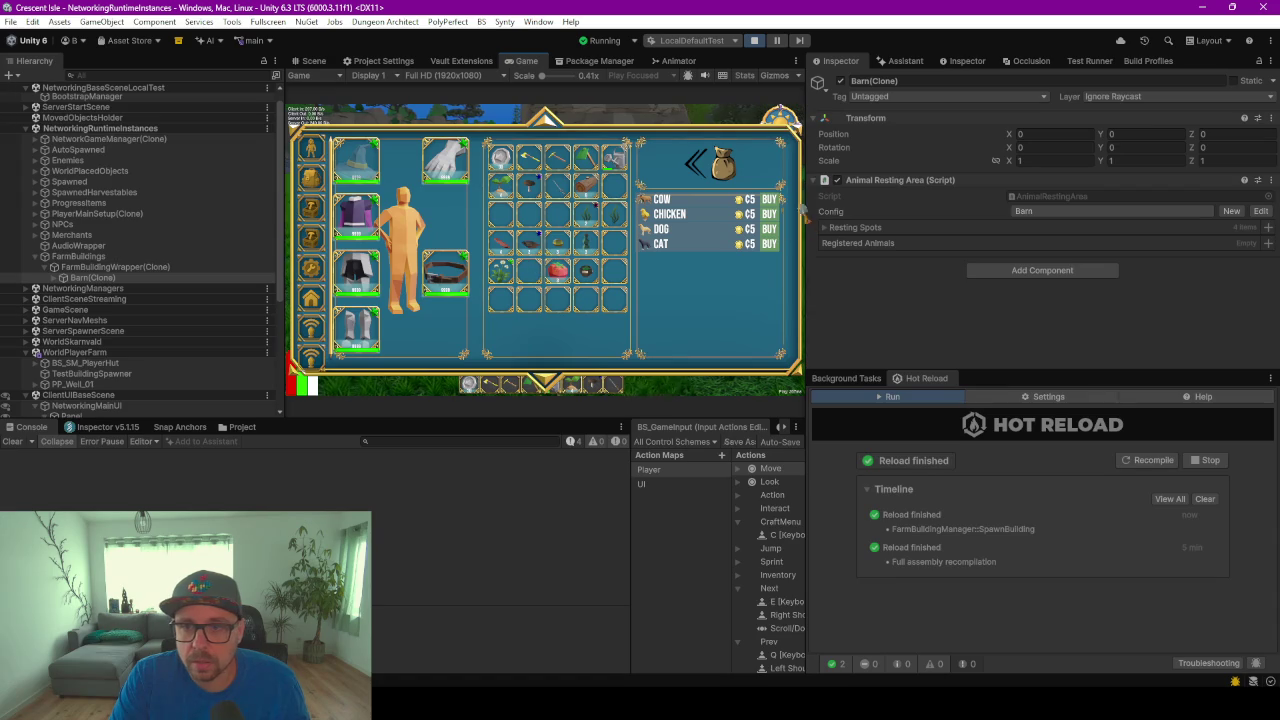
pyautogui.click(768, 199)
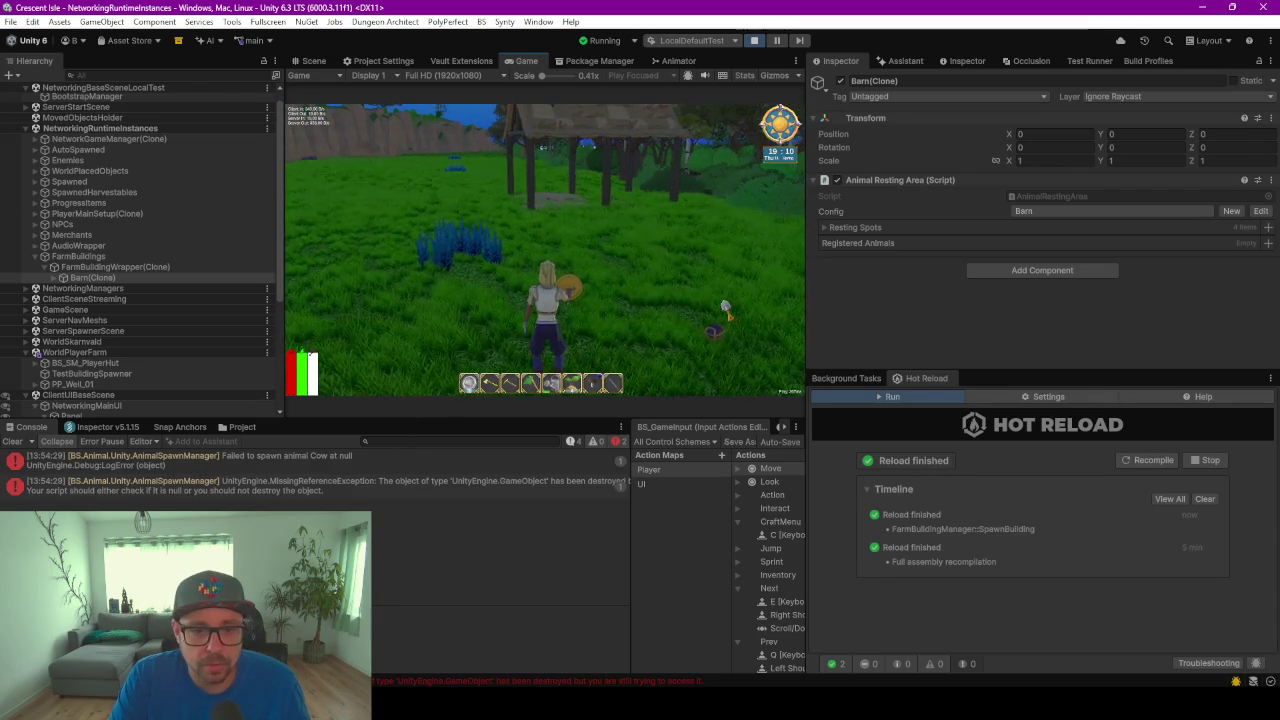
# Review the 'Failed to spawn animal Cow' and MissingReferenceException errors, then pause the game
pyautogui.press('Escape')
pyautogui.click(236, 465)
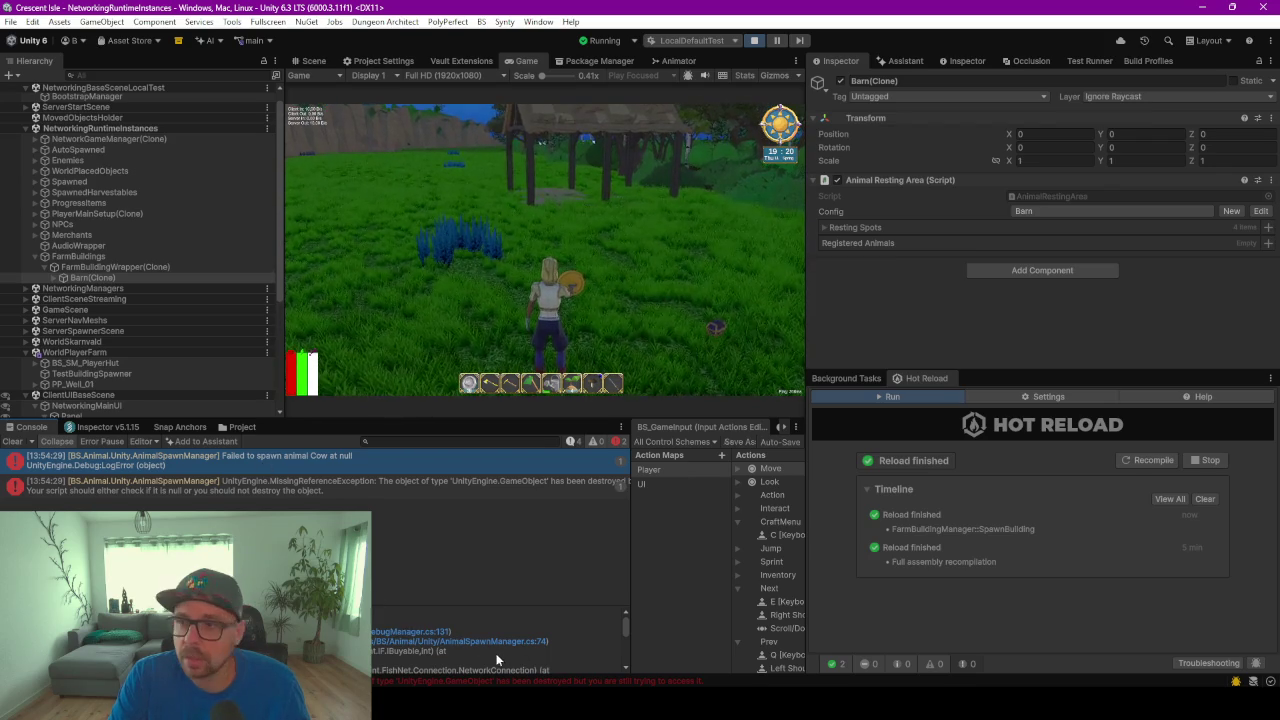
pyautogui.click(295, 487)
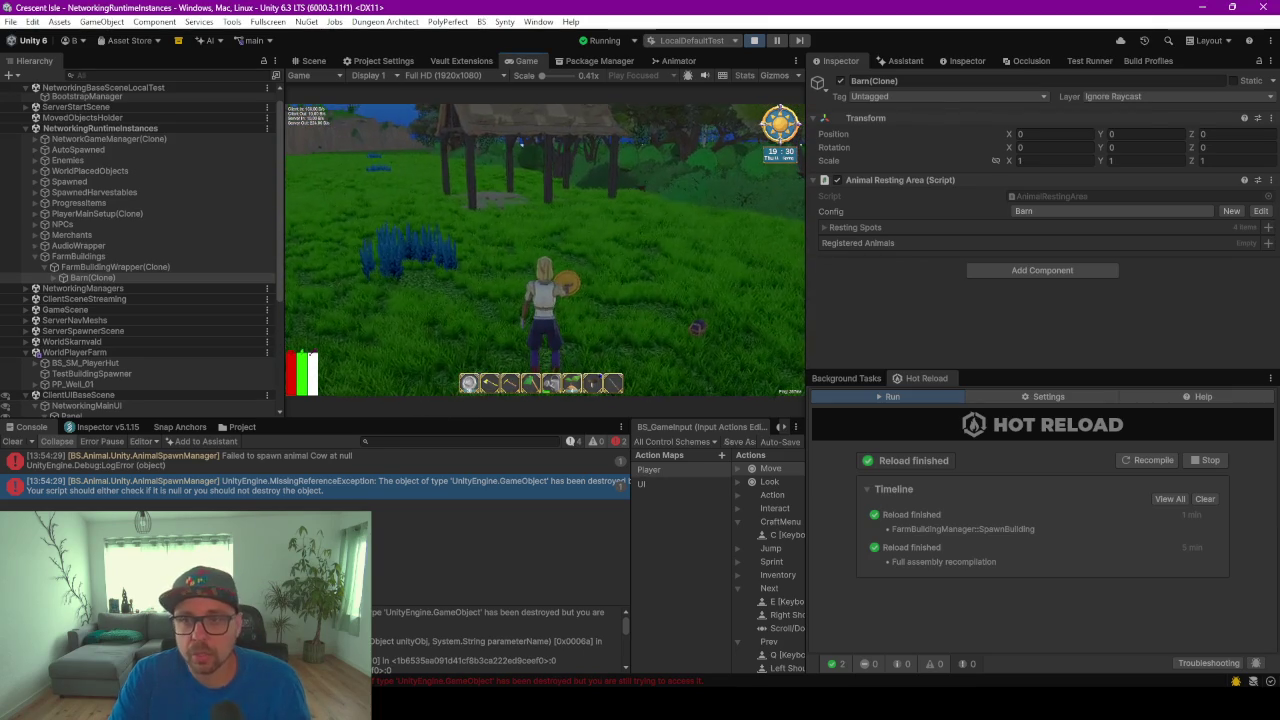
pyautogui.click(776, 40)
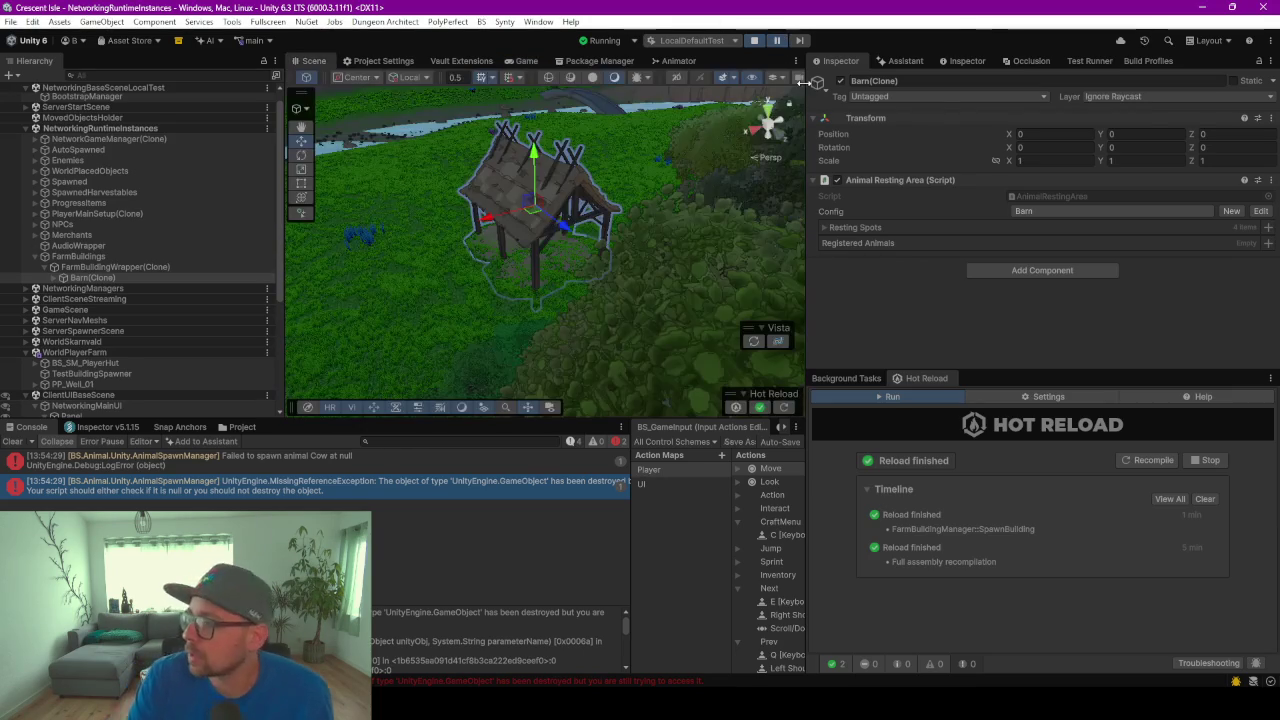
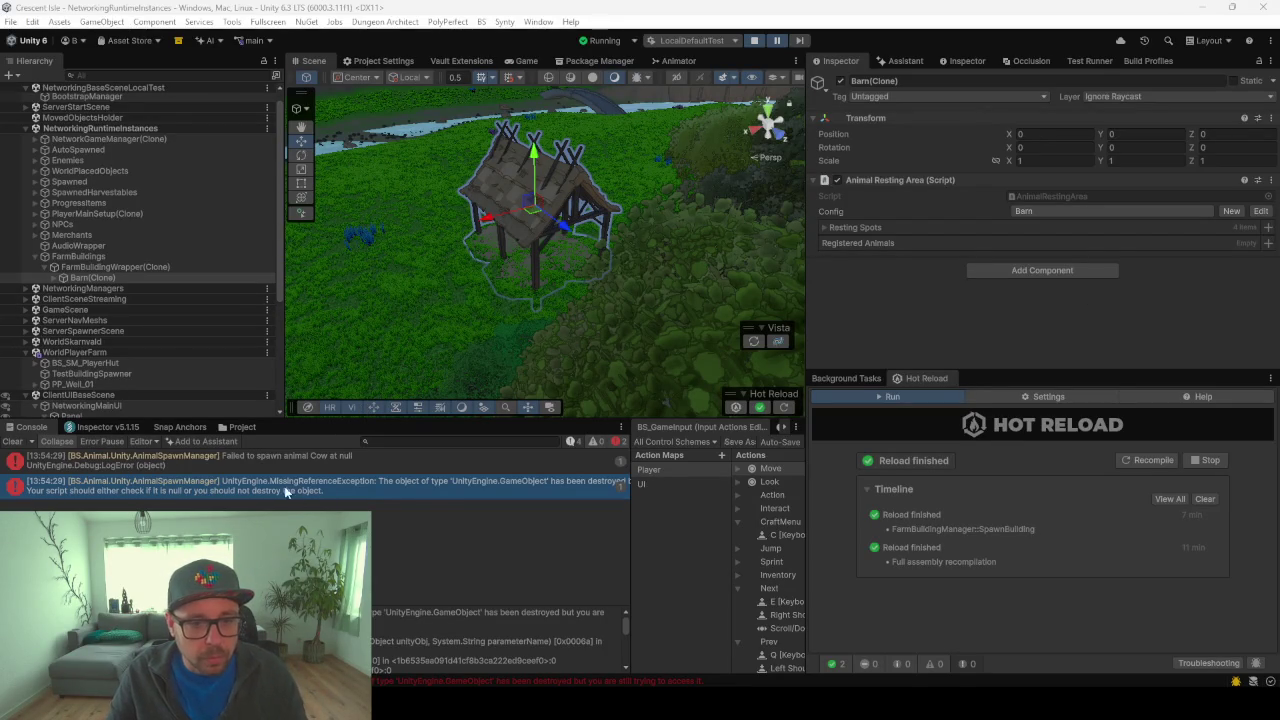
# Read the Cow spawn failure error's stack trace and open its failing script from the link
pyautogui.click(271, 457)
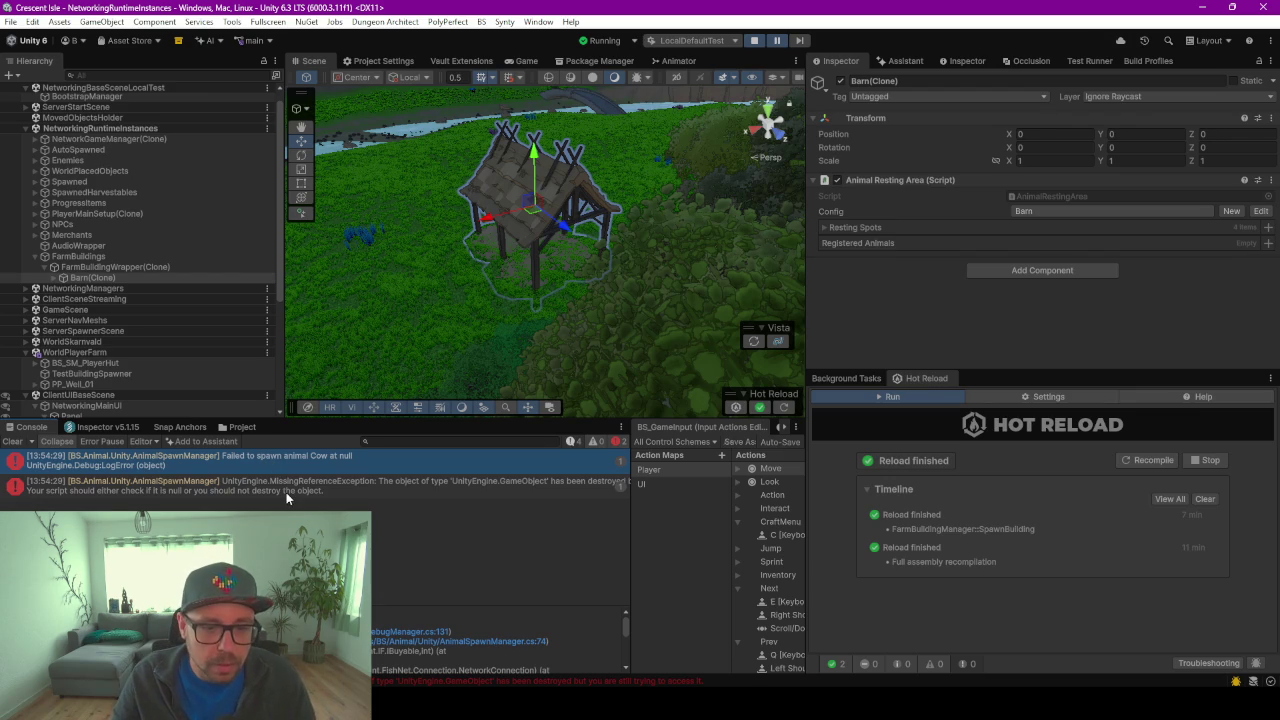
pyautogui.click(466, 641)
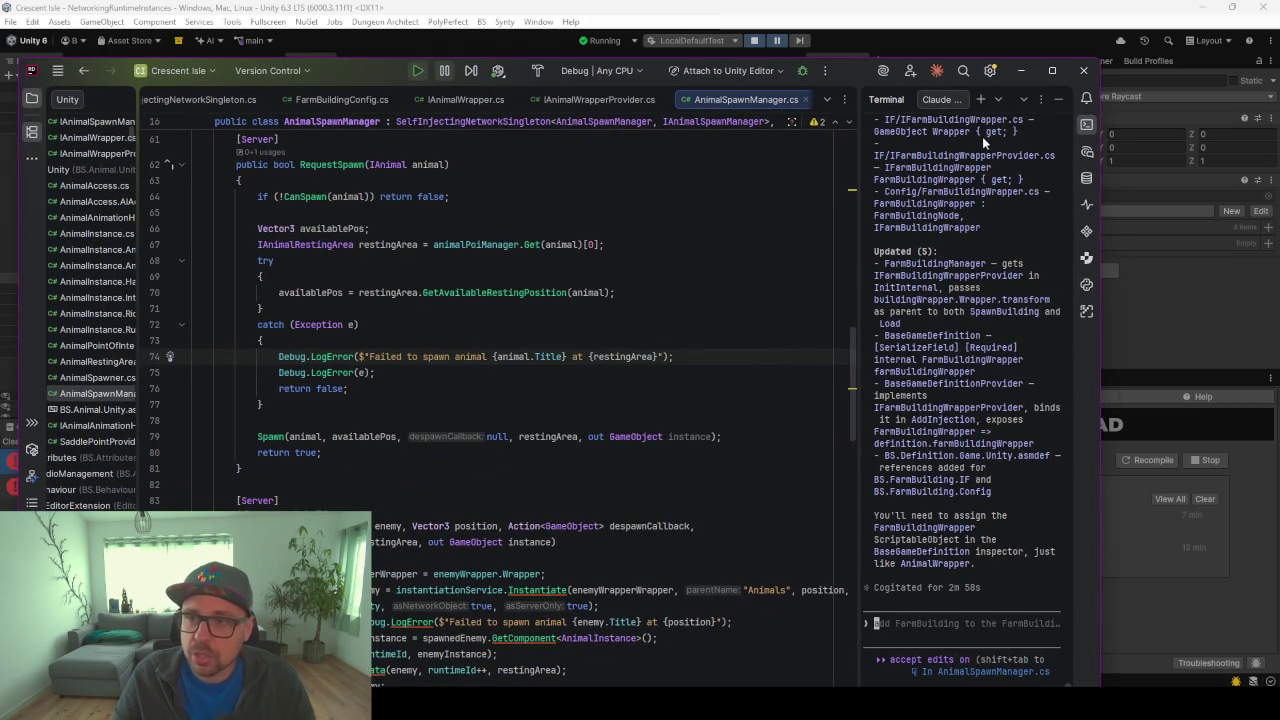
pyautogui.click(1021, 70)
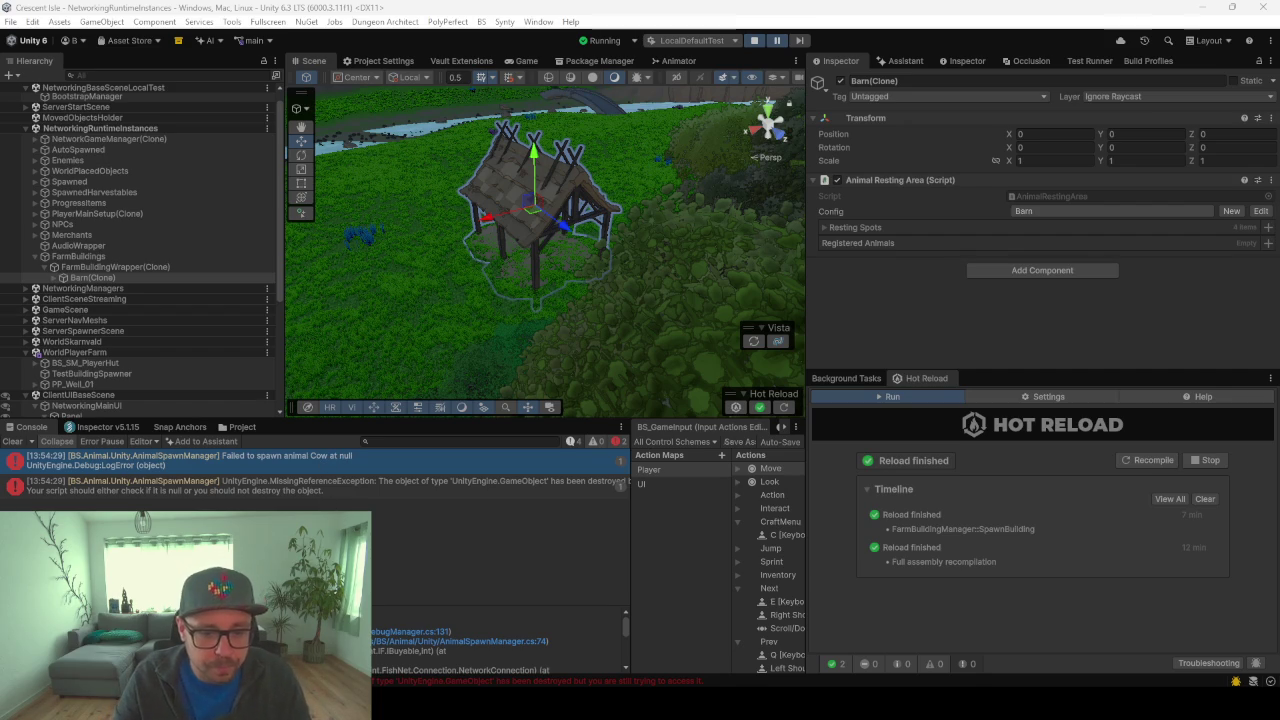
# Inspect the MissingReferenceException stack trace, then bring AnimalSpawnManager.cs back full-screen in Rider
pyautogui.scroll(-3, 497, 604)
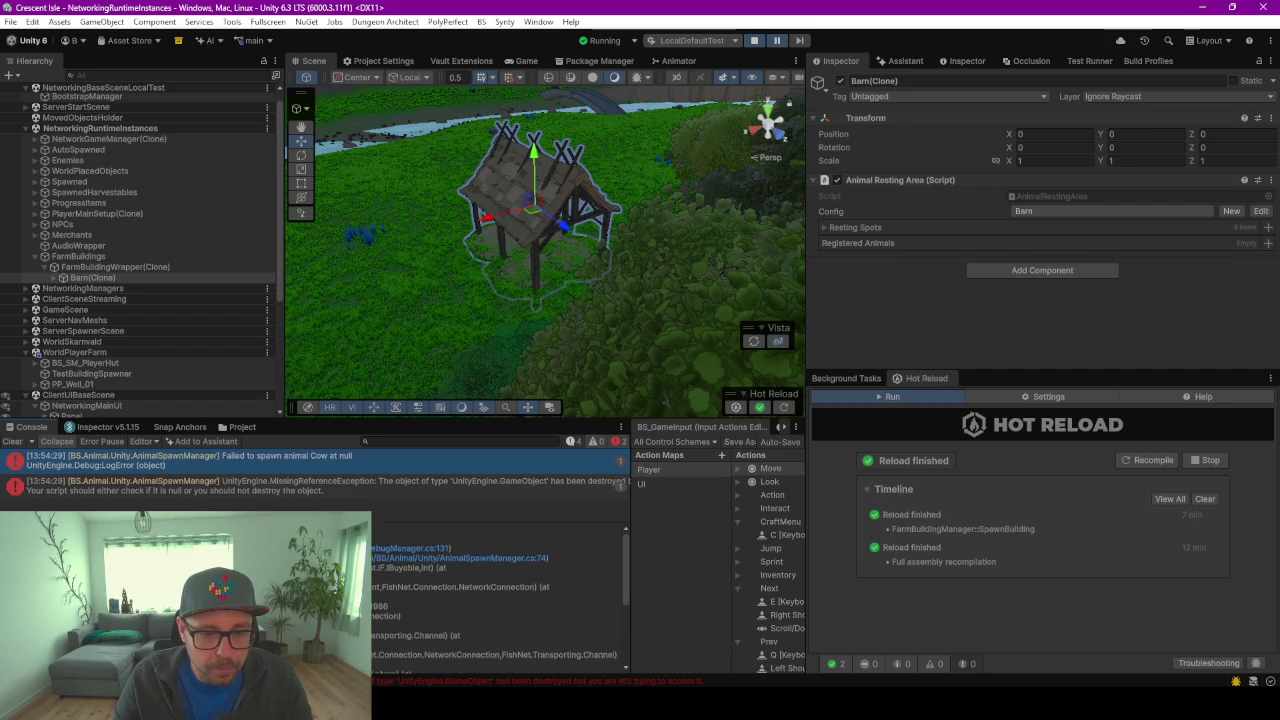
pyautogui.scroll(-5, 497, 594)
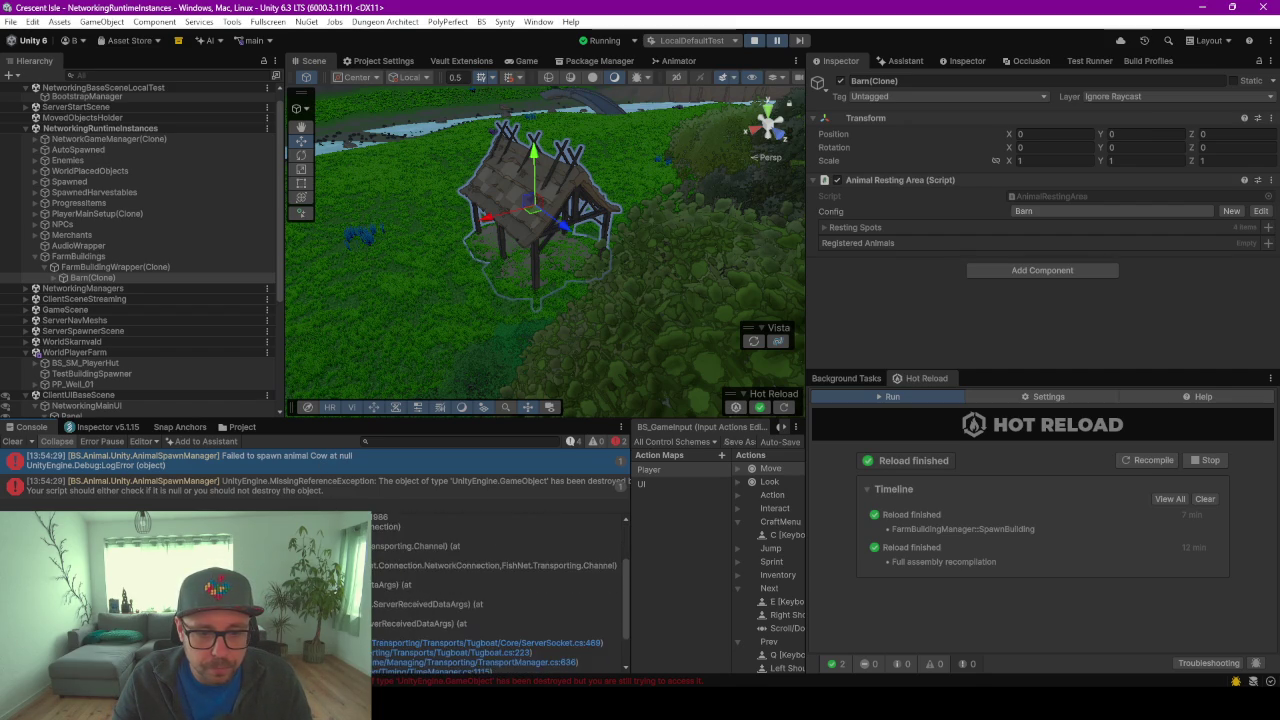
pyautogui.click(299, 485)
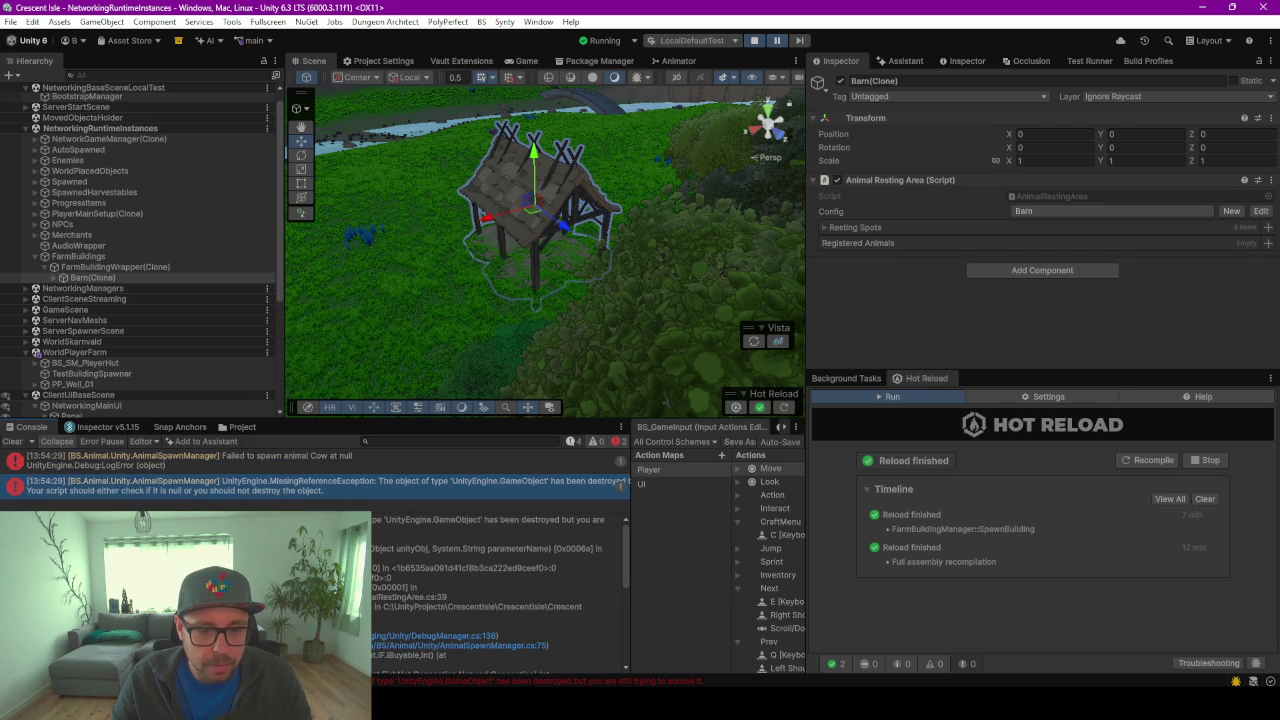
pyautogui.hotkey('ctrl', 'a')
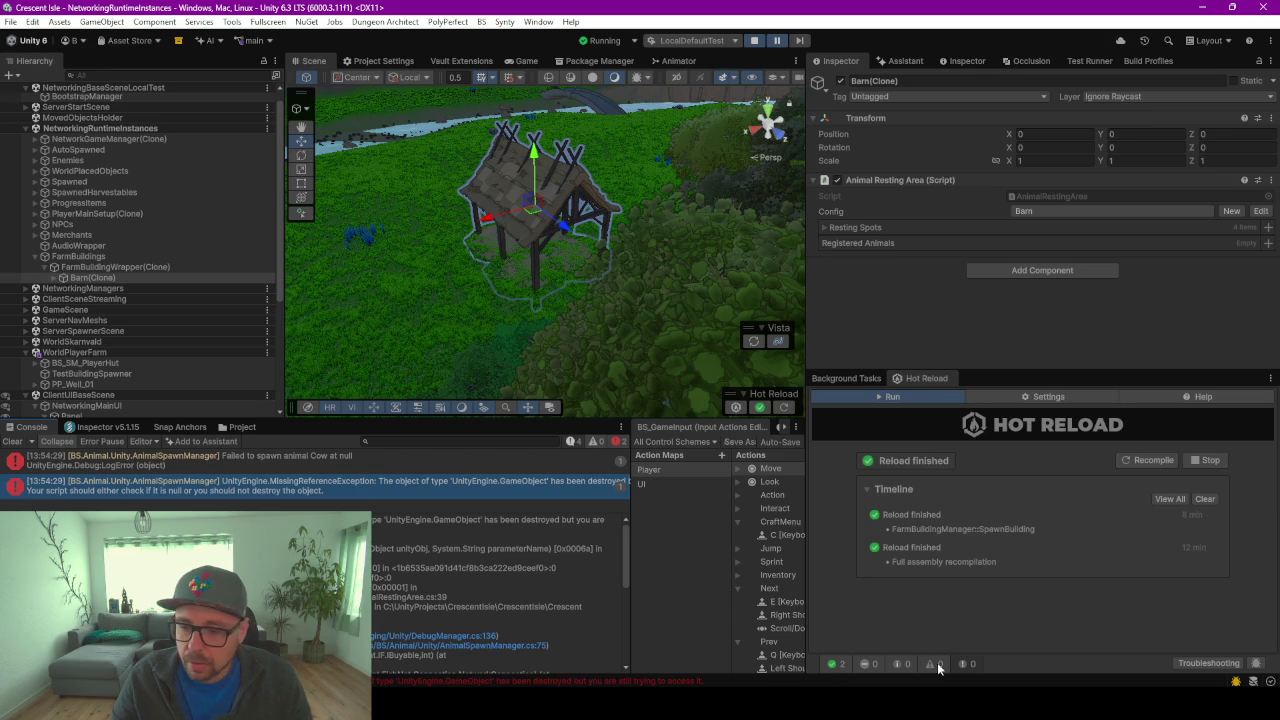
pyautogui.hotkey('alt', 'Tab')
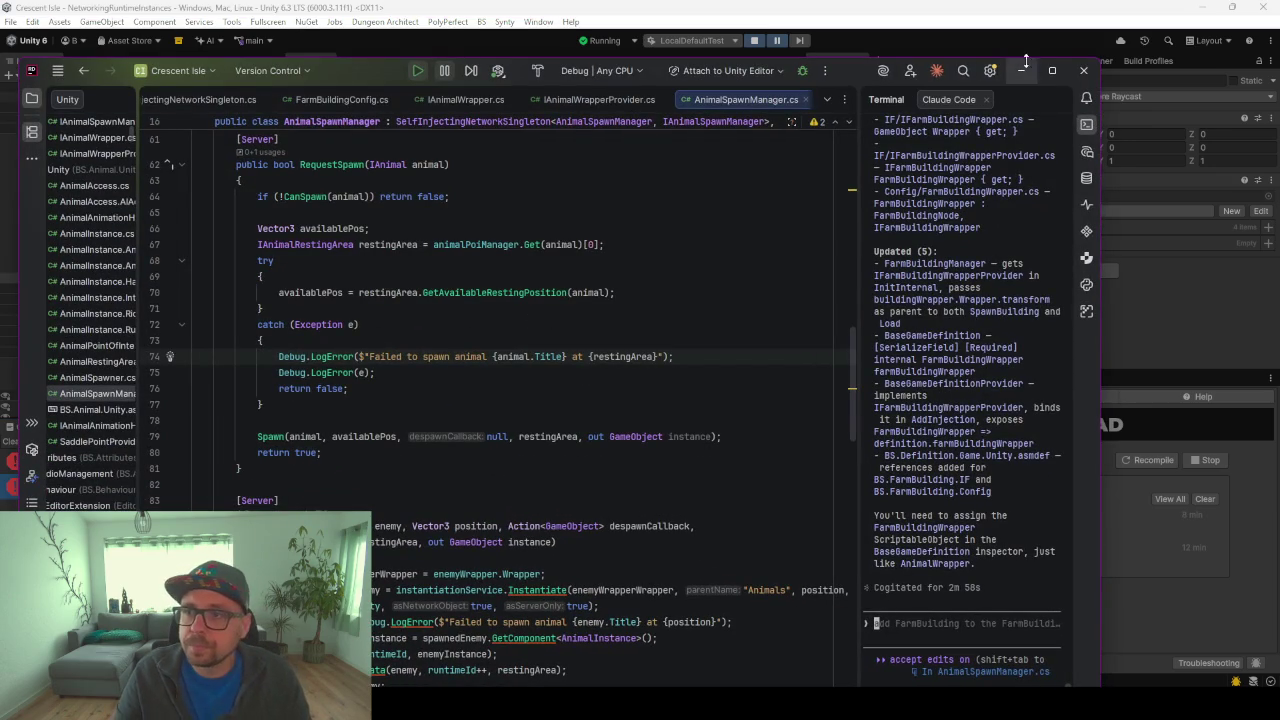
pyautogui.click(1050, 70)
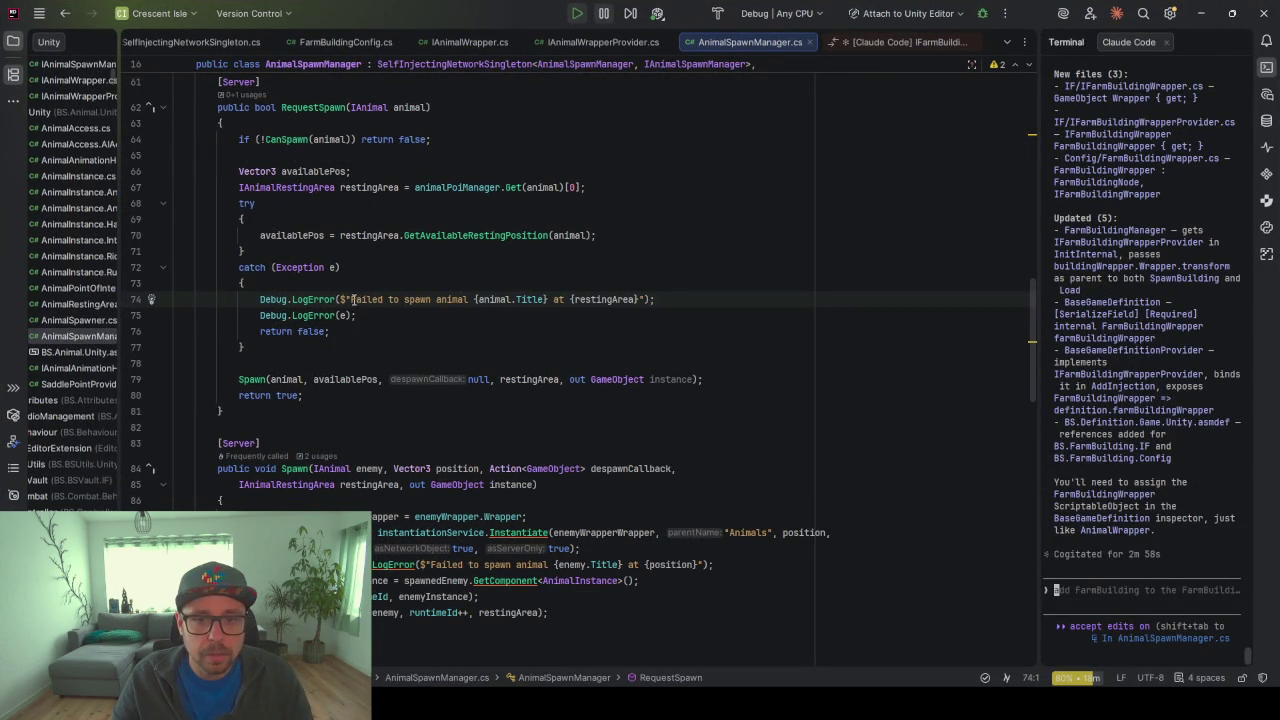
# Widen the project tree and open AnimalPointOfInterestsManager.cs
pyautogui.scroll(5, 362, 270)
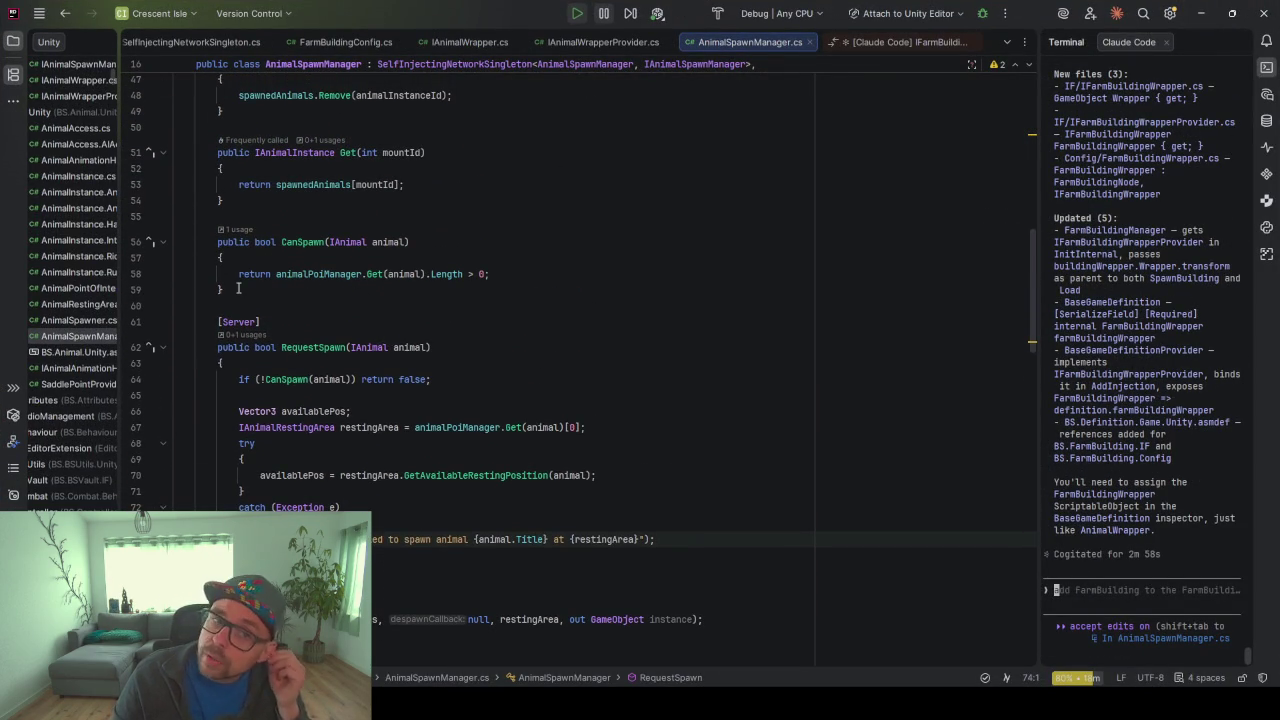
pyautogui.moveTo(124, 276); pyautogui.dragTo(290, 274)
pyautogui.hscroll(-3, 200, 300)
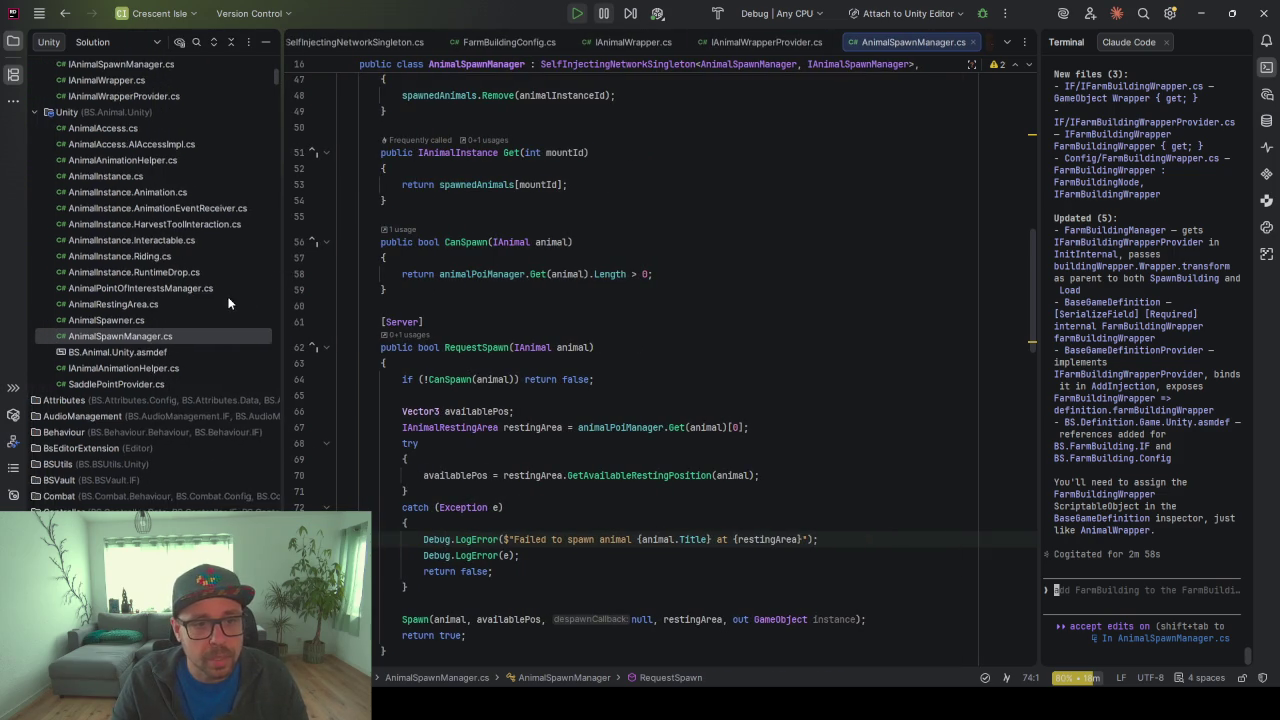
pyautogui.doubleClick(169, 288)
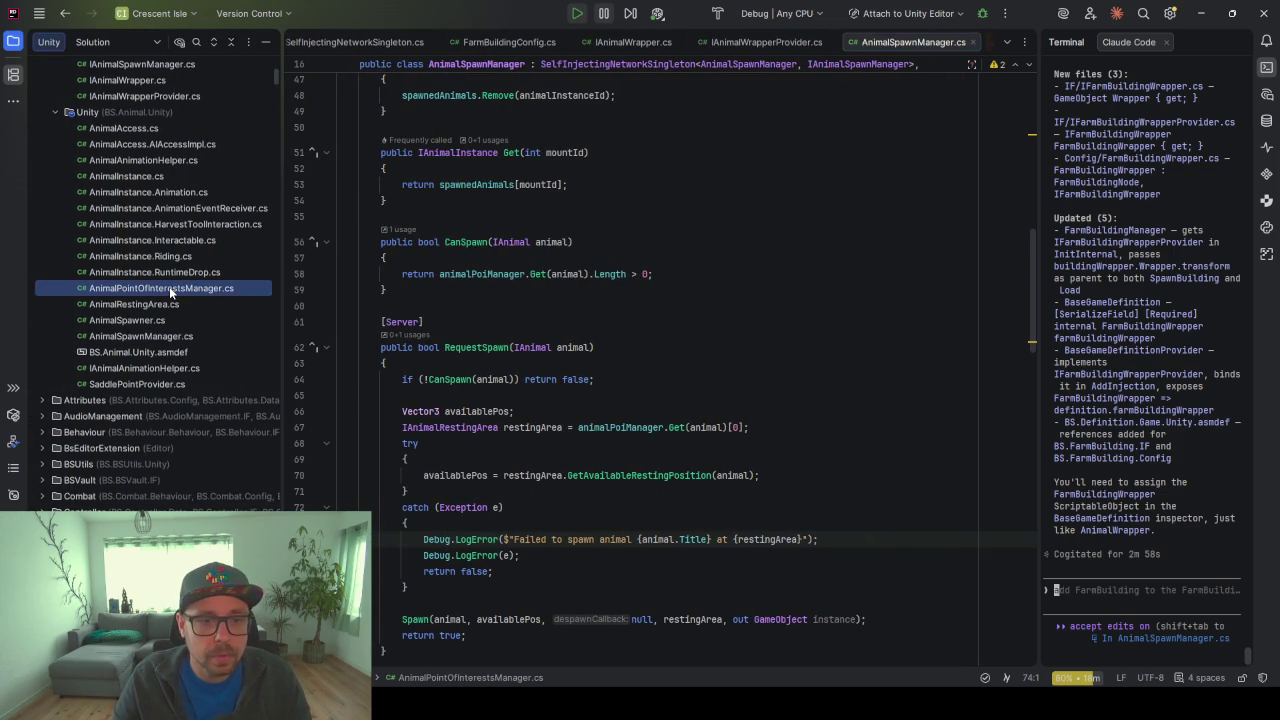
# Find usages of Register and jump to the Awake method of AnimalRestingArea.cs
pyautogui.click(471, 211)
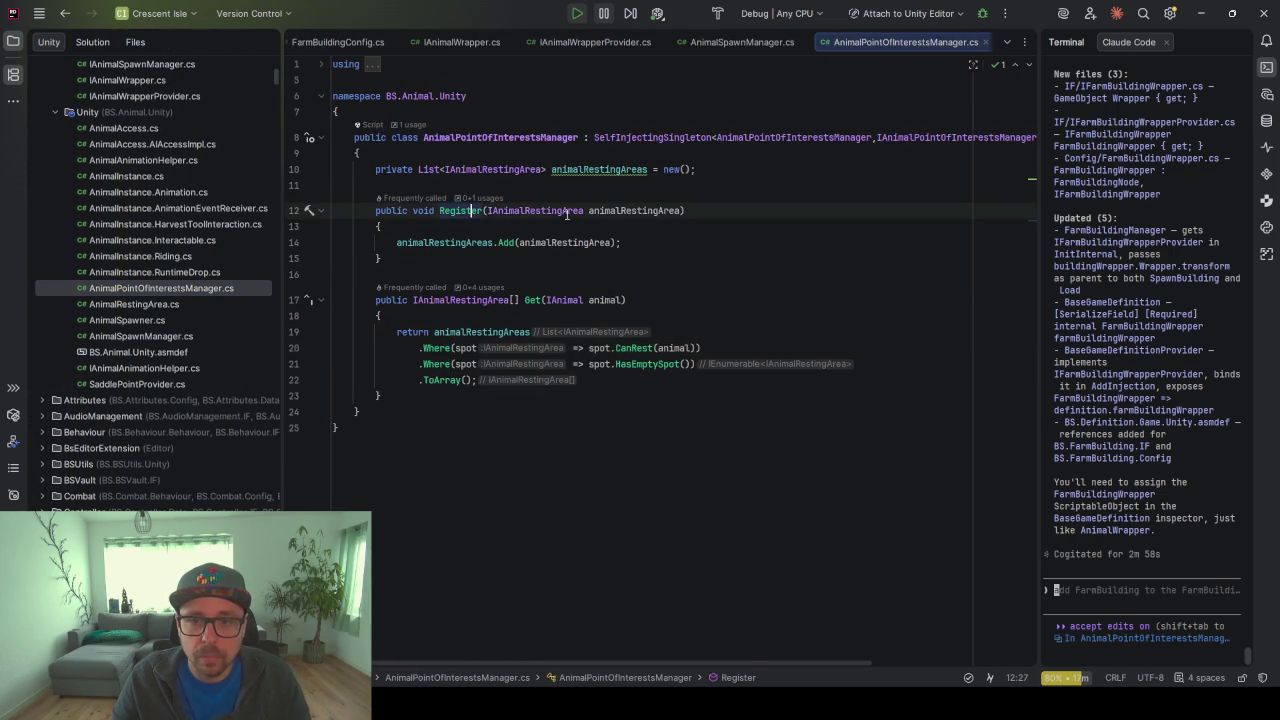
pyautogui.keyDown('ctrl'); pyautogui.click(486, 211); pyautogui.keyUp('ctrl')
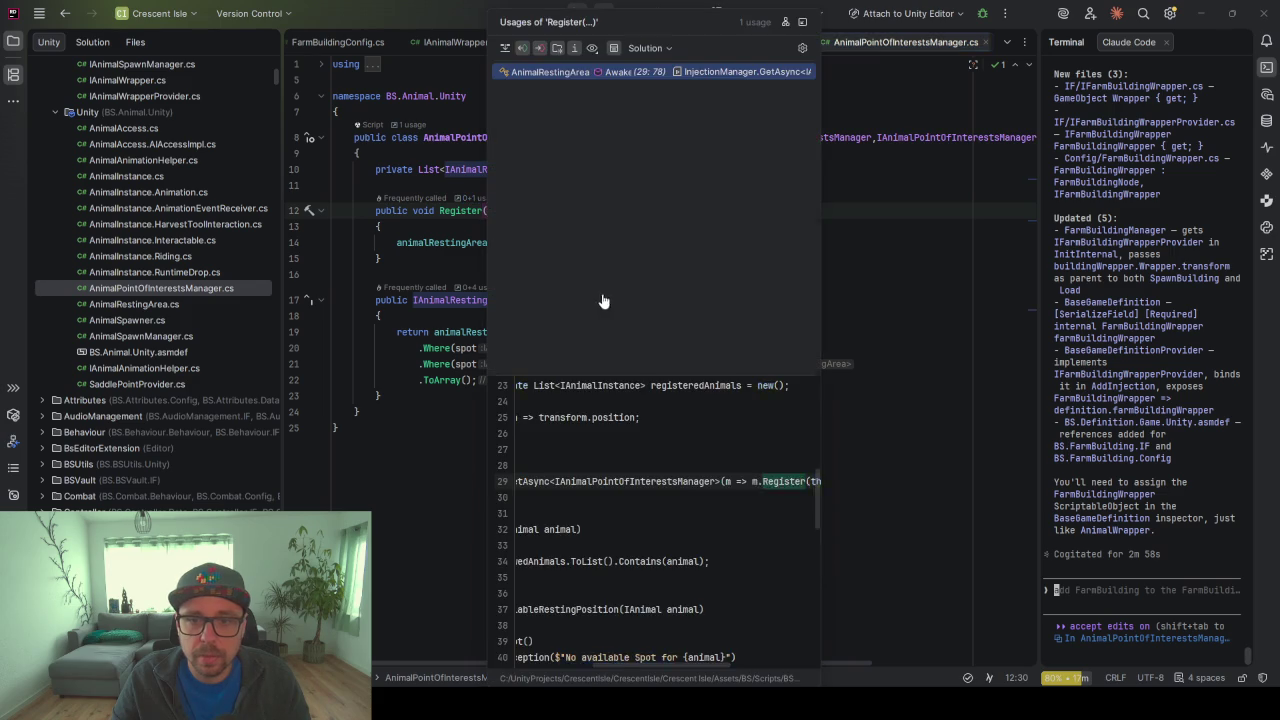
pyautogui.click(533, 76)
pyautogui.click(462, 237)
pyautogui.scroll(3, 490, 220)
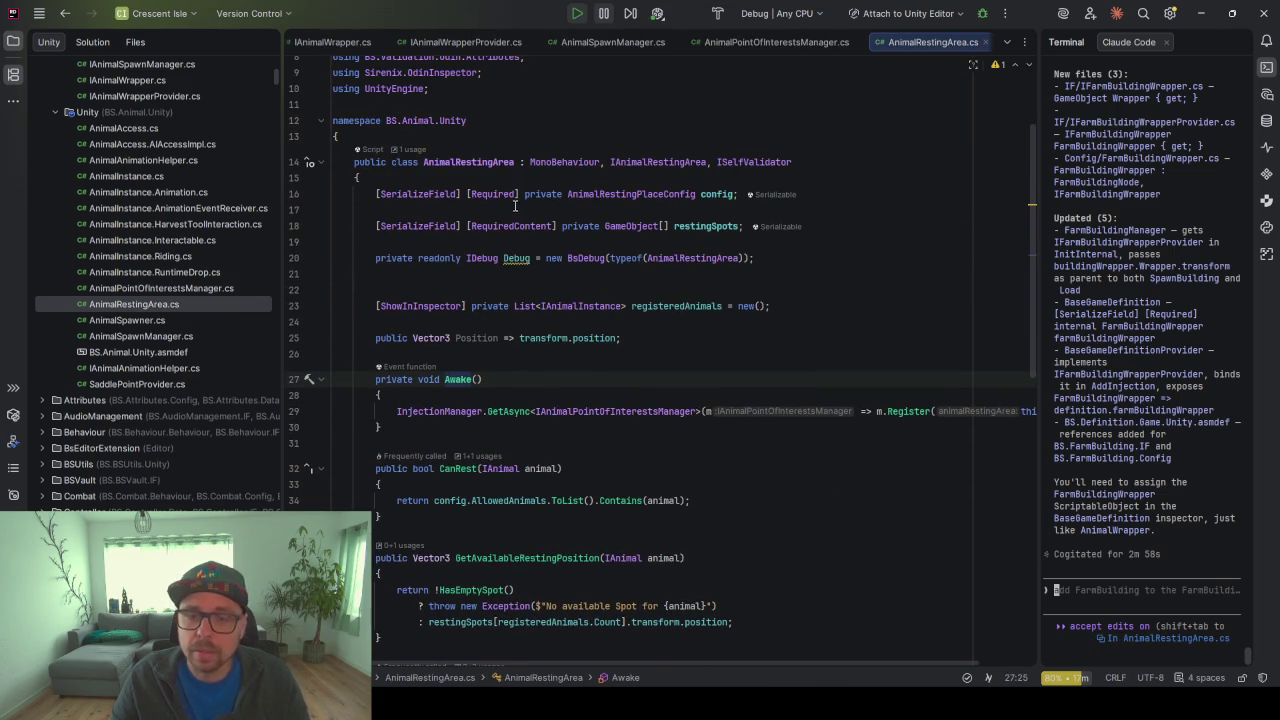
pyautogui.scroll(-2, 470, 310)
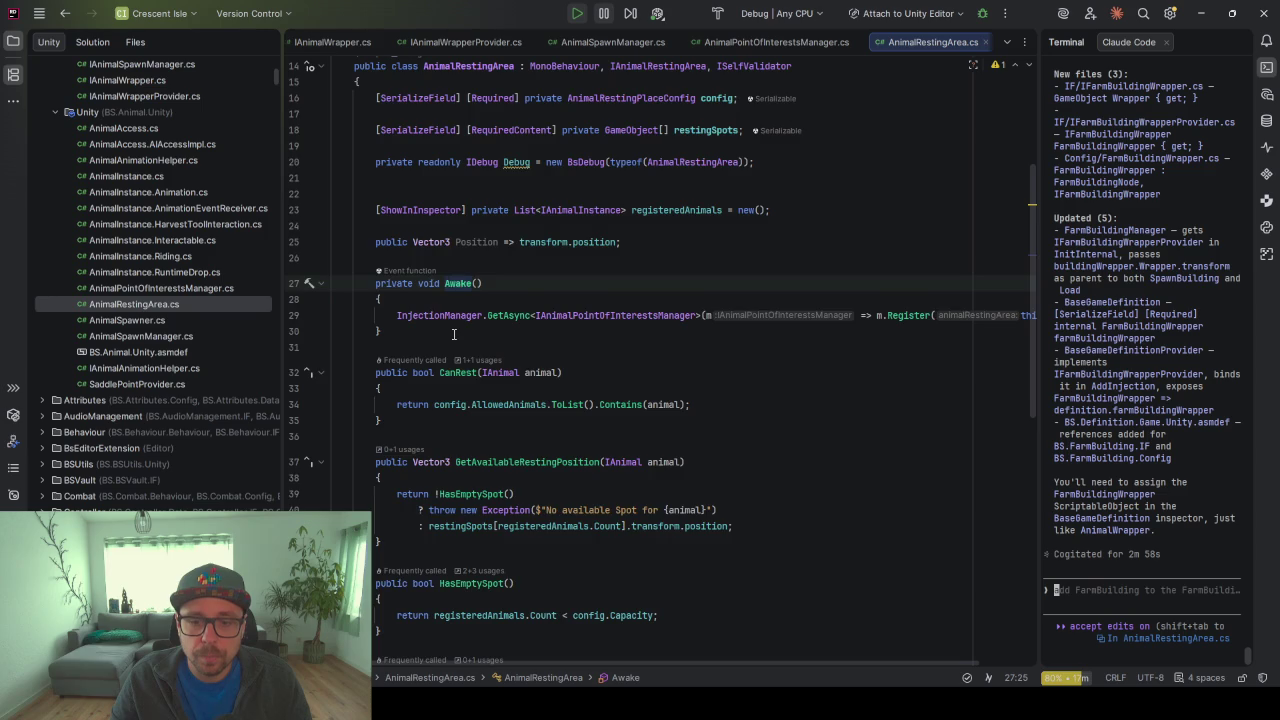
pyautogui.scroll(-10, 453, 335)
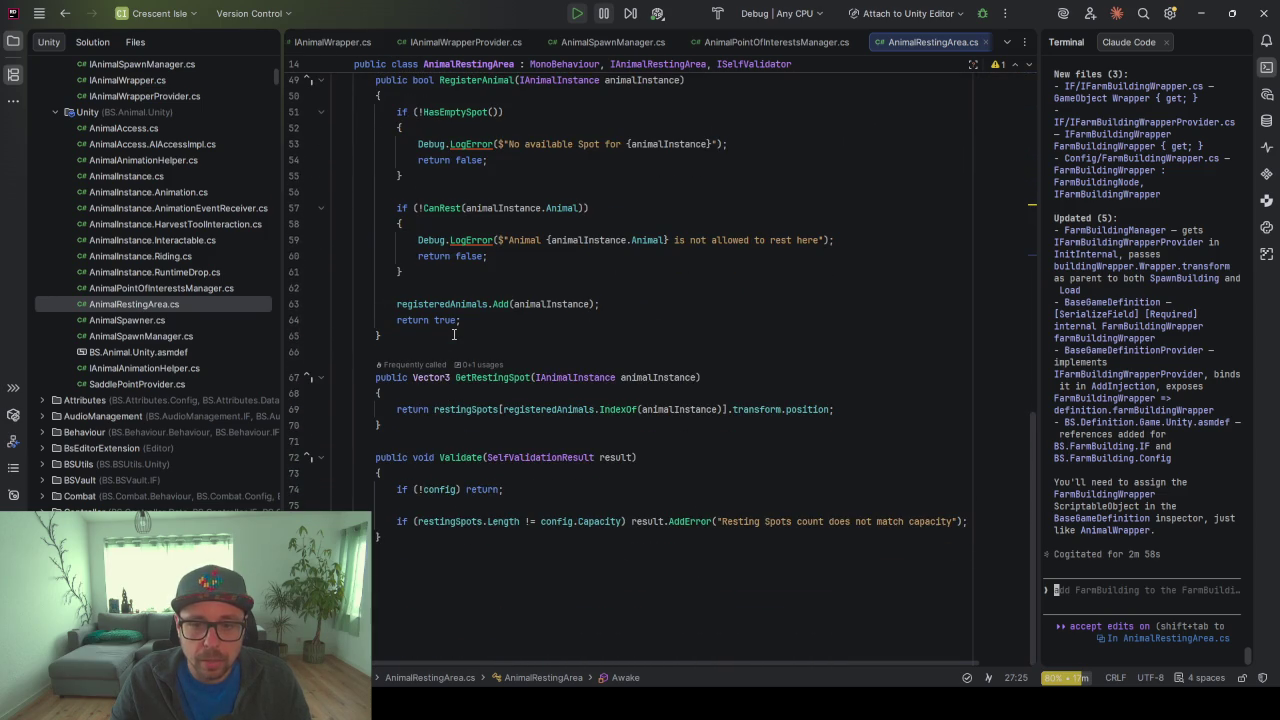
pyautogui.scroll(15, 453, 335)
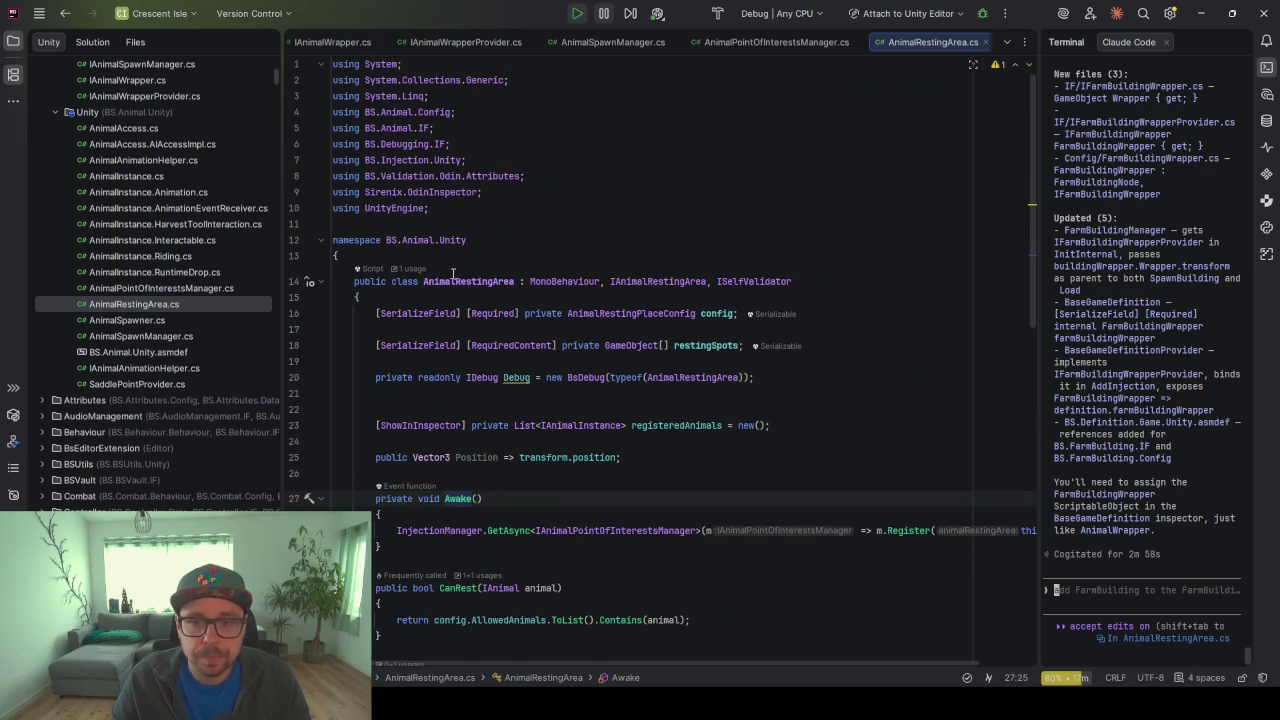
pyautogui.scroll(-3, 575, 281)
pyautogui.click(537, 395)
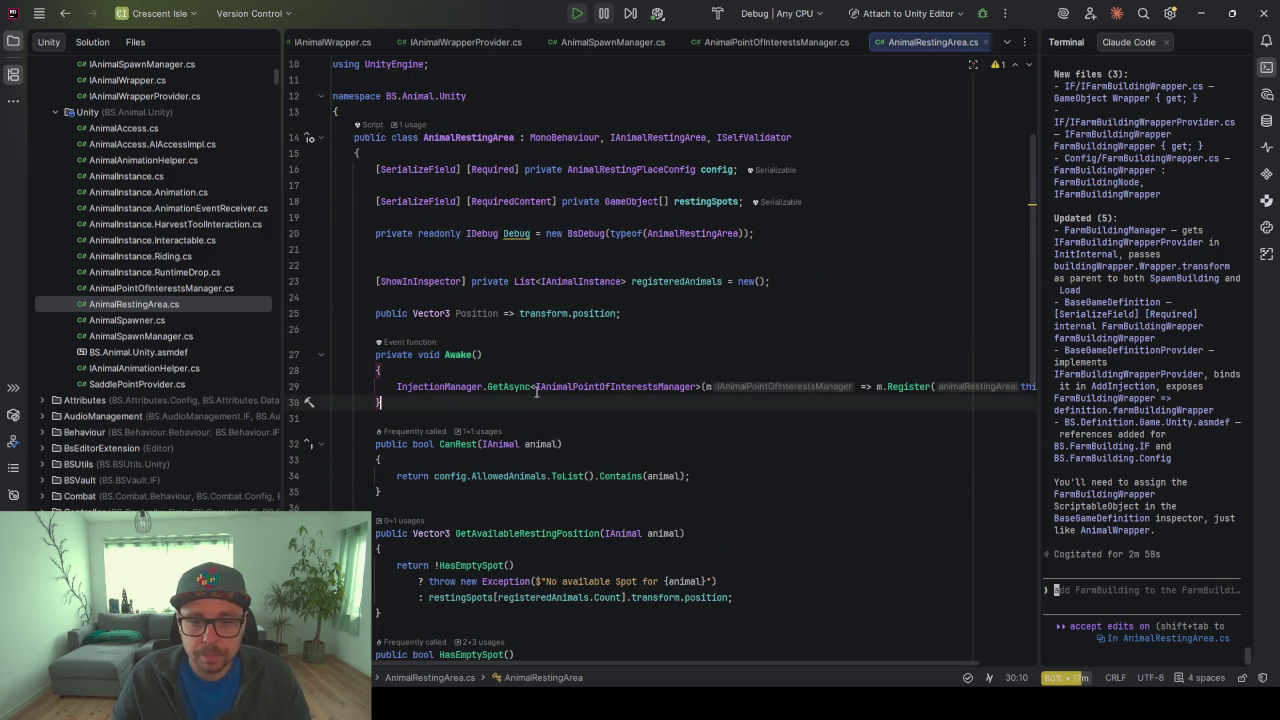
# Add an OnDestroy method stub after Awake, removing its placeholder exception
pyautogui.press('Return')
pyautogui.press('Return')
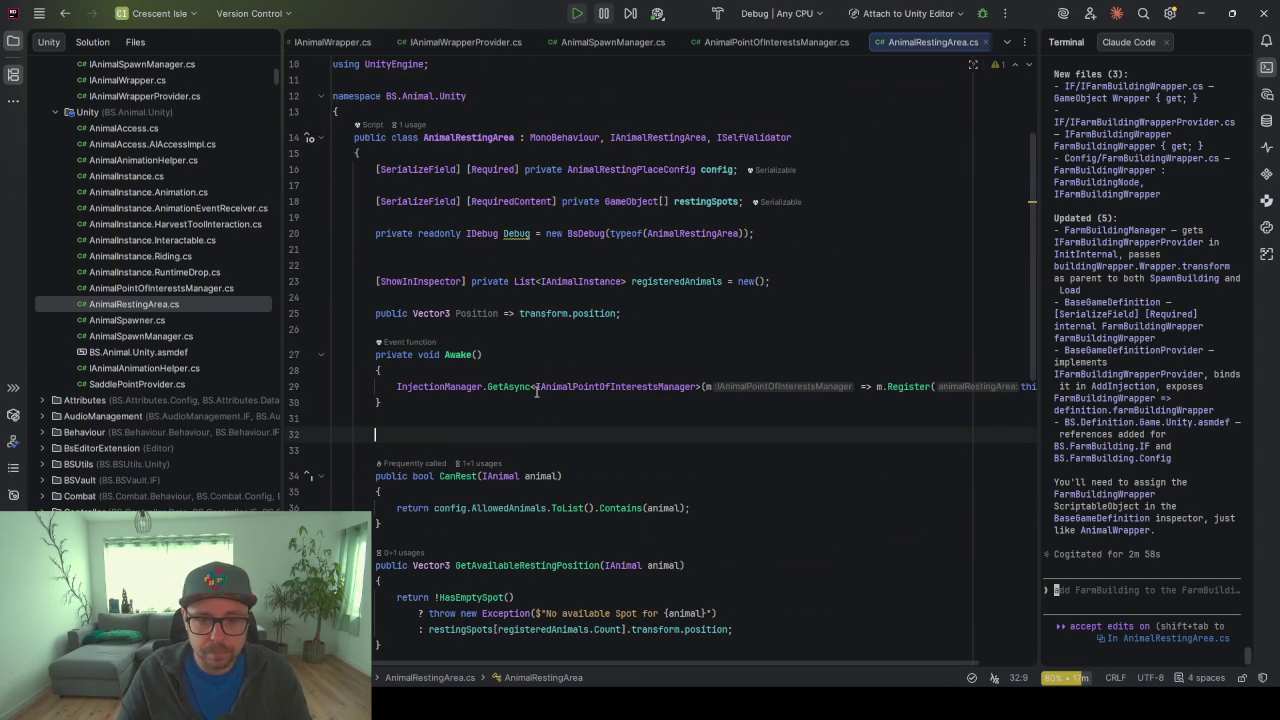
pyautogui.write('p')
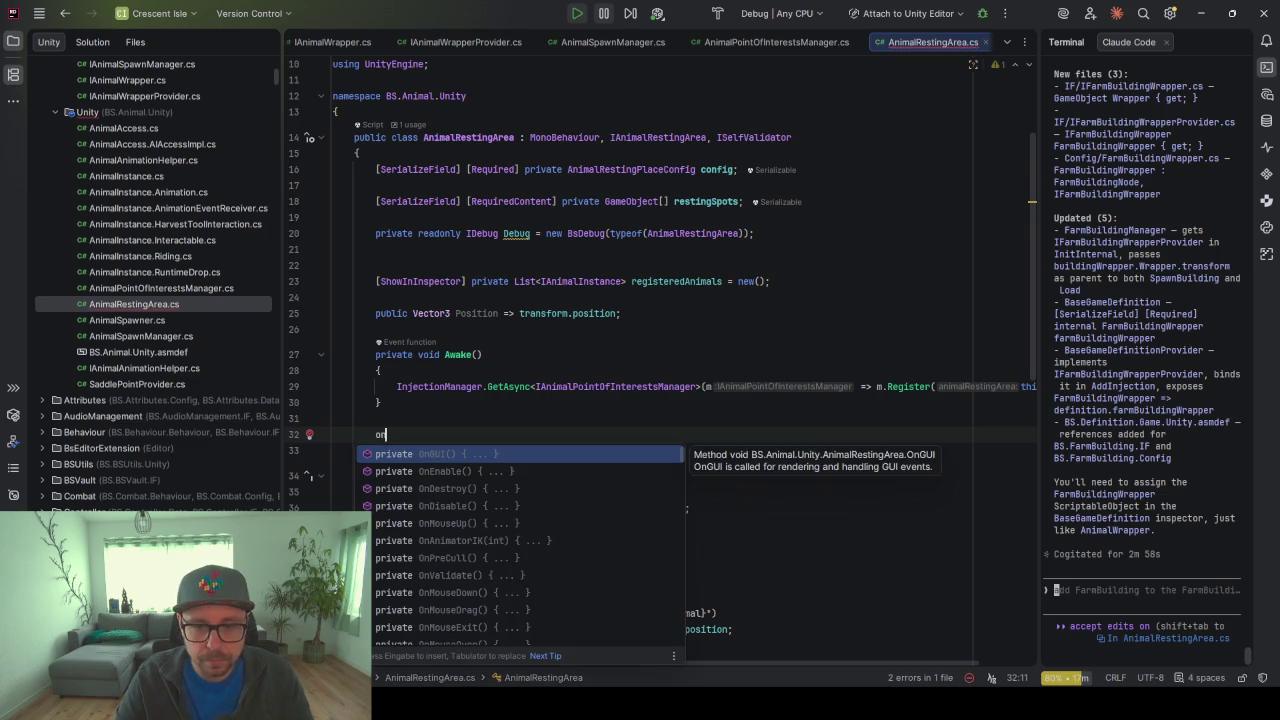
pyautogui.press('BackSpace')
pyautogui.write('onde')
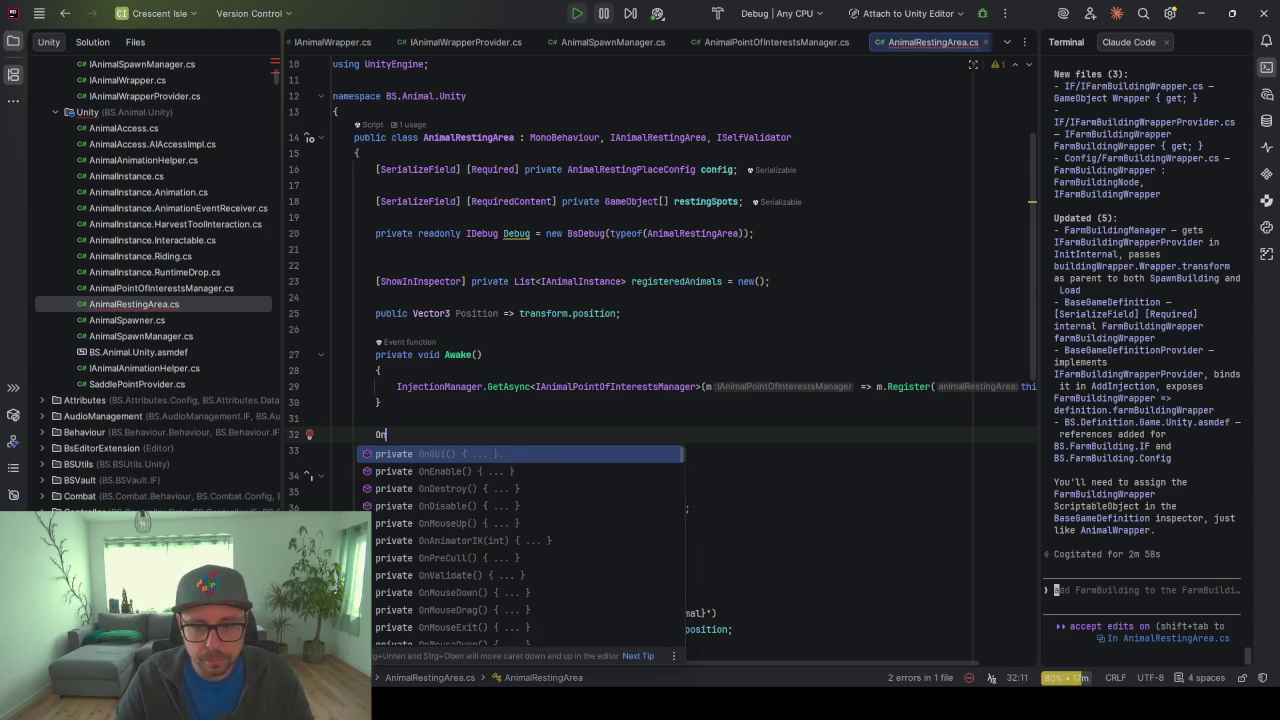
pyautogui.press('Return')
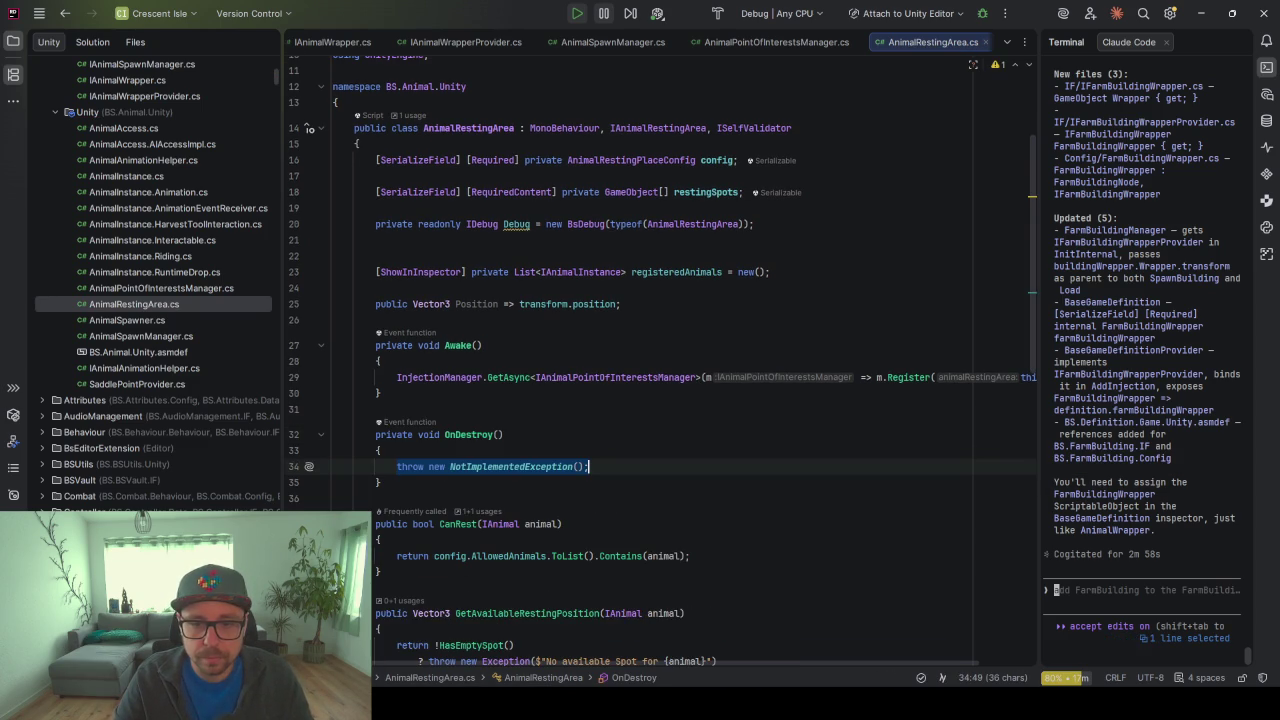
pyautogui.press('BackSpace')
# Call m.Deregister(this) inside an InjectionManager.TryGet check, then go to Deregister's declaration
pyautogui.write('if')
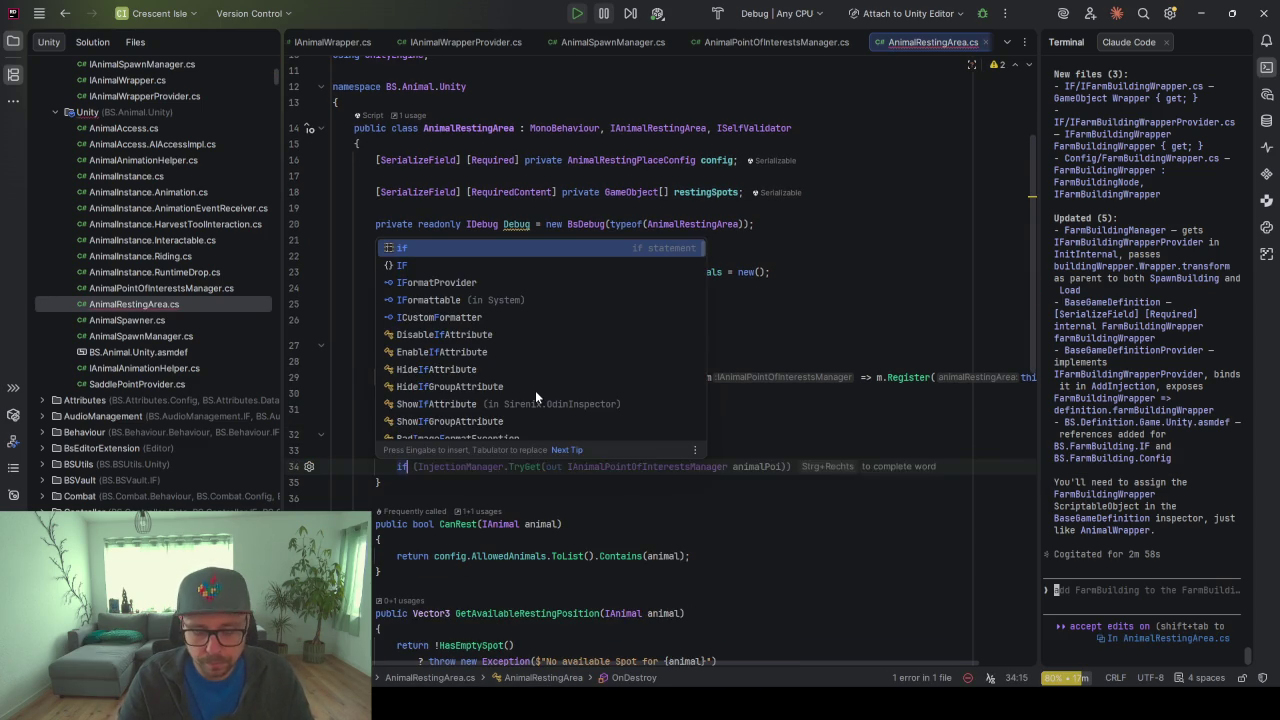
pyautogui.write('(Inject')
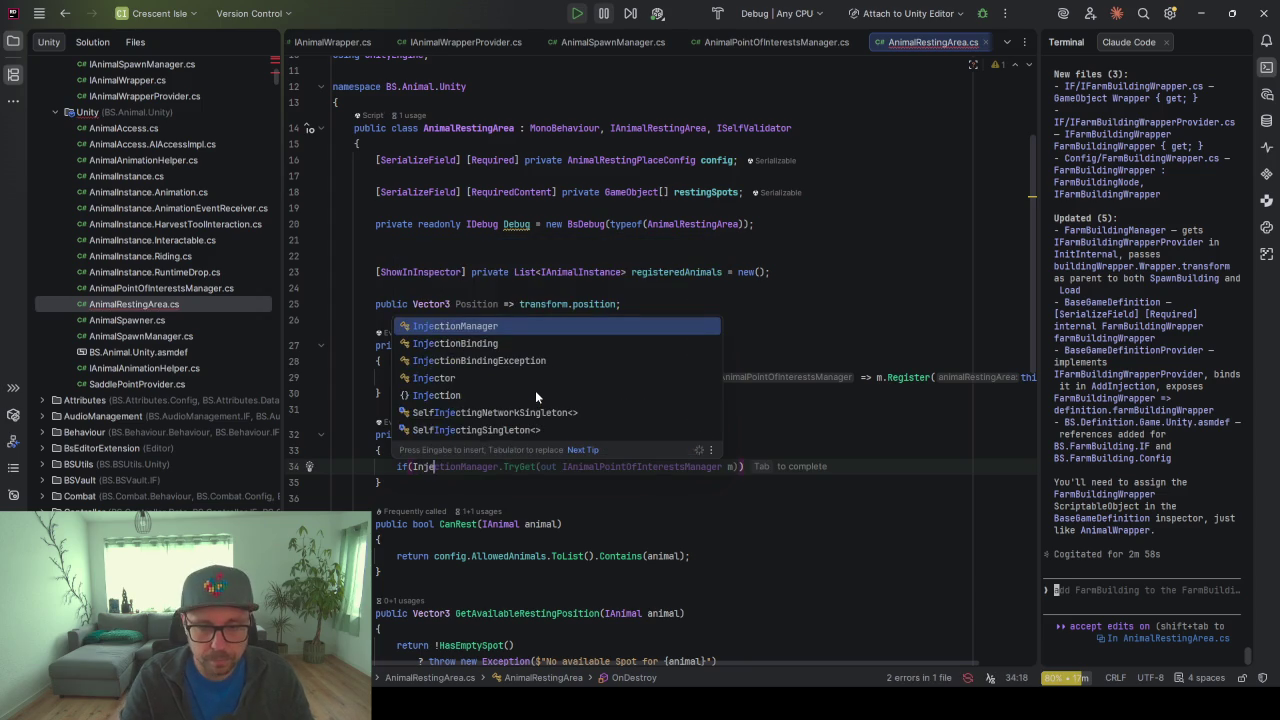
pyautogui.press('Tab')
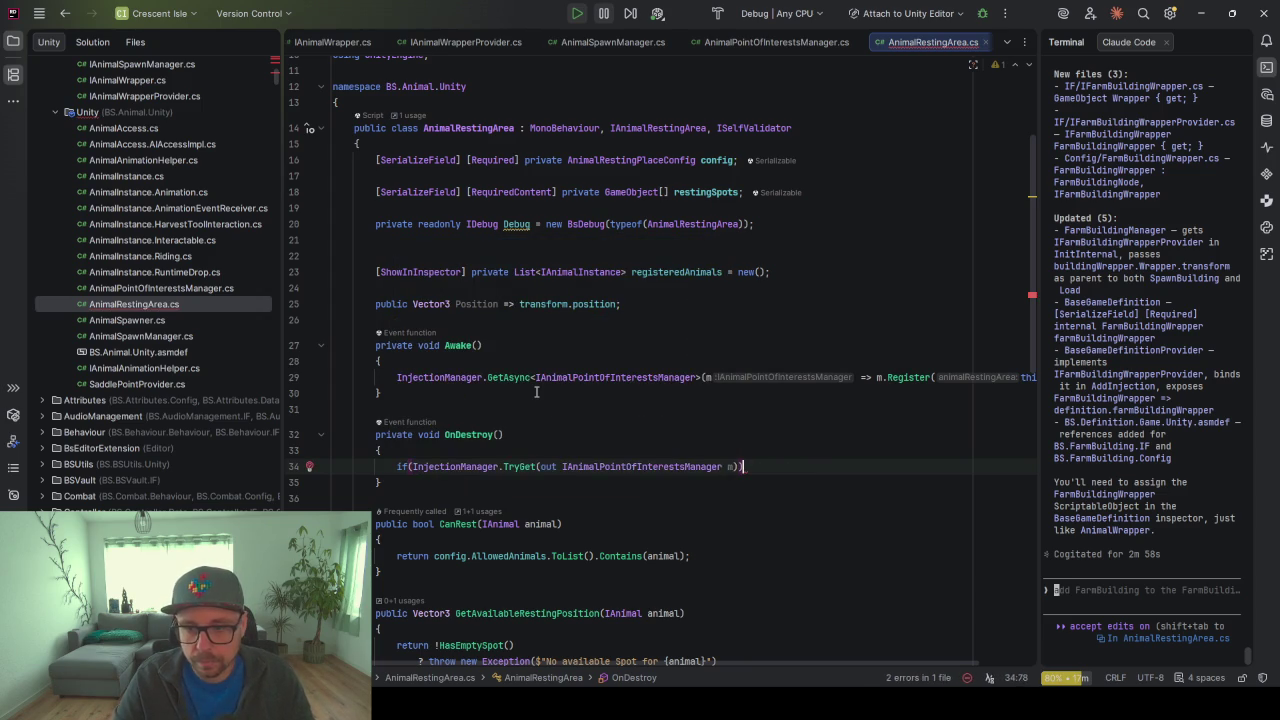
pyautogui.write('{')
pyautogui.press('Return')
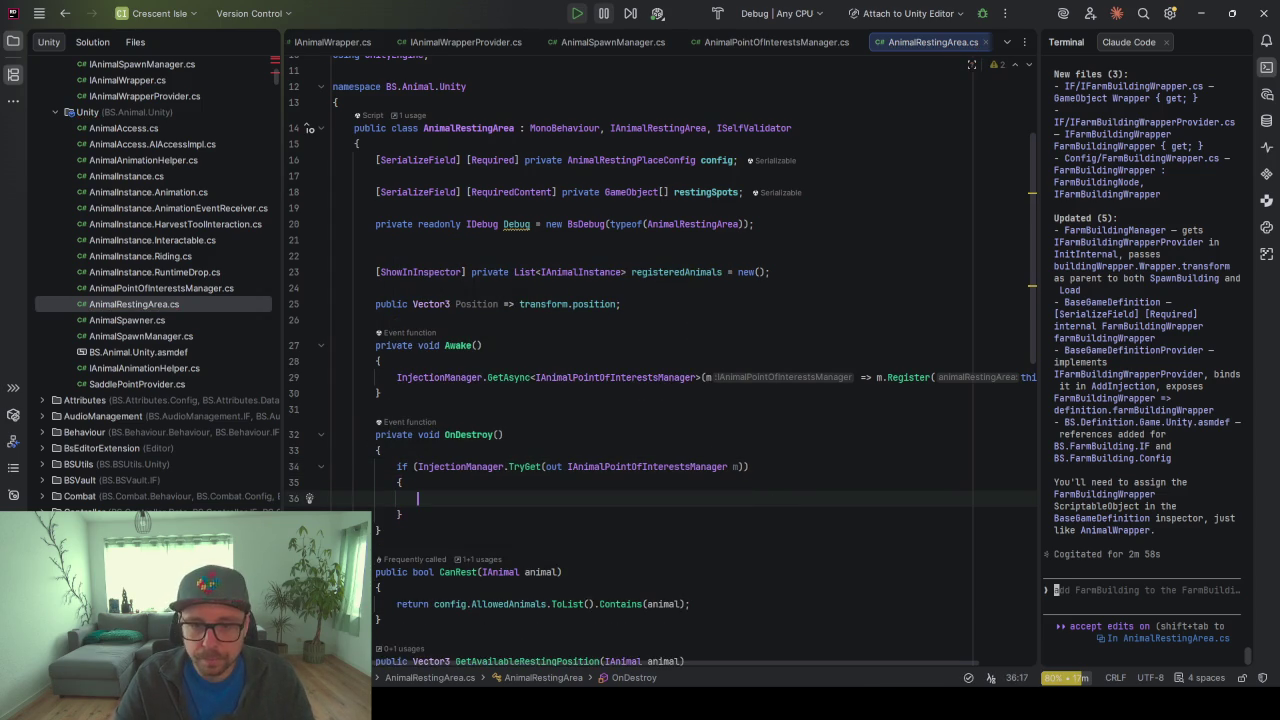
pyautogui.write('m.')
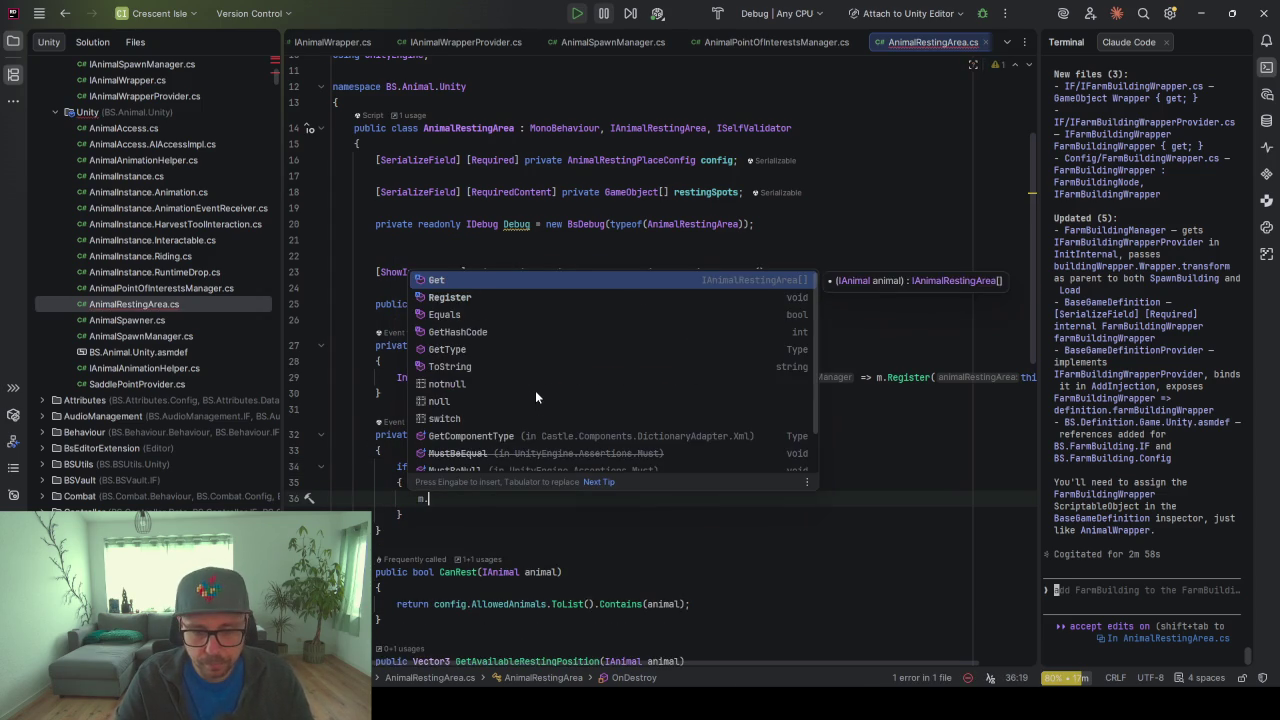
pyautogui.write('Deregister')
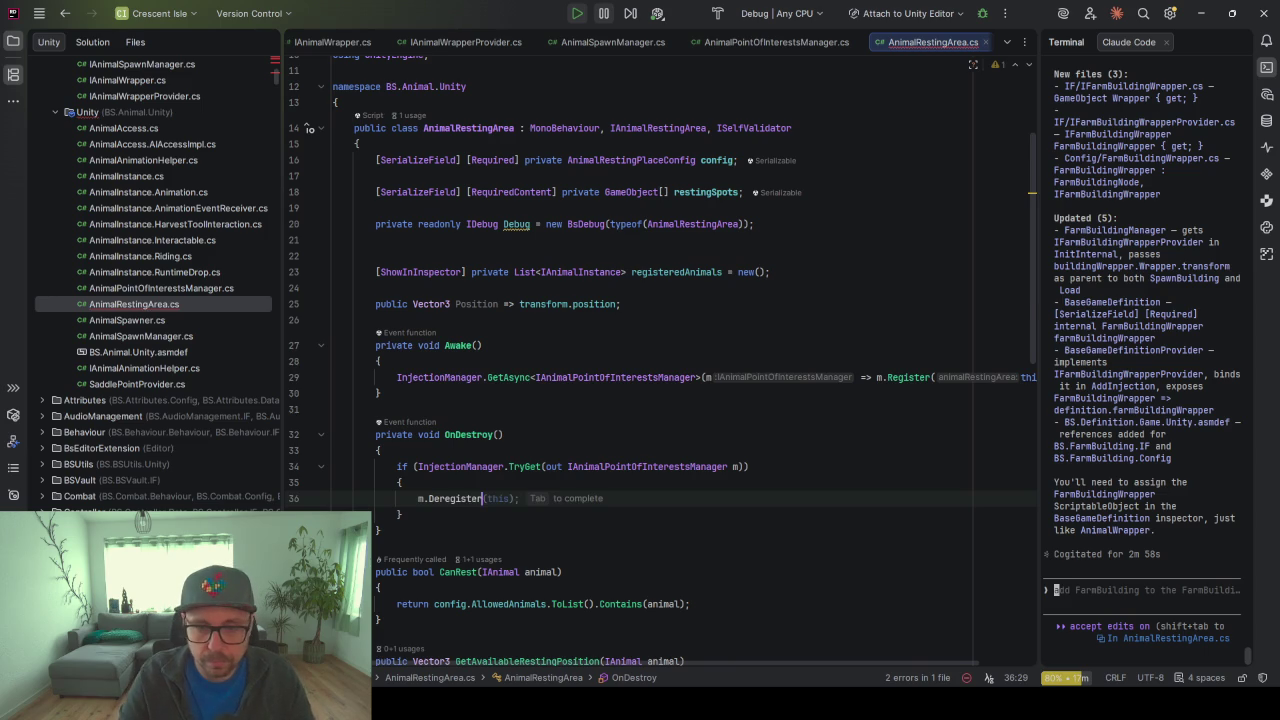
pyautogui.press('Tab')
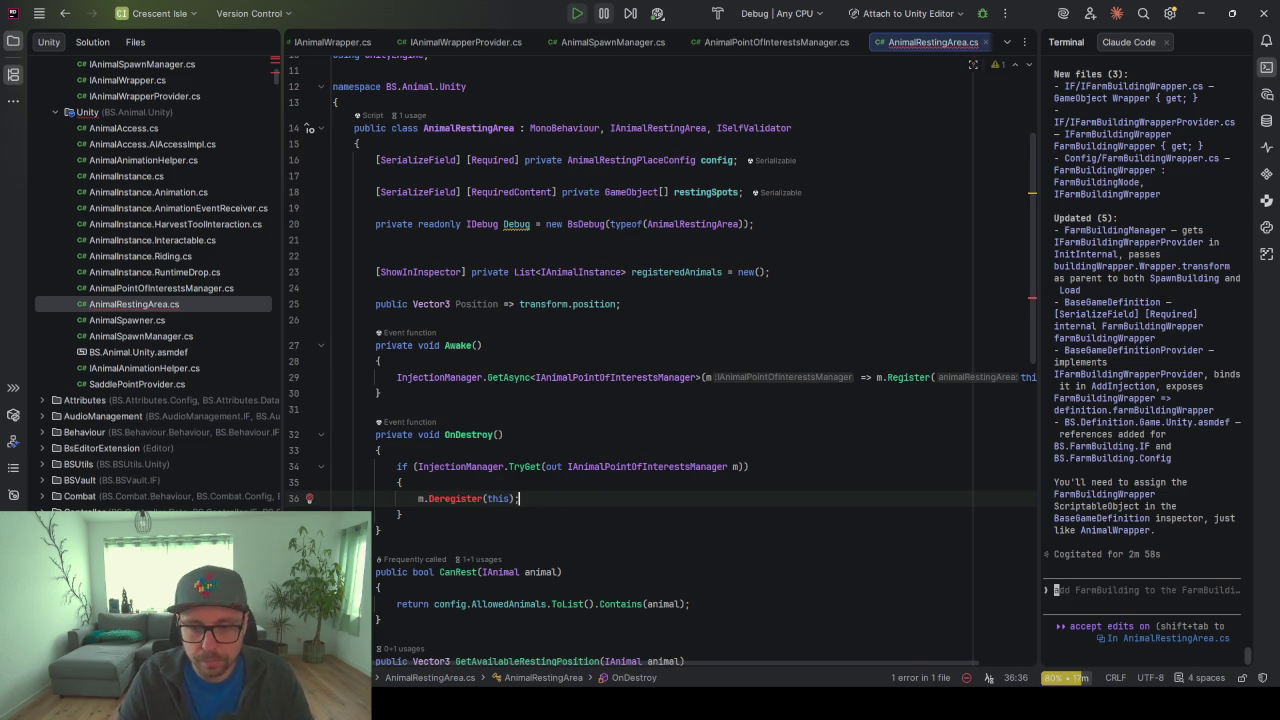
pyautogui.click(480, 498)
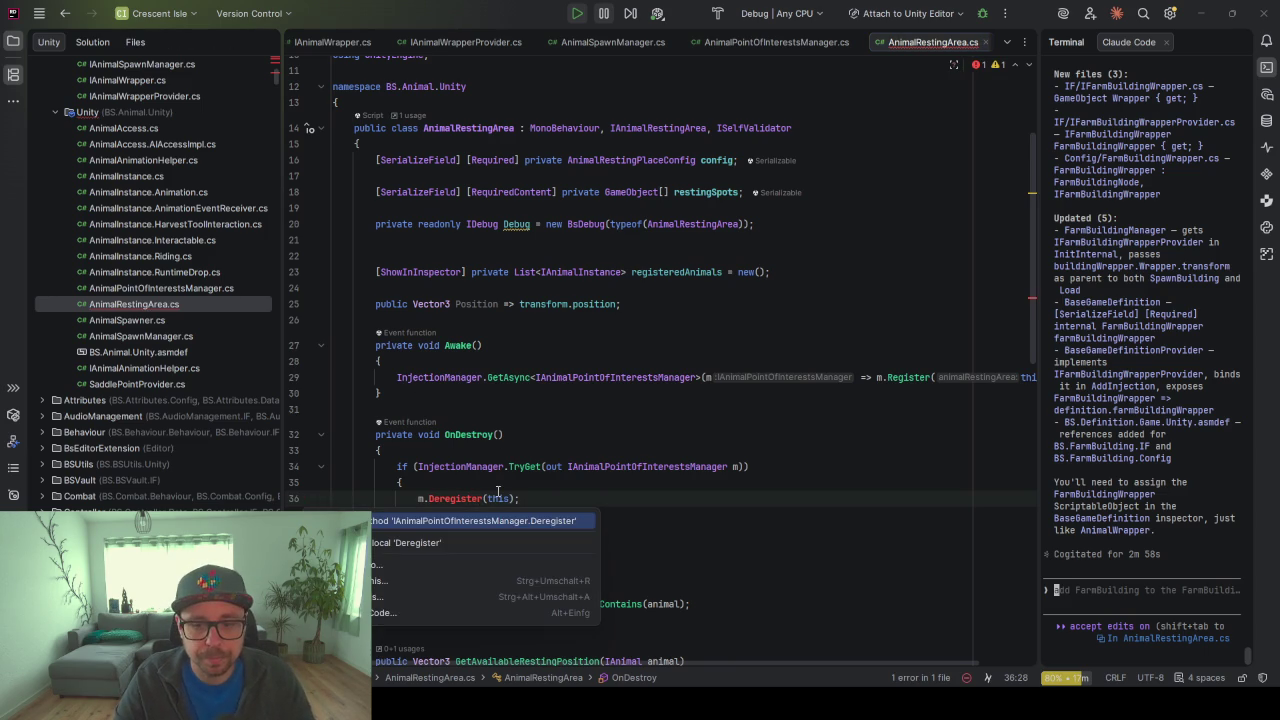
pyautogui.hotkey('ctrl', 'b')
# Change the Deregister parameter type in the interface to IAnimalRestingArea
pyautogui.doubleClick(497, 178)
pyautogui.hotkey('ctrl', 'c')
pyautogui.doubleClick(513, 245)
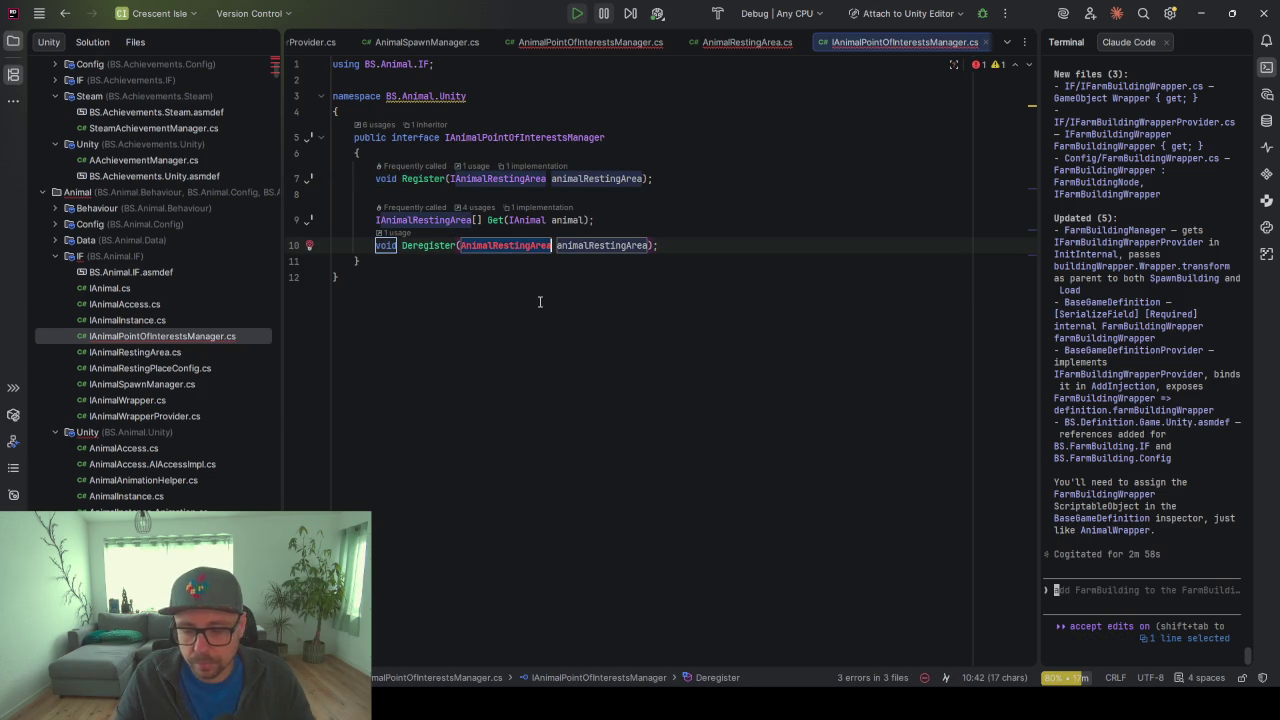
pyautogui.hotkey('ctrl', 'v')
pyautogui.press('End')
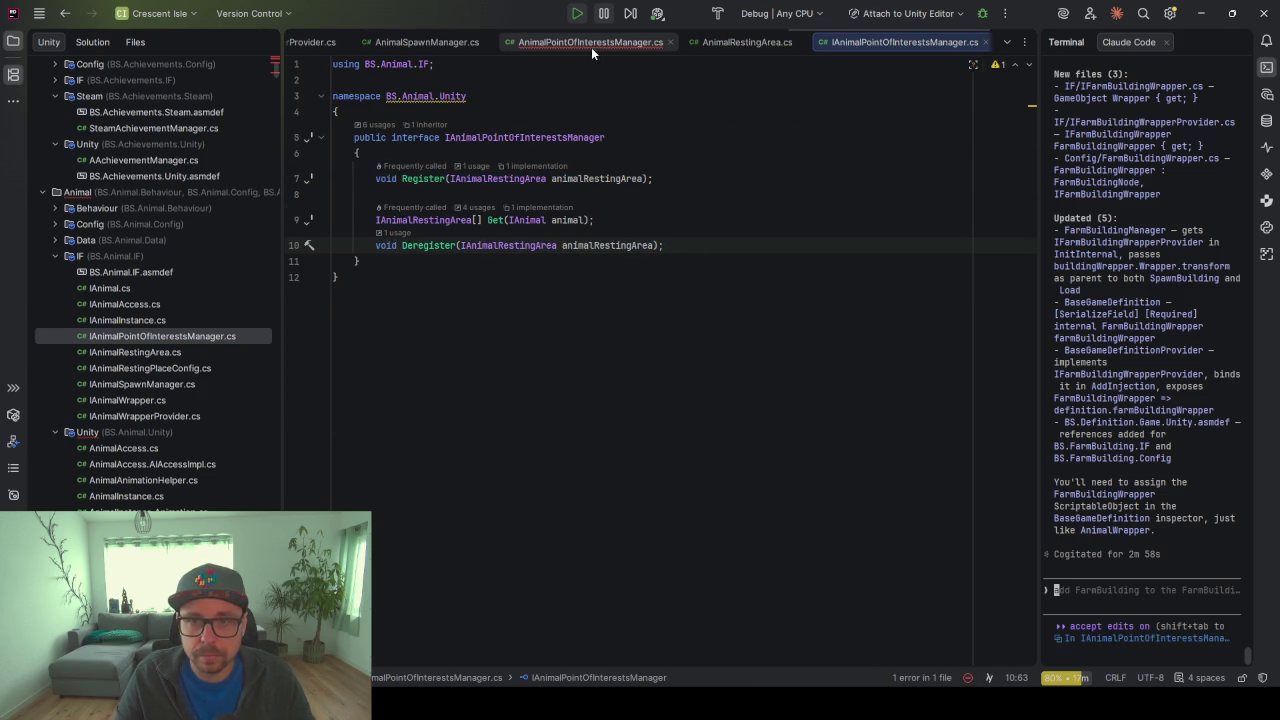
# Implement Deregister in AnimalPointOfInterestsManager as animalRestingAreas.Remove(animalRestingArea) and save
pyautogui.click(591, 44)
pyautogui.click(528, 137)
pyautogui.hotkey('alt', 'Return')
pyautogui.press('Return')
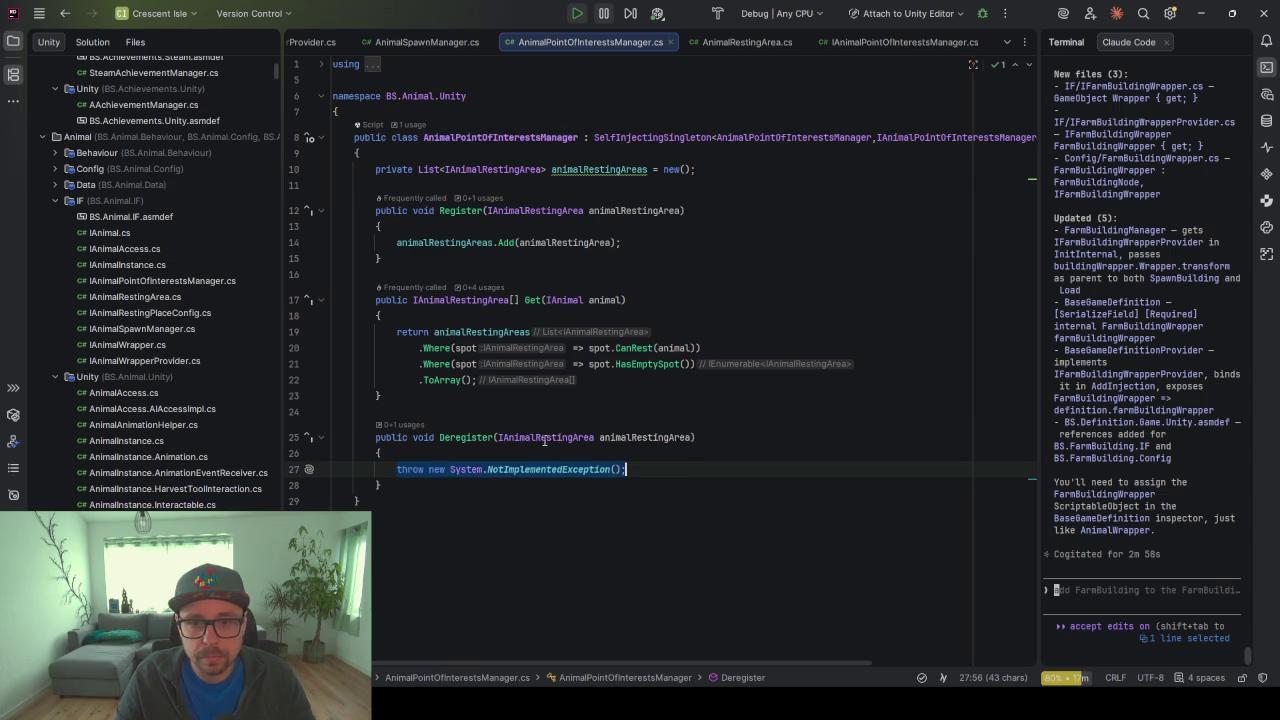
pyautogui.doubleClick(470, 242)
pyautogui.hotkey('ctrl', 'c')
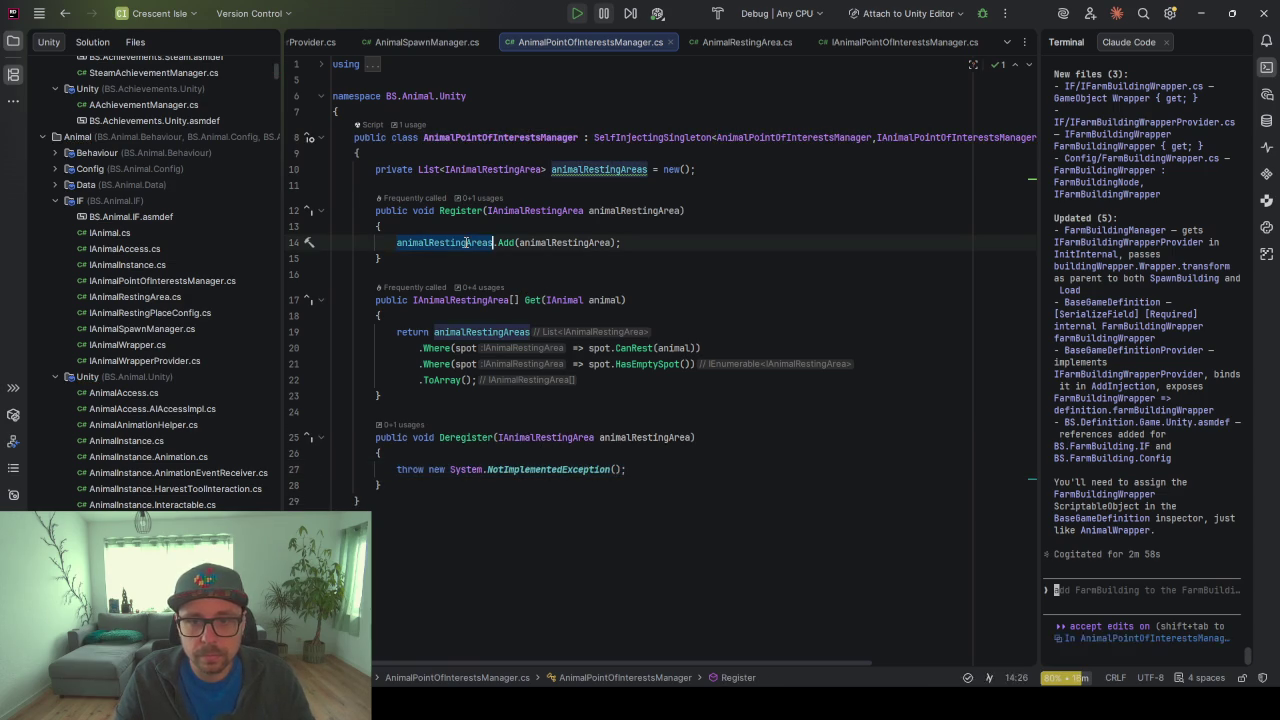
pyautogui.moveTo(628, 469); pyautogui.dragTo(398, 470)
pyautogui.hotkey('ctrl', 'v')
pyautogui.write('.')
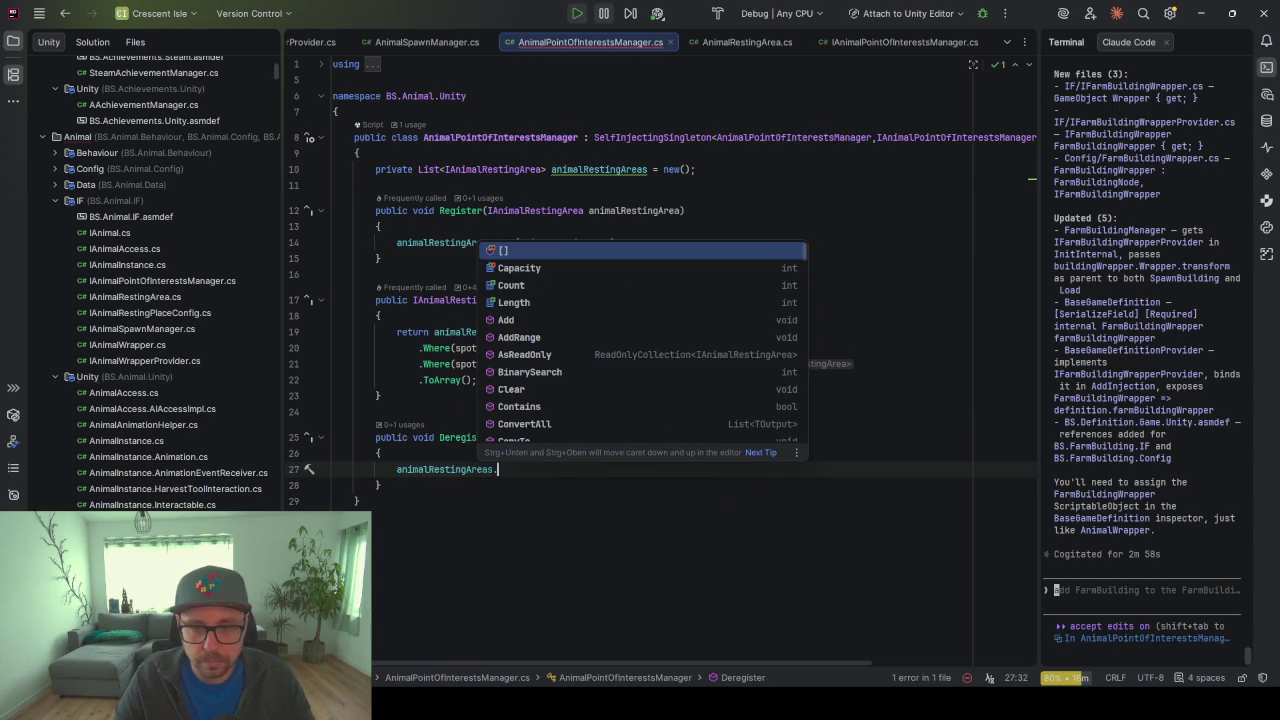
pyautogui.press('Tab')
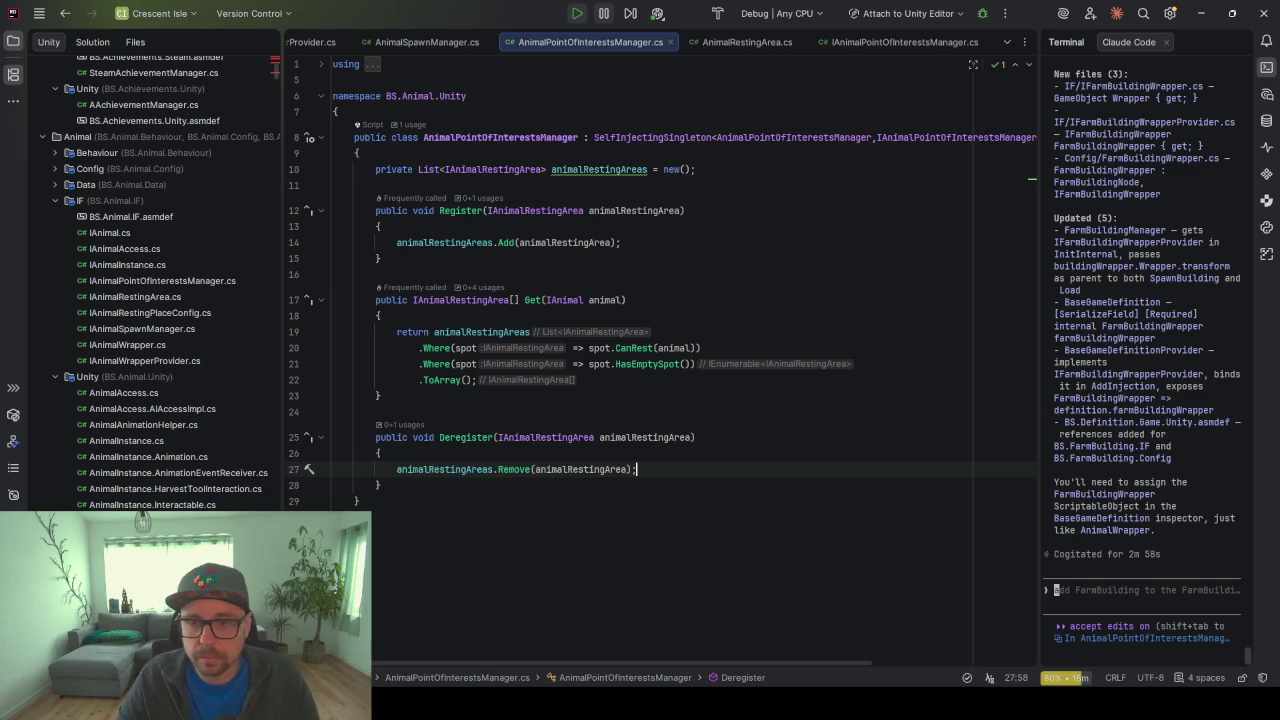
pyautogui.hotkey('ctrl', 's')
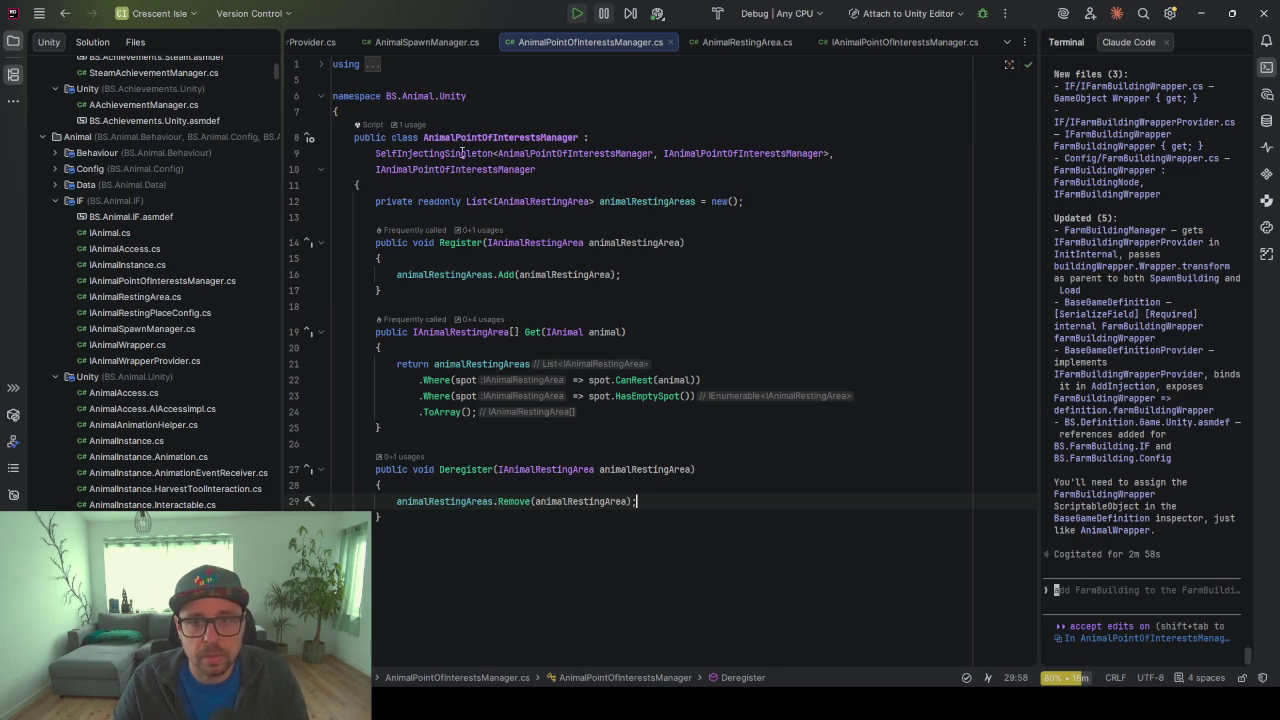
# Add [ShowInInspector] to the private readonly animalRestingAreas field and return to Unity
pyautogui.click(547, 472)
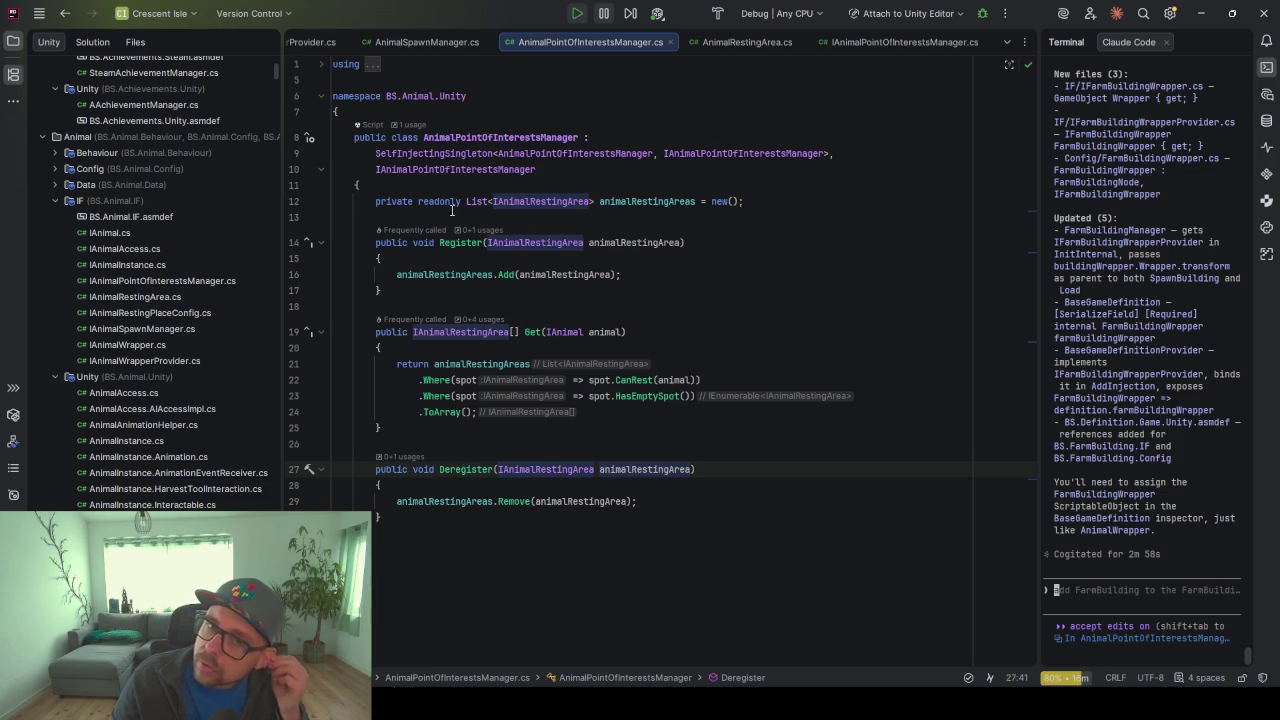
pyautogui.click(375, 201)
pyautogui.write('[S')
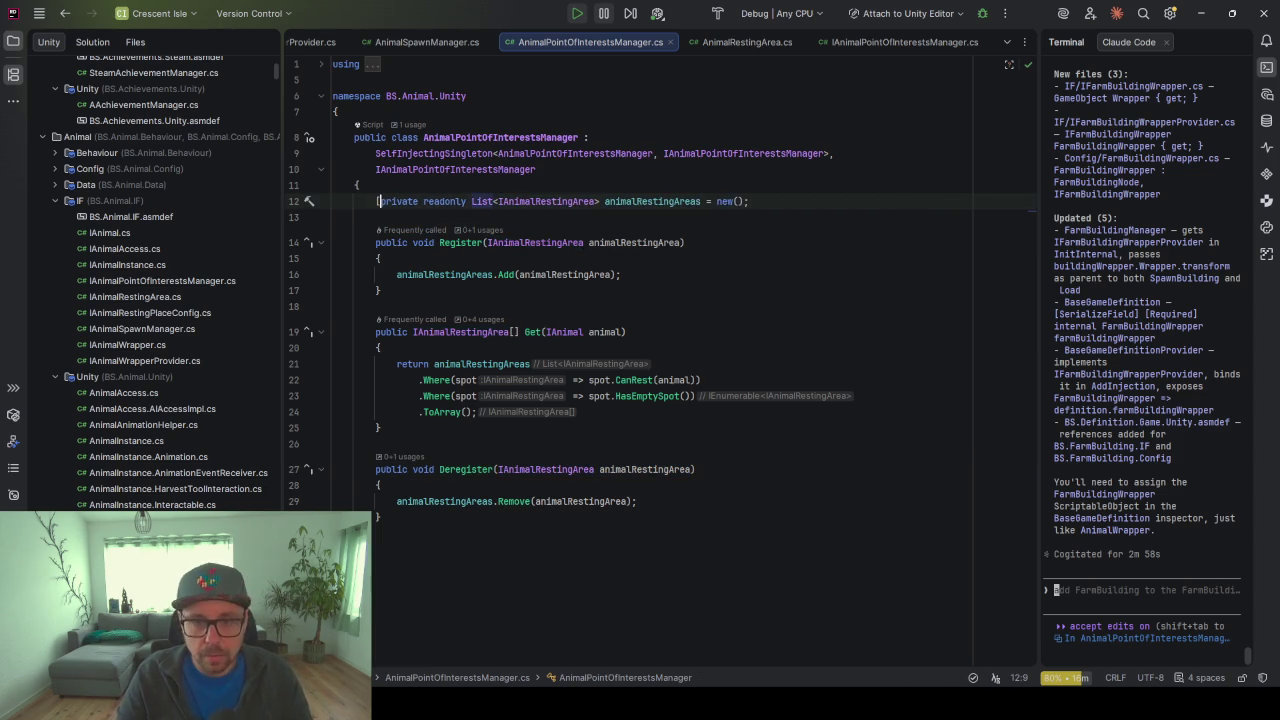
pyautogui.write('howInInspector')
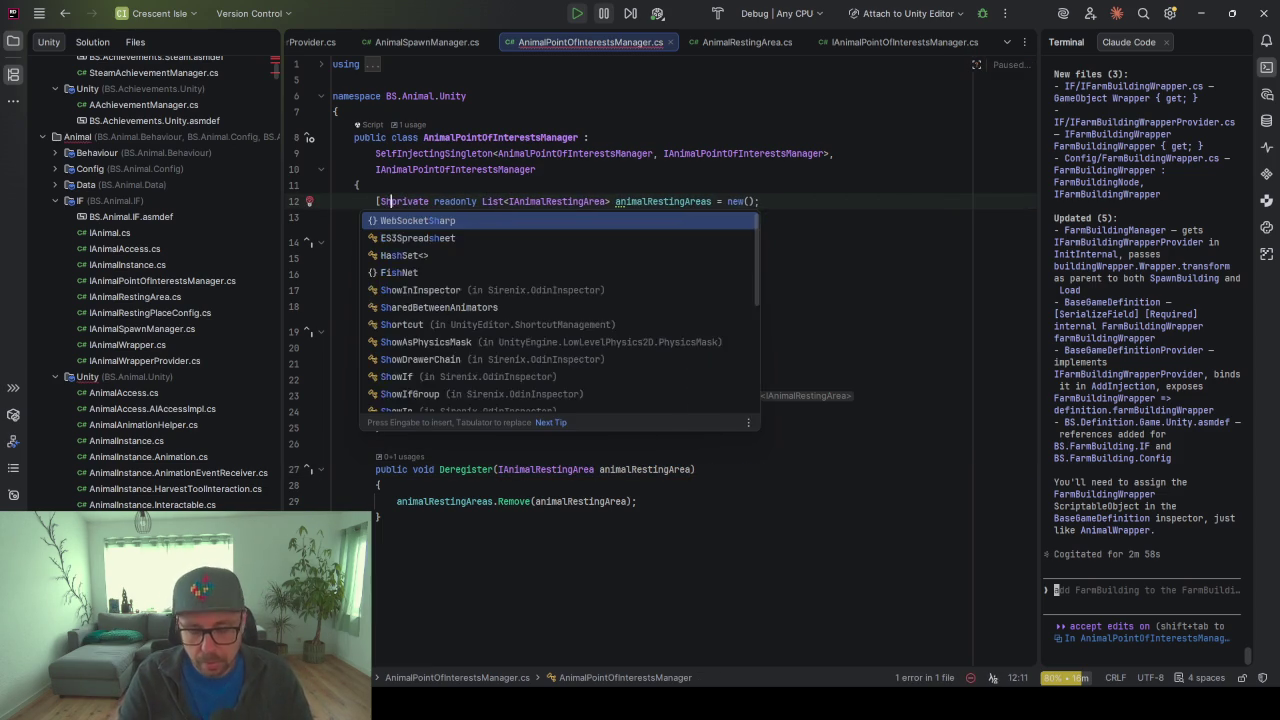
pyautogui.press('Escape')
pyautogui.write(']')
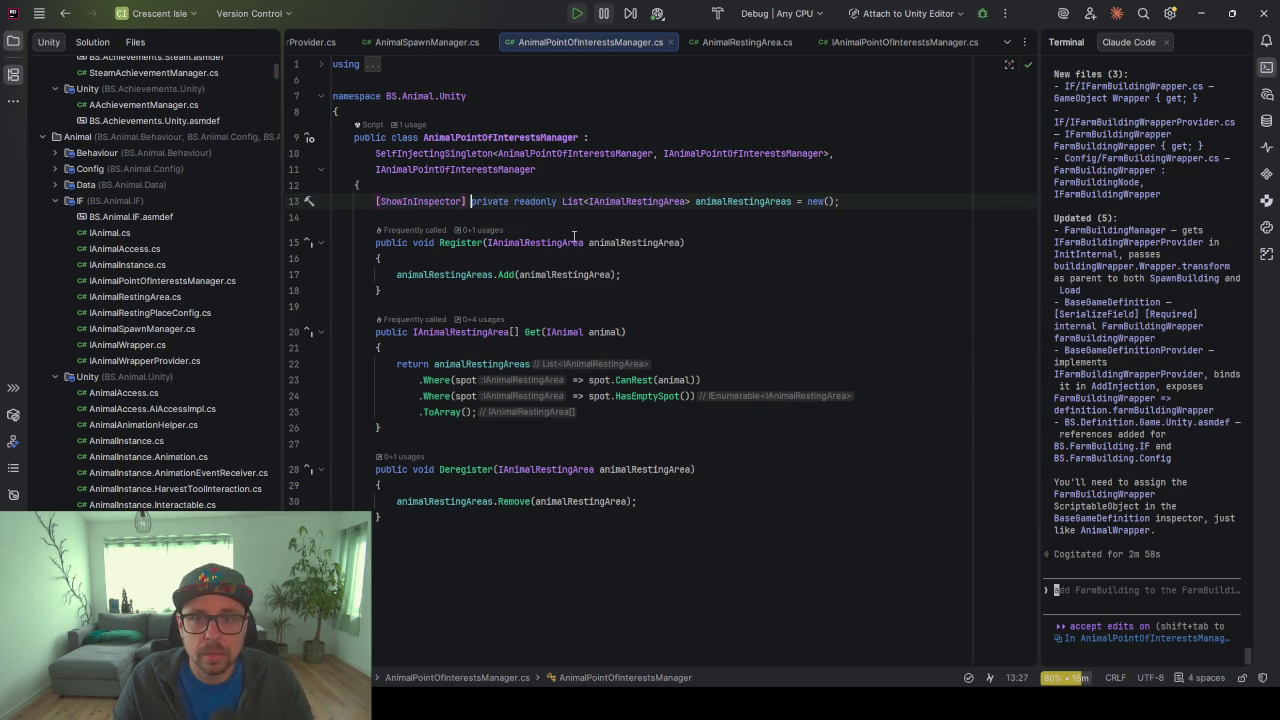
pyautogui.hotkey('alt', 'Tab')
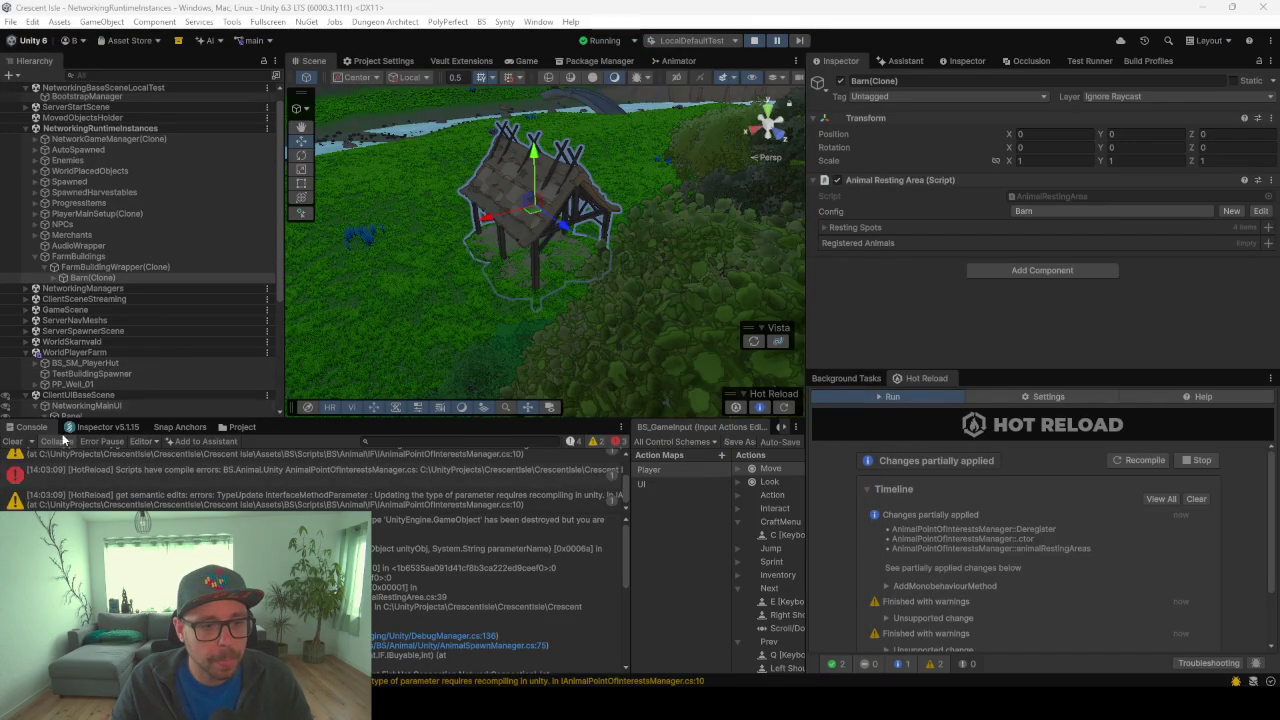
# Clear the console, quit the game from the in-game menu to trigger recompilation, and enlarge Hot Reload
pyautogui.click(17, 442)
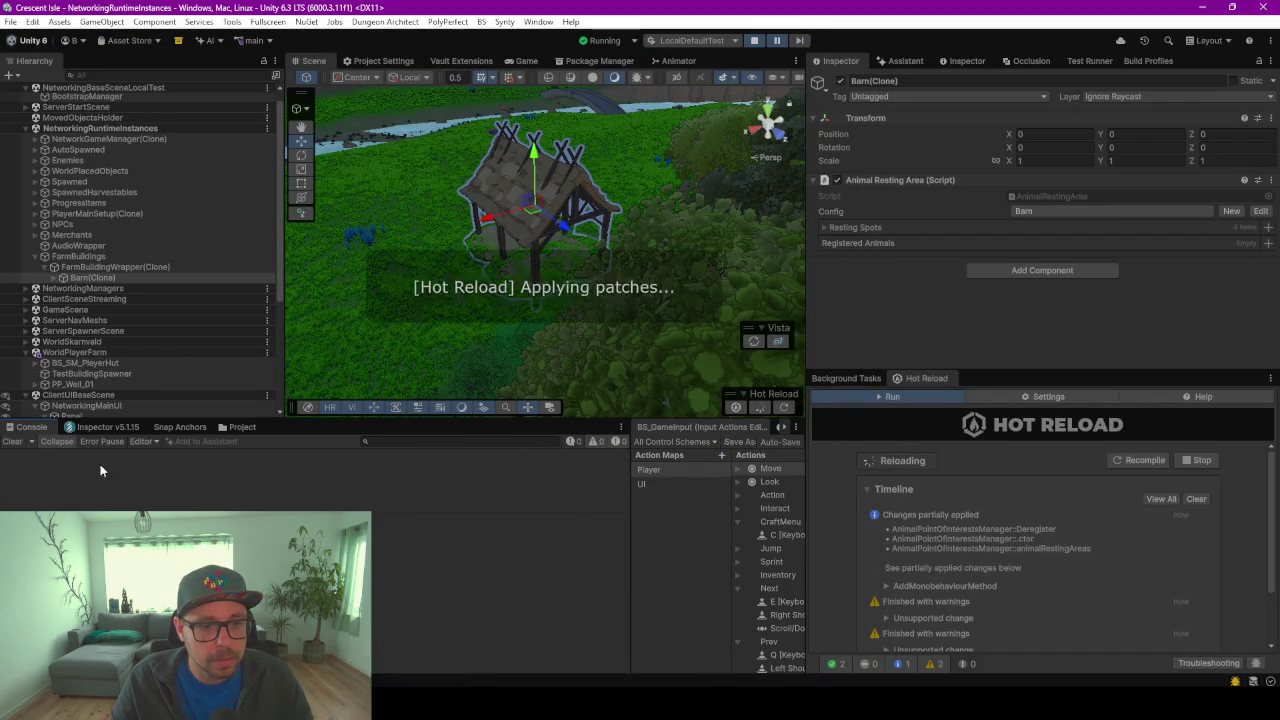
pyautogui.click(526, 60)
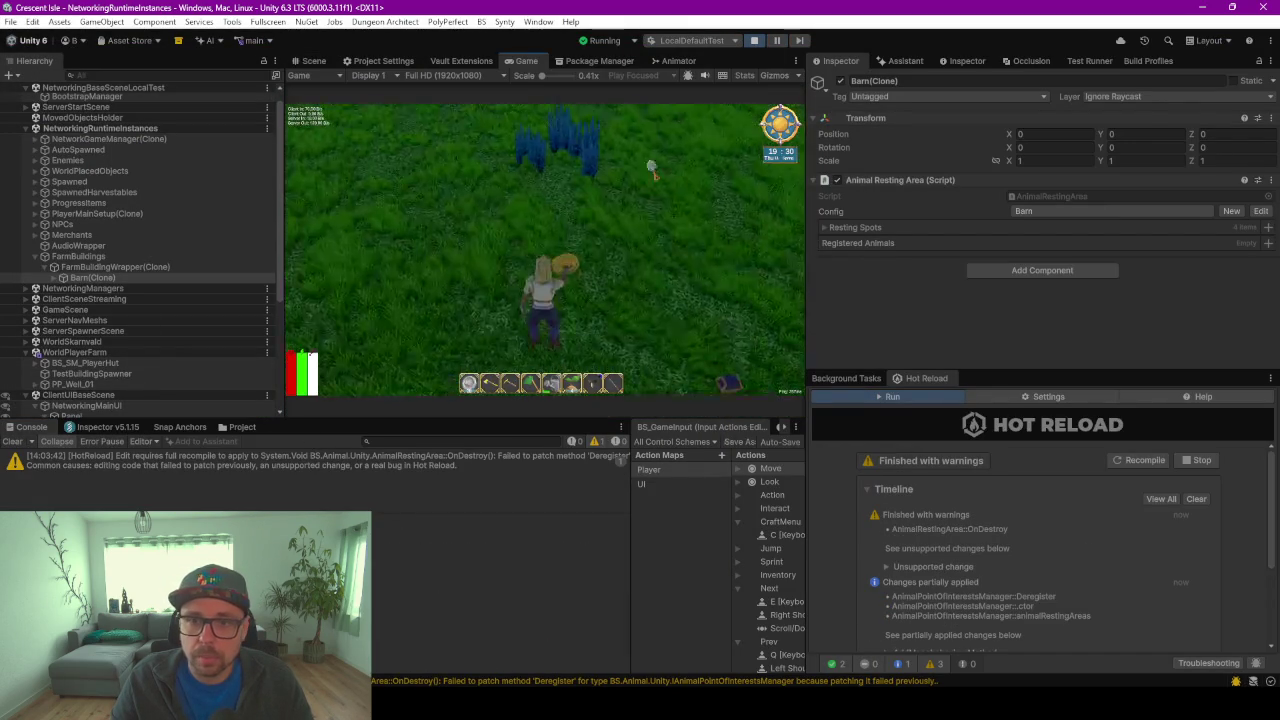
pyautogui.press('c')
pyautogui.click(568, 183)
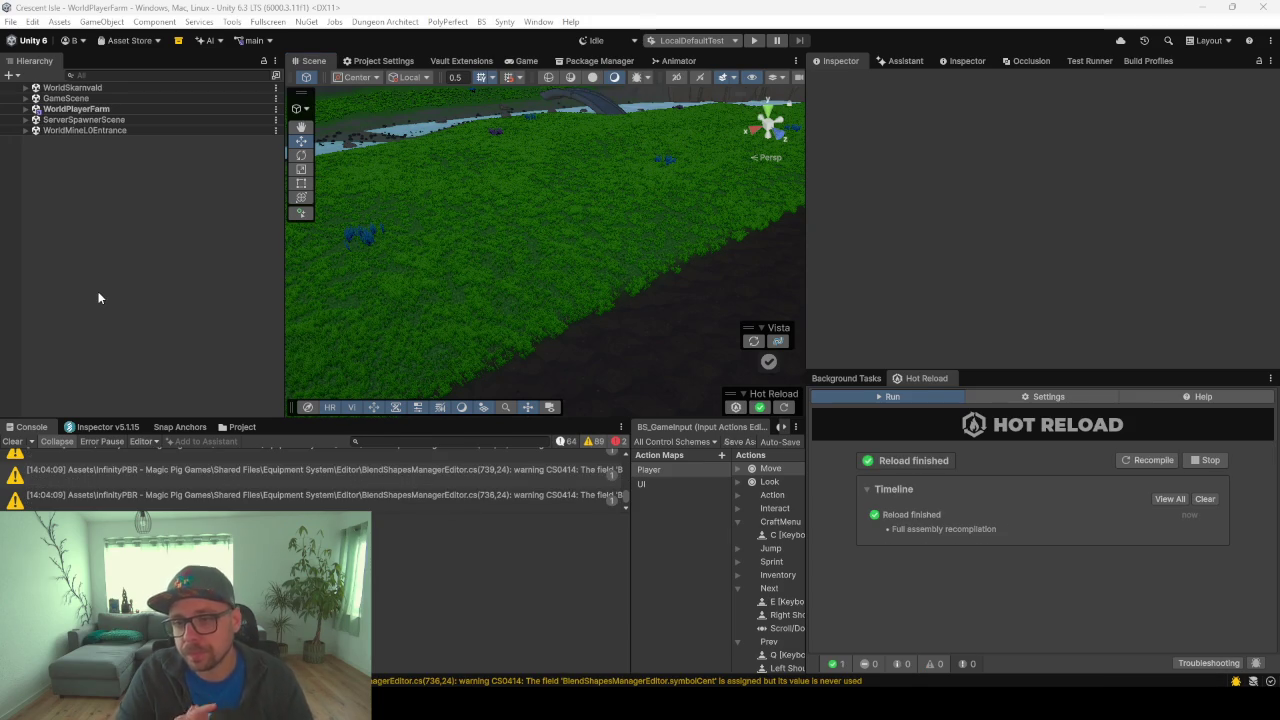
pyautogui.hotkey('alt', 'Tab')
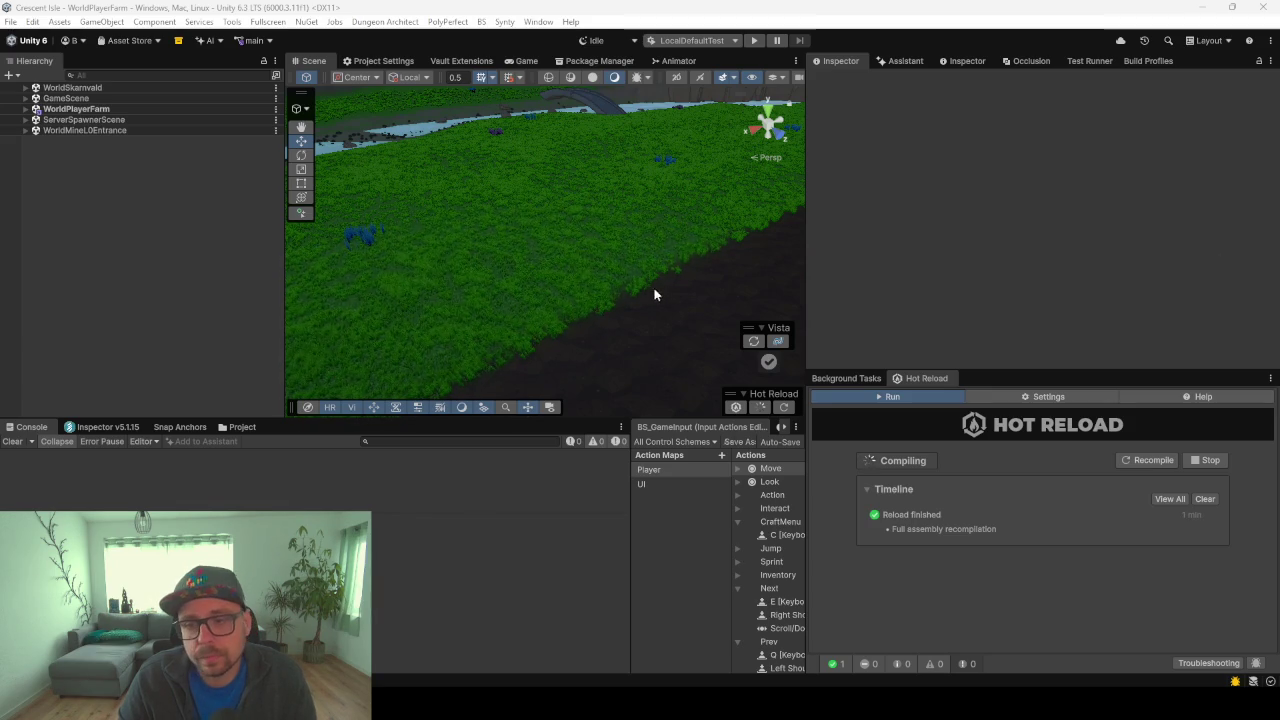
pyautogui.click(994, 324)
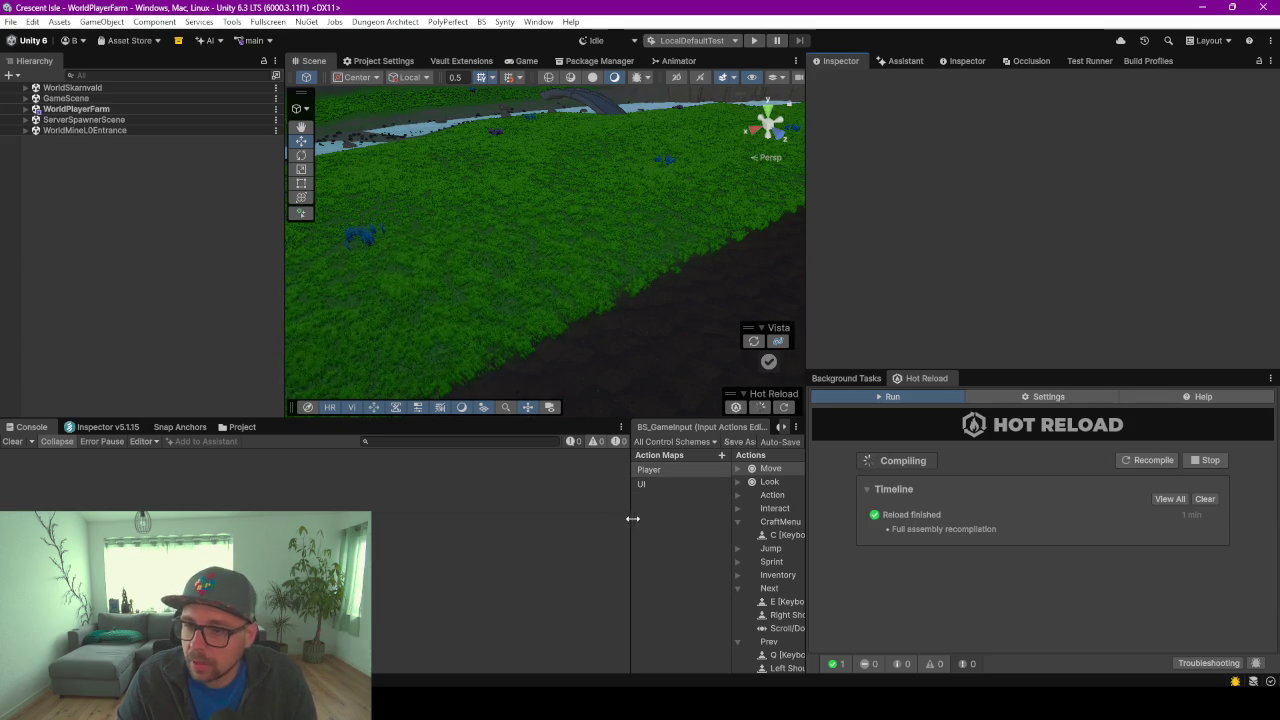
pyautogui.moveTo(1077, 371); pyautogui.dragTo(1068, 243)
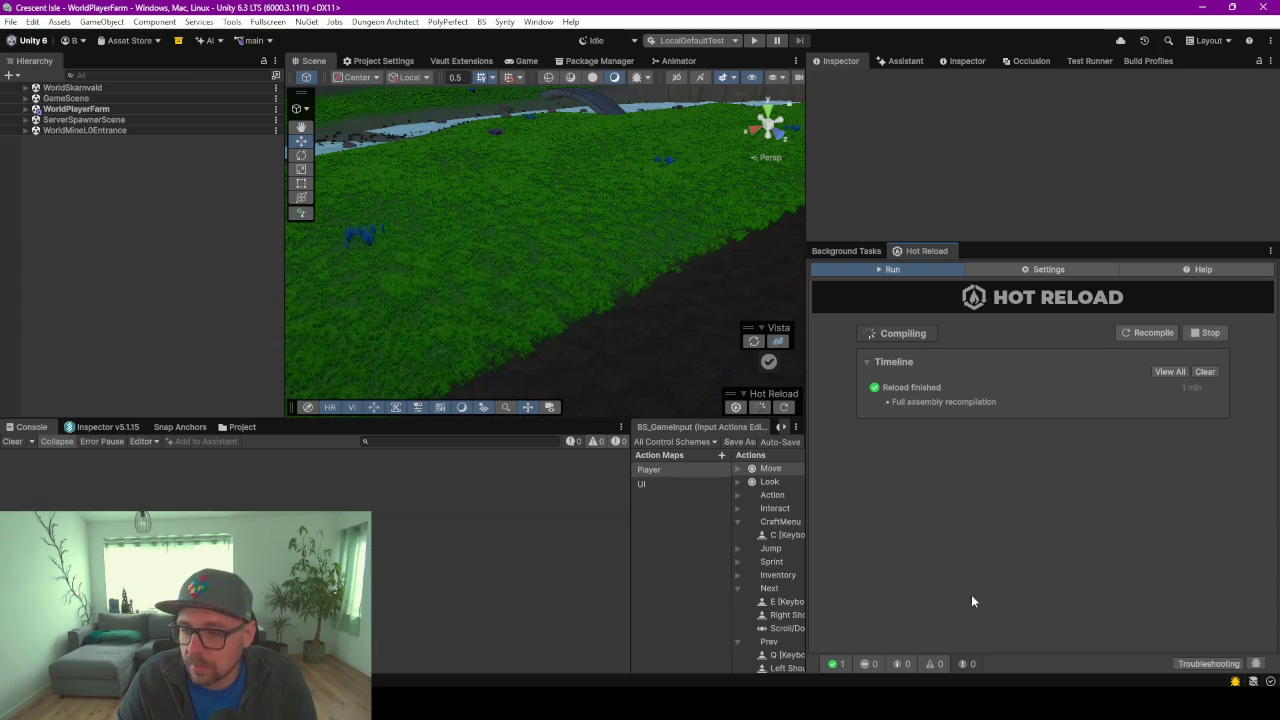
# Browse the Hot Reload settings, then switch to the Run view showing compile status and timeline
pyautogui.click(1203, 665)
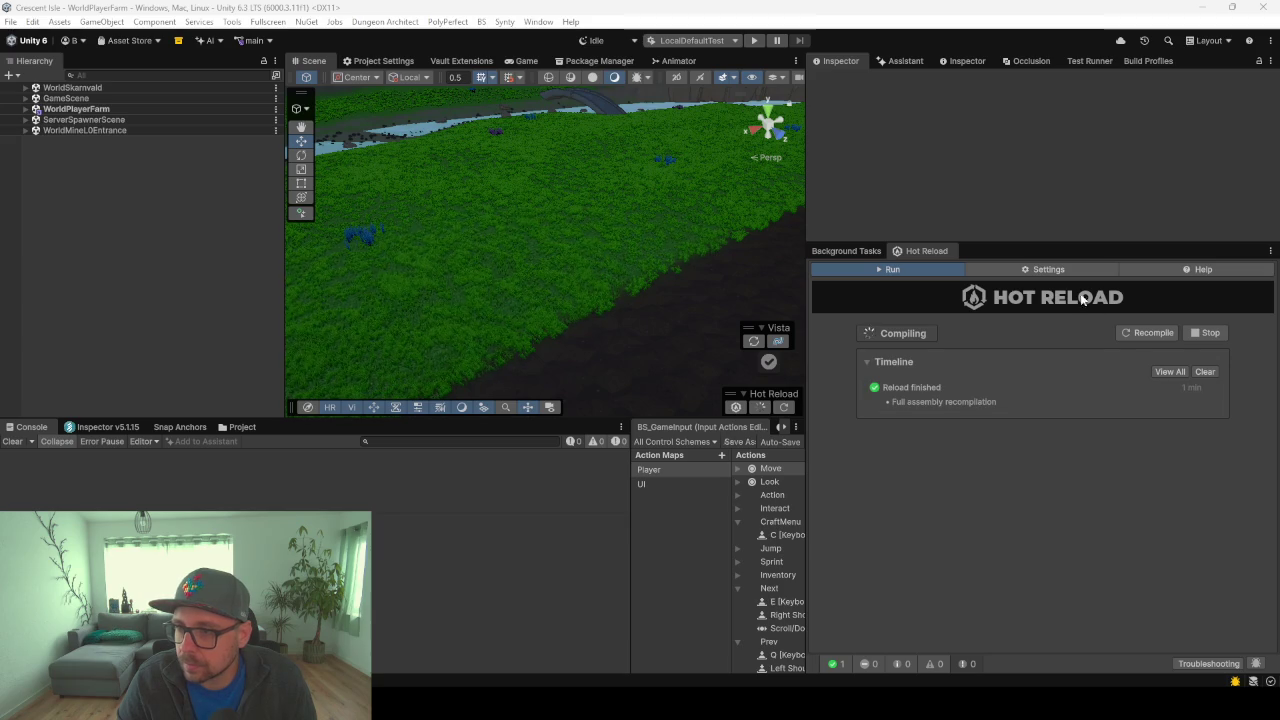
pyautogui.click(1040, 269)
pyautogui.scroll(-2, 844, 391)
pyautogui.scroll(2, 844, 391)
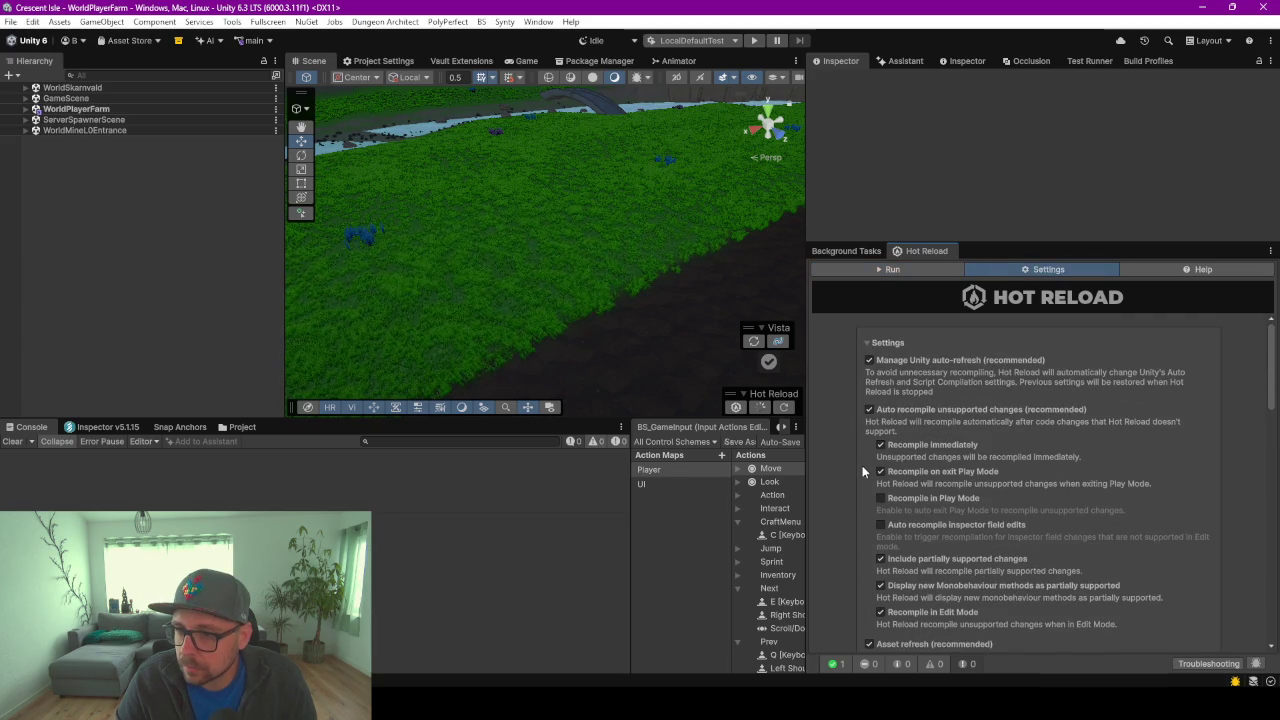
pyautogui.scroll(-1, 862, 466)
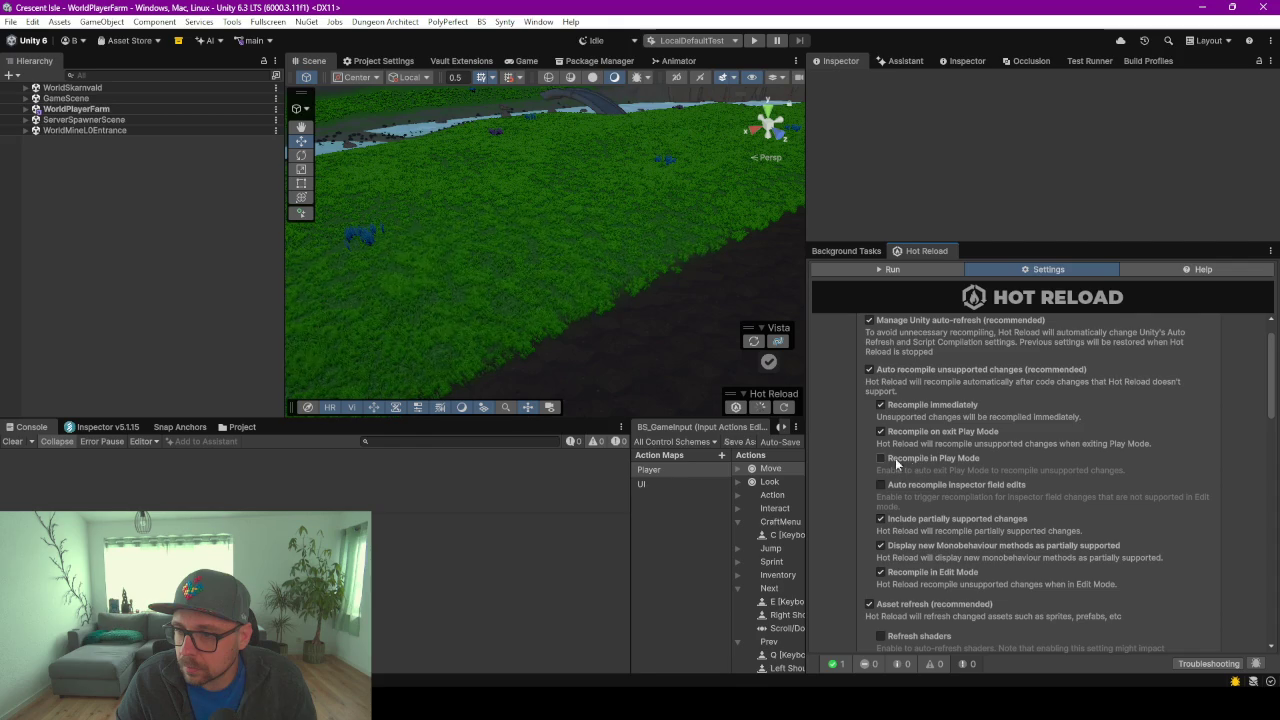
pyautogui.scroll(-1, 833, 458)
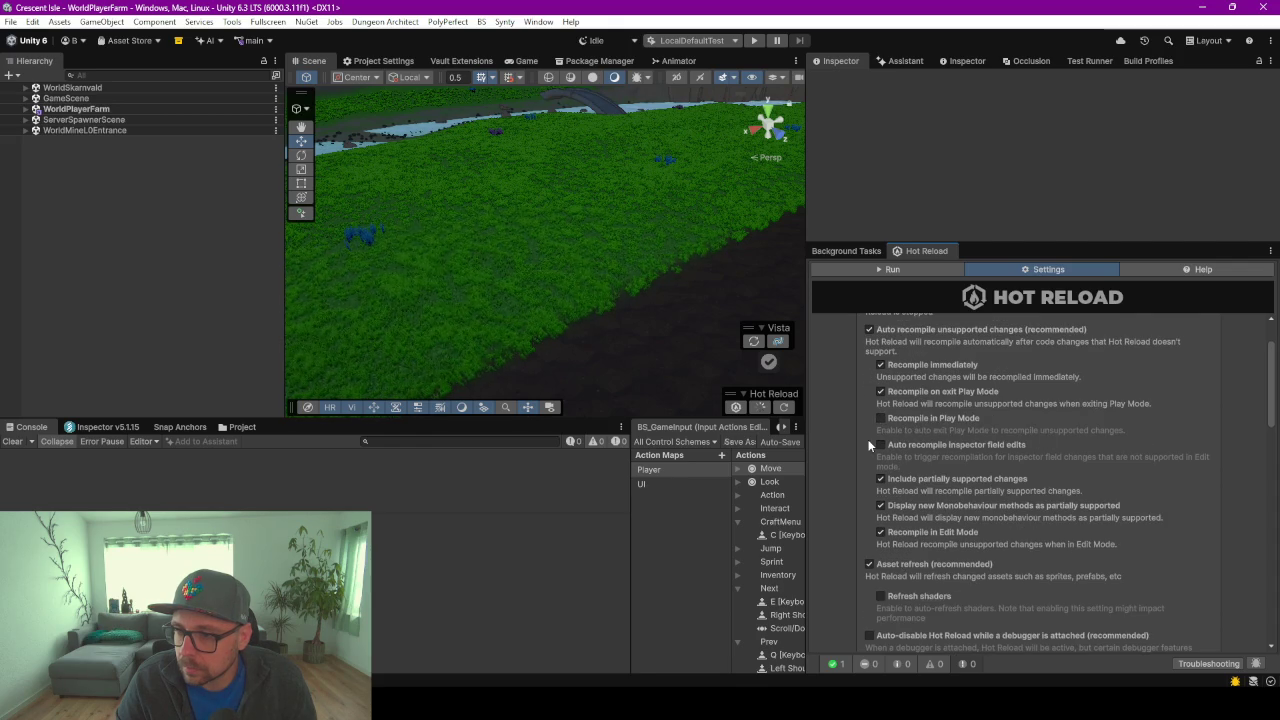
pyautogui.scroll(-2, 868, 439)
pyautogui.scroll(-3, 868, 439)
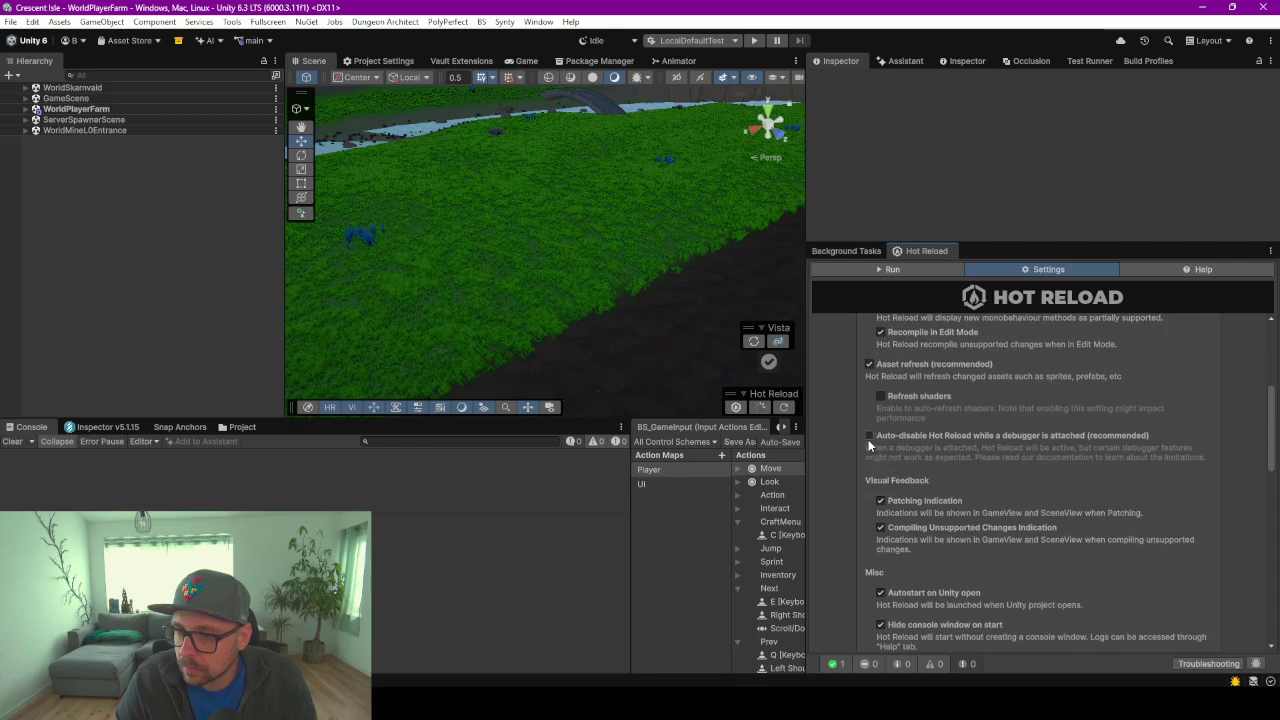
pyautogui.scroll(-5, 842, 438)
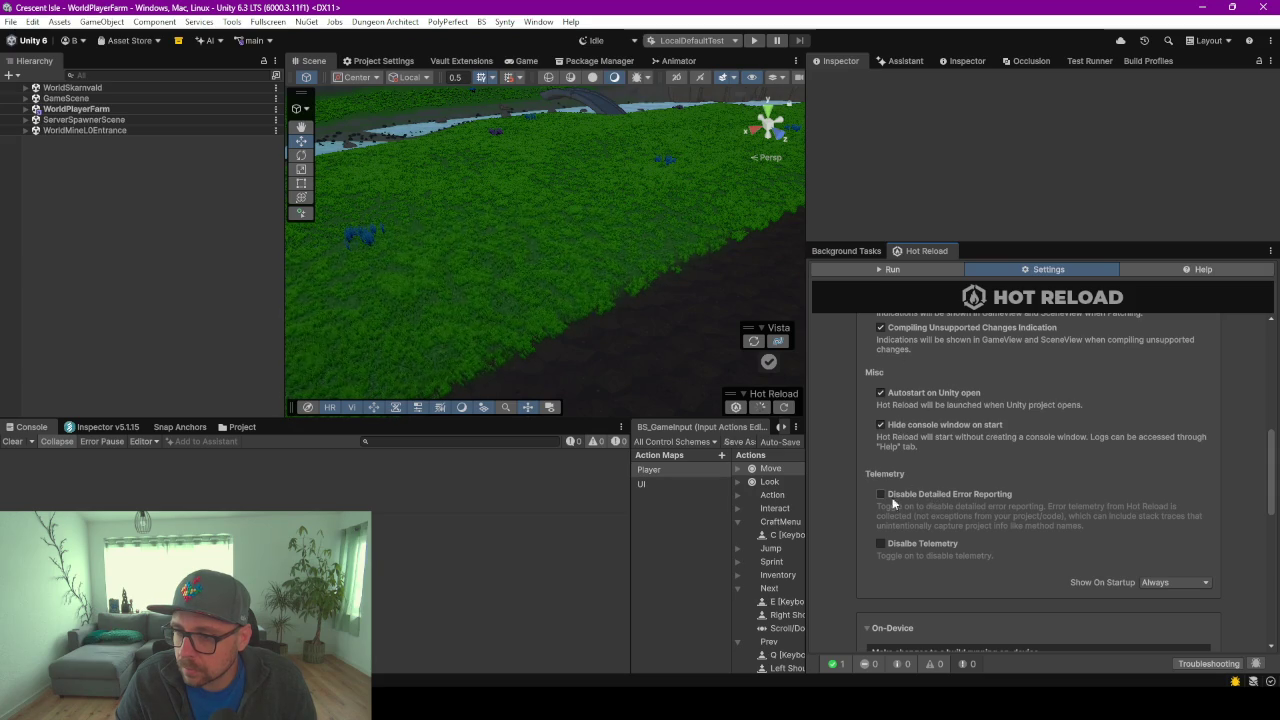
pyautogui.scroll(-5, 856, 510)
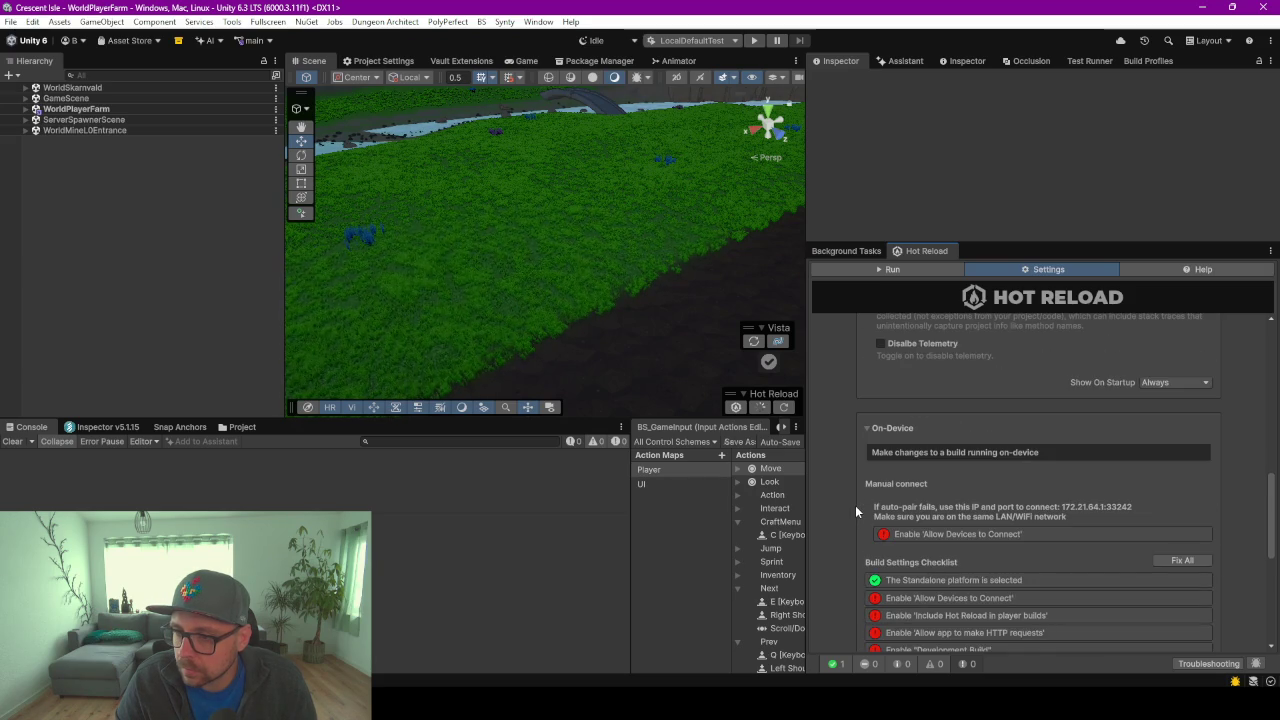
pyautogui.scroll(-2, 855, 508)
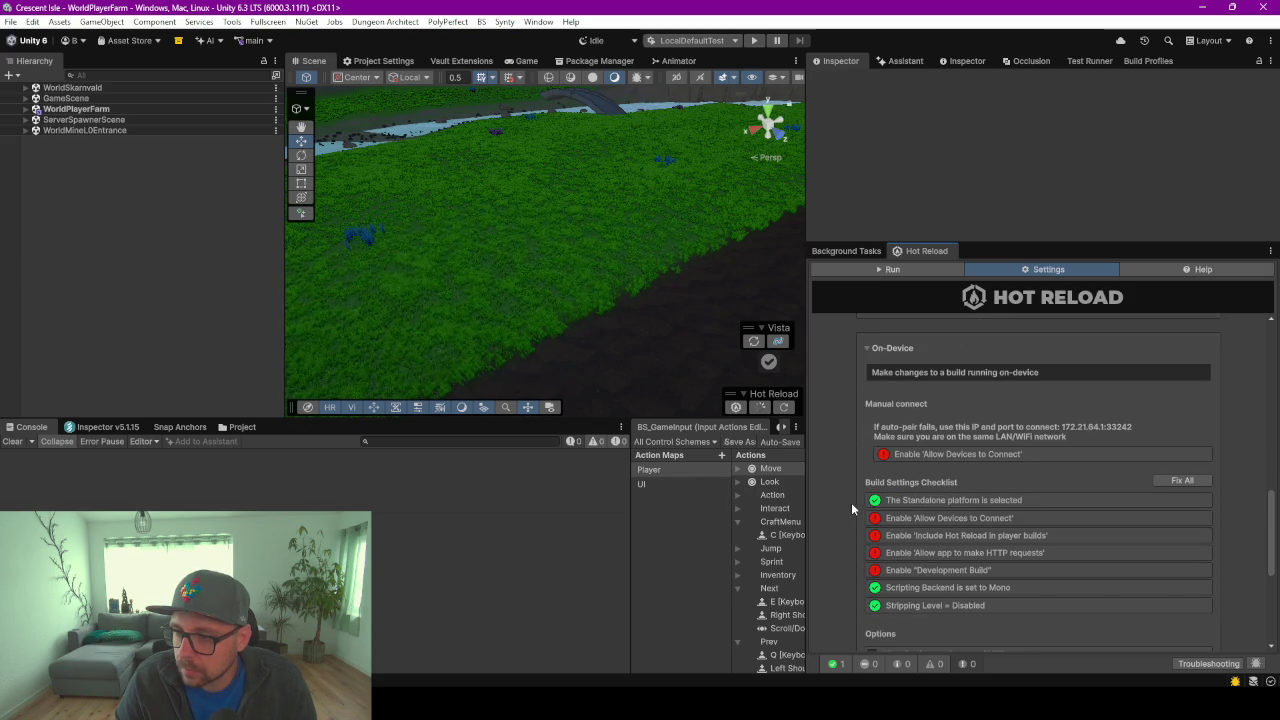
pyautogui.scroll(10, 851, 502)
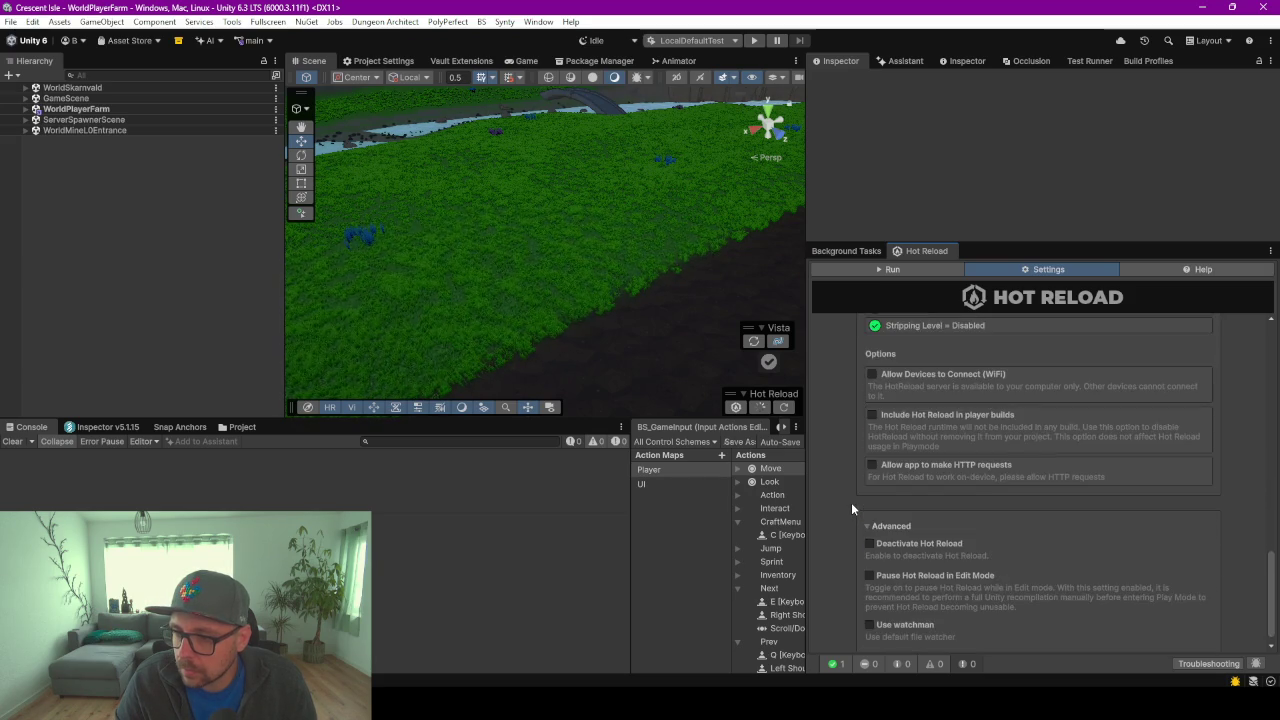
pyautogui.click(899, 271)
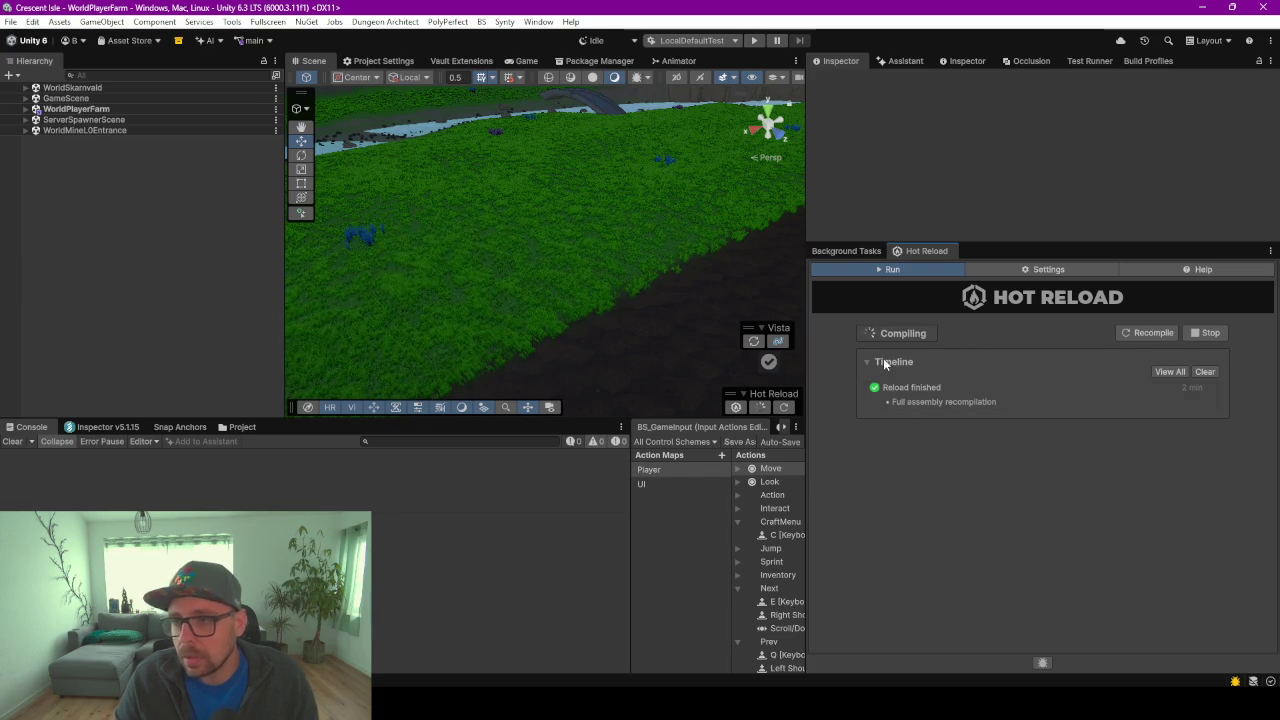
# Enter Play mode, load the single-player save slot, and inspect the resulting NullReferenceException
pyautogui.click(755, 40)
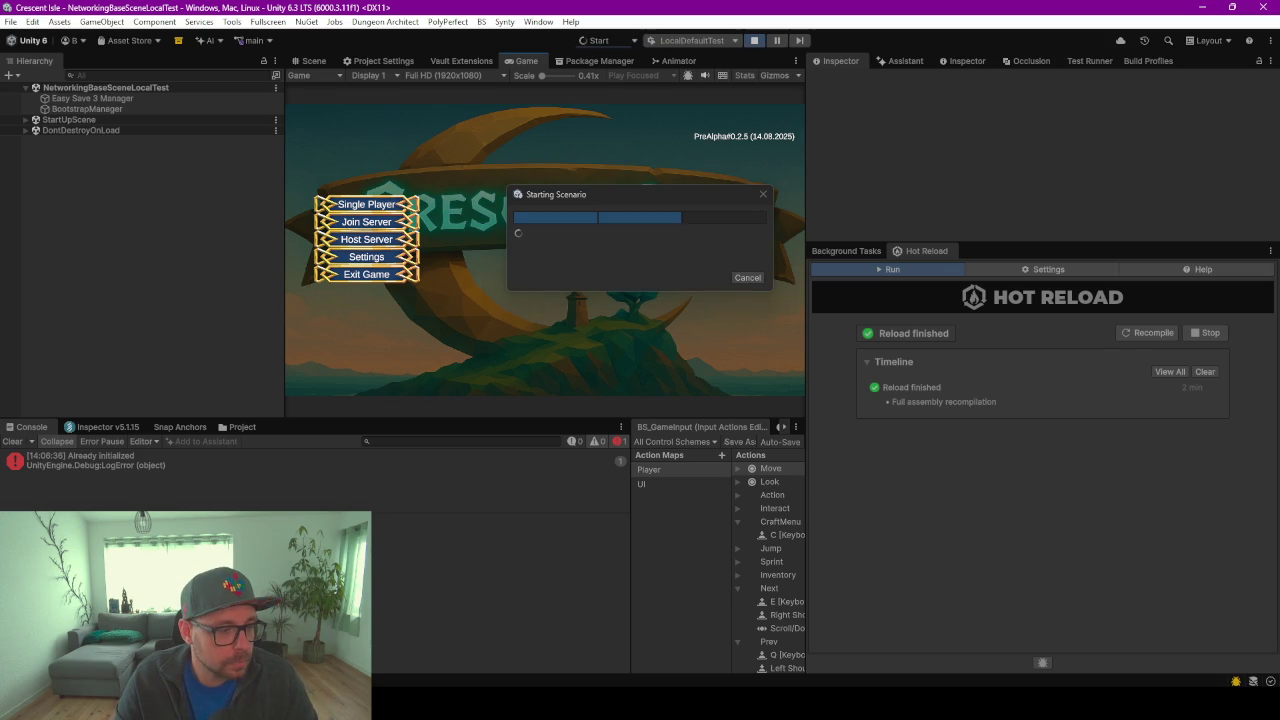
pyautogui.click(392, 205)
pyautogui.click(519, 162)
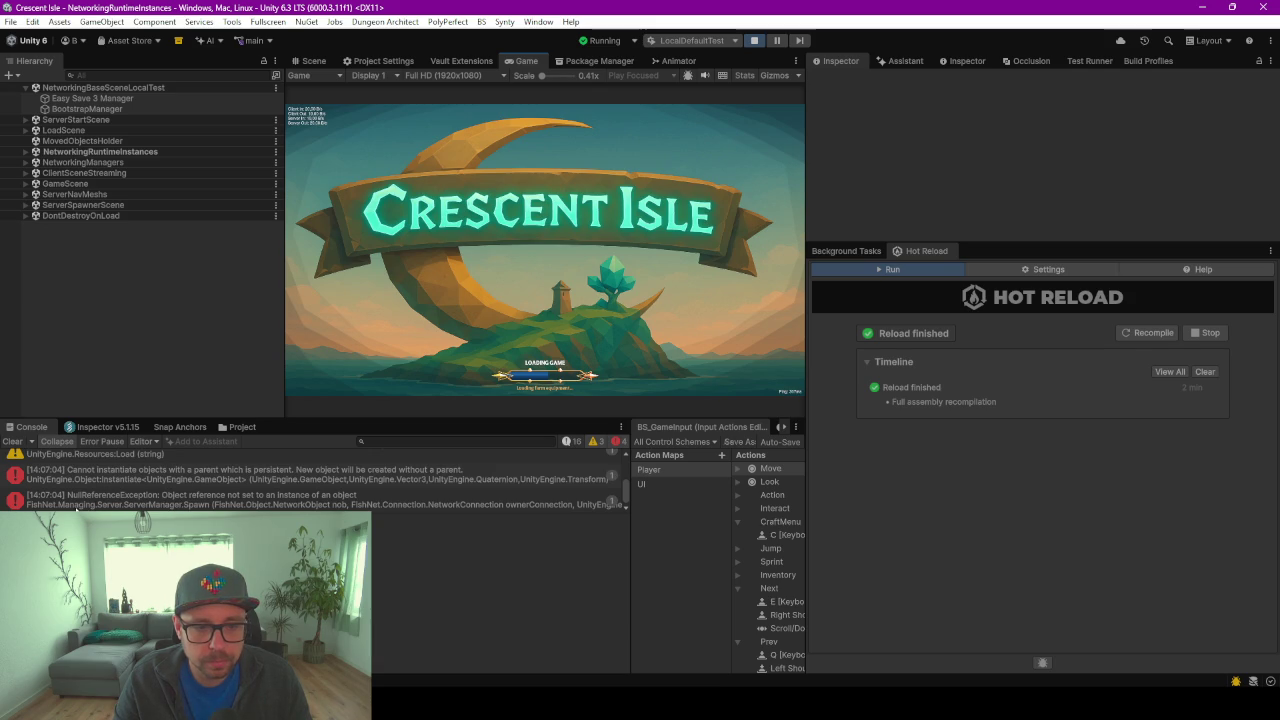
pyautogui.click(320, 503)
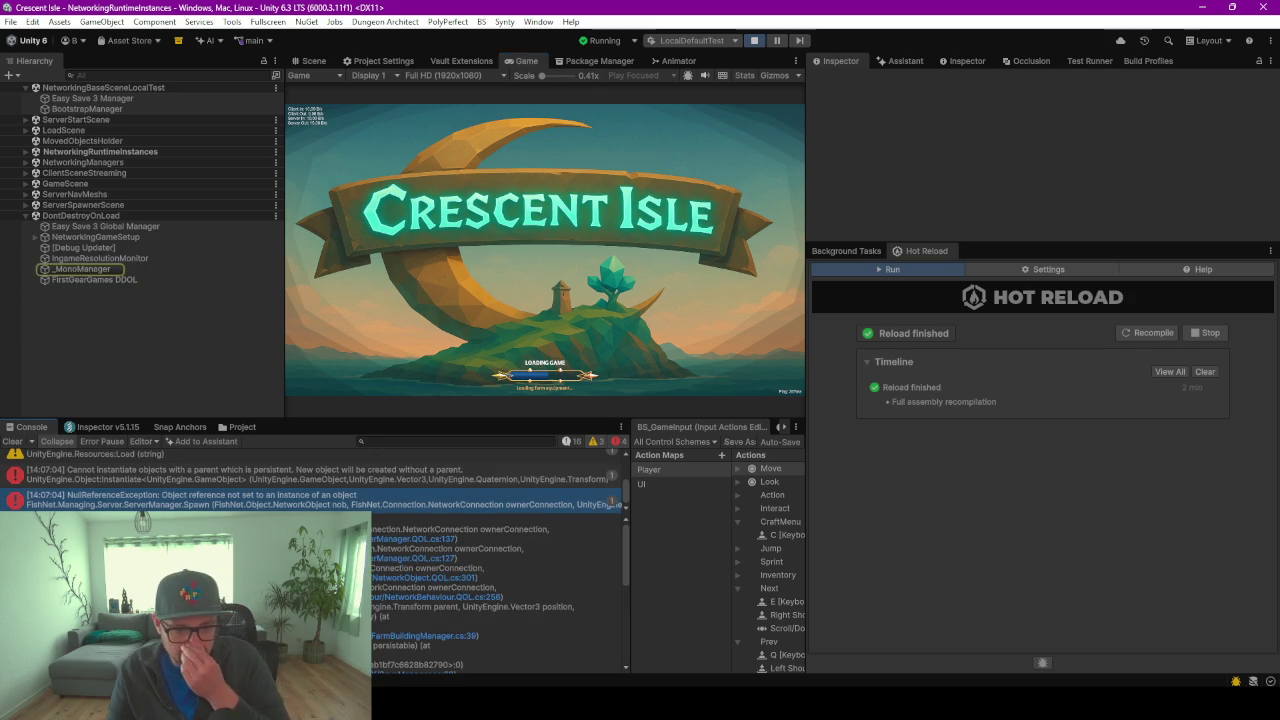
# Select the NullReferenceException stack trace into FarmBuildingManager and switch to its Load method in Rider
pyautogui.scroll(-1, 396, 612)
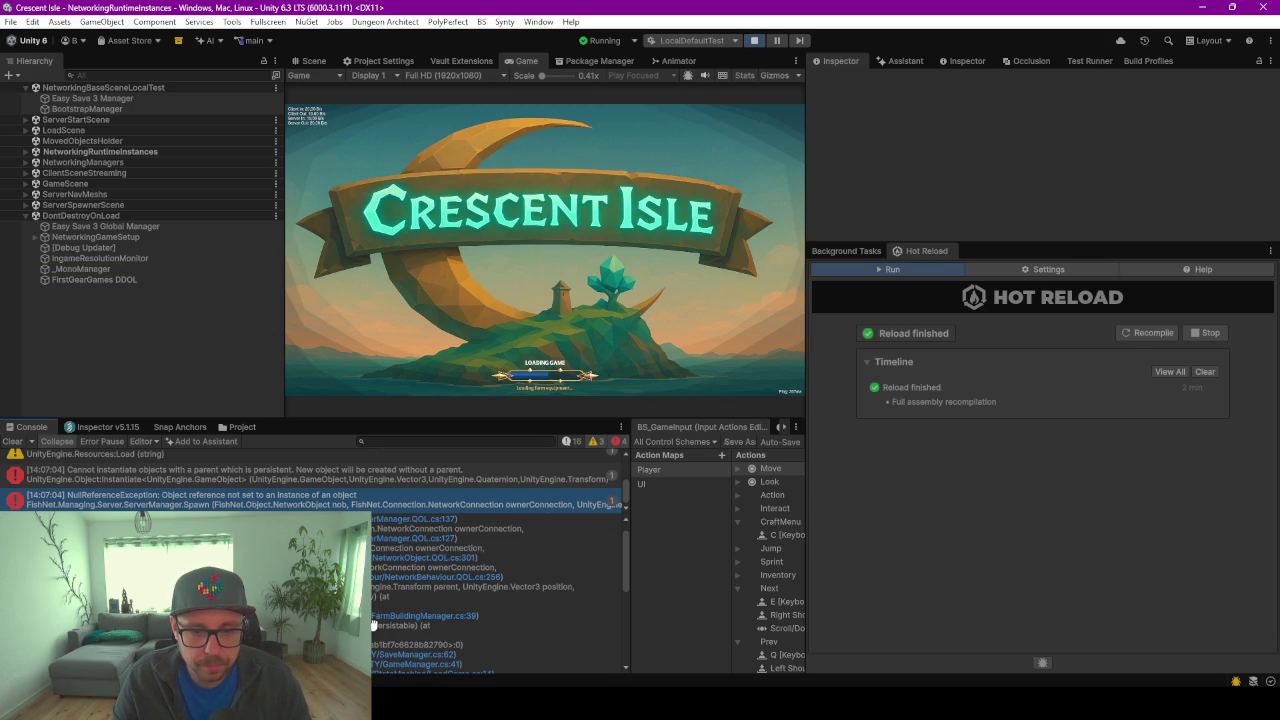
pyautogui.click(373, 625)
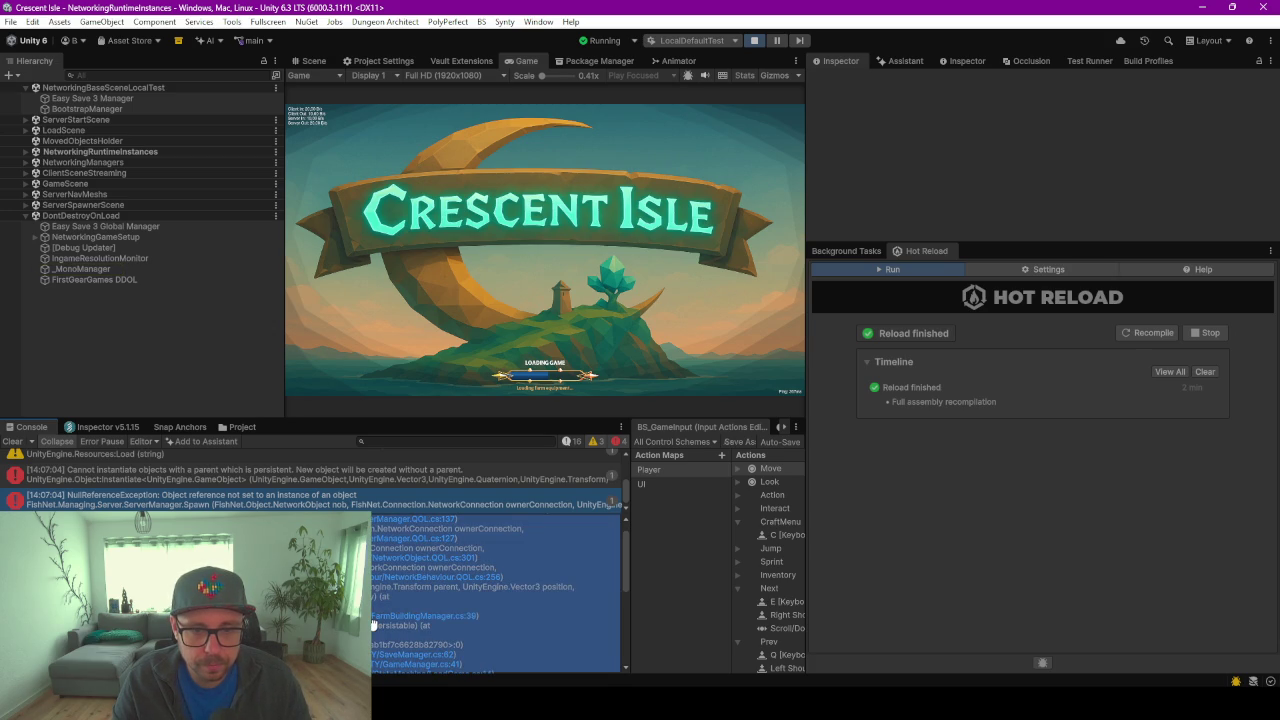
pyautogui.hotkey('alt', 'Tab')
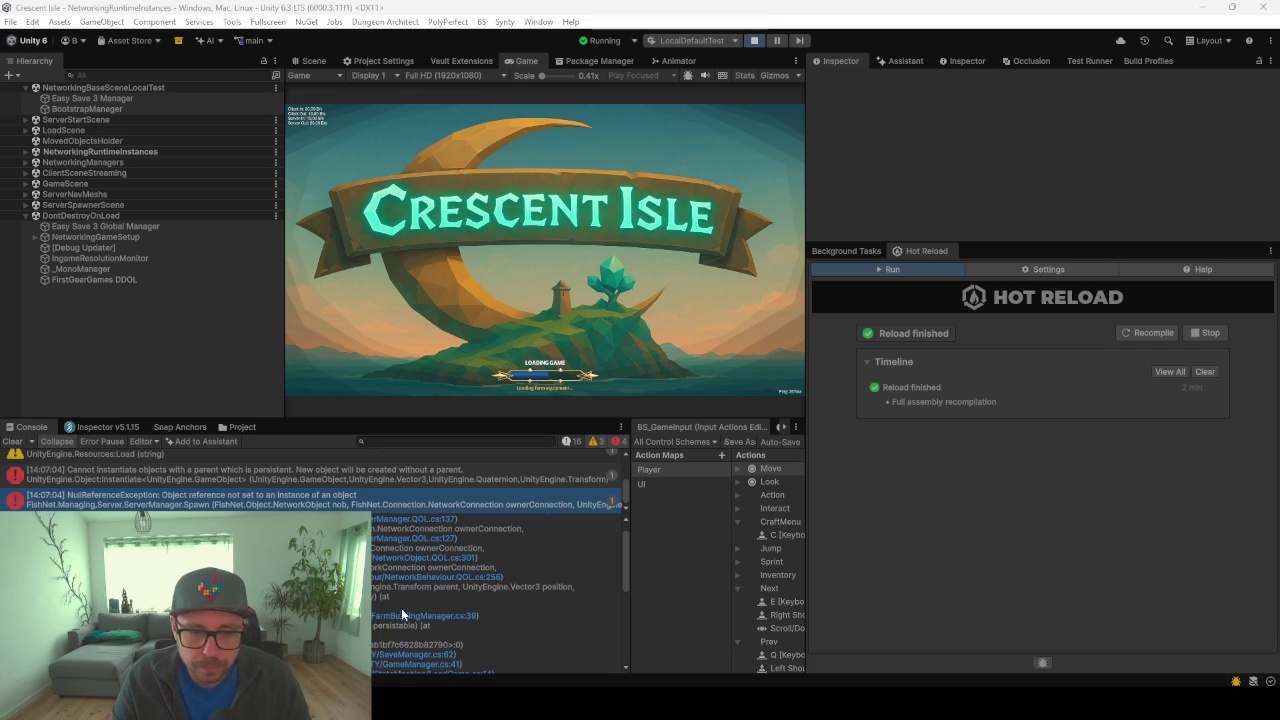
pyautogui.click(406, 618)
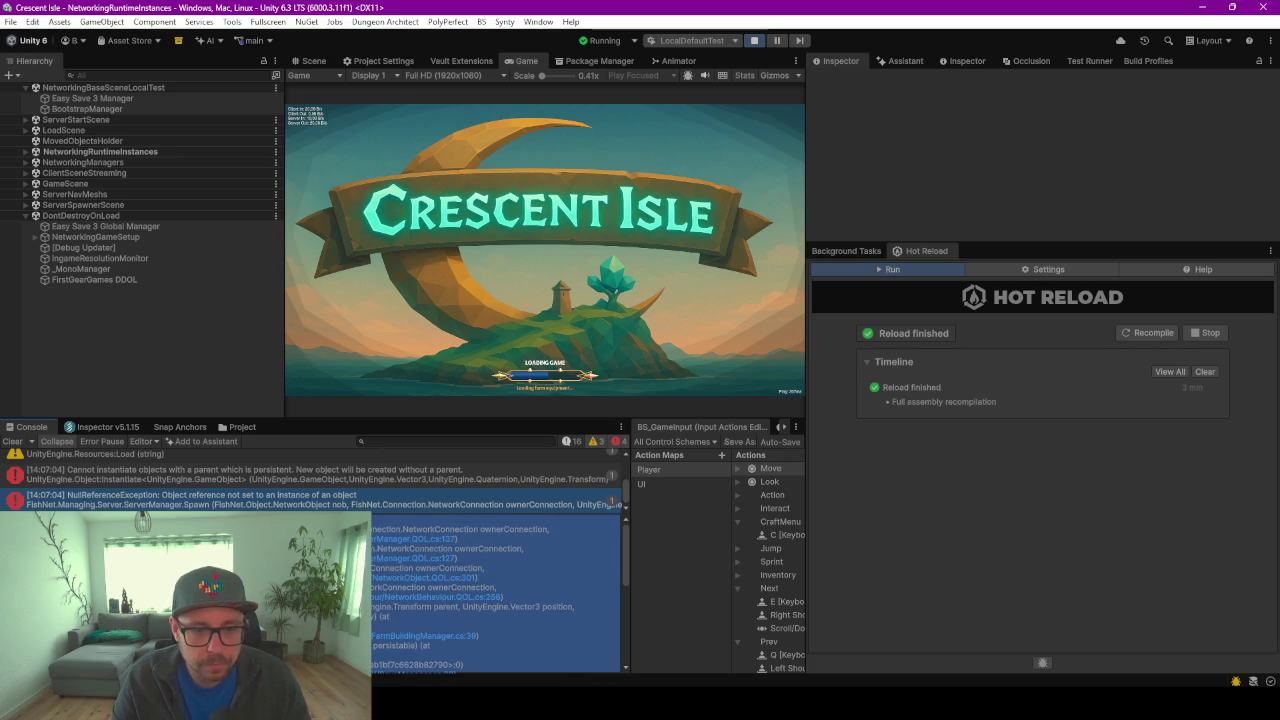
pyautogui.press('Escape')
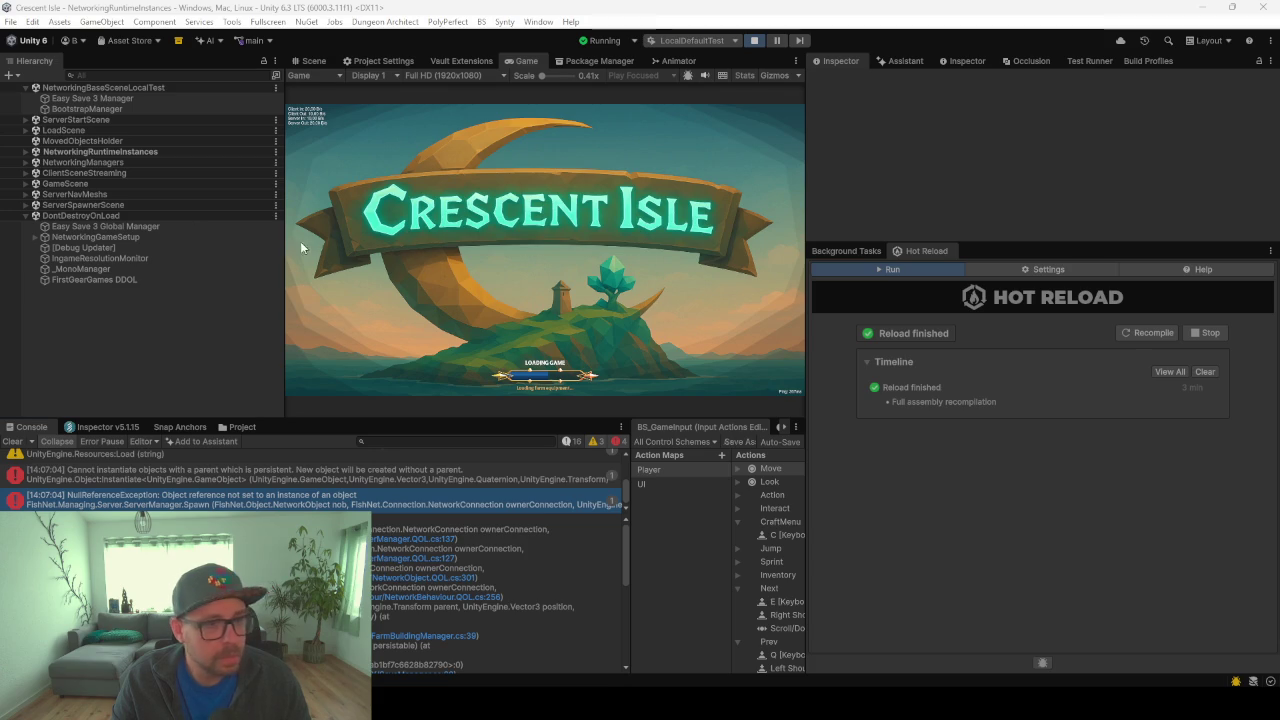
pyautogui.hotkey('alt', 'Tab')
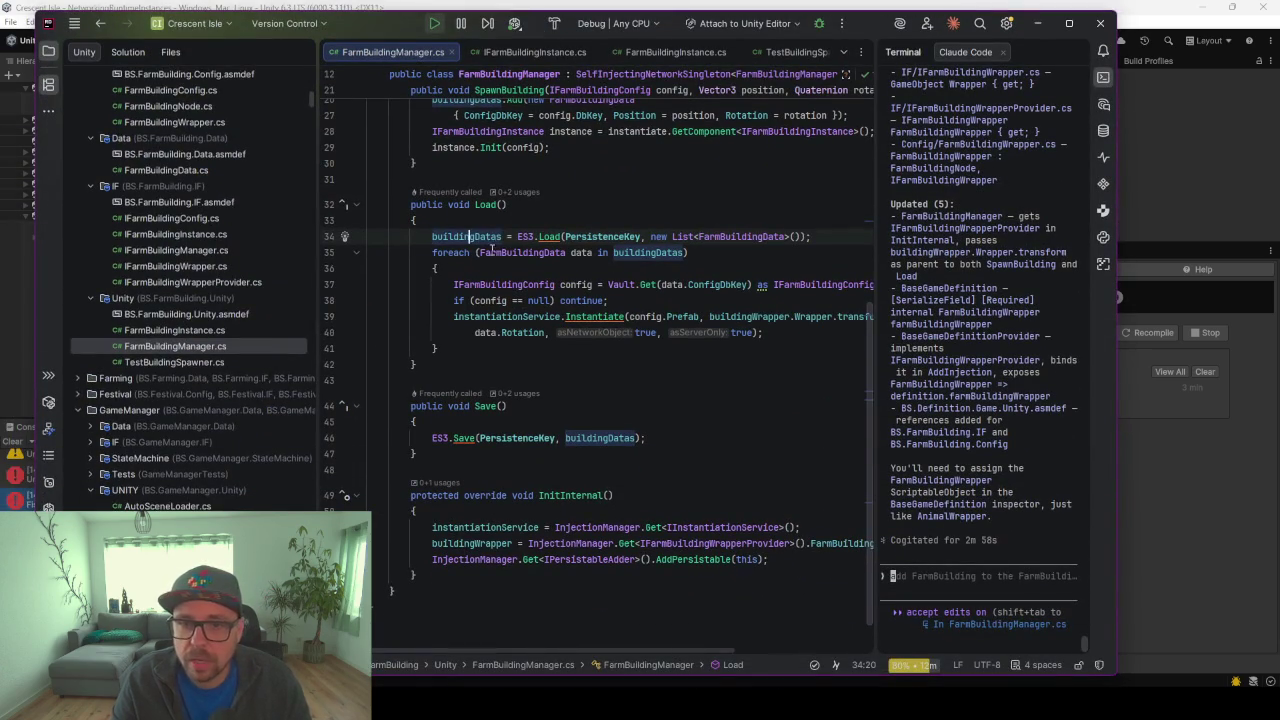
# Maximize Rider and inspect how SpawnBuilding records building data and uses config
pyautogui.click(1069, 23)
pyautogui.scroll(5, 540, 337)
pyautogui.click(573, 329)
pyautogui.click(460, 345)
pyautogui.click(519, 345)
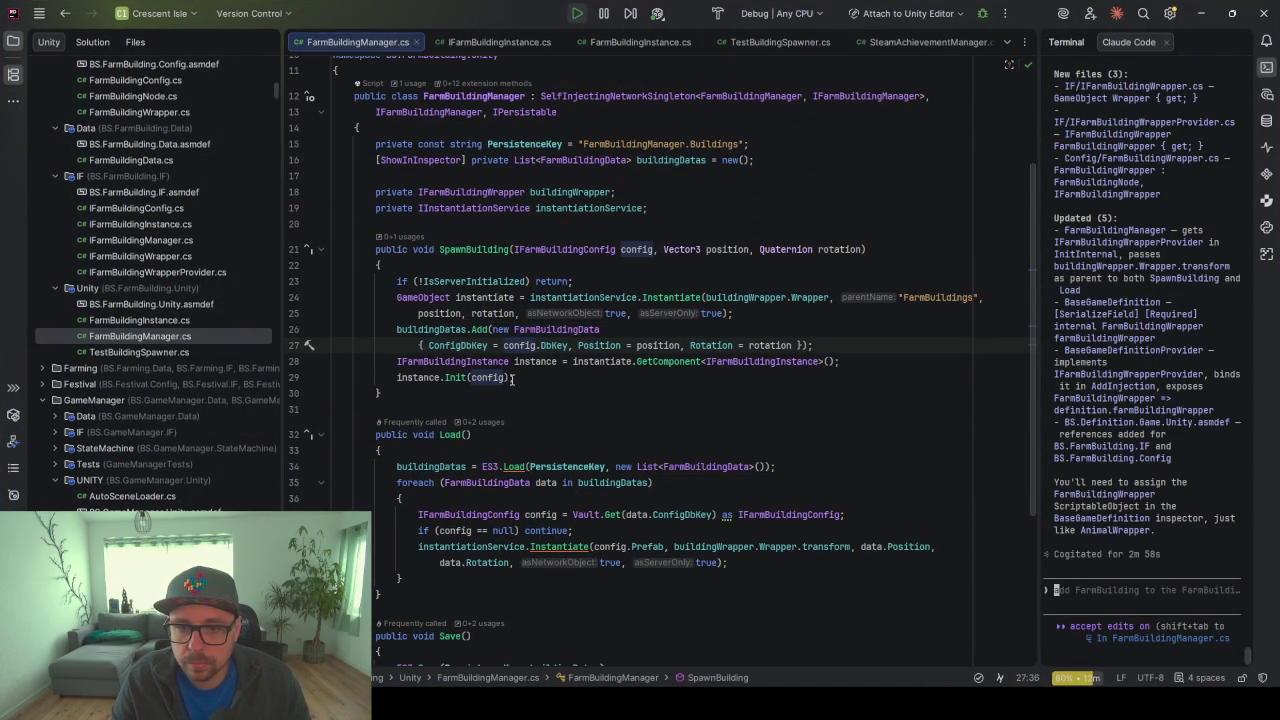
pyautogui.scroll(-1, 512, 377)
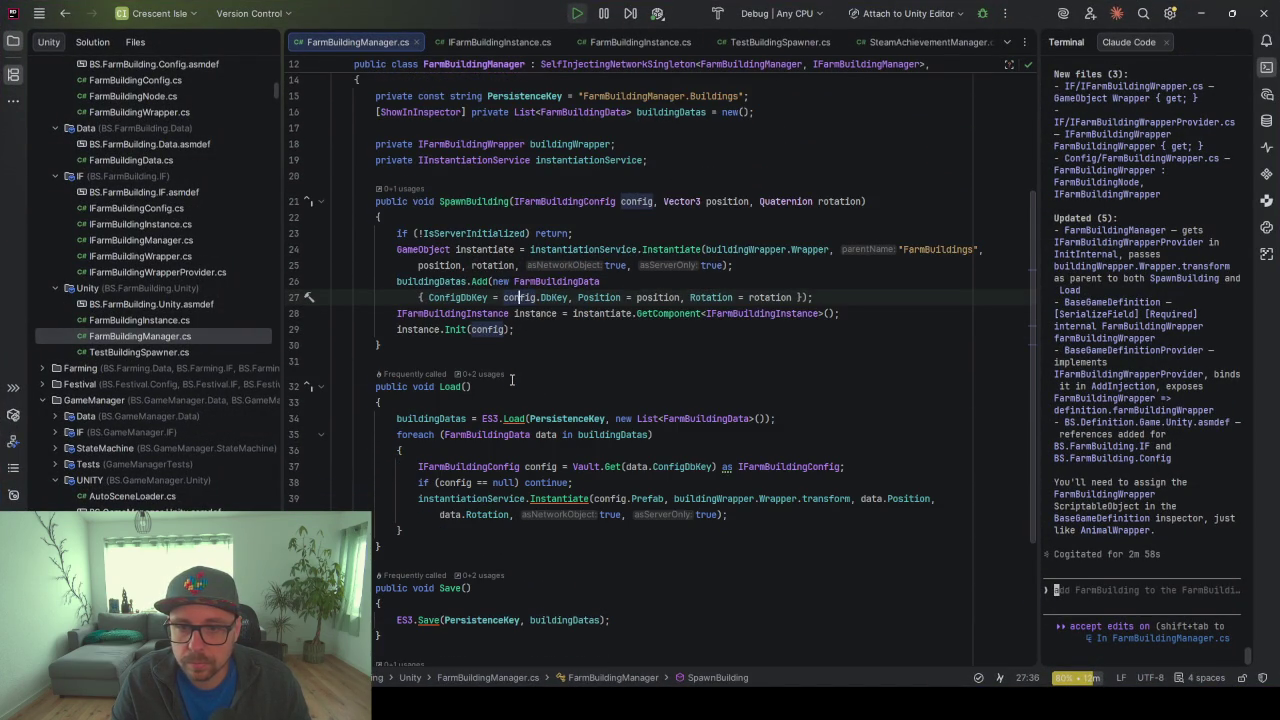
# Wrap the Load loop's Instantiate call in try { } catch (Exception e) { Debug.LogError(e); }
pyautogui.click(524, 450)
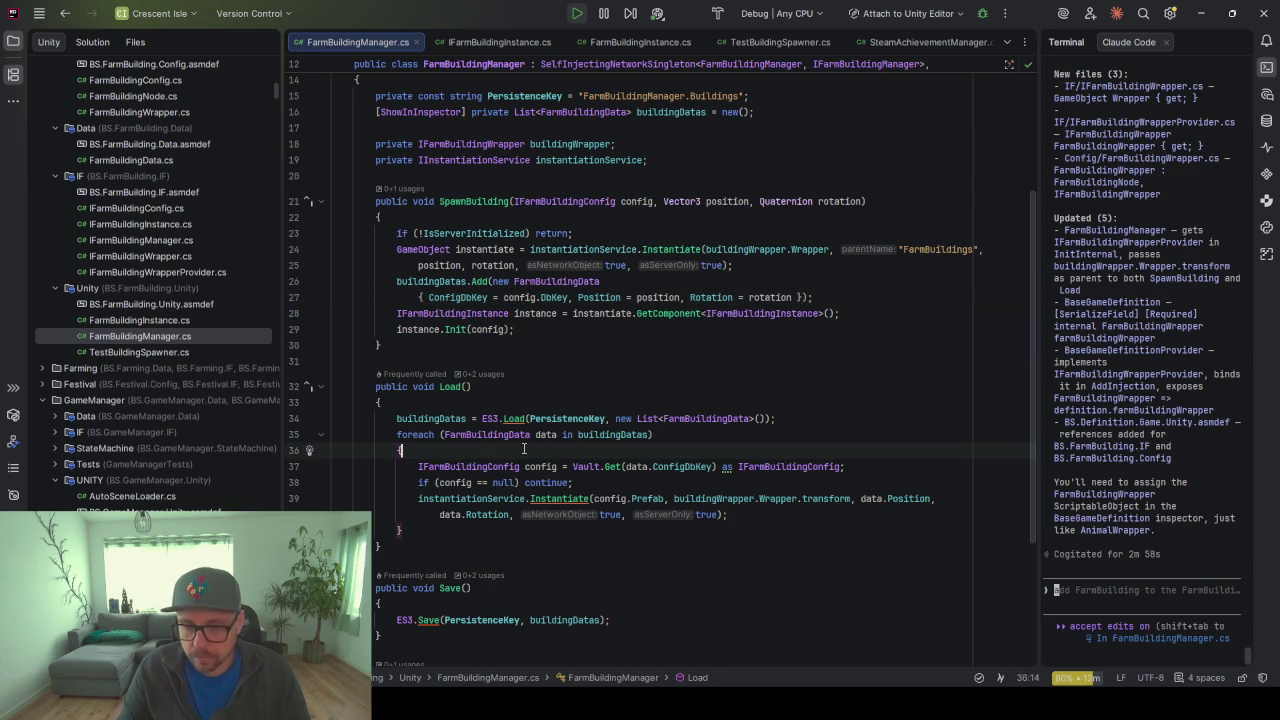
pyautogui.press('Return')
pyautogui.write('try{')
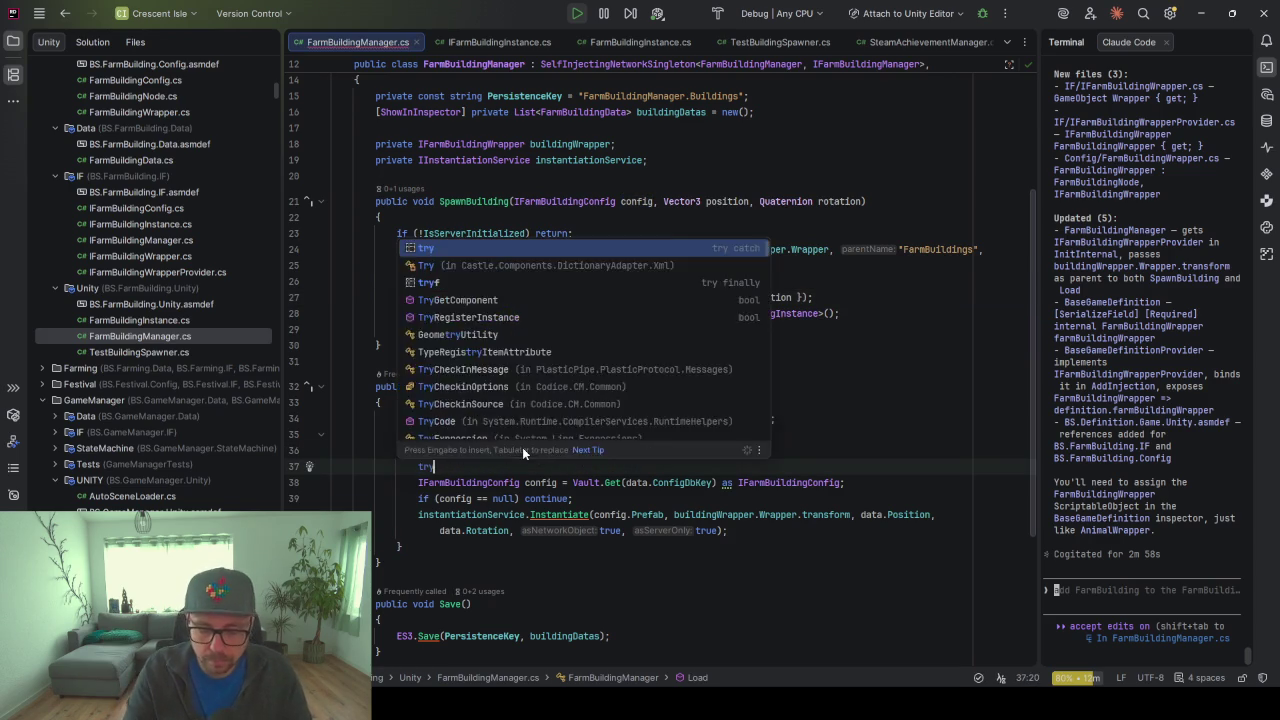
pyautogui.press('Return')
pyautogui.hotkey('alt', 'shift', 'Down')
pyautogui.hotkey('alt', 'shift', 'Down')
pyautogui.hotkey('alt', 'shift', 'Down')
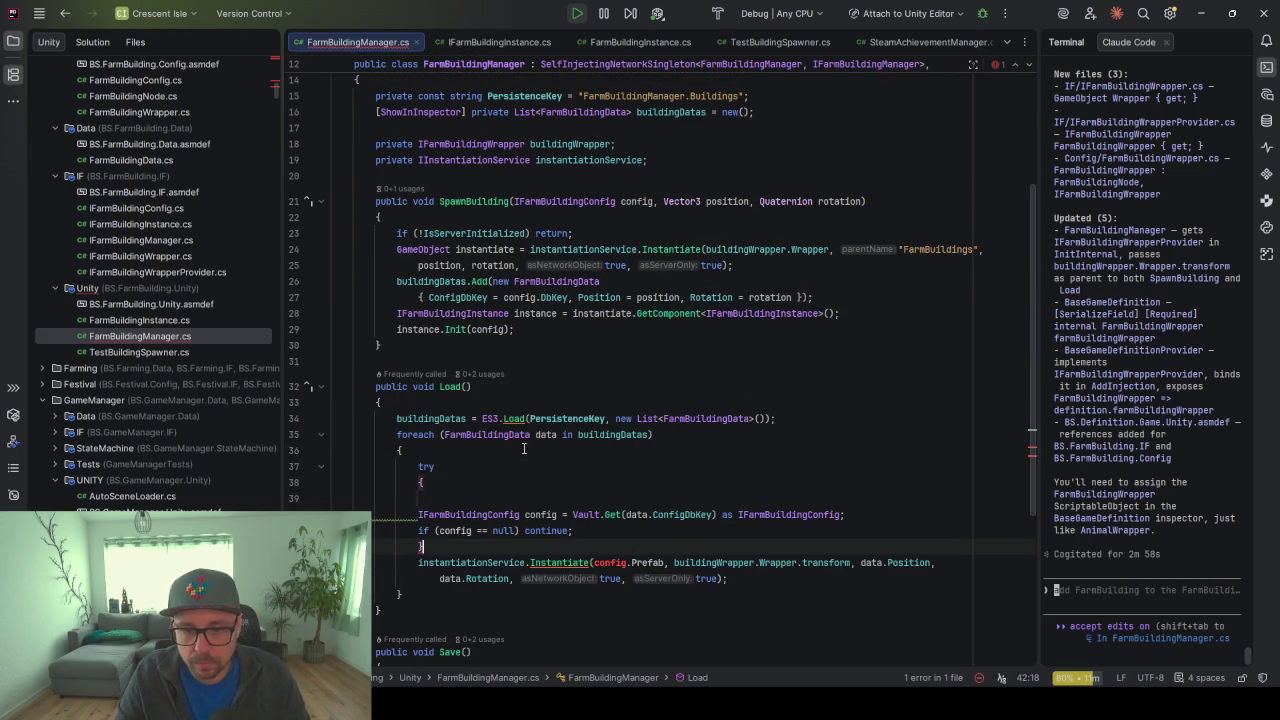
pyautogui.hotkey('alt', 'shift', 'Down')
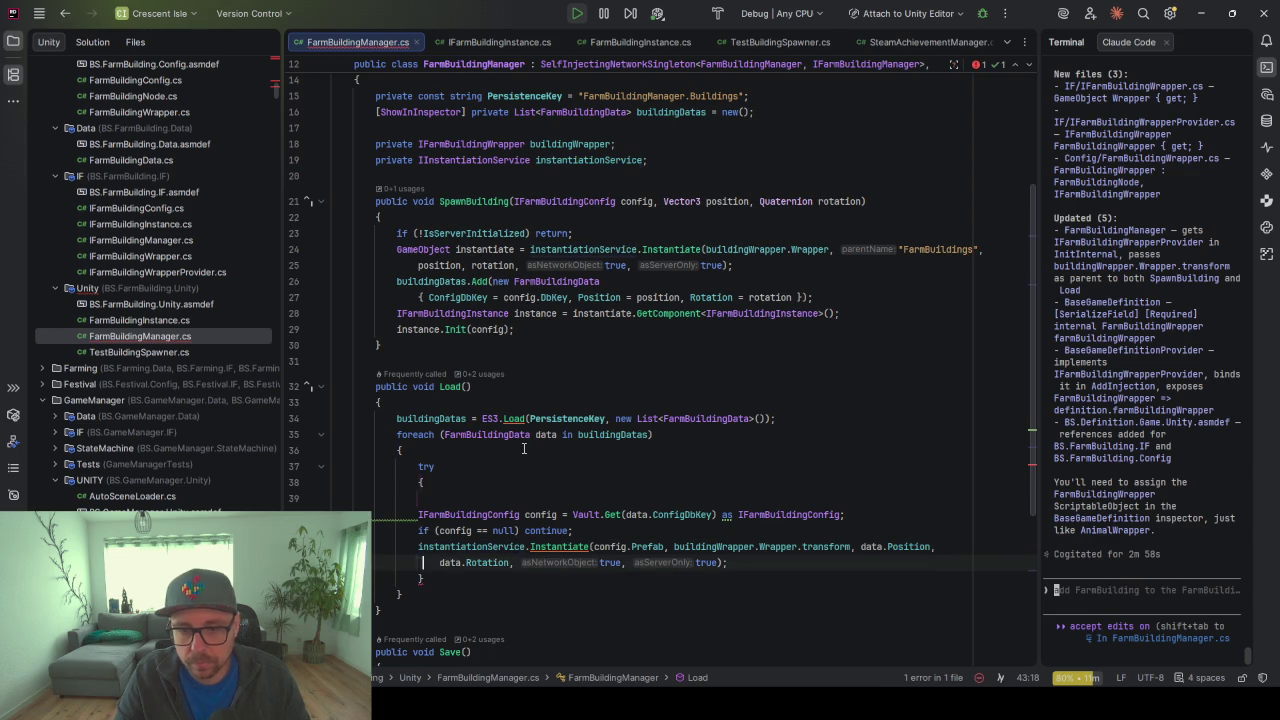
pyautogui.write('catch')
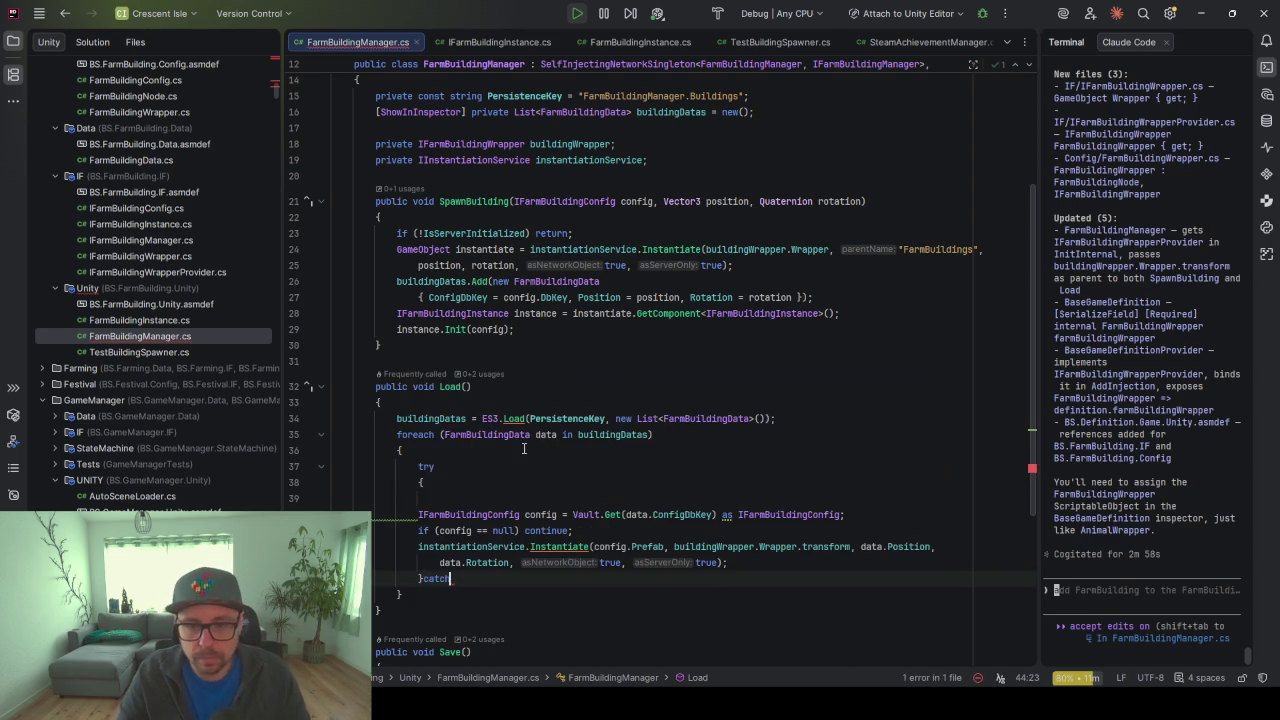
pyautogui.write('(Exc')
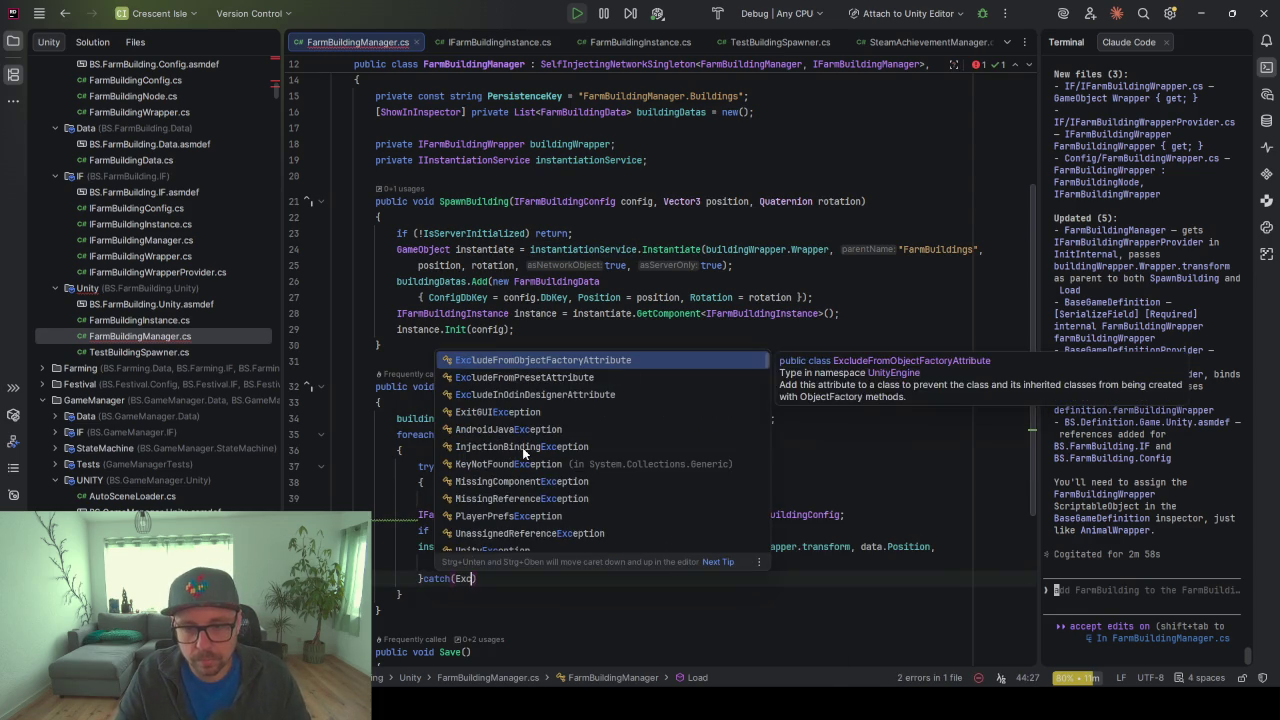
pyautogui.write('eption')
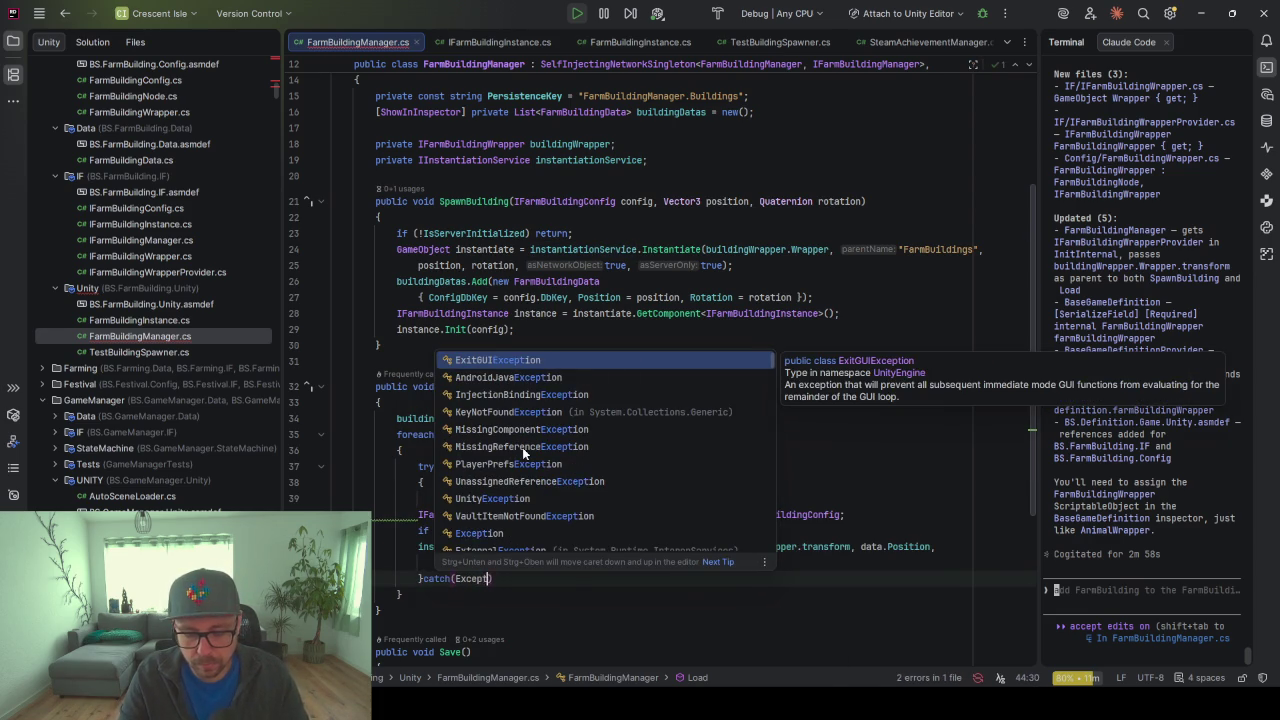
pyautogui.press('Return')
pyautogui.write('e')
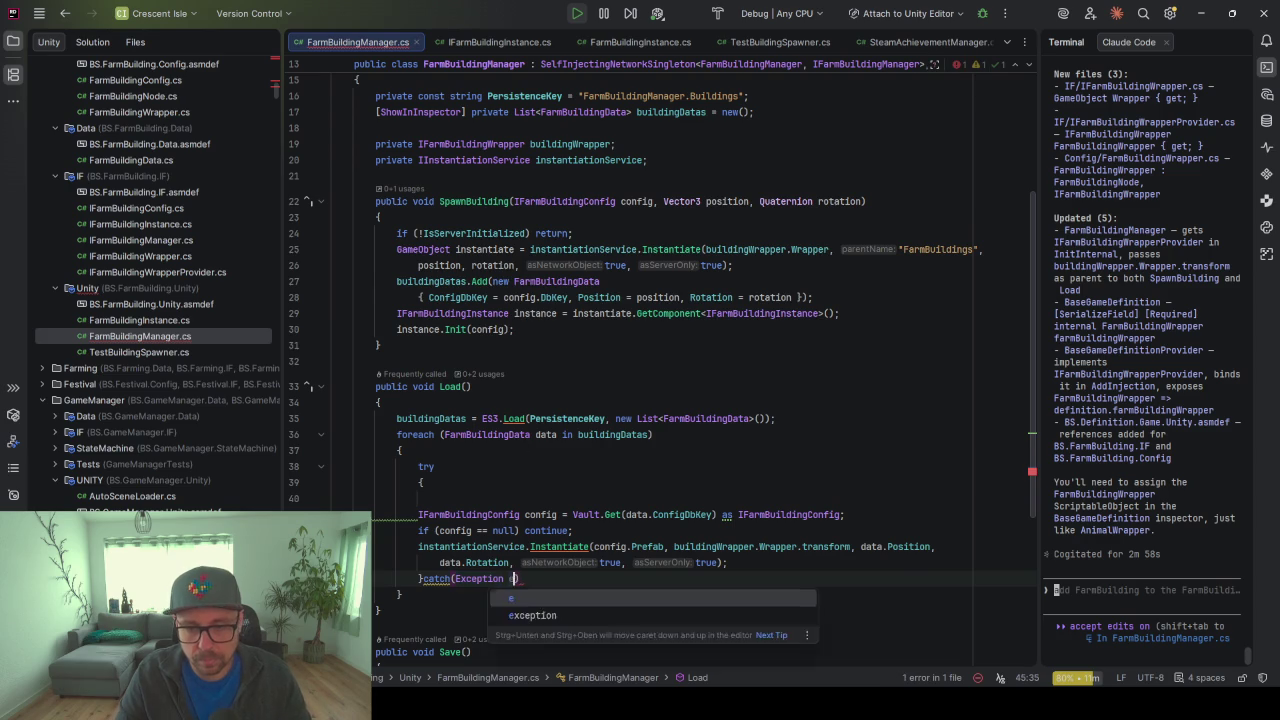
pyautogui.write('{')
pyautogui.press('Return')
pyautogui.press('Tab')
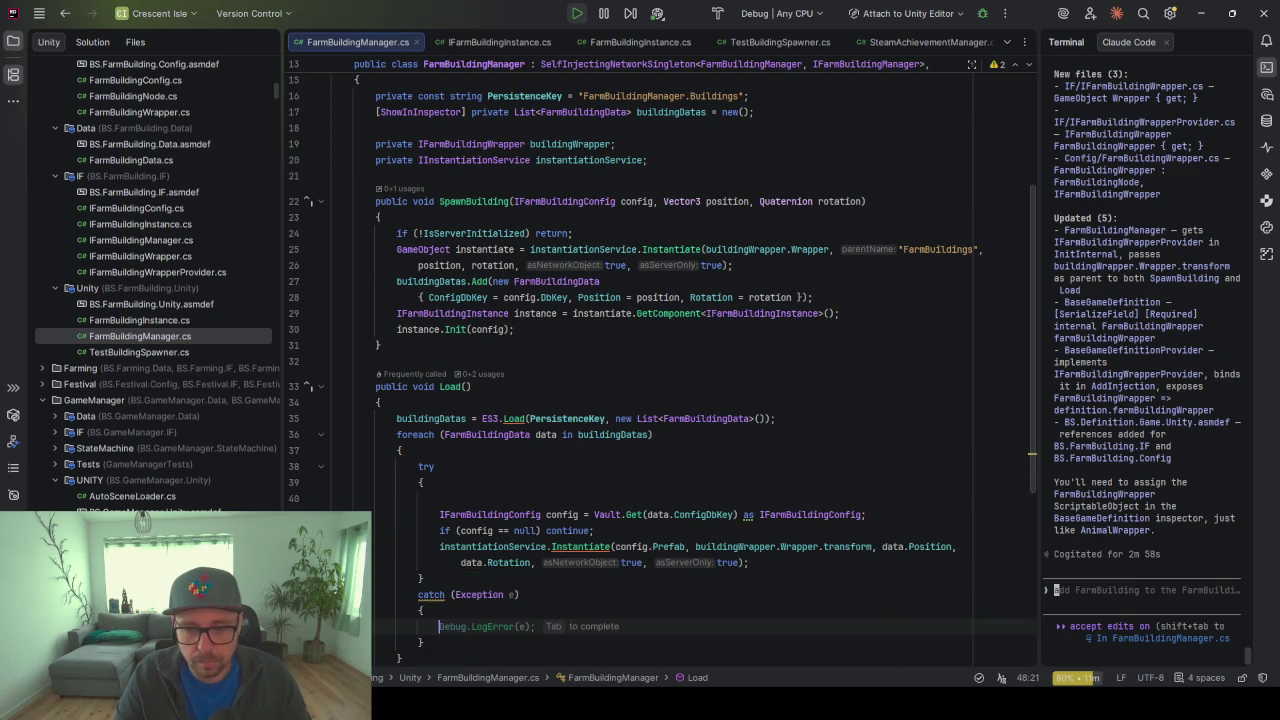
# Remove the empty line in the try block, run Cleanup Code, and review the config uses in Load
pyautogui.scroll(-1, 476, 440)
pyautogui.click(476, 447)
pyautogui.press('Delete')
pyautogui.scroll(-2, 540, 460)
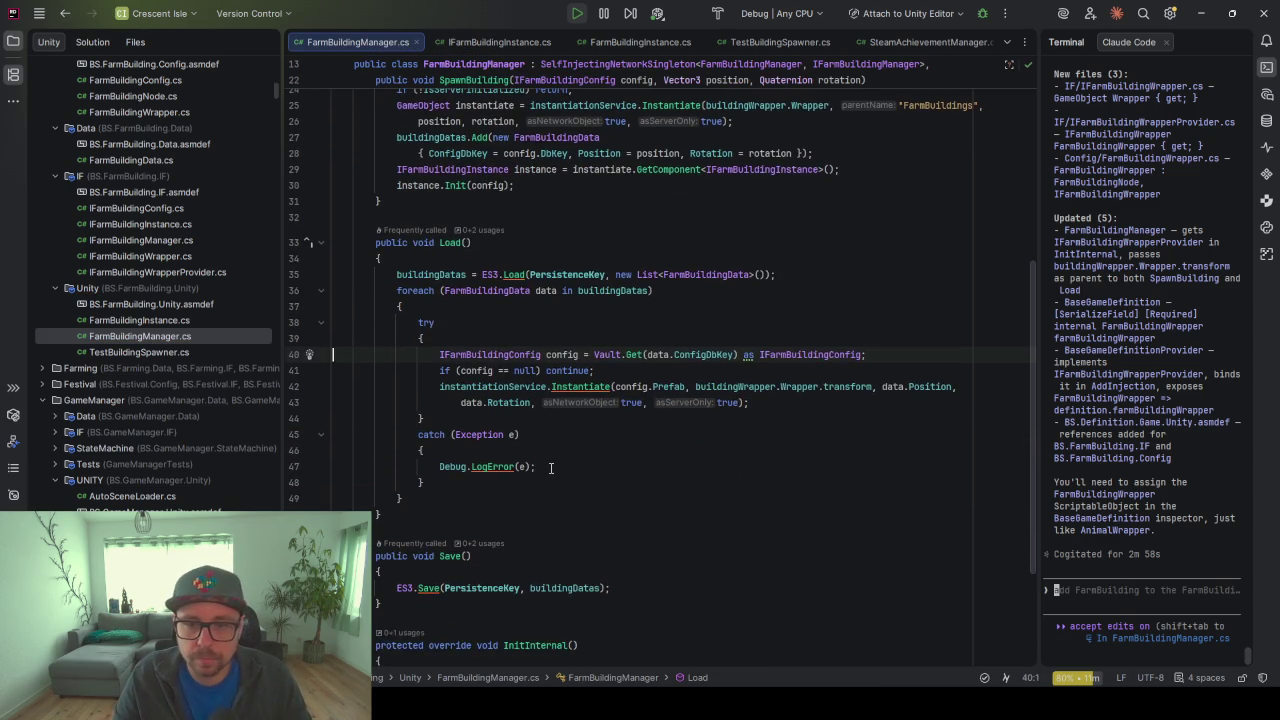
pyautogui.hotkey('ctrl', 'alt', 'l')
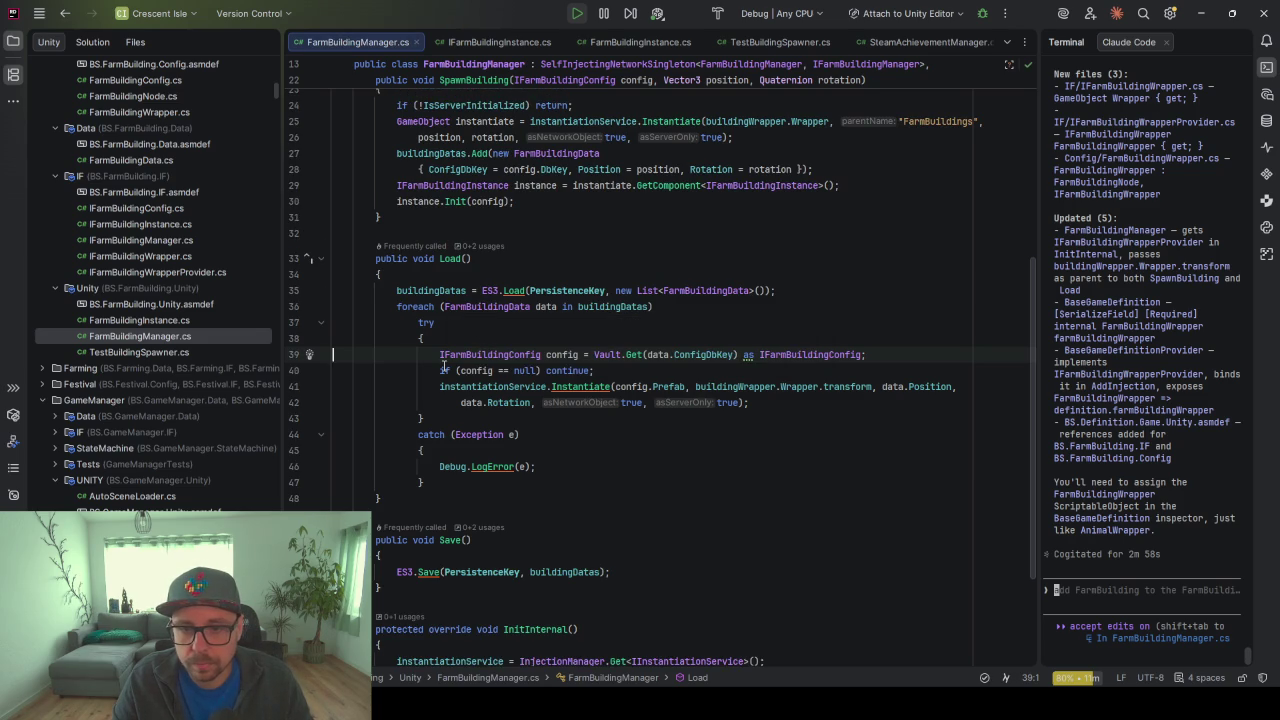
pyautogui.click(589, 386)
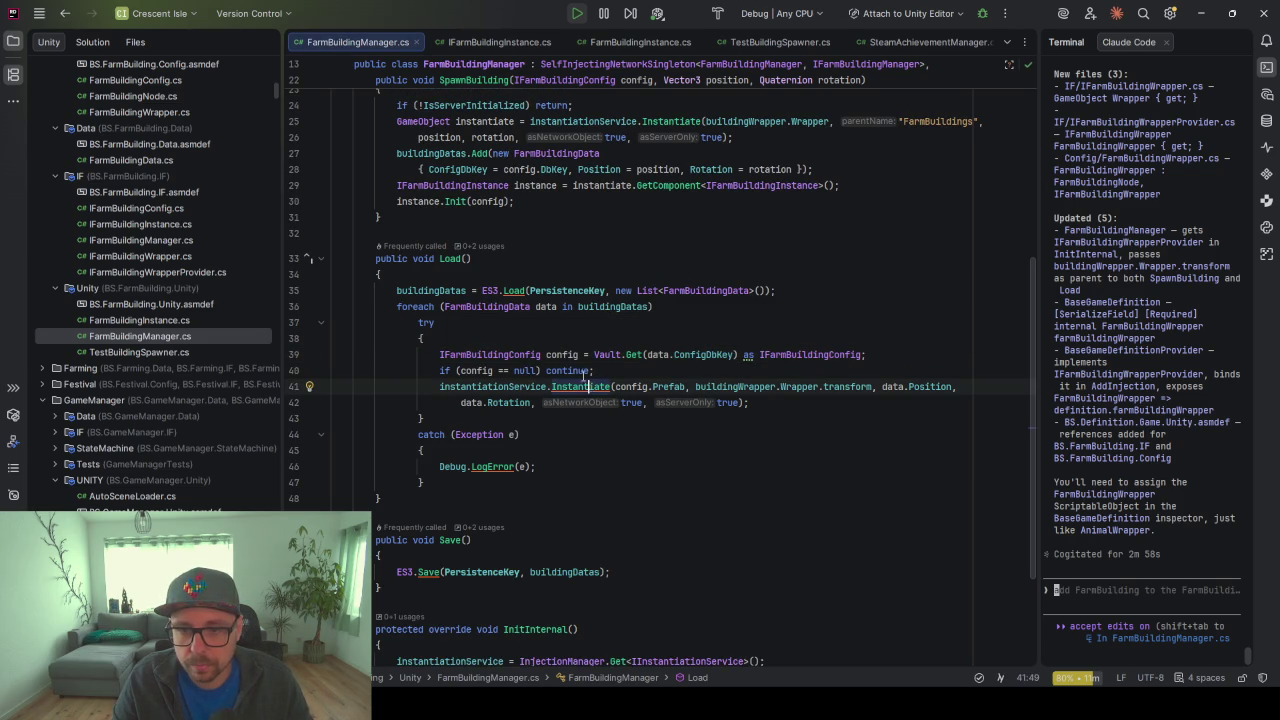
pyautogui.click(479, 370)
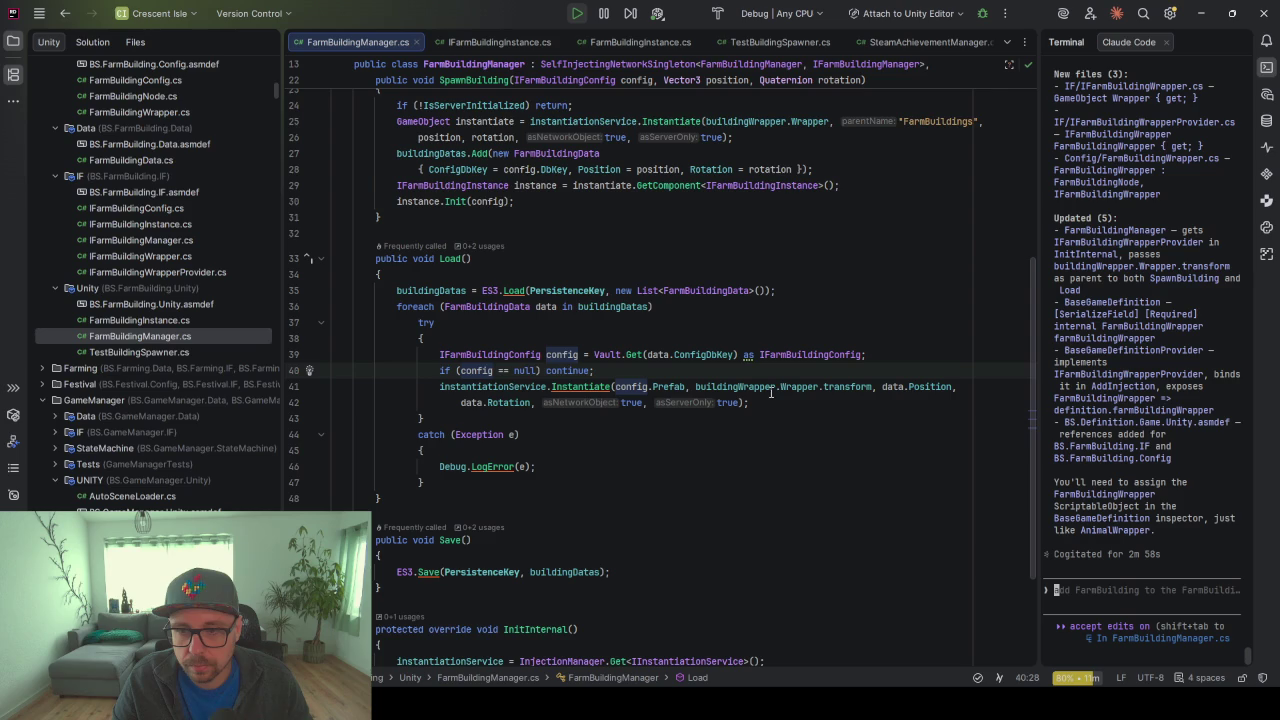
# Inspect the spawned Barn(Clone) with its shelter and hay children, then stop play mode
pyautogui.click(1201, 13)
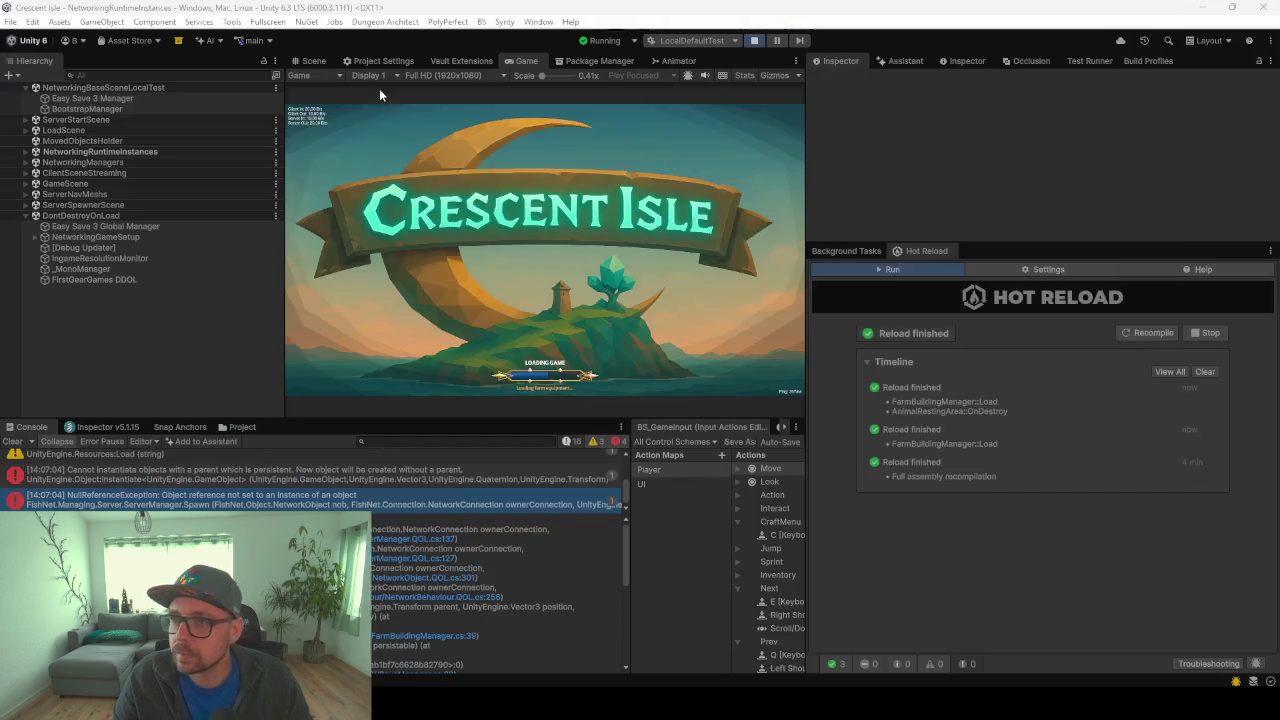
pyautogui.click(25, 151)
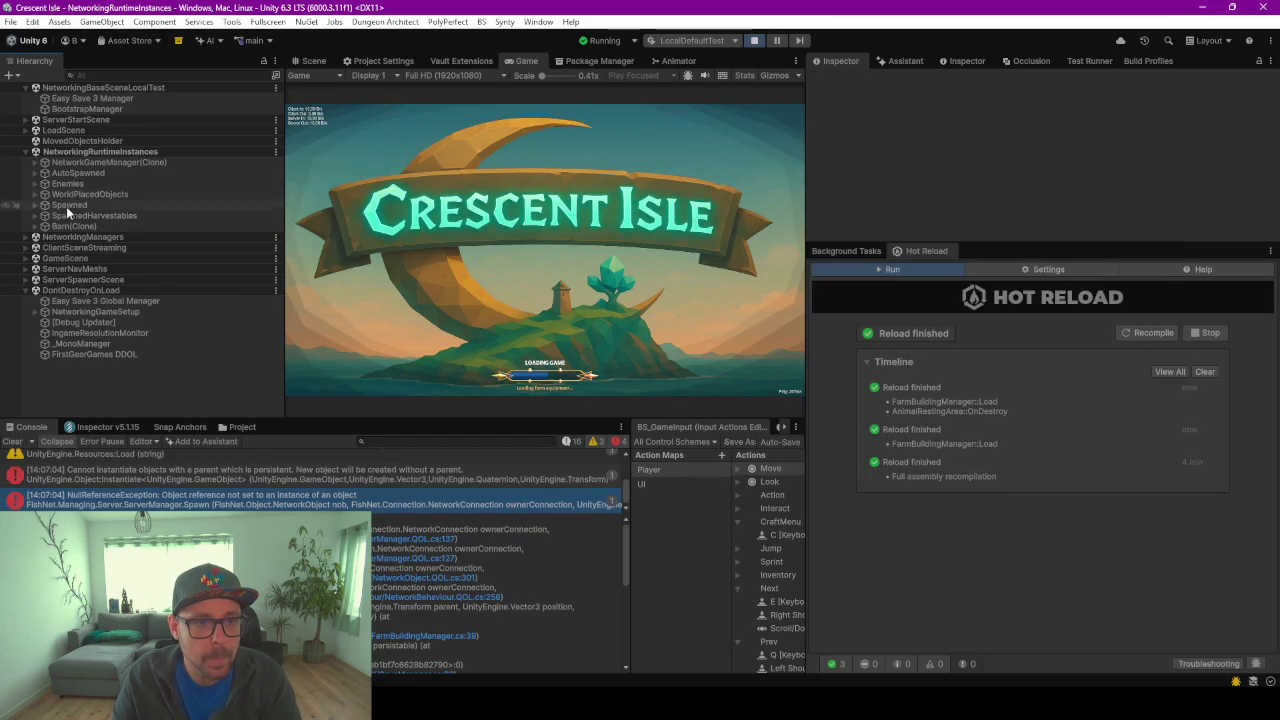
pyautogui.click(35, 227)
pyautogui.click(78, 227)
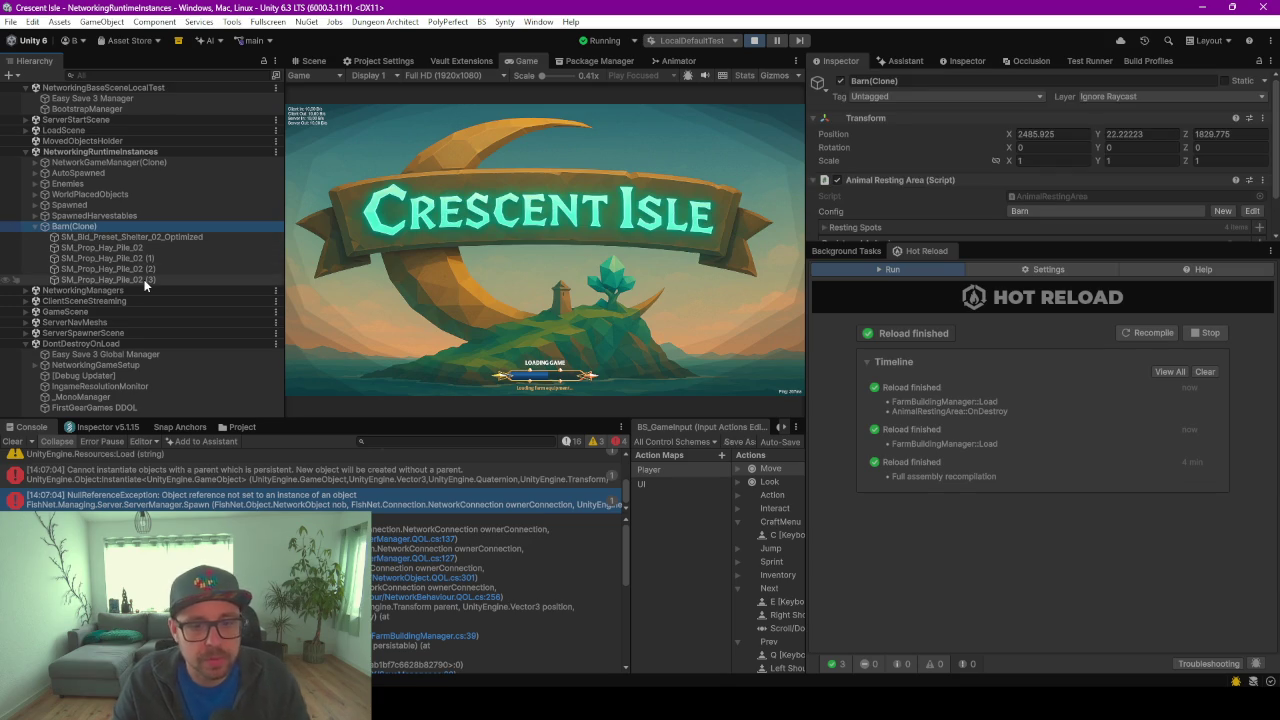
pyautogui.click(752, 43)
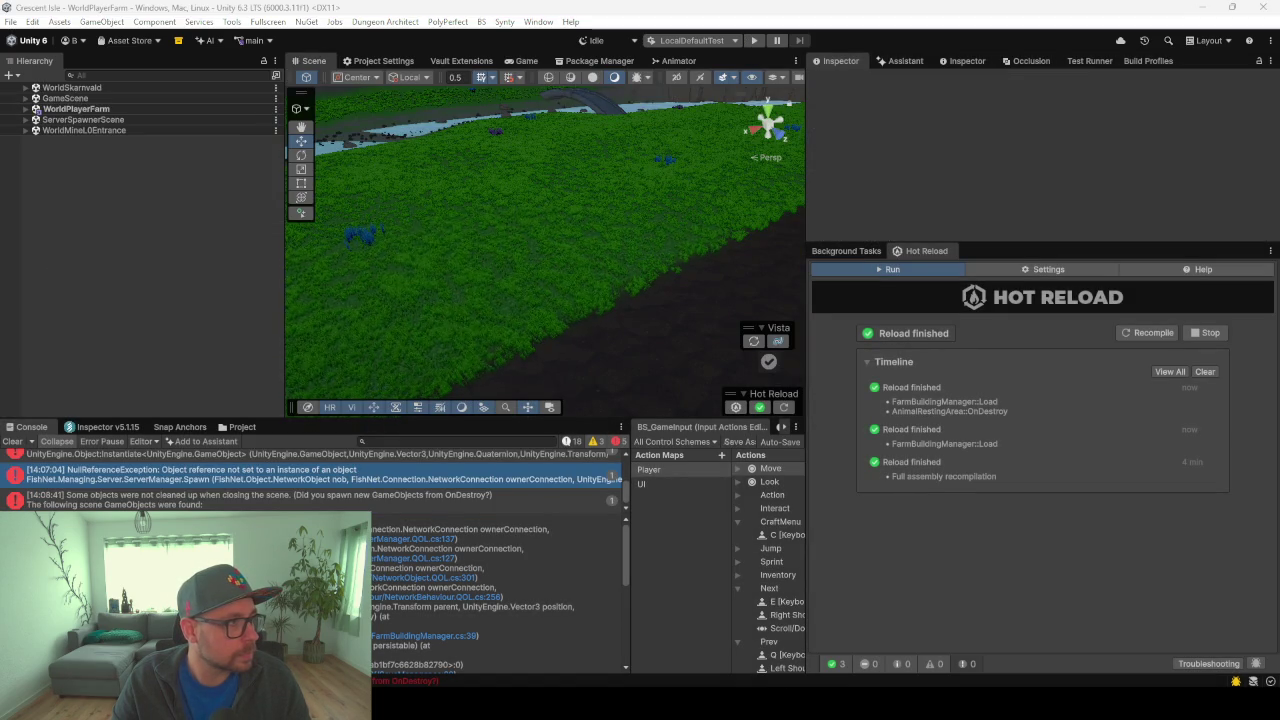
pyautogui.hotkey('alt', 'Tab')
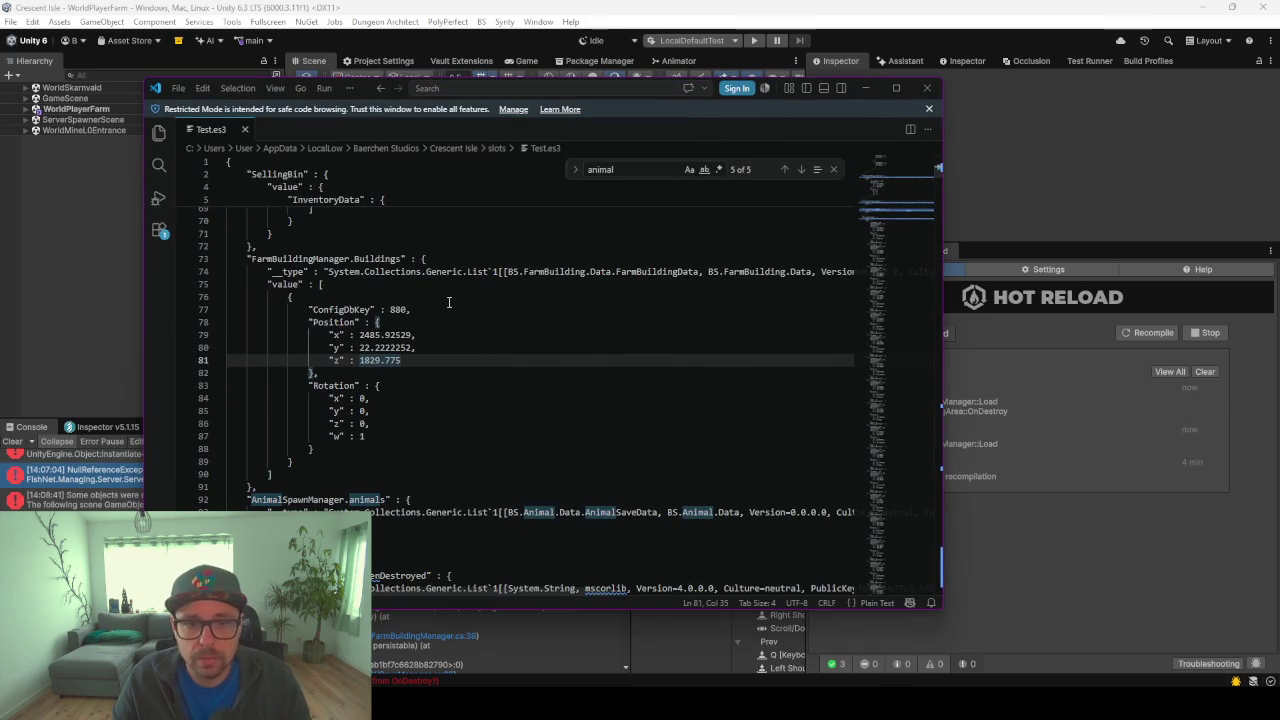
# Delete the saved ConfigDbKey 800 building block from FarmBuildingManager.Buildings in Test.es3
pyautogui.click(896, 88)
pyautogui.click(238, 245)
pyautogui.moveTo(257, 232); pyautogui.dragTo(151, 220)
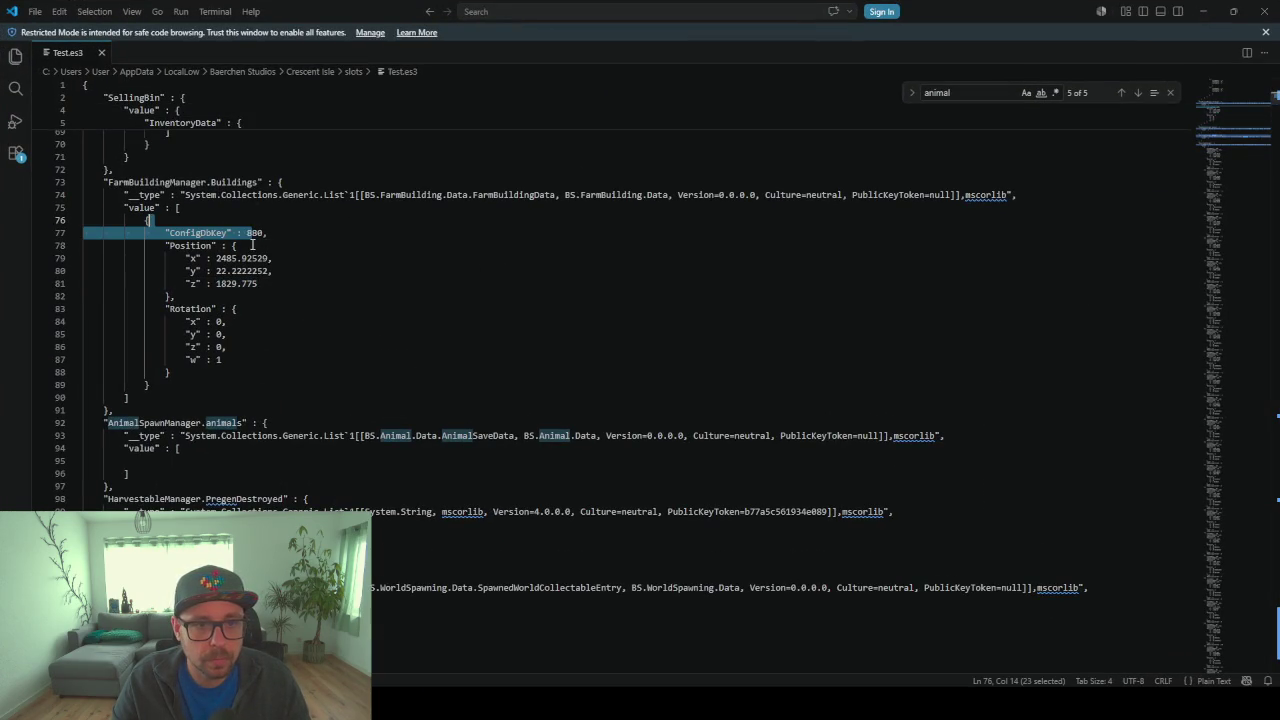
pyautogui.click(200, 372)
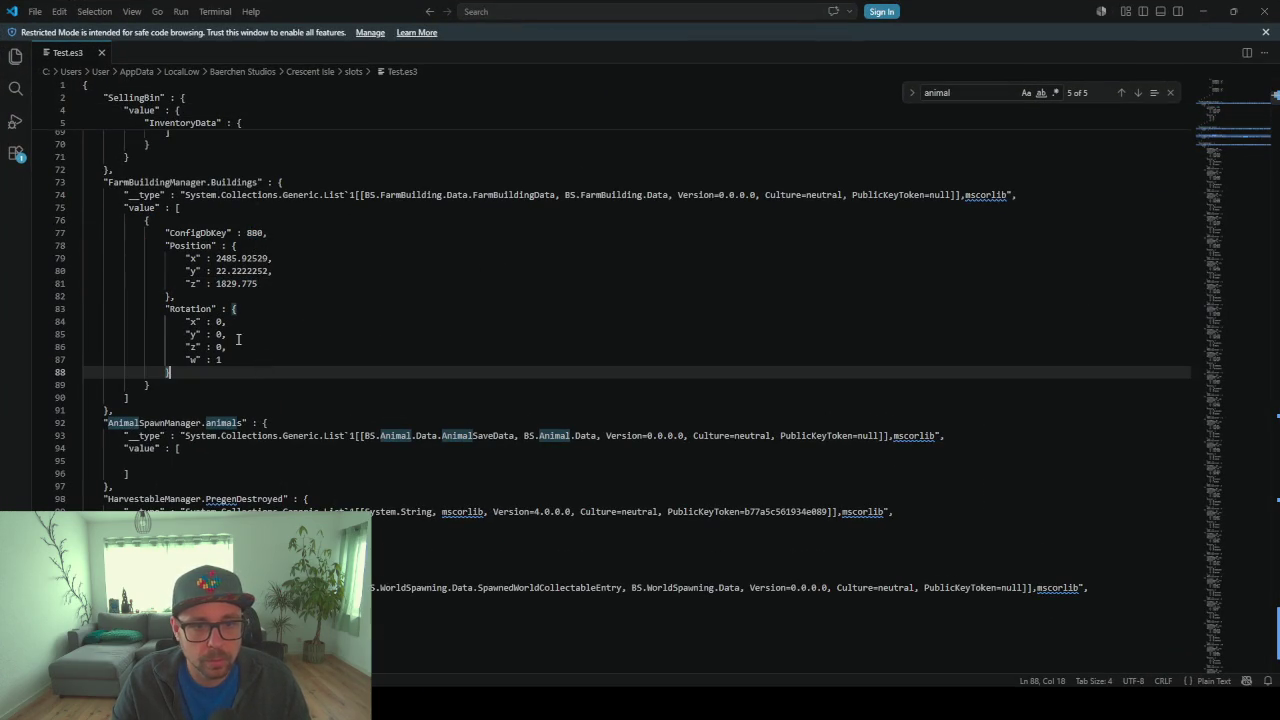
pyautogui.click(150, 221)
pyautogui.keyDown('shift'); pyautogui.click(166, 385); pyautogui.keyUp('shift')
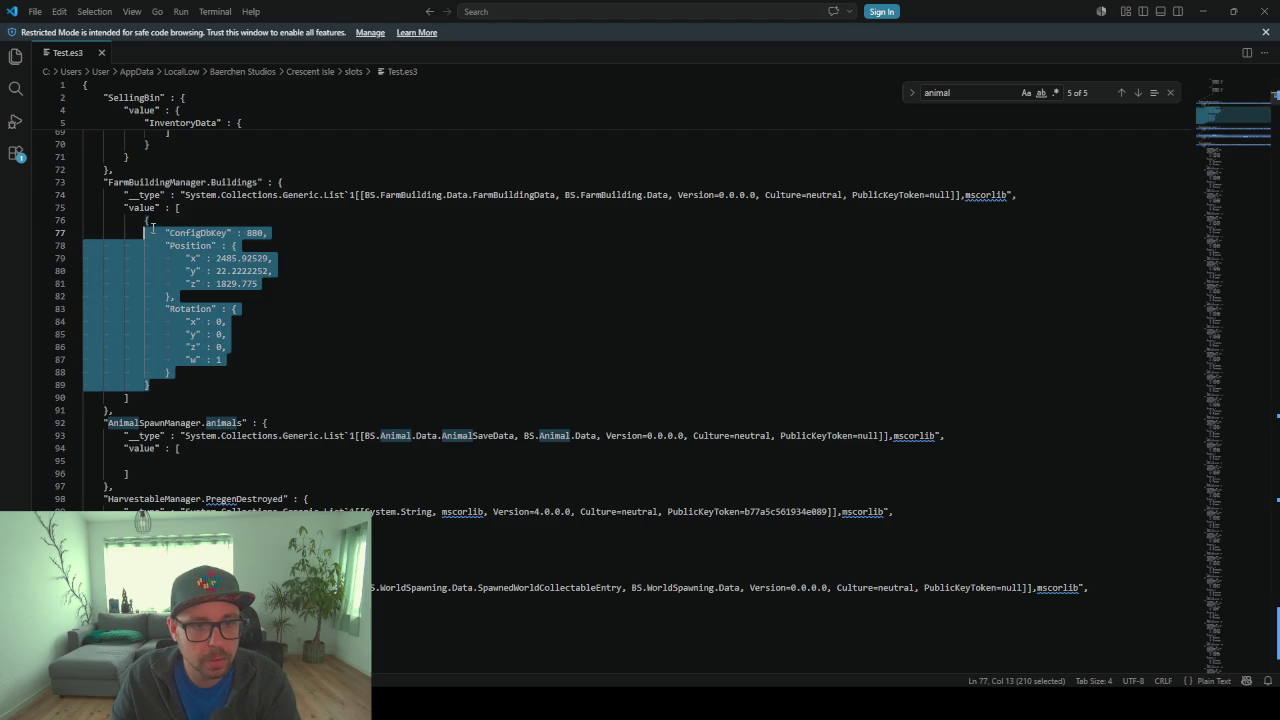
pyautogui.press('Delete')
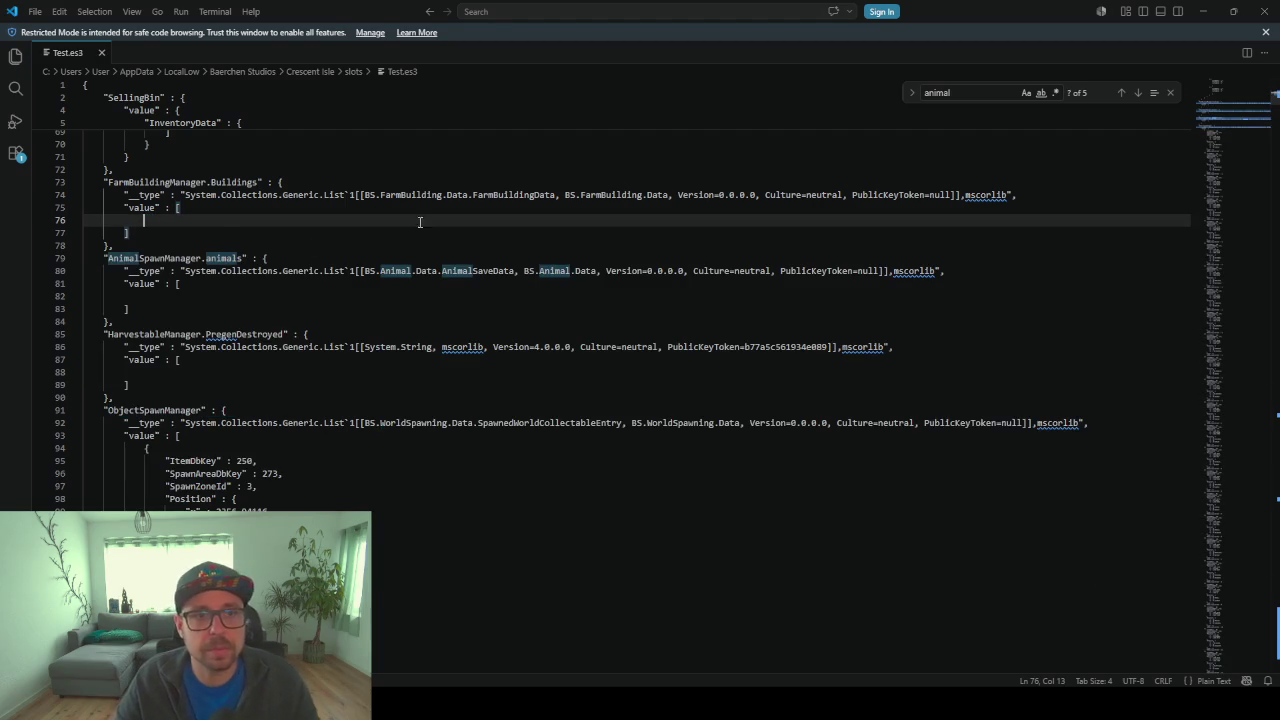
# Back in Unity, clear the Console messages and enter play mode
pyautogui.hotkey('alt', 'Tab')
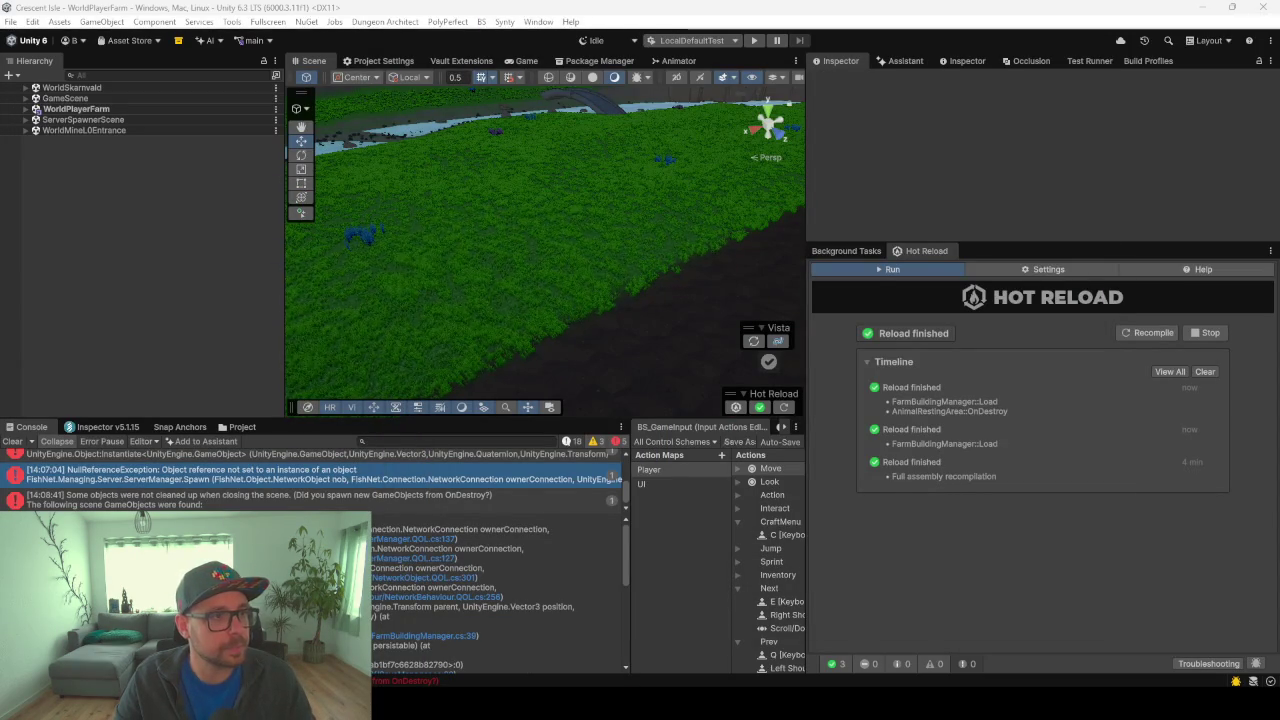
pyautogui.click(594, 211)
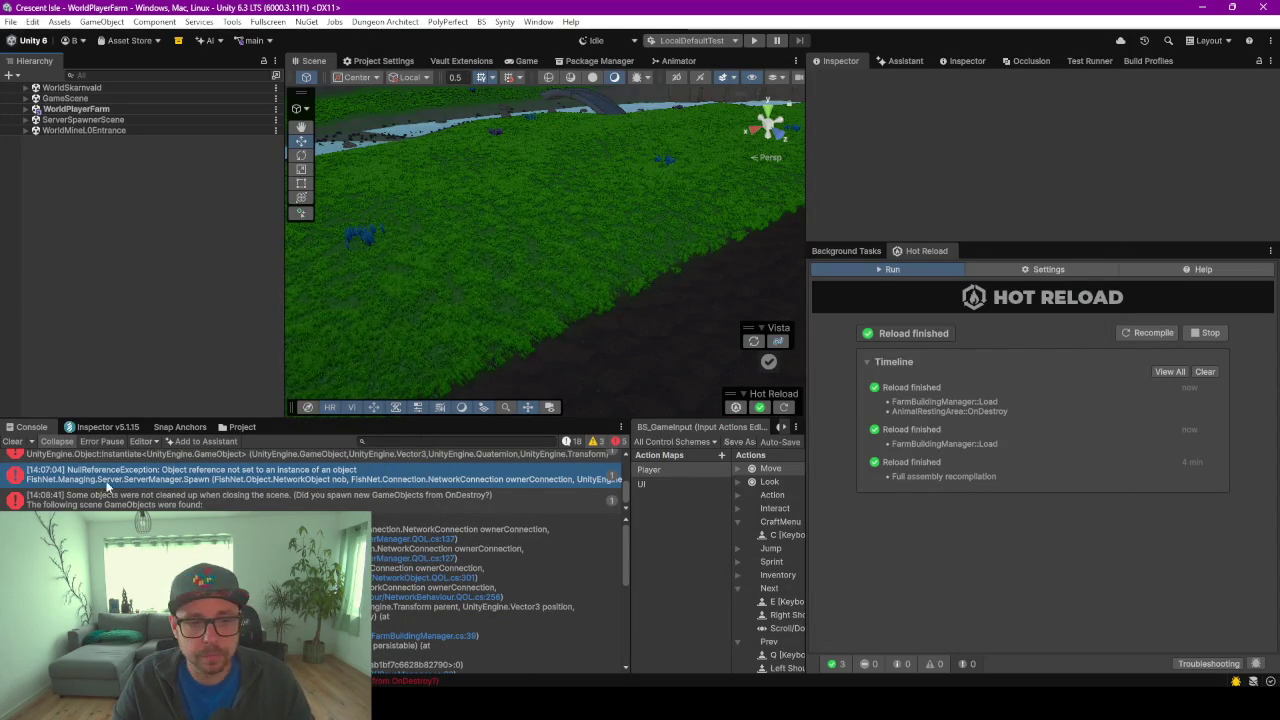
pyautogui.click(14, 441)
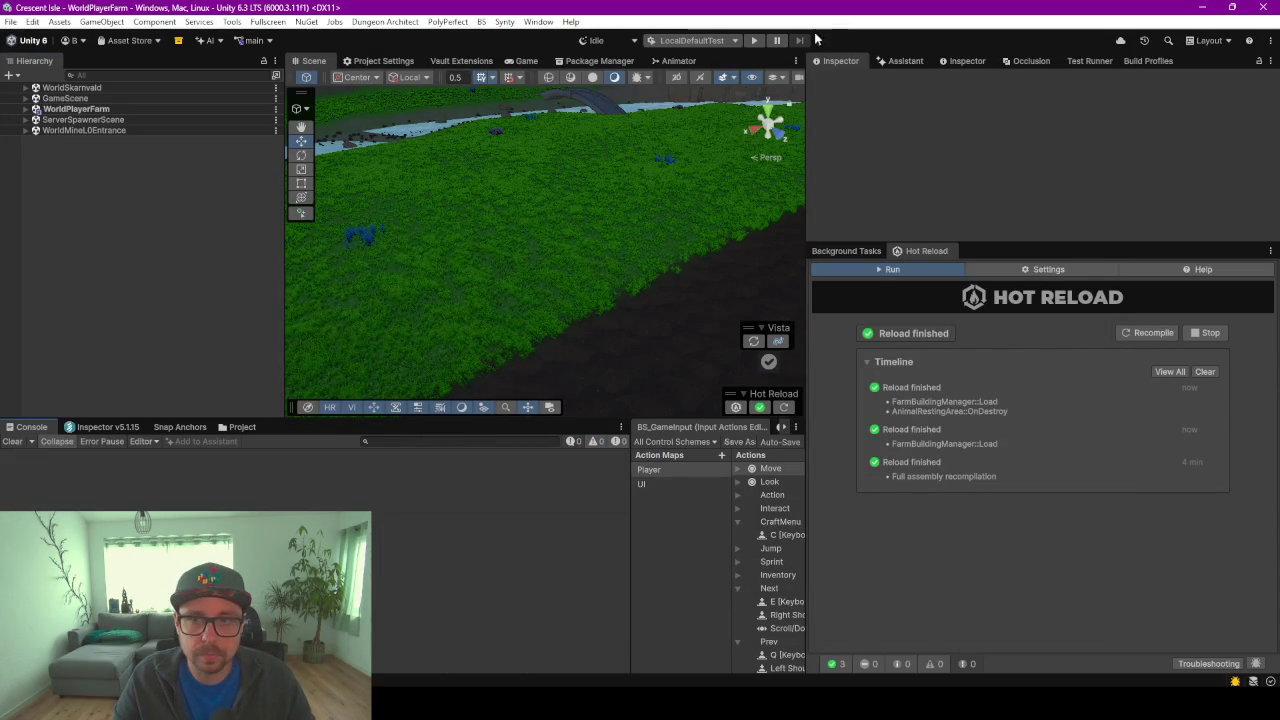
pyautogui.click(754, 40)
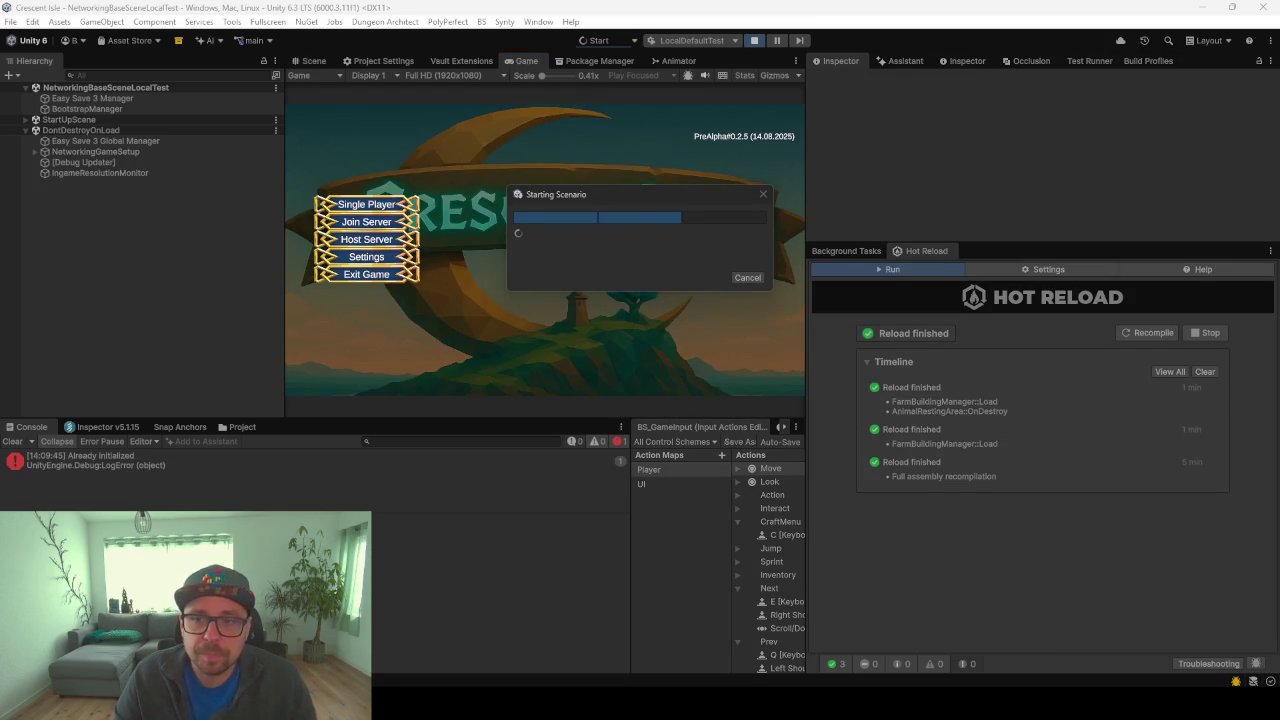
# Start a single-player game from the first option with the chosen character
pyautogui.click(380, 207)
pyautogui.click(527, 165)
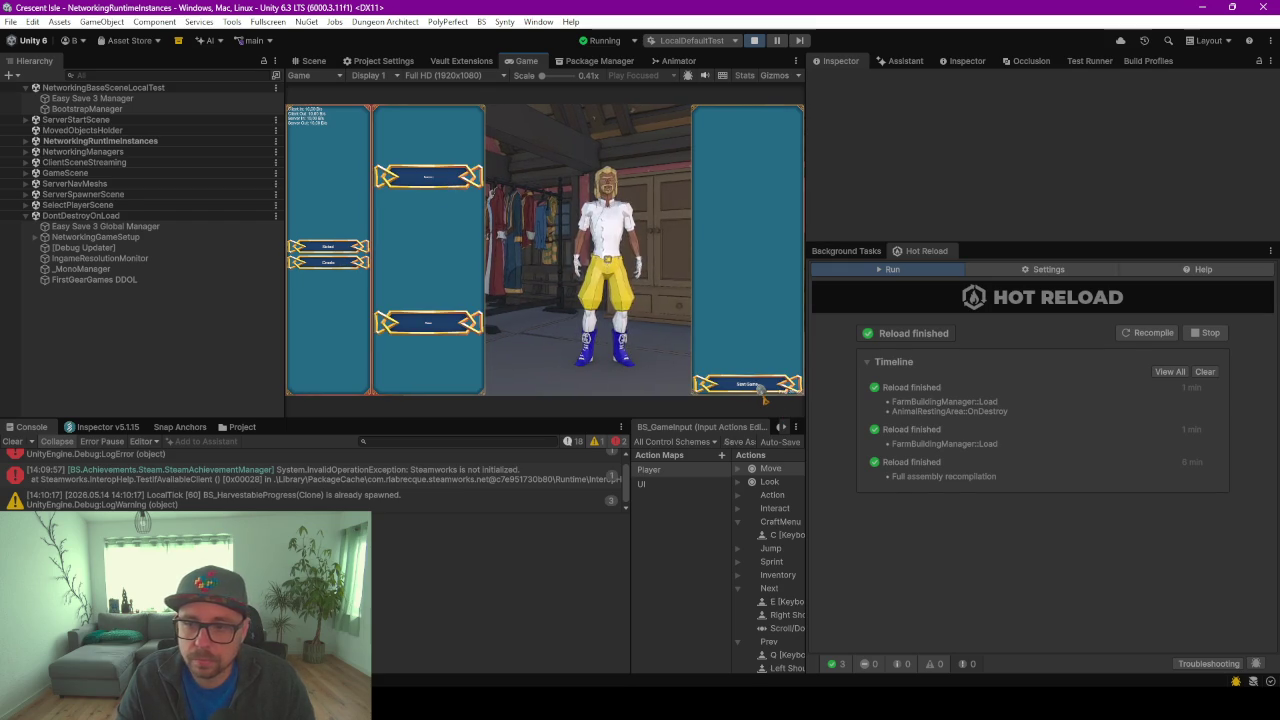
pyautogui.click(766, 386)
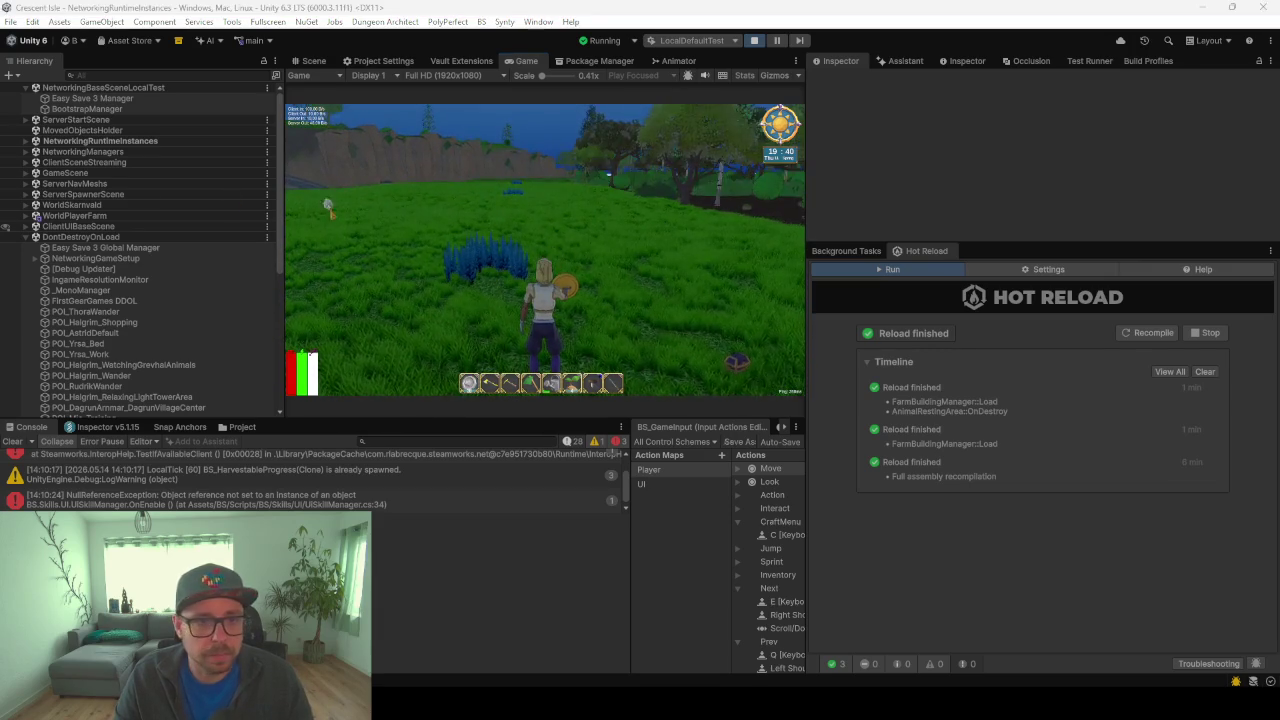
# Search the Hierarchy for 'test' and select TestBuildingSpawner
pyautogui.click(84, 74)
pyautogui.write('test')
pyautogui.click(92, 108)
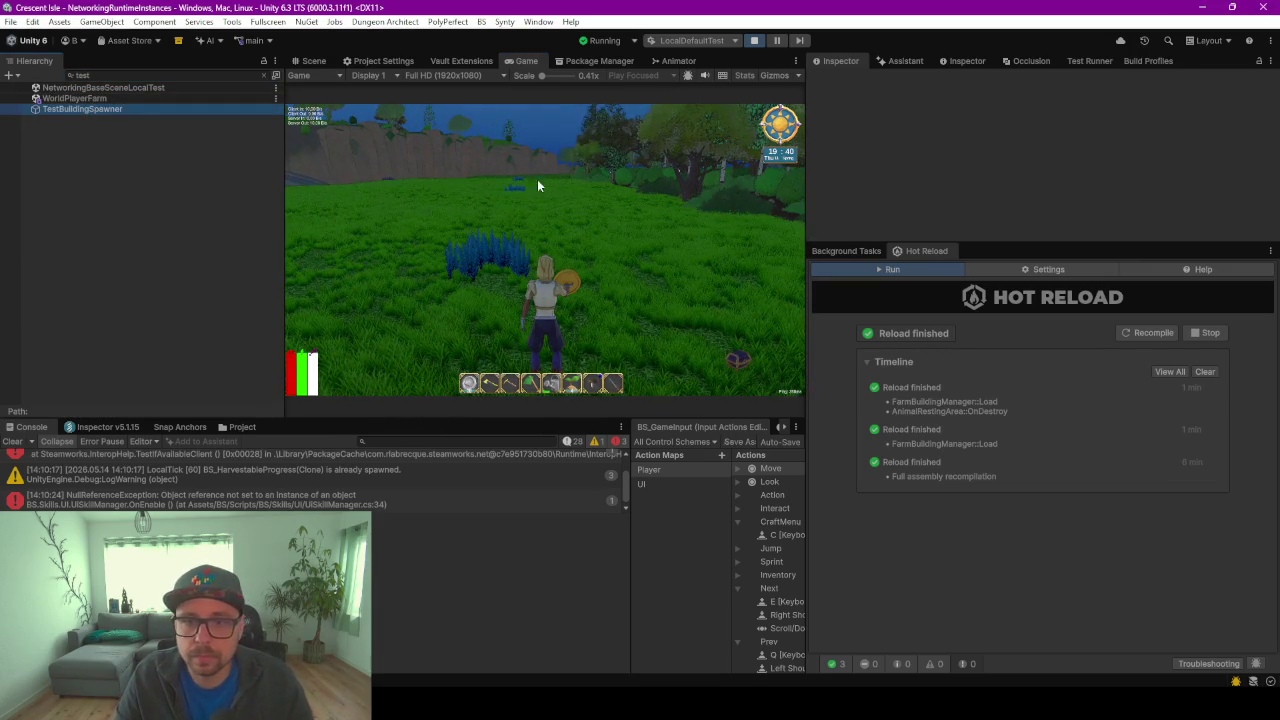
# Spawn the test barn and find FarmBuildingWrapper(Clone) under FarmBuildings in the Hierarchy
pyautogui.click(1006, 226)
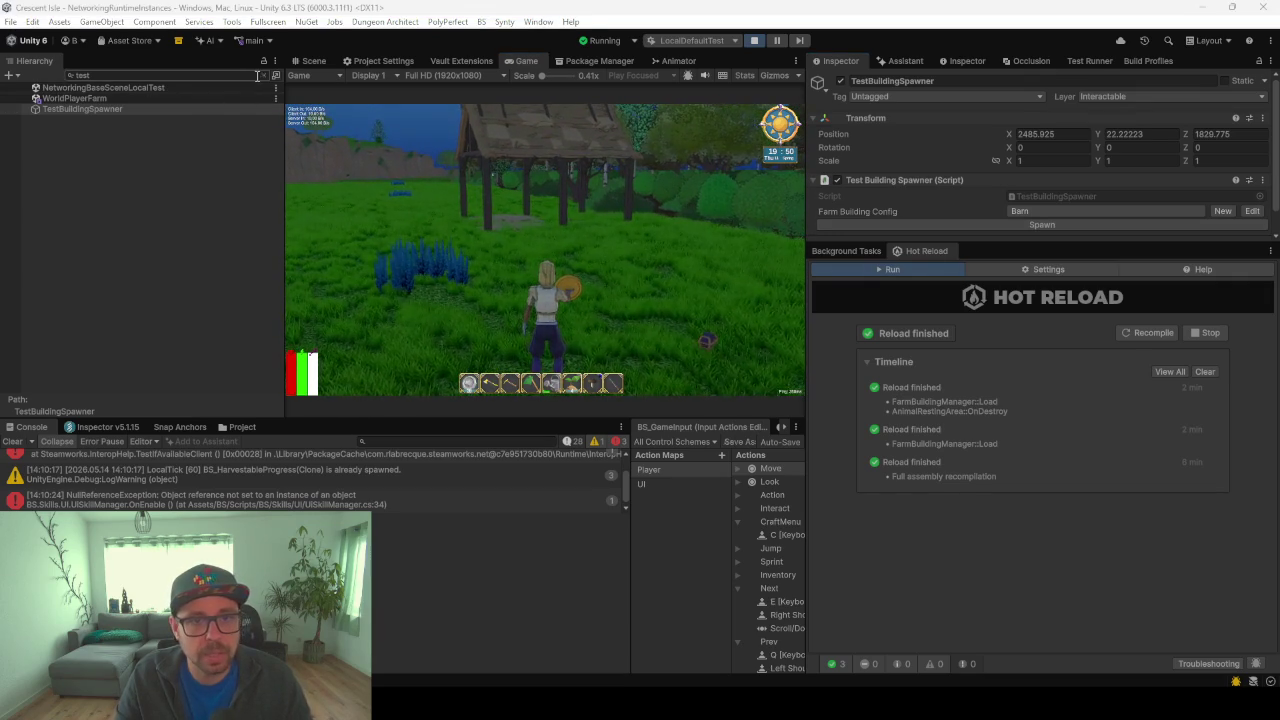
pyautogui.click(265, 75)
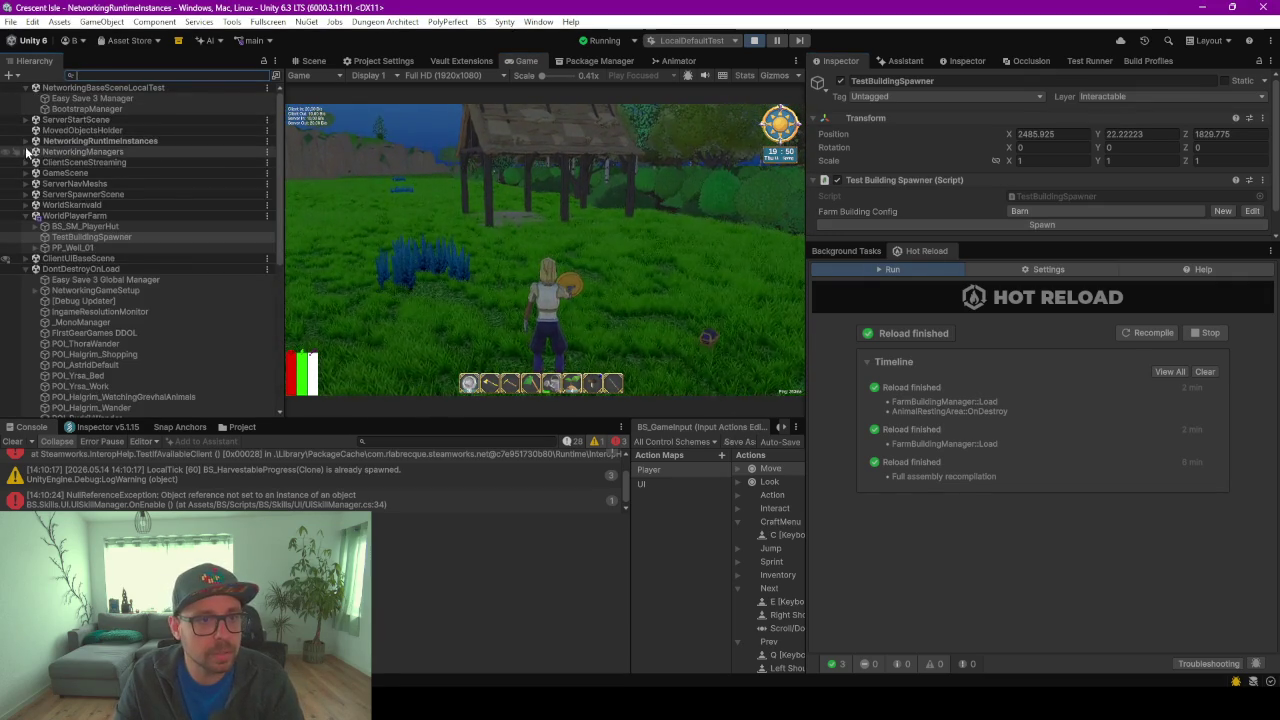
pyautogui.click(27, 141)
pyautogui.click(34, 258)
pyautogui.click(76, 268)
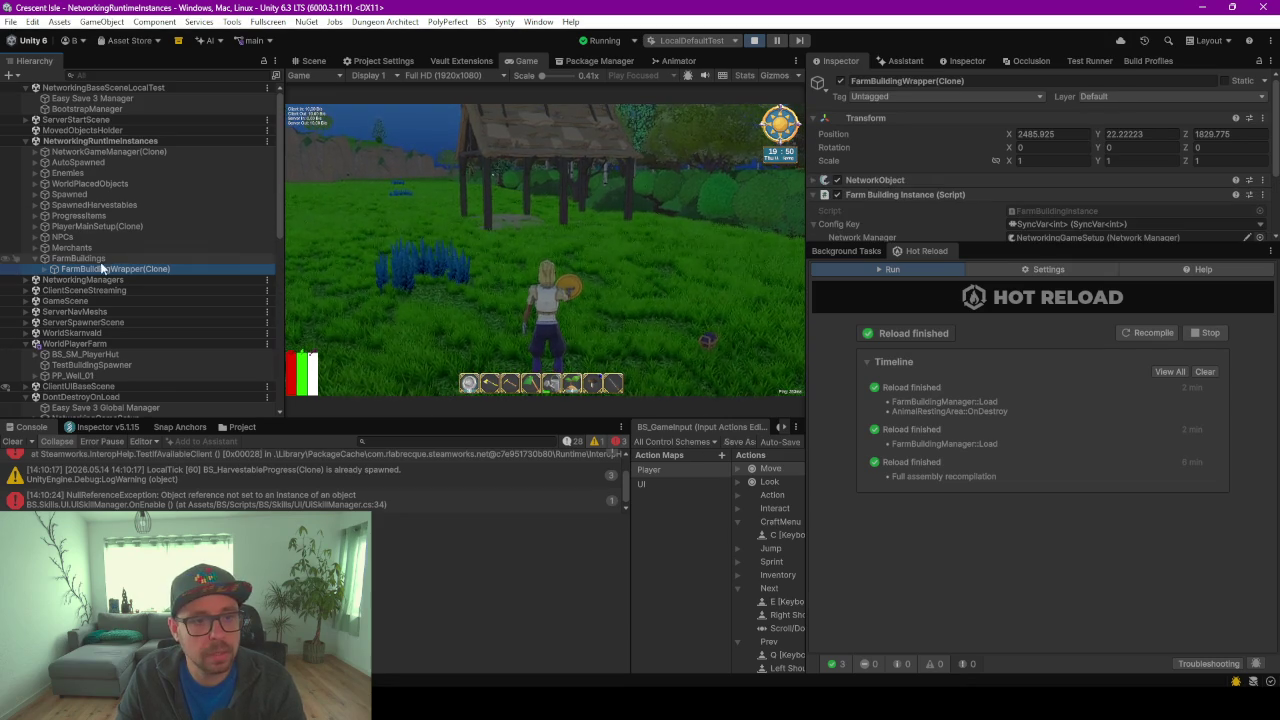
# Check the Farm Building Manager's building data: Config Db Key 880 at 2485.925, 22.22223, 1829.775
pyautogui.click(65, 259)
pyautogui.click(36, 152)
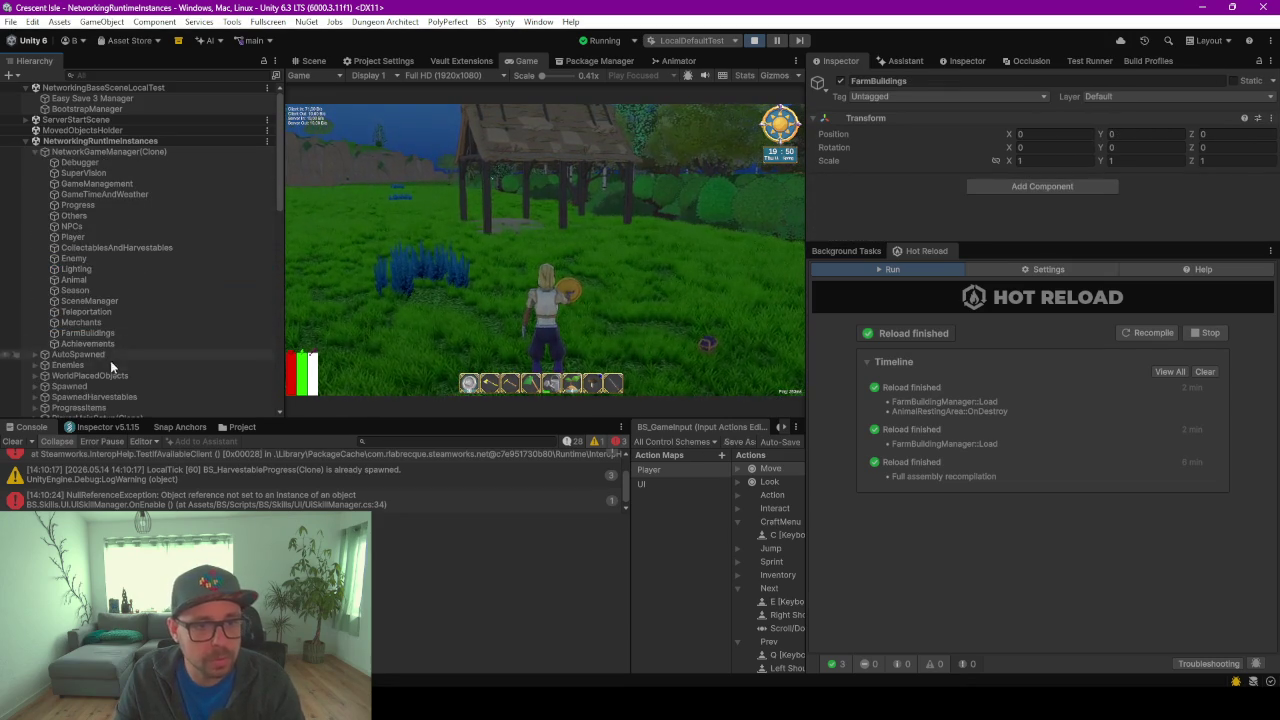
pyautogui.click(84, 332)
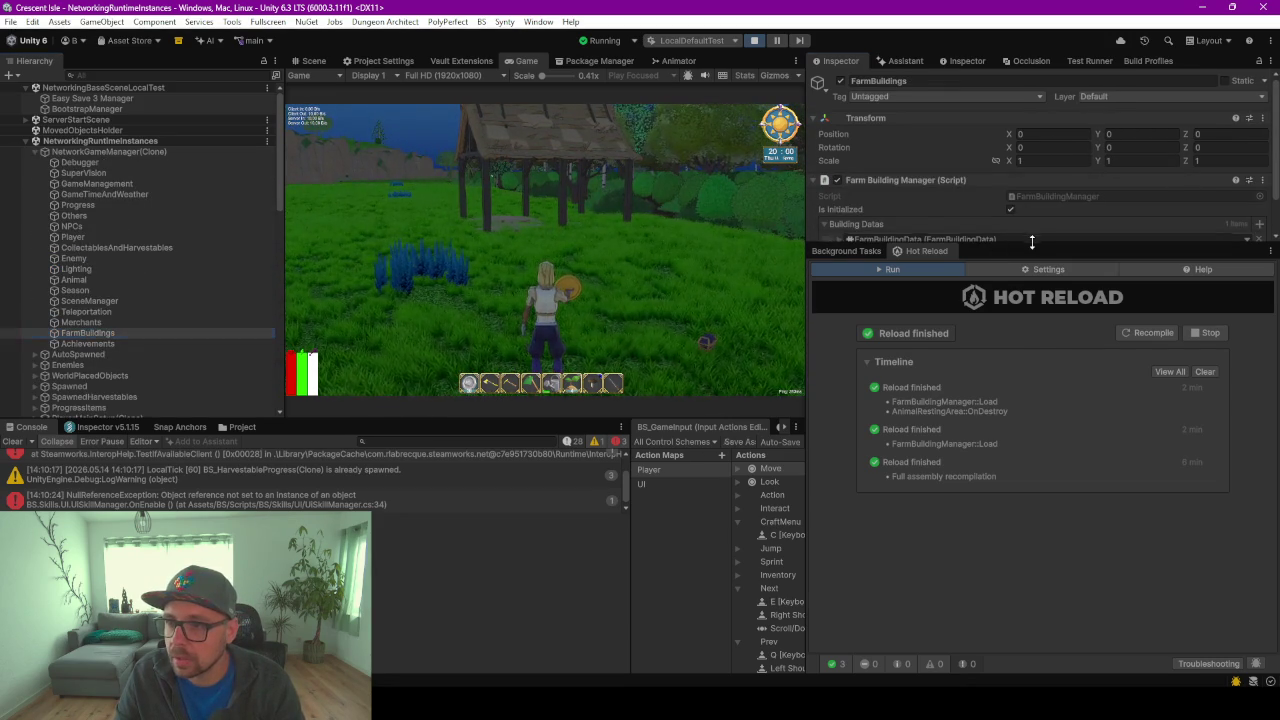
pyautogui.moveTo(999, 250); pyautogui.dragTo(1022, 370)
pyautogui.click(841, 240)
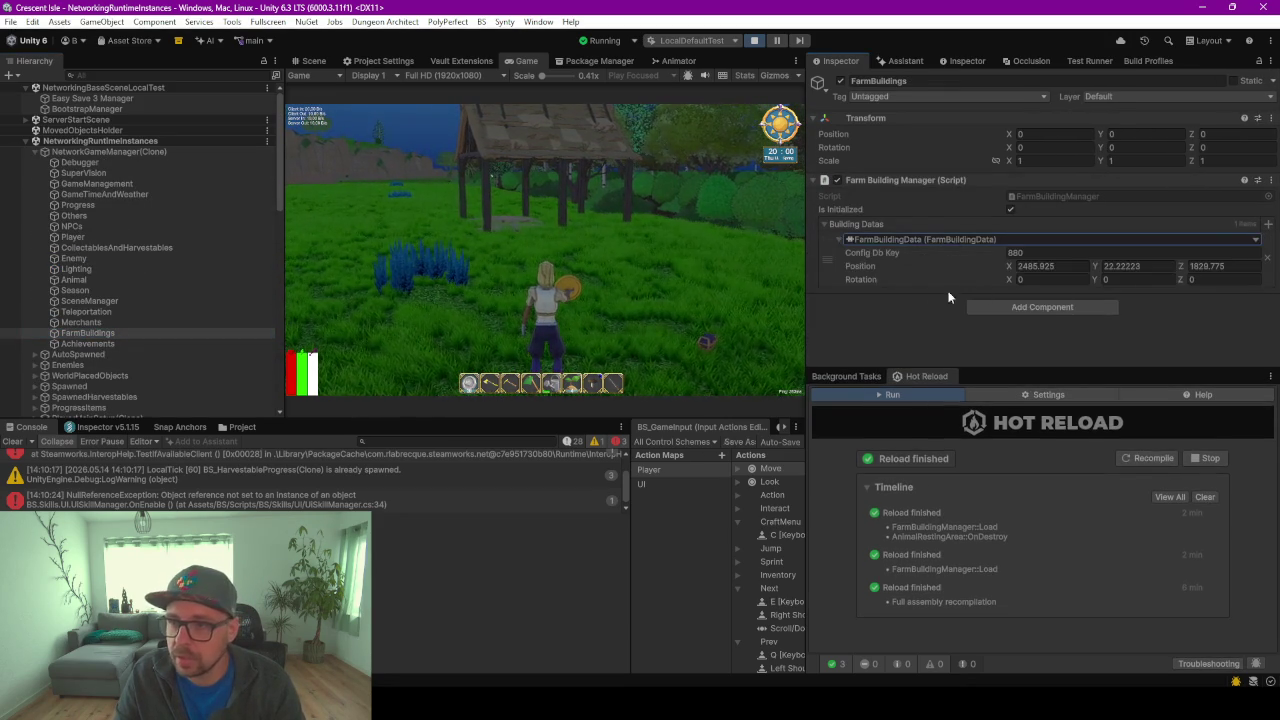
pyautogui.press('Return')
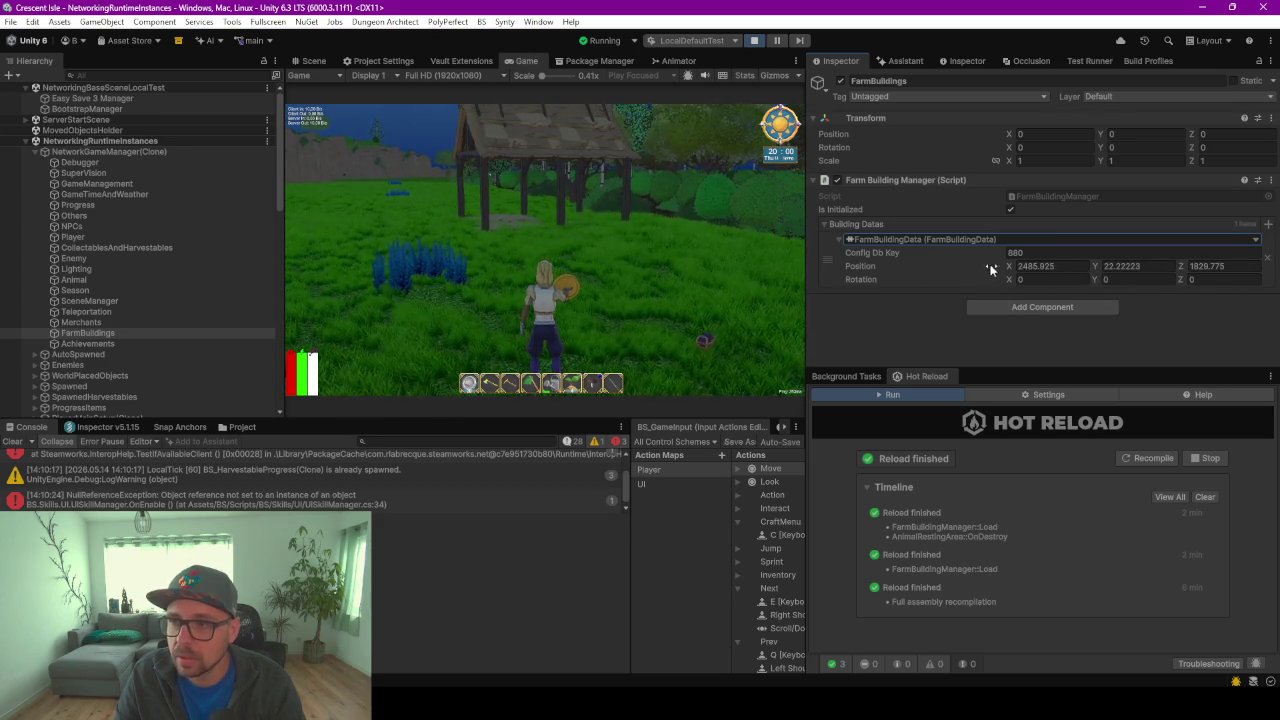
# Walk across the farm, briefly opening and closing the animal shop
pyautogui.press('w')
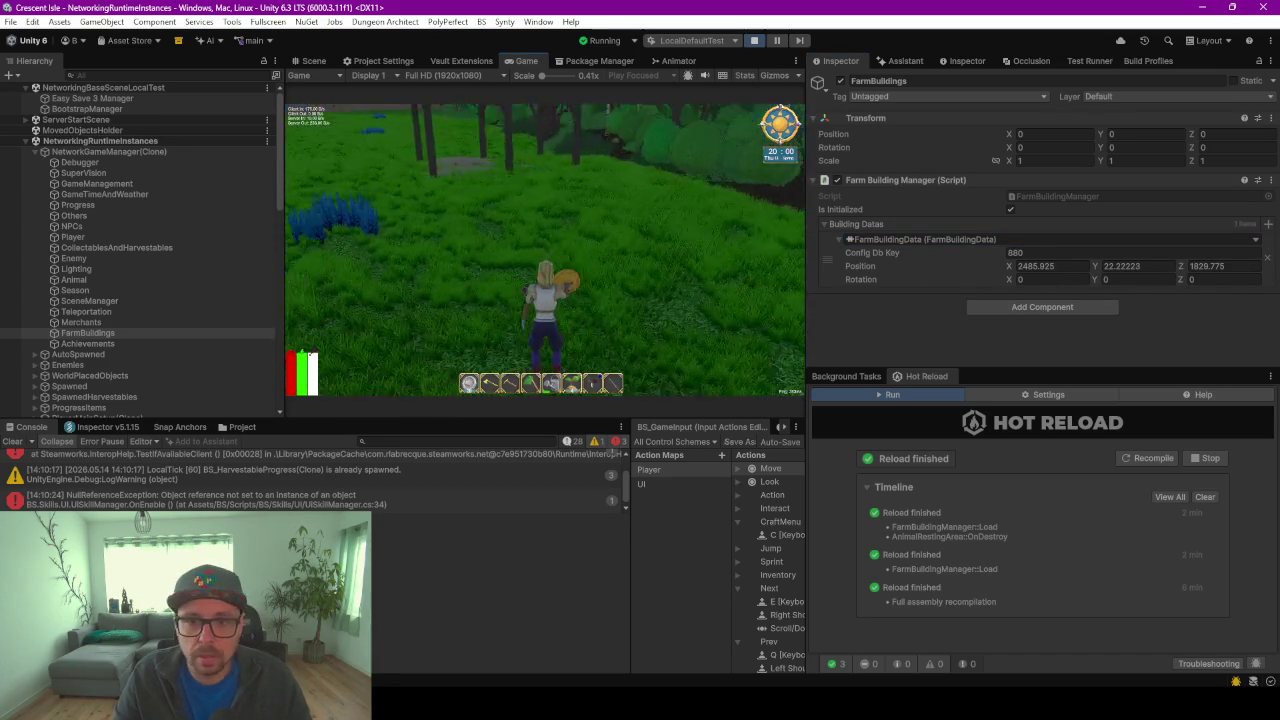
pyautogui.press('f')
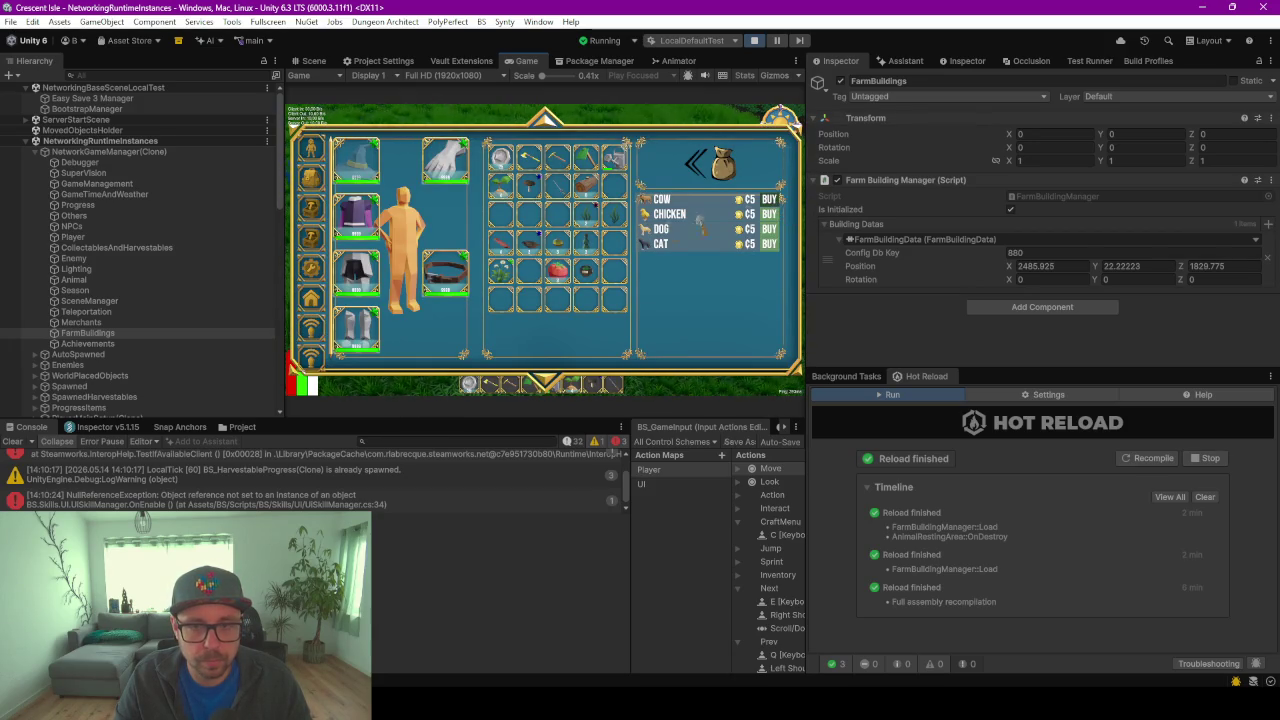
pyautogui.press('Escape')
pyautogui.press('w')
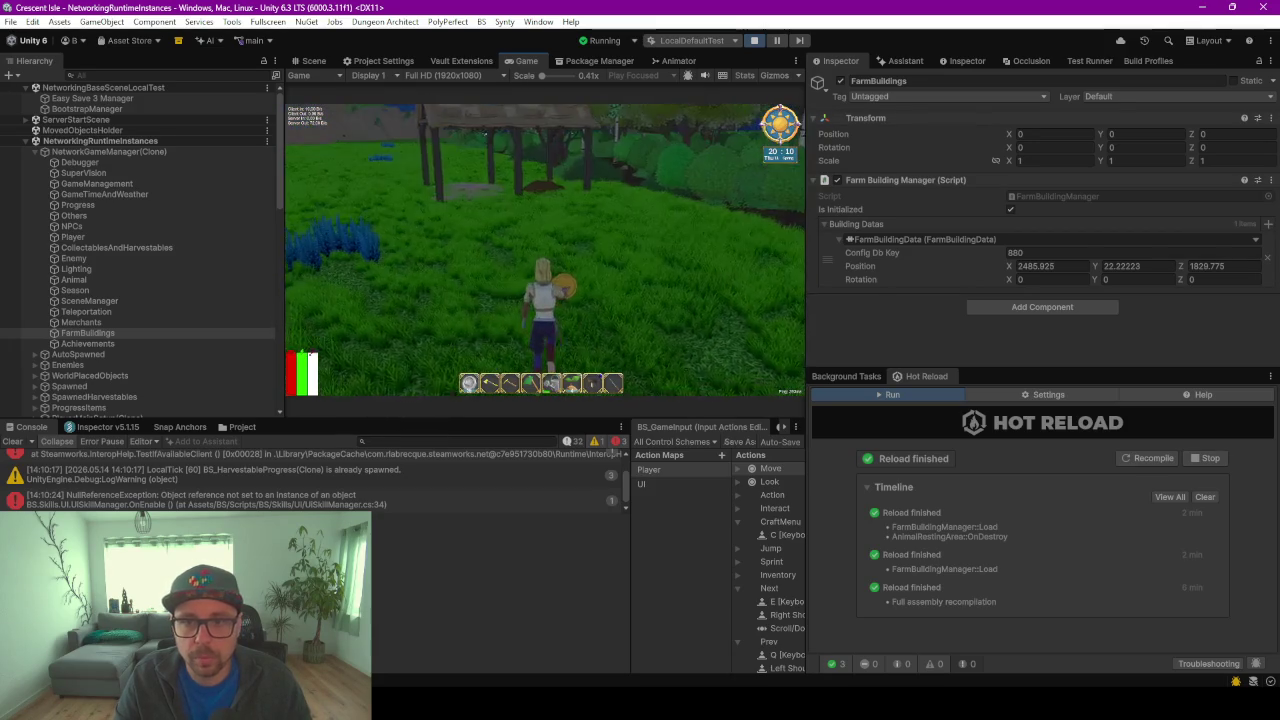
pyautogui.press('w')
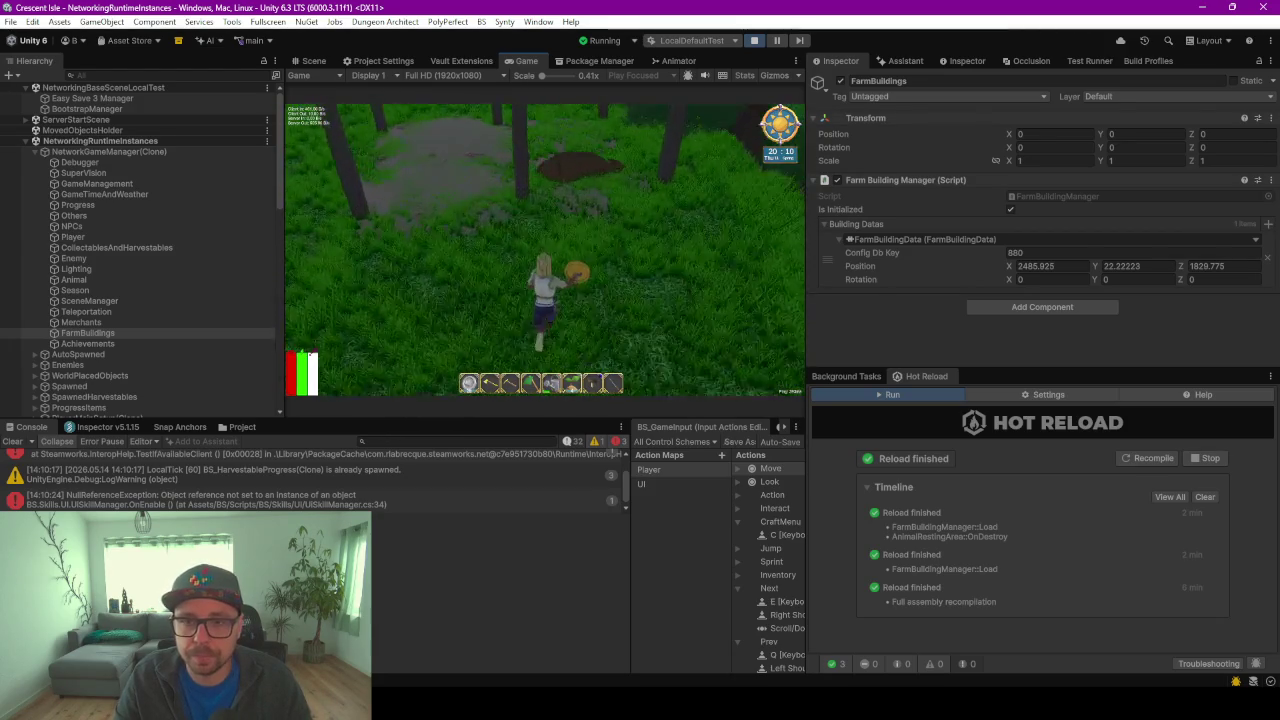
pyautogui.press('w')
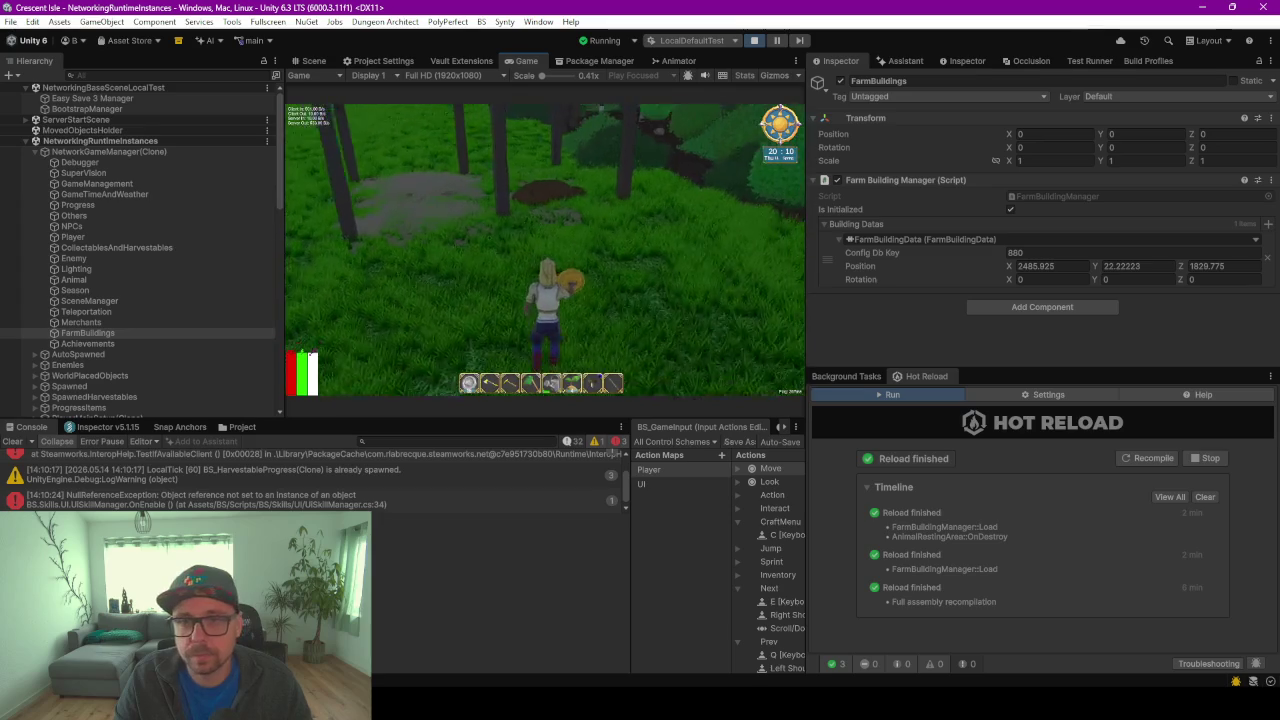
pyautogui.press('w')
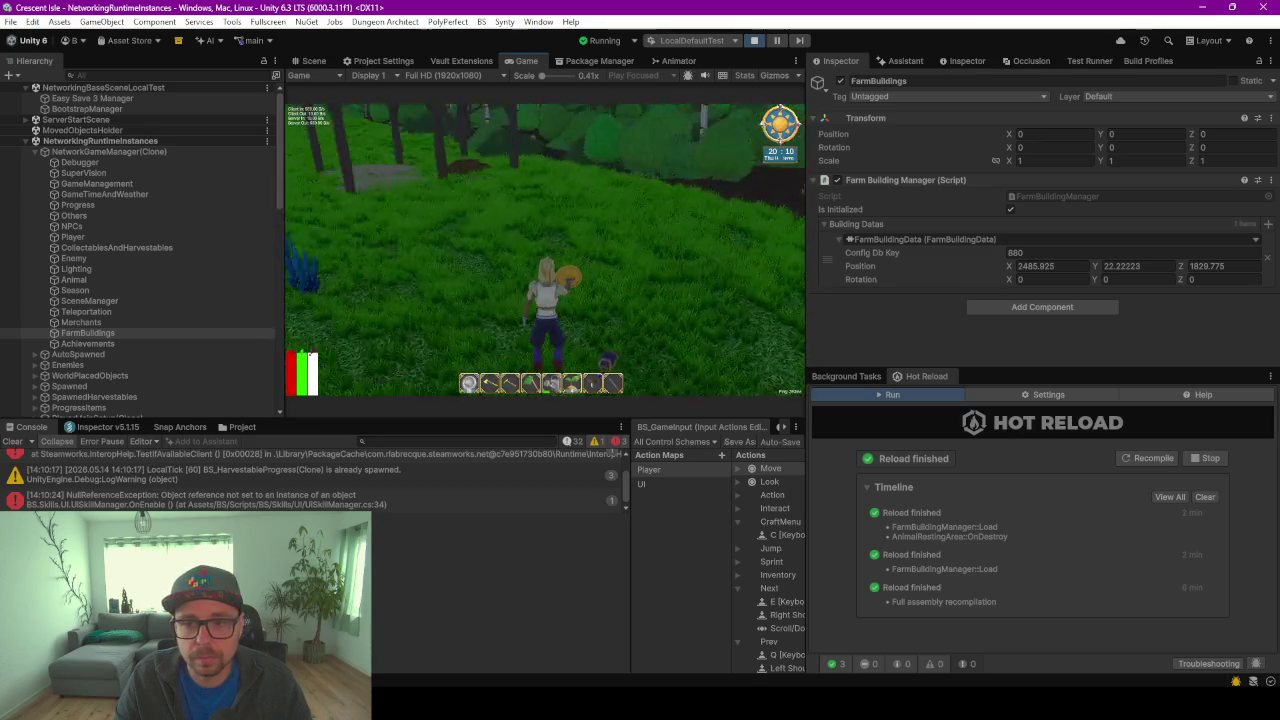
pyautogui.press('w')
# Toggle the inventory, run toward the shed, and bring up the in-game menu
pyautogui.press('i')
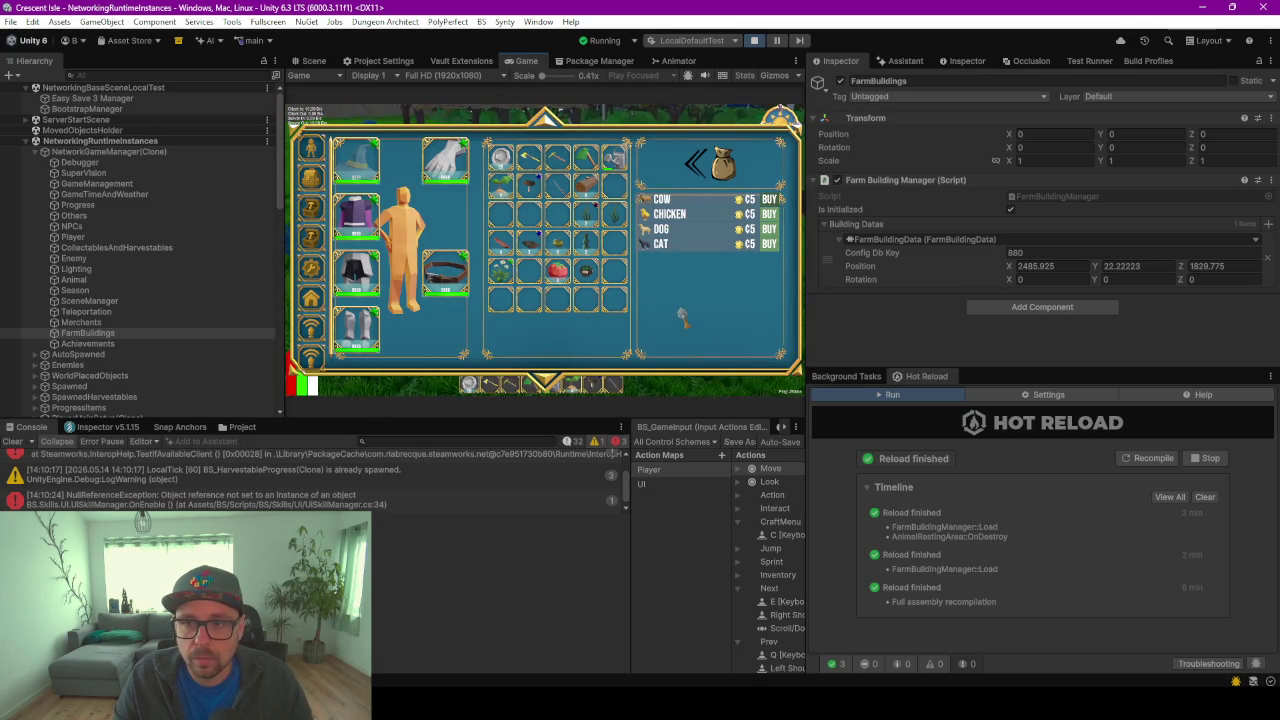
pyautogui.press('i')
pyautogui.press('w')
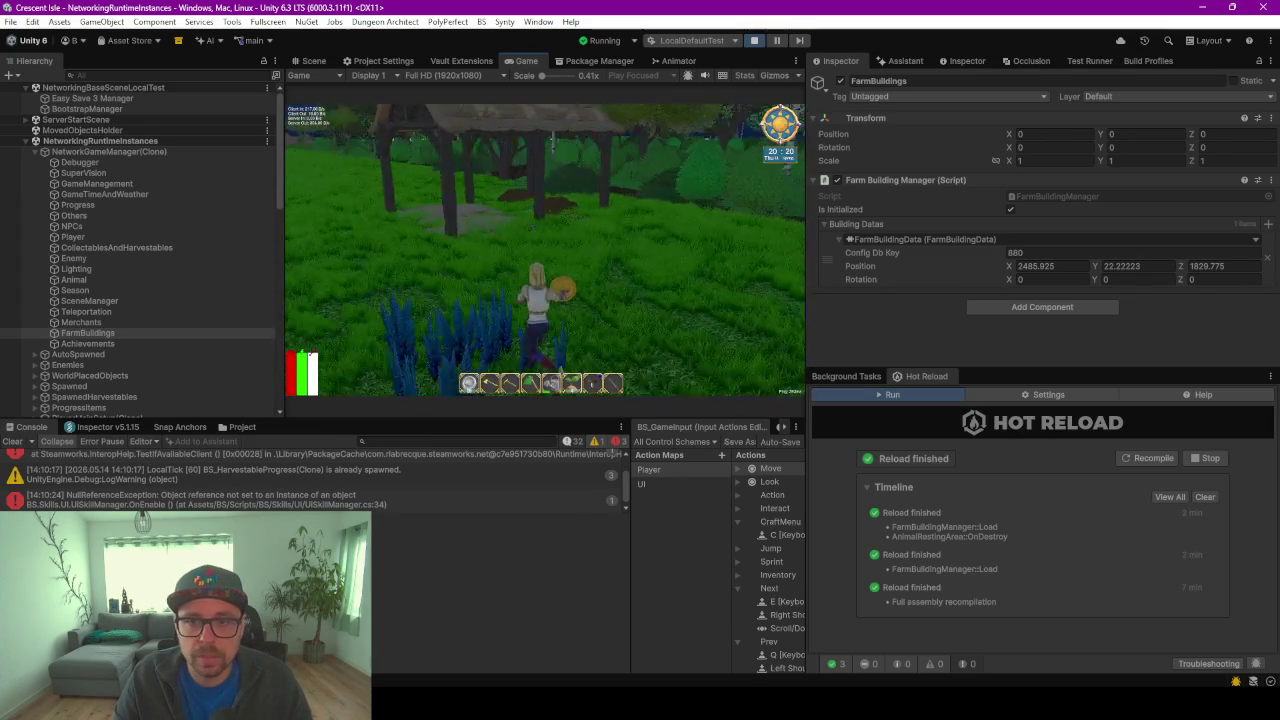
pyautogui.press('c')
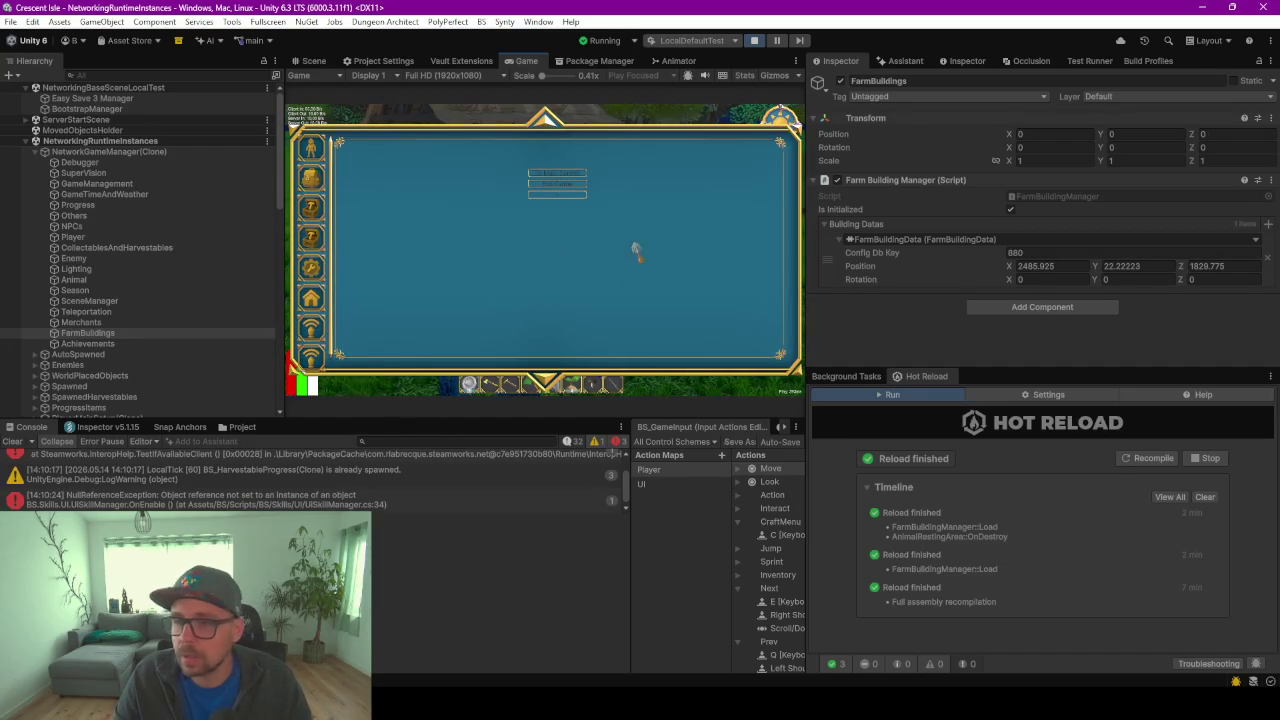
# Quit to the Crescent Isle title menu and switch to Test.es3 in VS Code
pyautogui.click(568, 176)
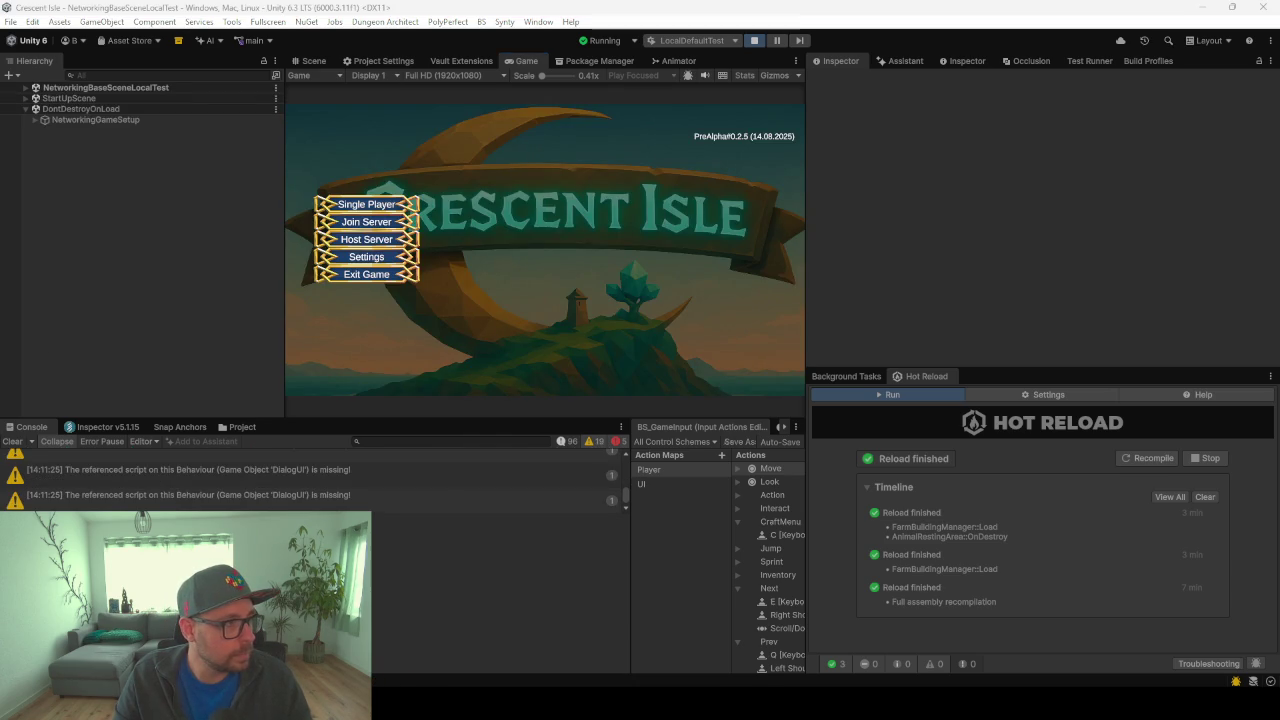
pyautogui.hotkey('alt', 'Tab')
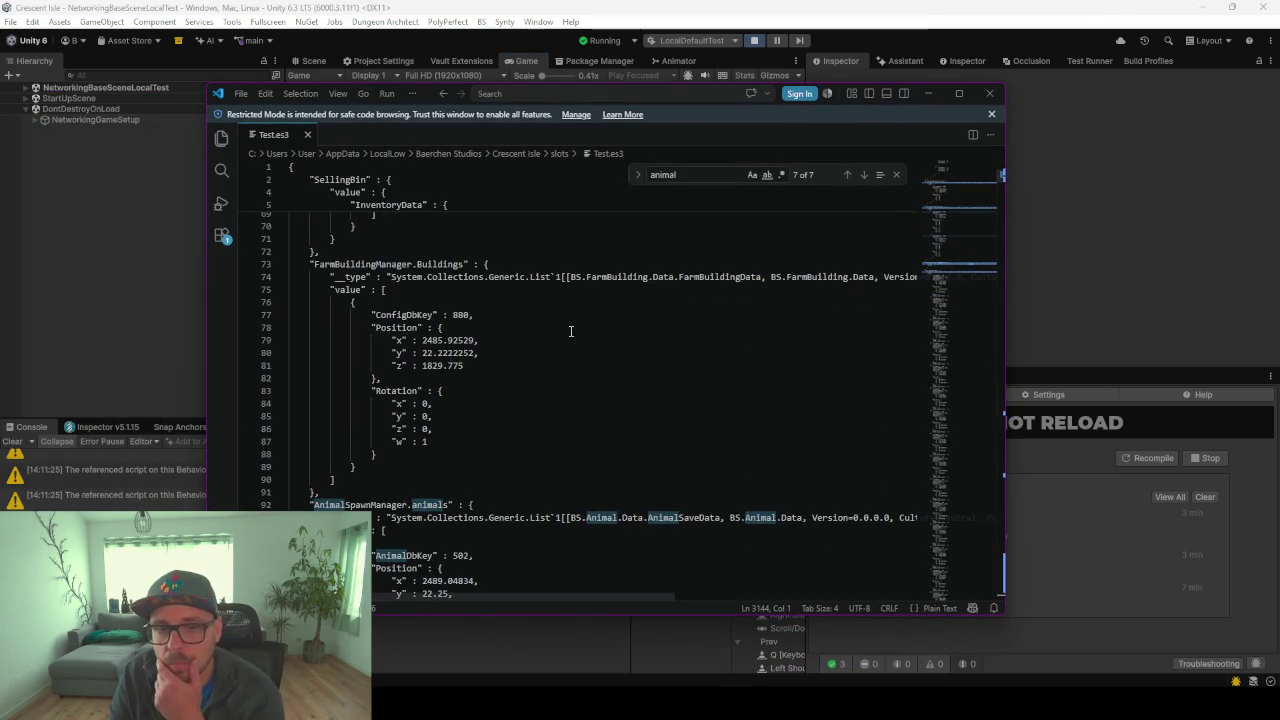
# Check the saved barn's ConfigDbKey 880 and its position values in Test.es3
pyautogui.click(460, 314)
pyautogui.doubleClick(460, 314)
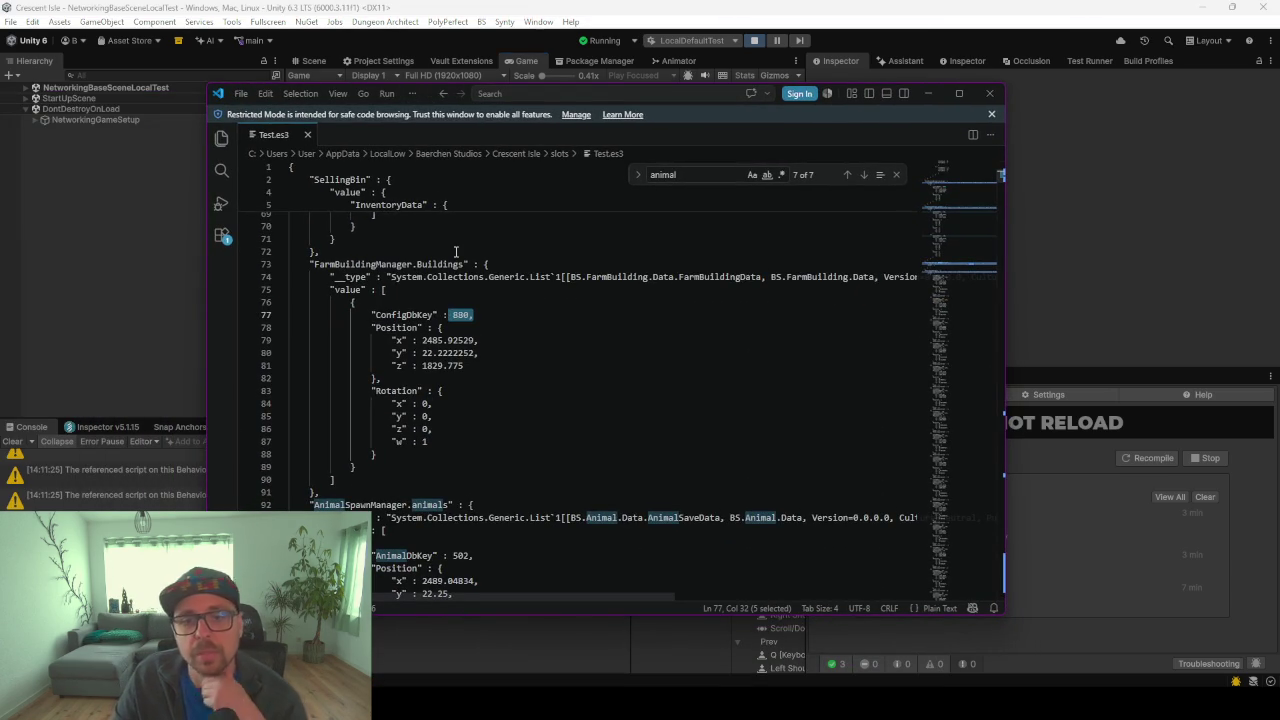
pyautogui.scroll(-2, 458, 317)
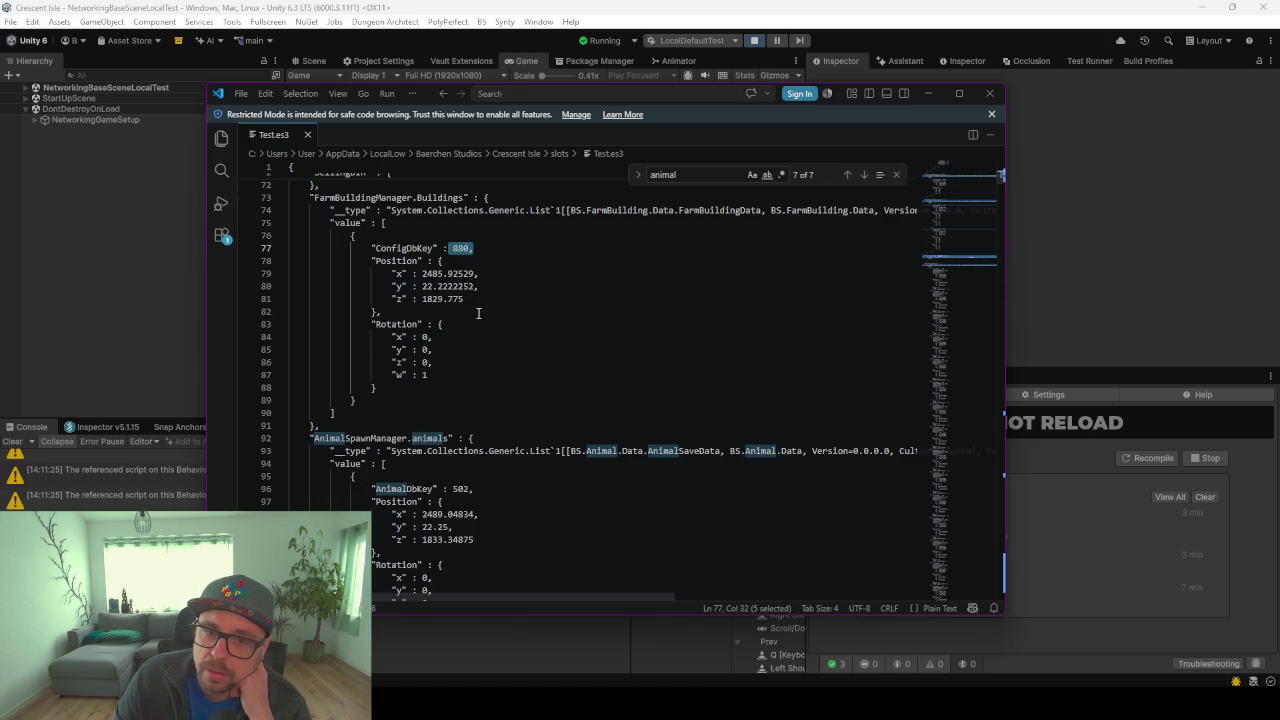
pyautogui.moveTo(477, 316); pyautogui.dragTo(437, 274)
# Verify the two AnimalSpawnManager.animals entries with AnimalDbKey 502, then minimize VS Code
pyautogui.scroll(-5, 483, 336)
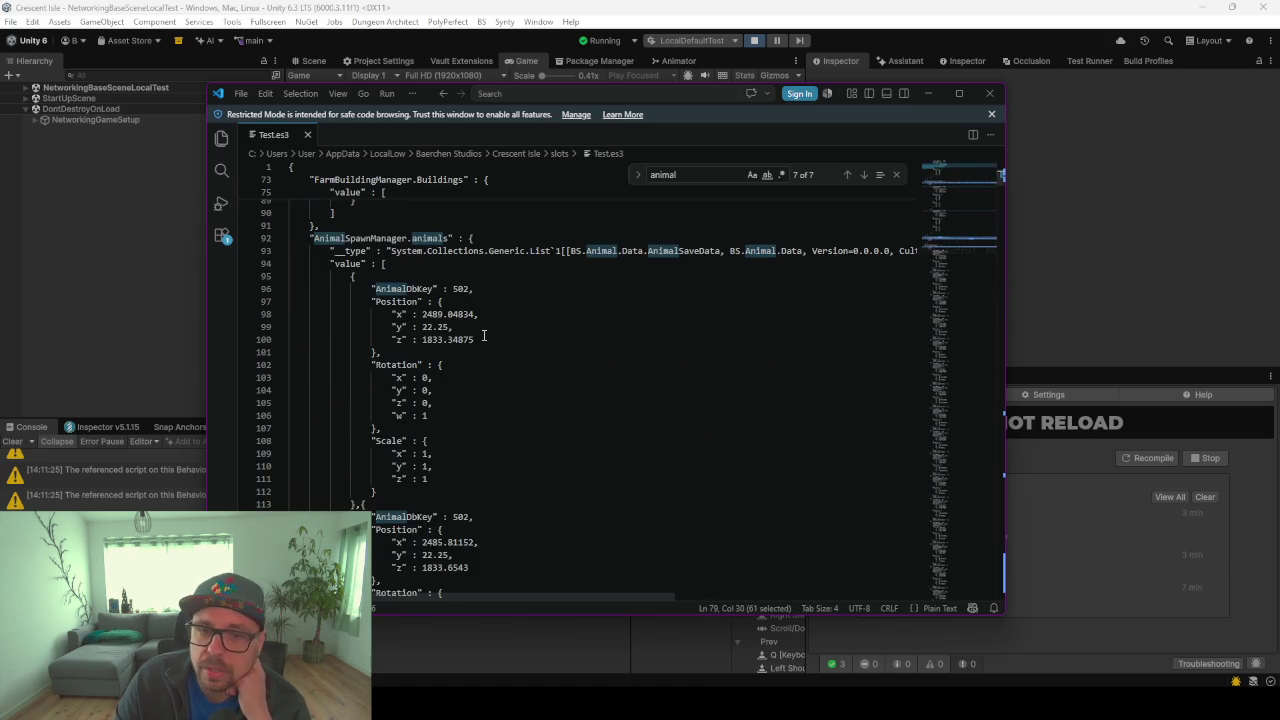
pyautogui.scroll(-1, 477, 300)
pyautogui.moveTo(471, 255); pyautogui.dragTo(458, 255)
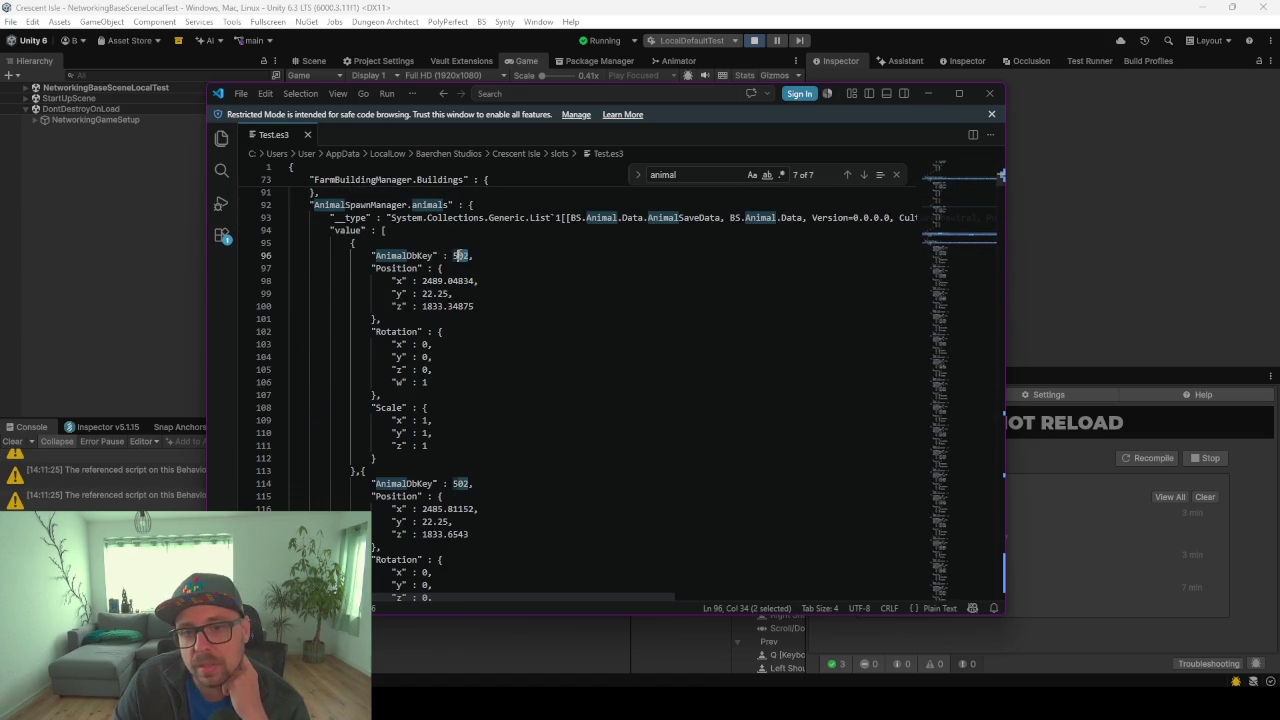
pyautogui.scroll(-2, 468, 500)
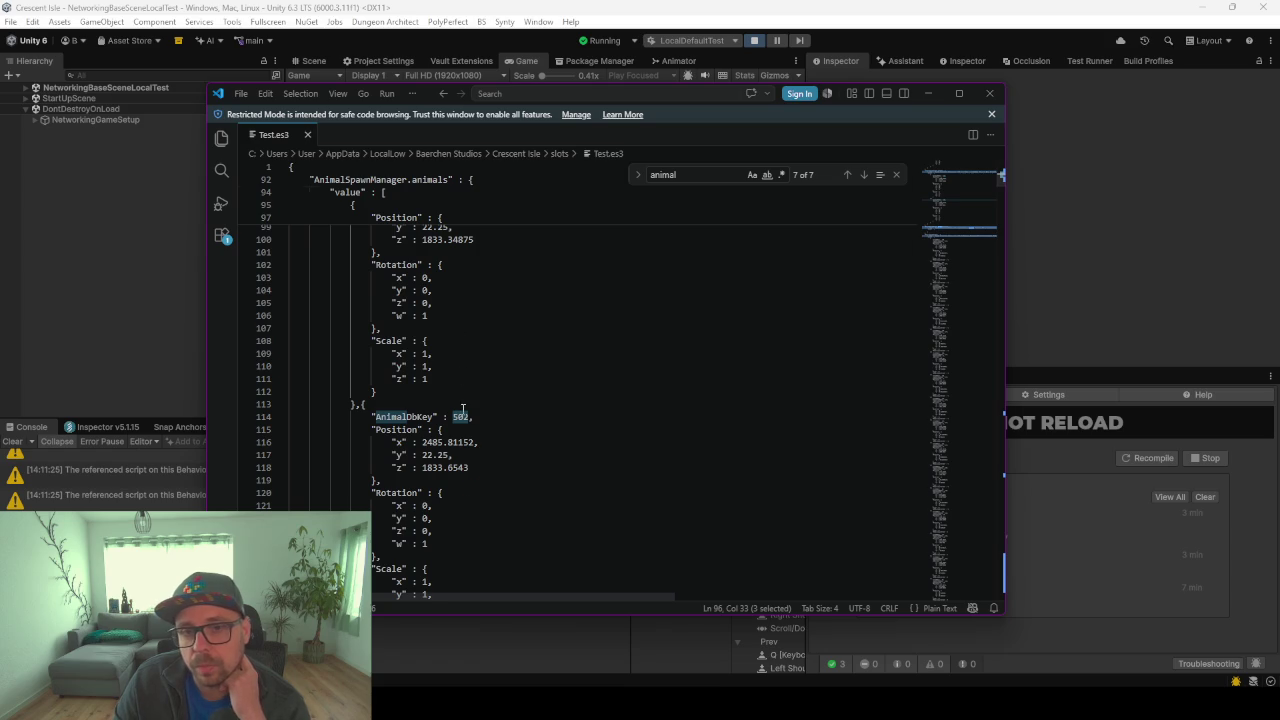
pyautogui.scroll(2, 463, 410)
pyautogui.scroll(-6, 474, 480)
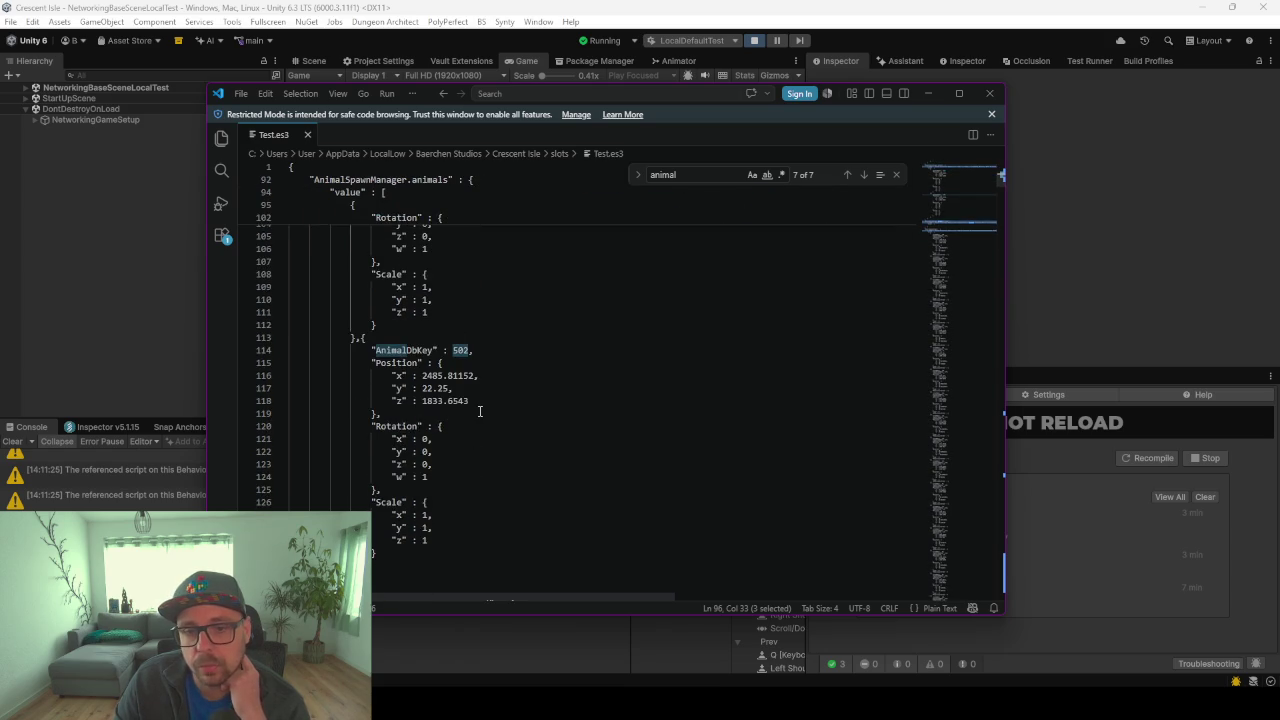
pyautogui.scroll(2, 479, 411)
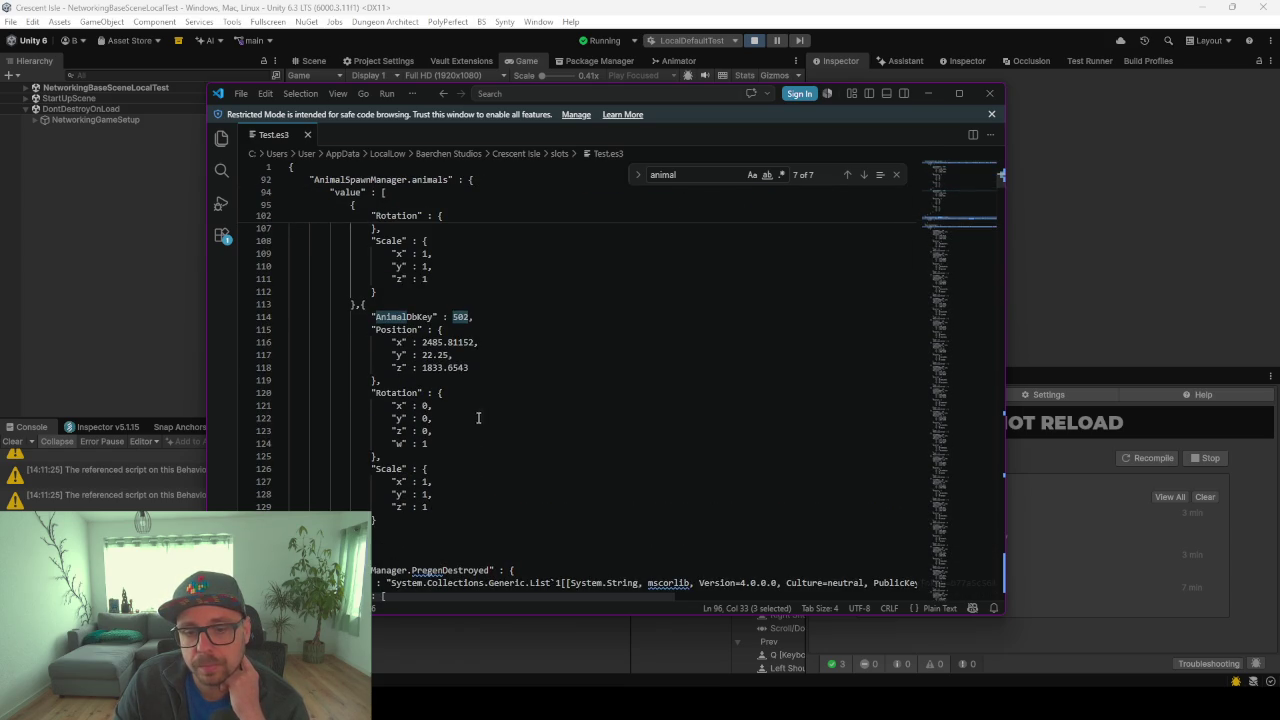
pyautogui.scroll(2, 521, 422)
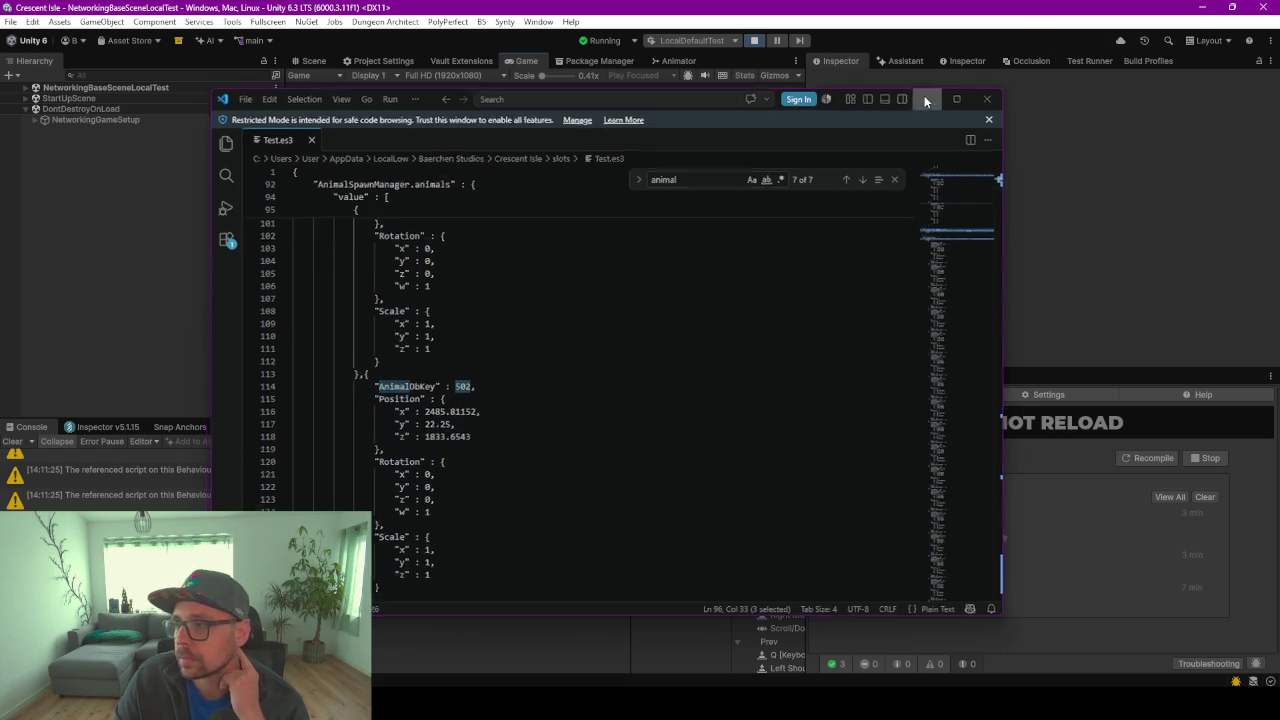
pyautogui.click(926, 94)
# Load the existing single-player save and inspect the respawned Barn(Clone) and its children
pyautogui.click(384, 207)
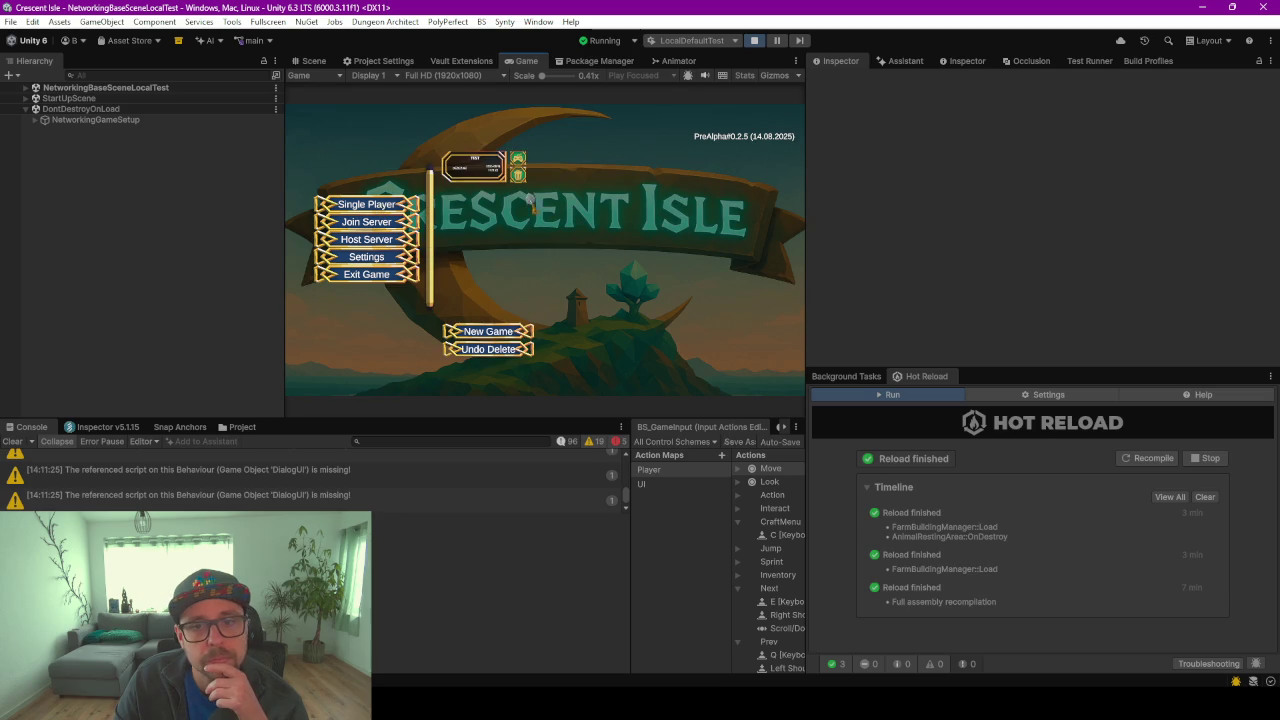
pyautogui.click(520, 164)
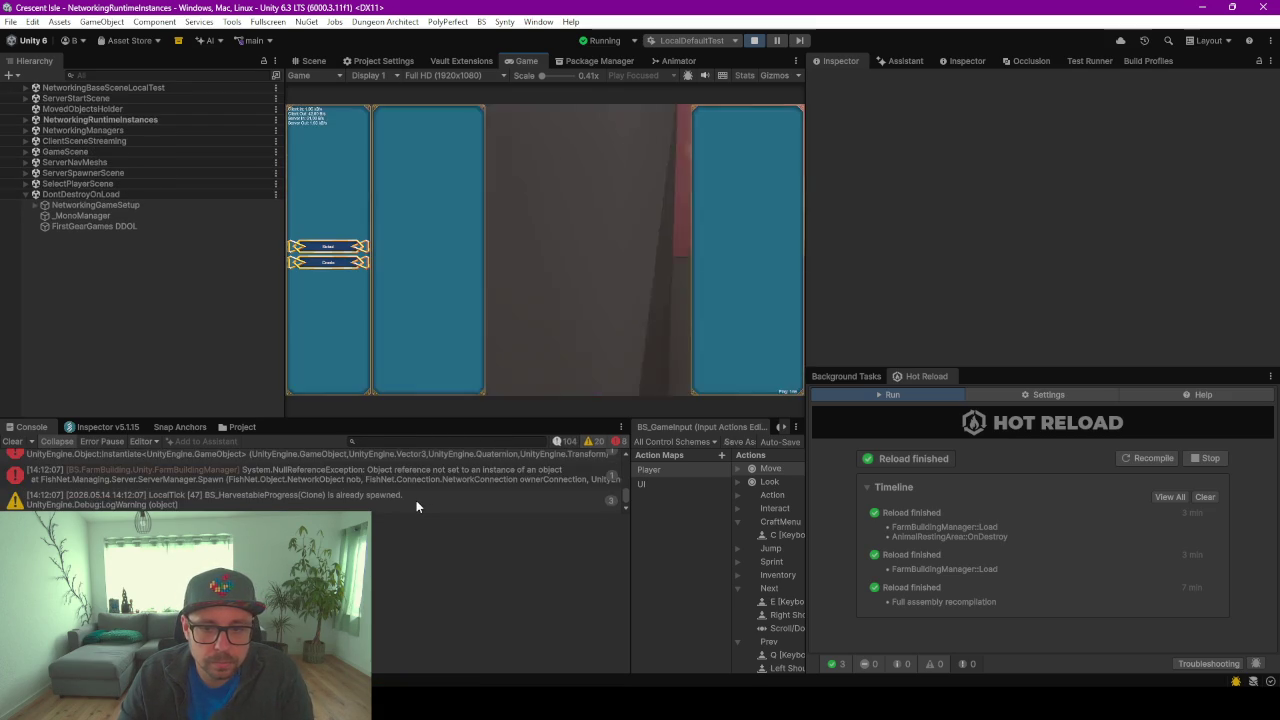
pyautogui.click(24, 119)
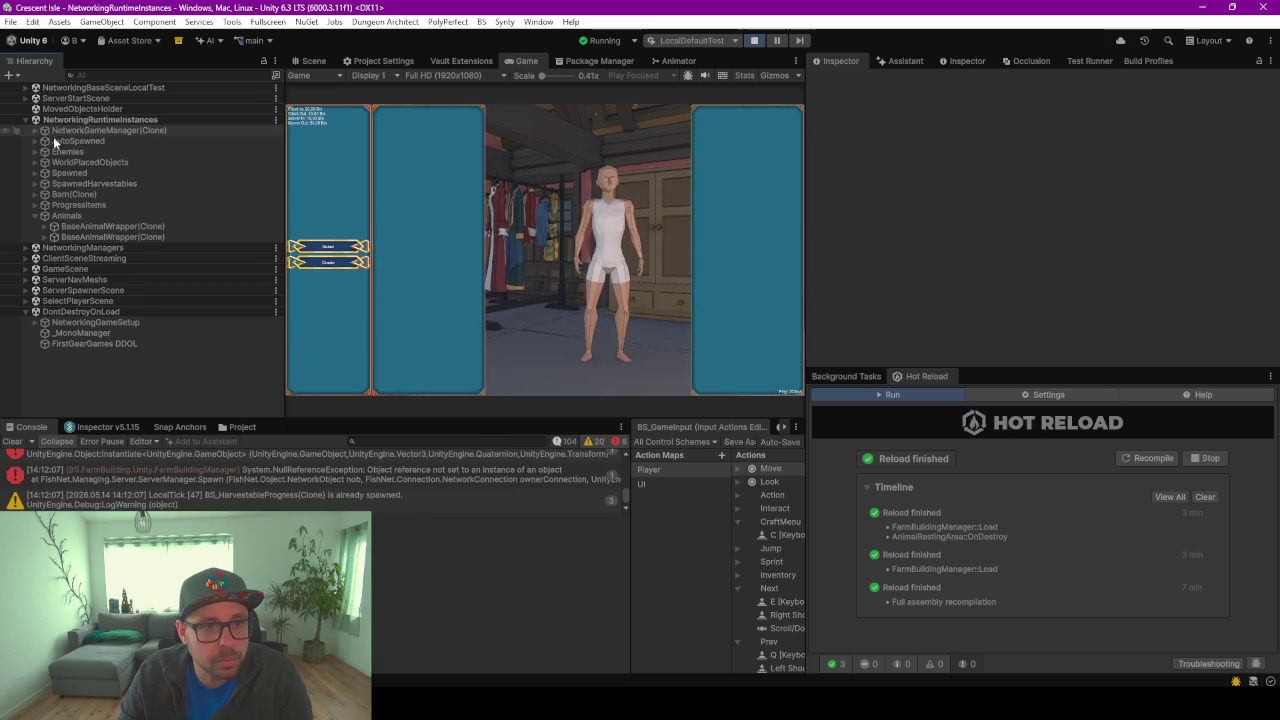
pyautogui.click(36, 194)
pyautogui.click(41, 198)
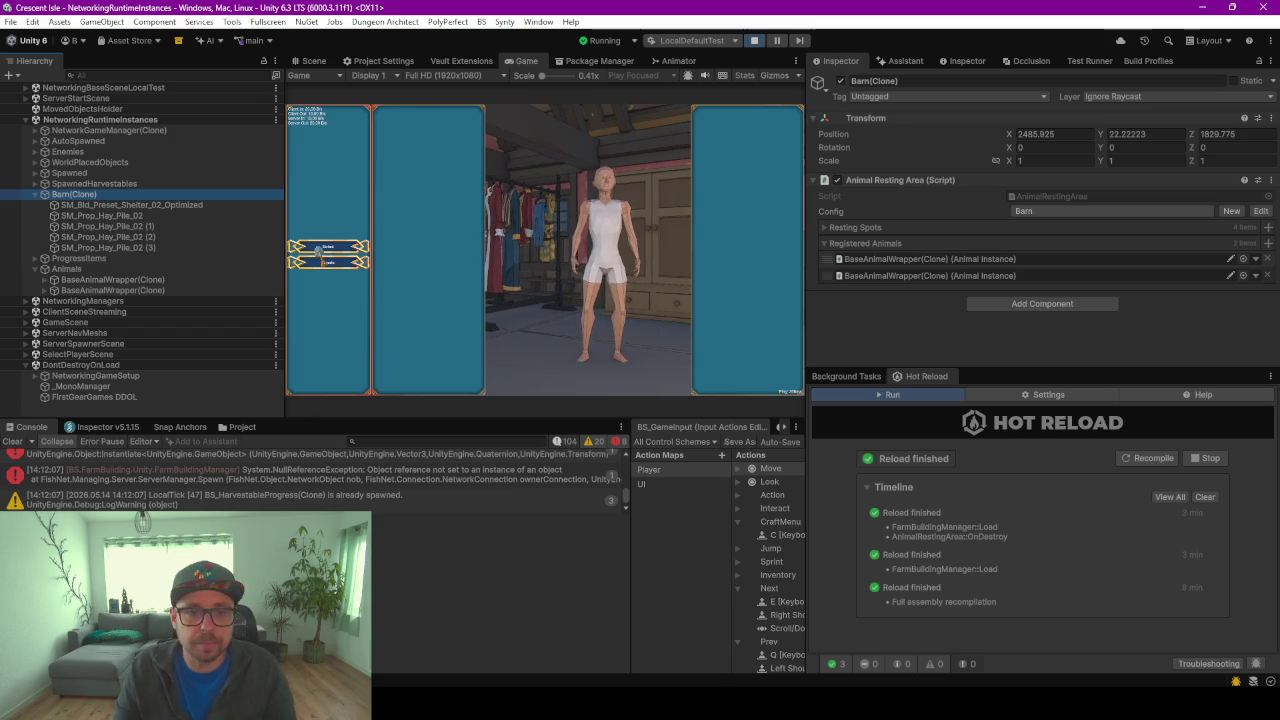
# Start the game with the saved character, walk into the barn, then switch to Rider
pyautogui.click(336, 248)
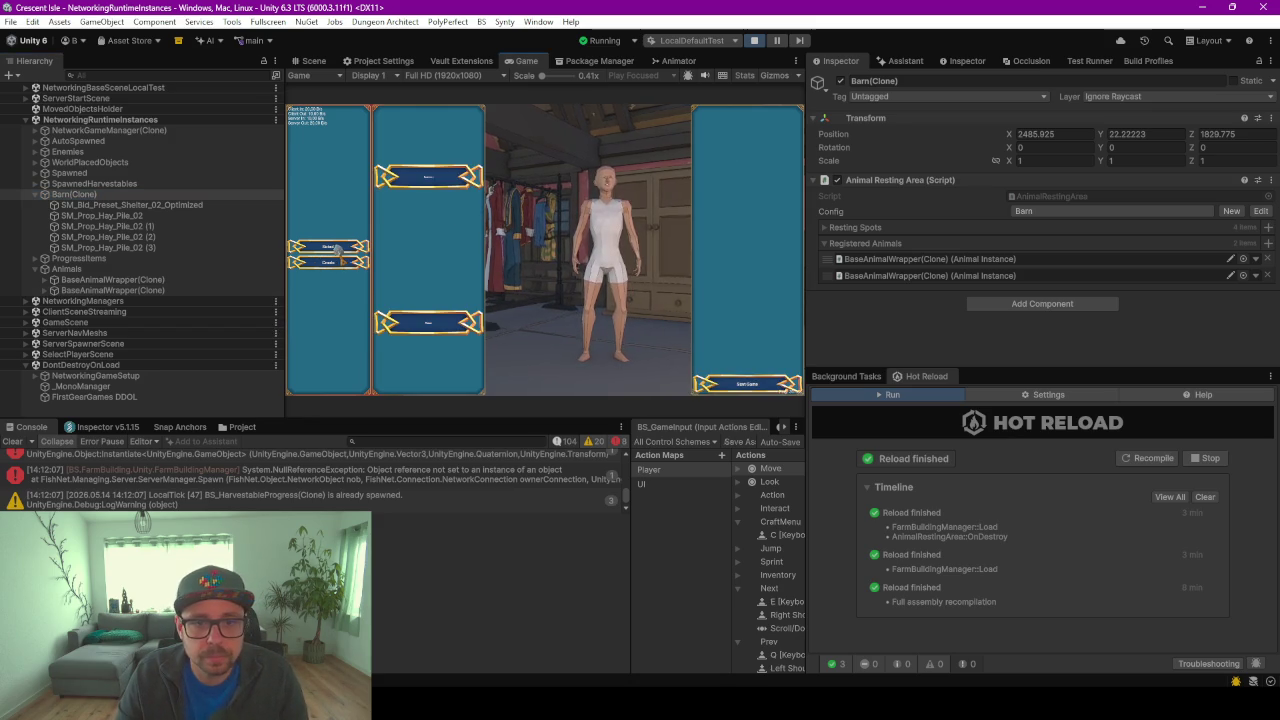
pyautogui.click(736, 389)
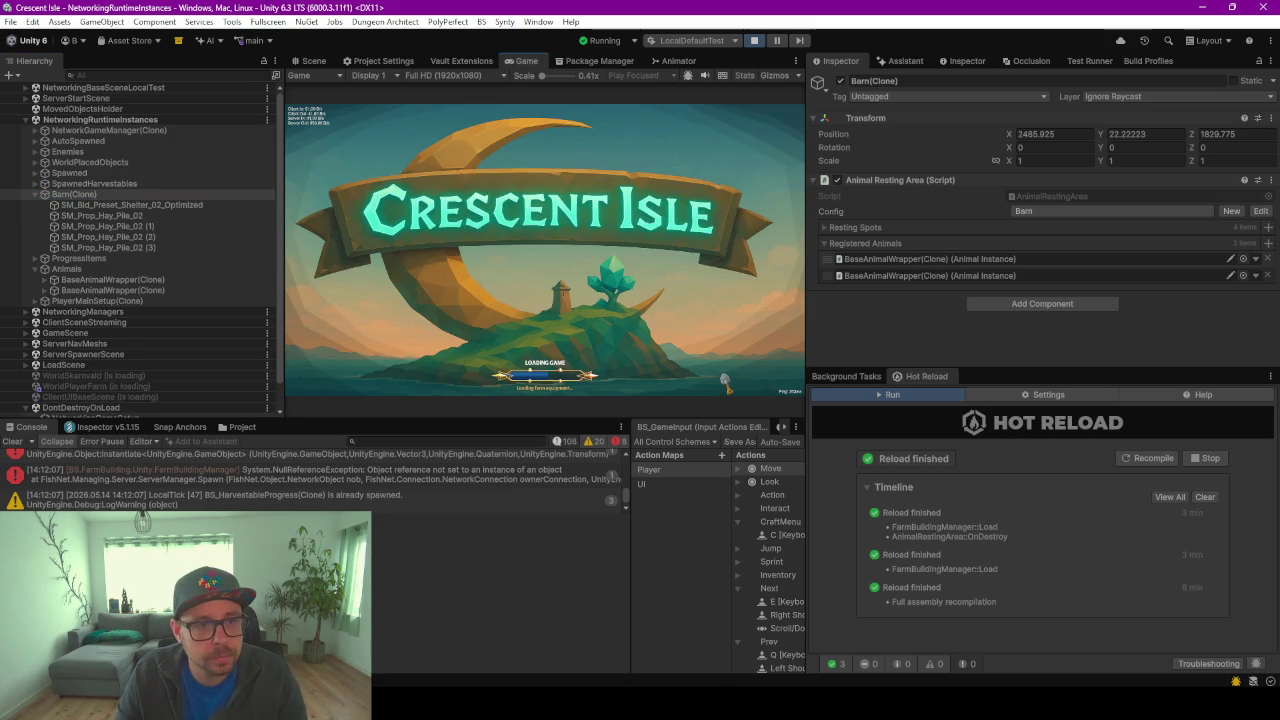
pyautogui.press('w')
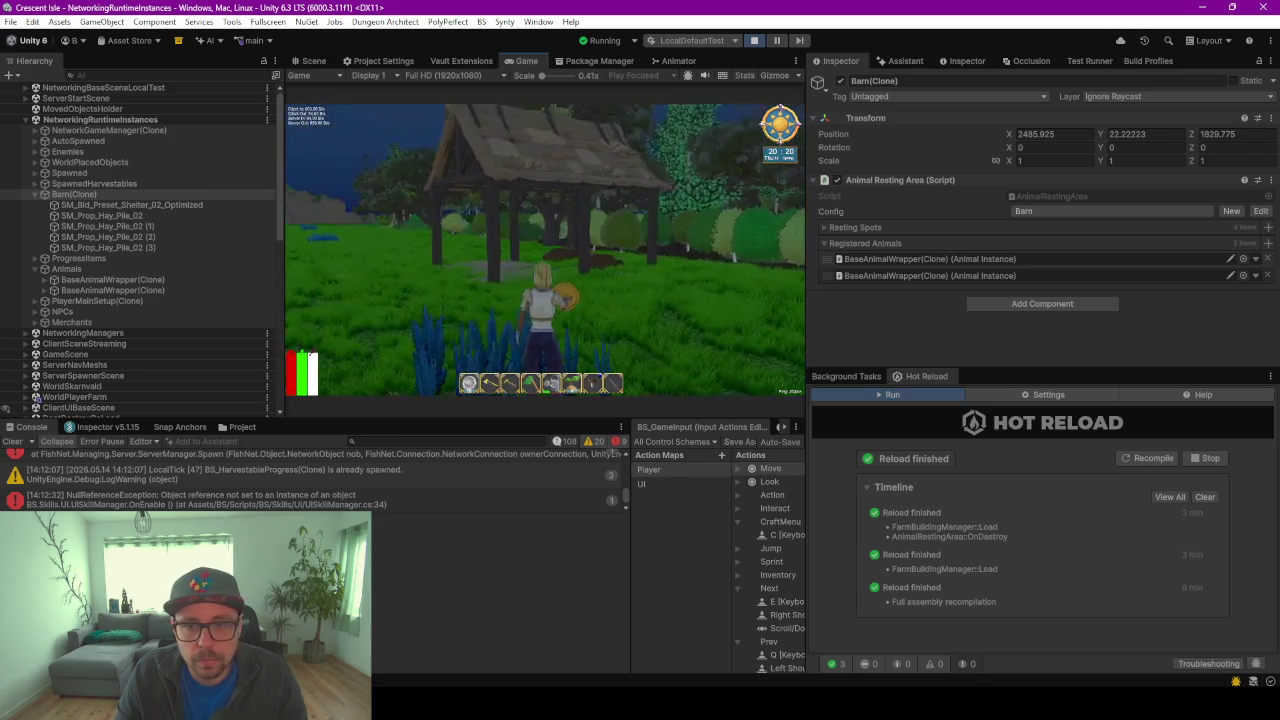
pyautogui.press('w')
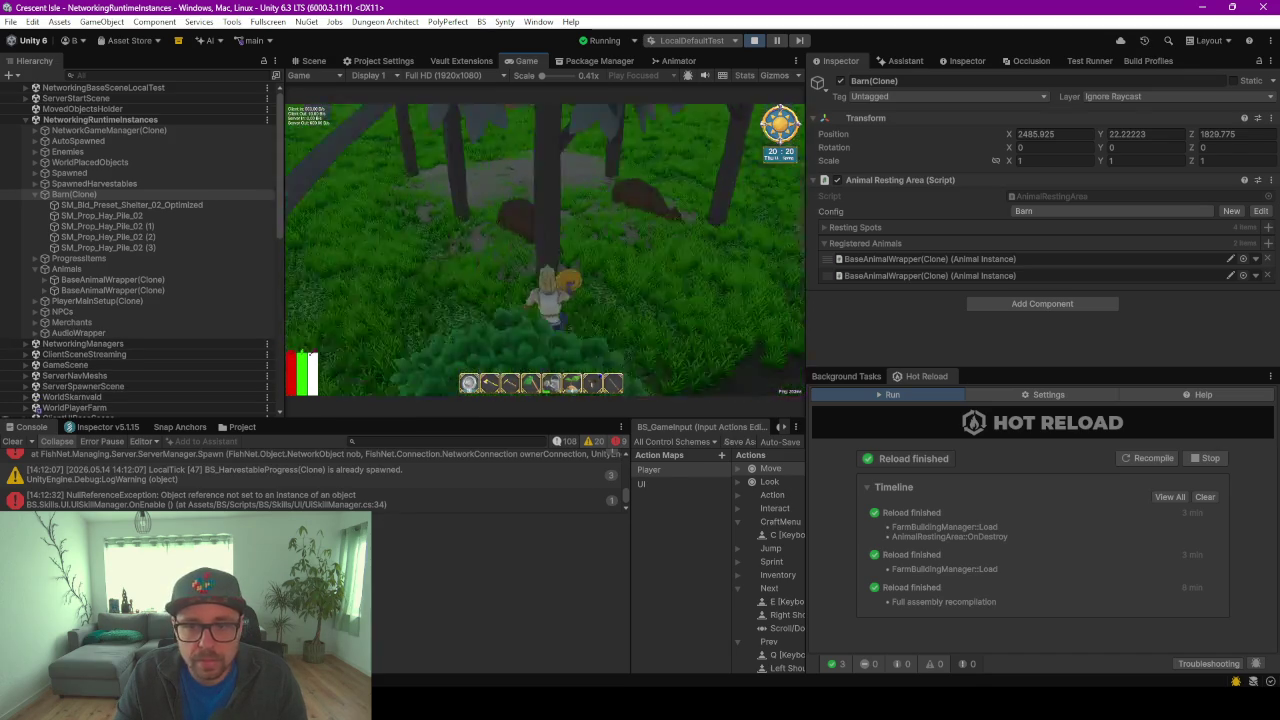
pyautogui.press('w')
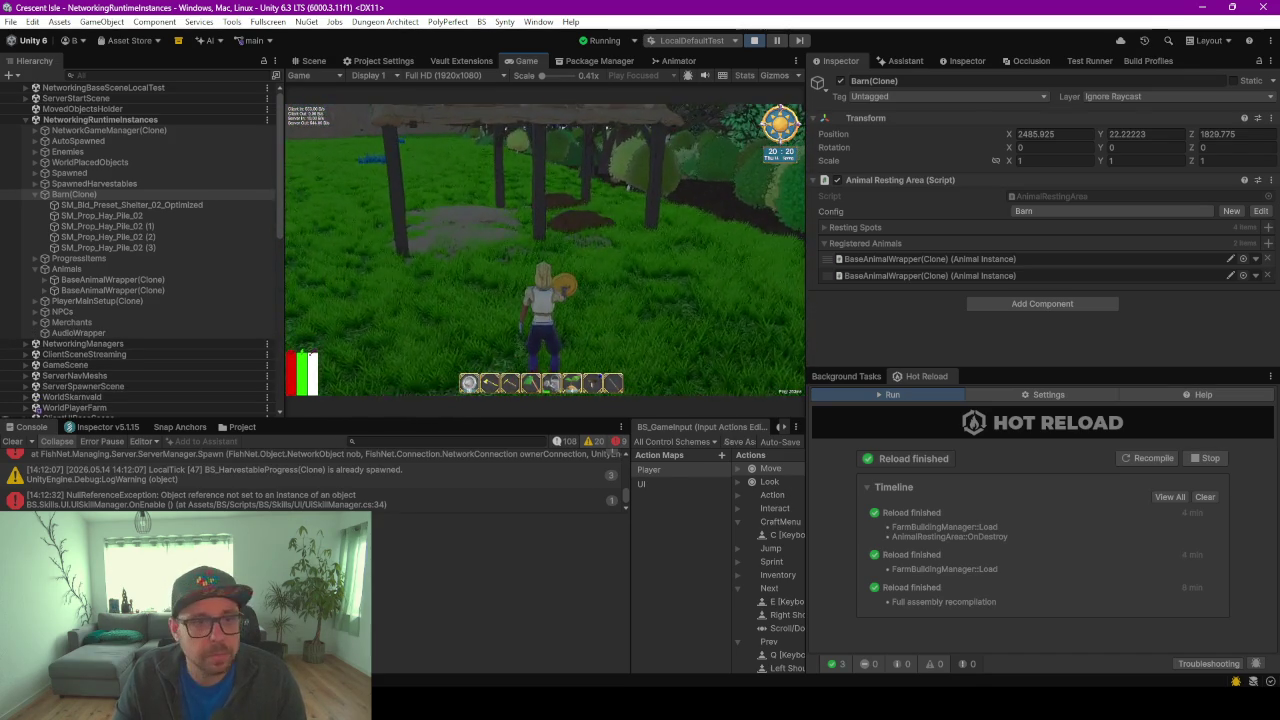
pyautogui.press('Escape')
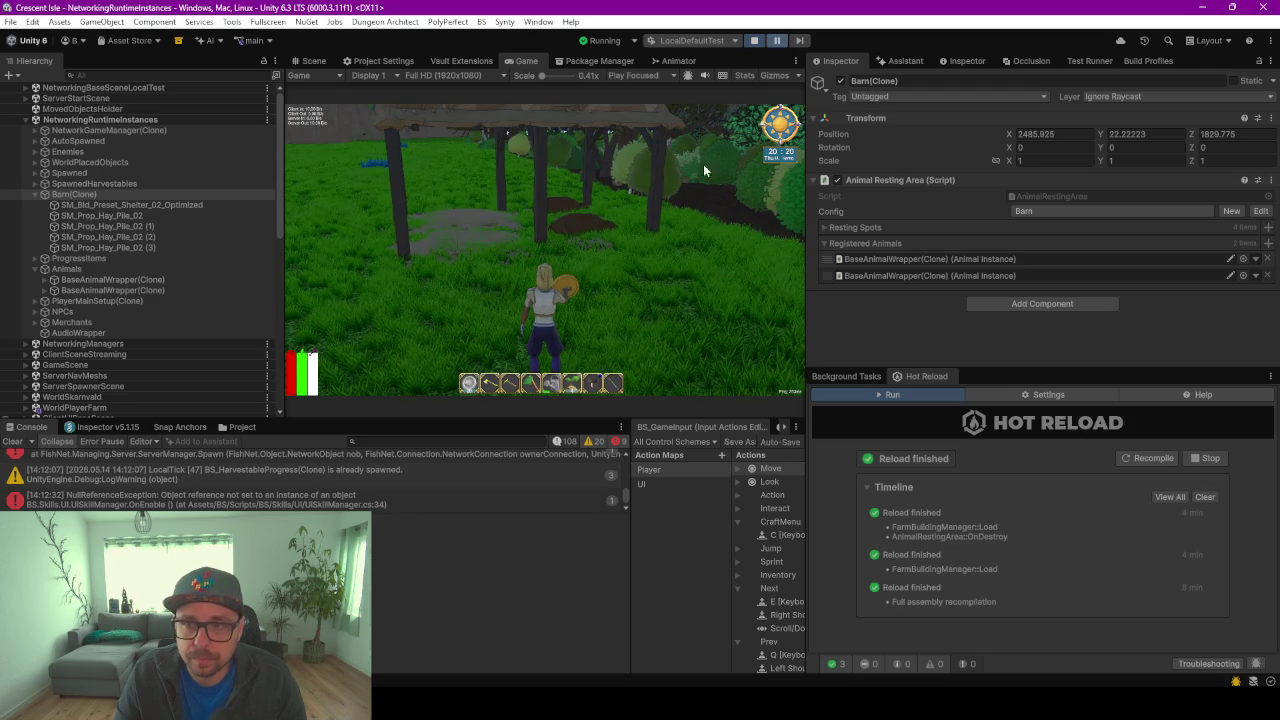
pyautogui.hotkey('alt', 'Tab')
pyautogui.click(680, 306)
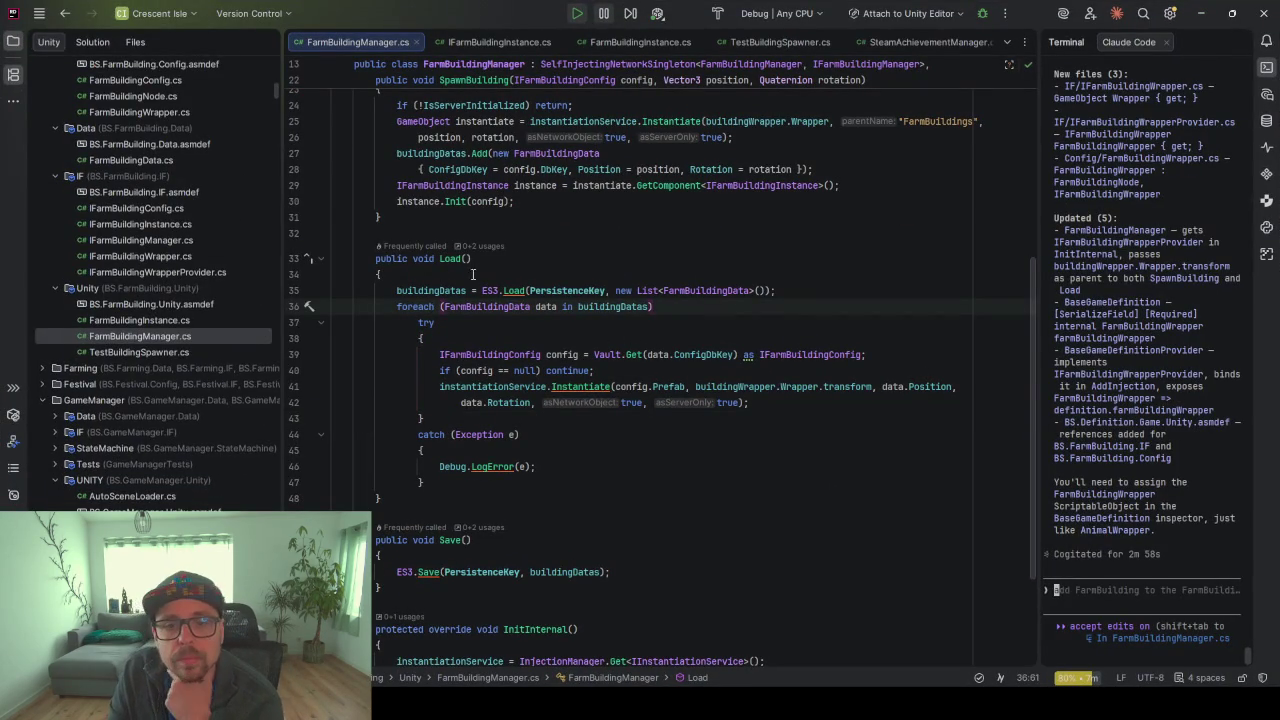
pyautogui.click(471, 387)
pyautogui.click(440, 290)
pyautogui.click(455, 258)
pyautogui.click(738, 402)
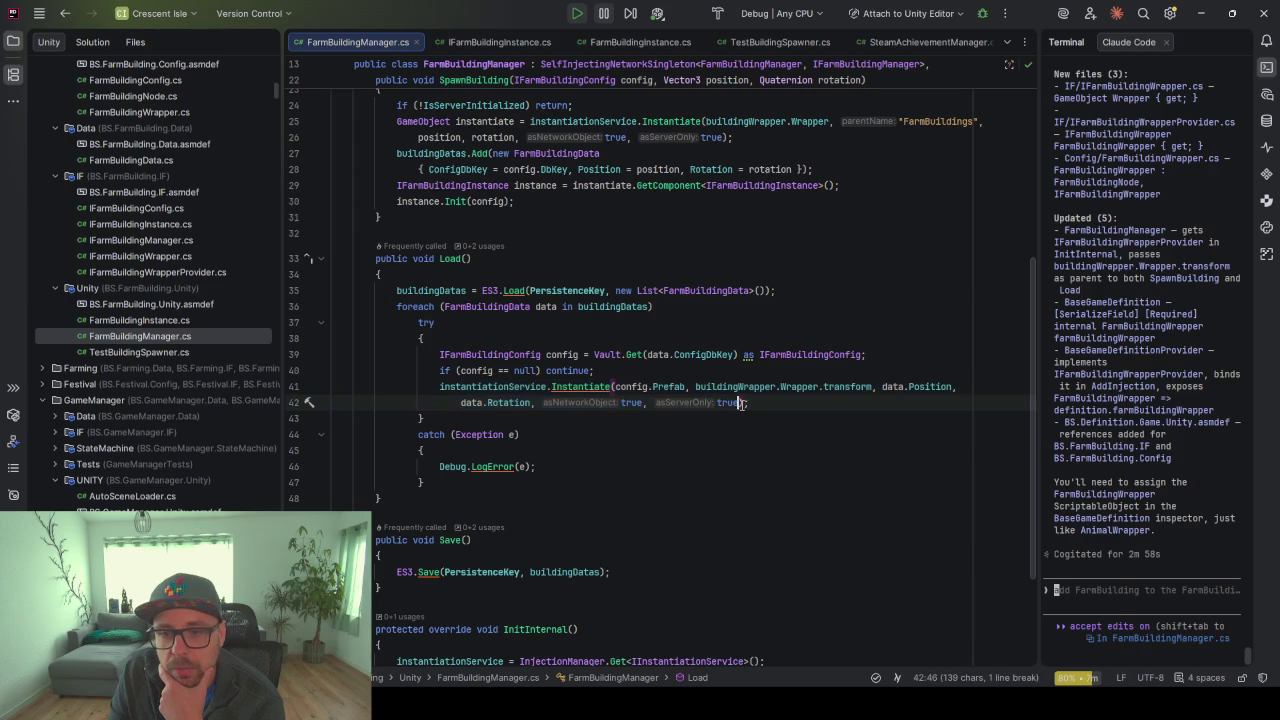